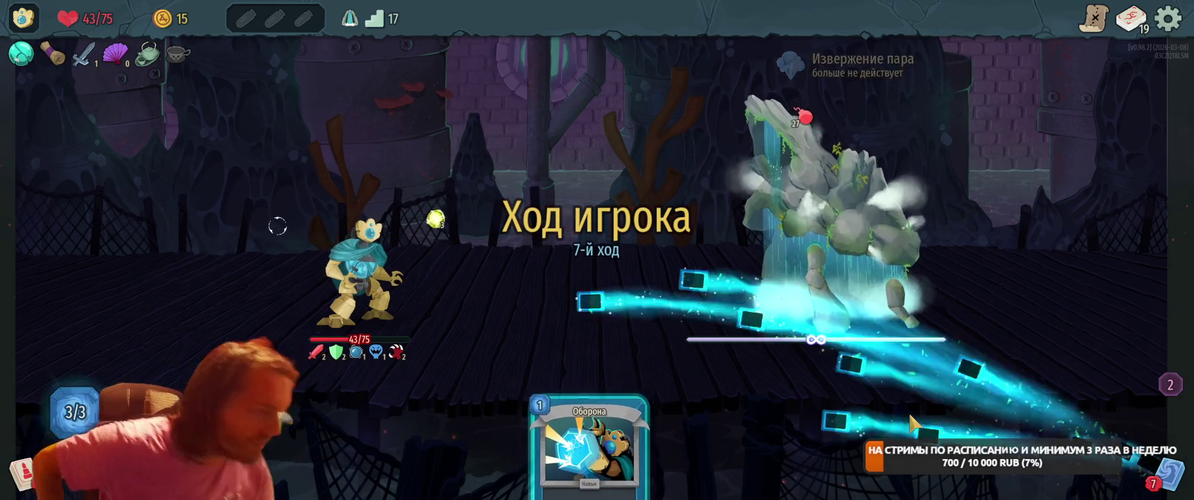
Play all three Оборона cards for block and end the turn so lightning orbs kill the Reef Giant.
mouse_move(736, 337)
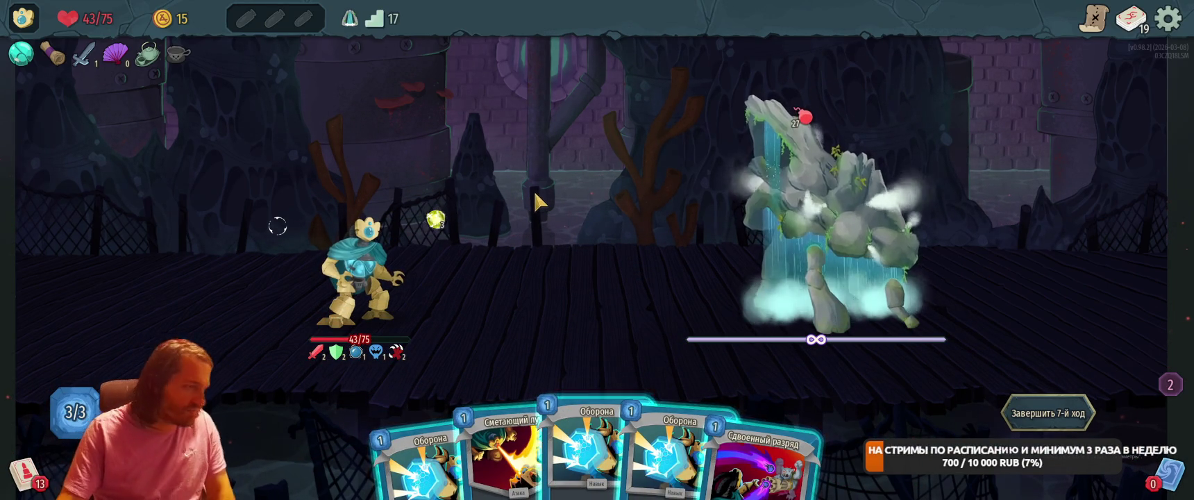
key("1")
key("2")
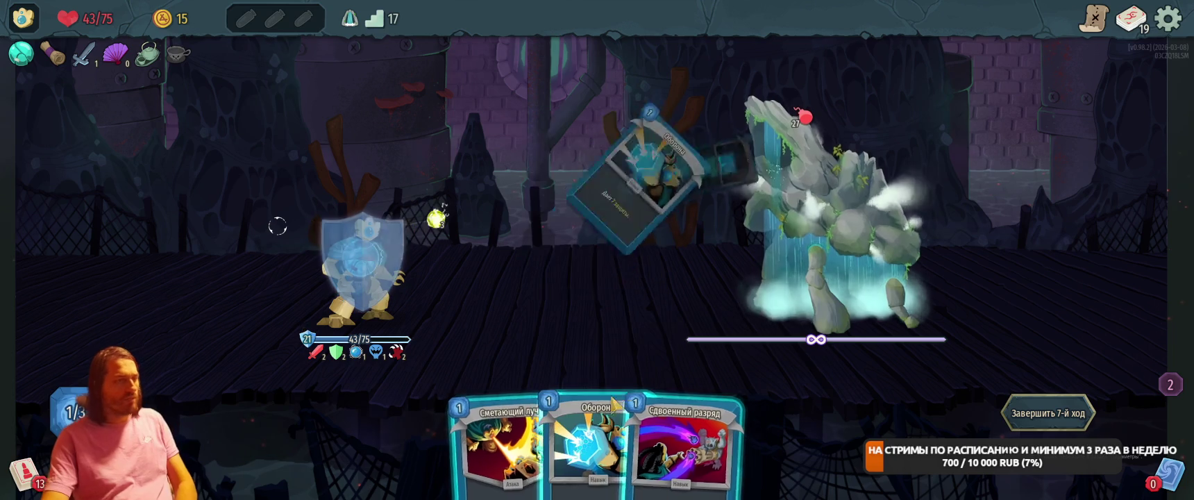
key("2")
key("e")
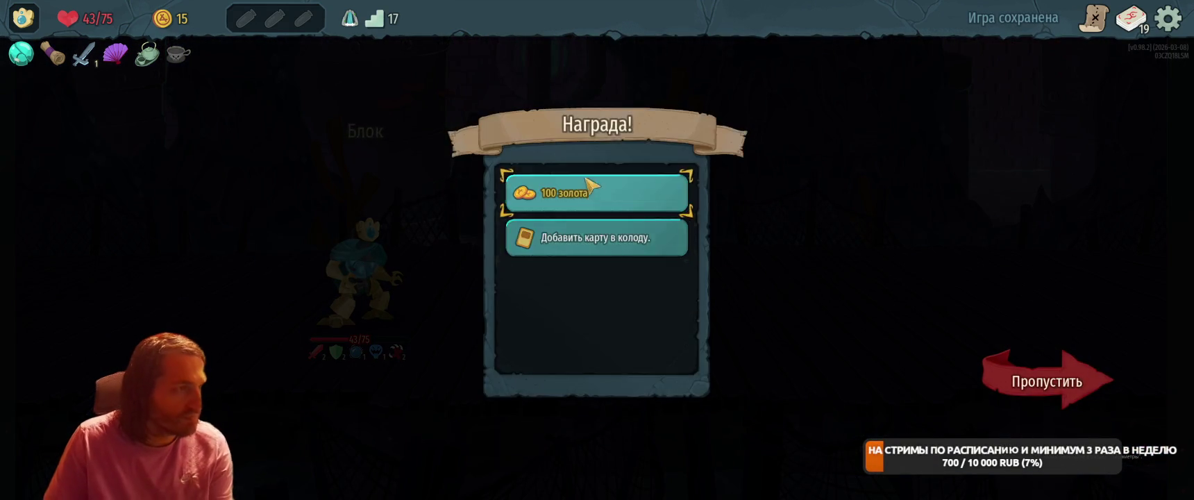
Take the 100 gold reward and add Усиленный сигнал to the deck.
key("1")
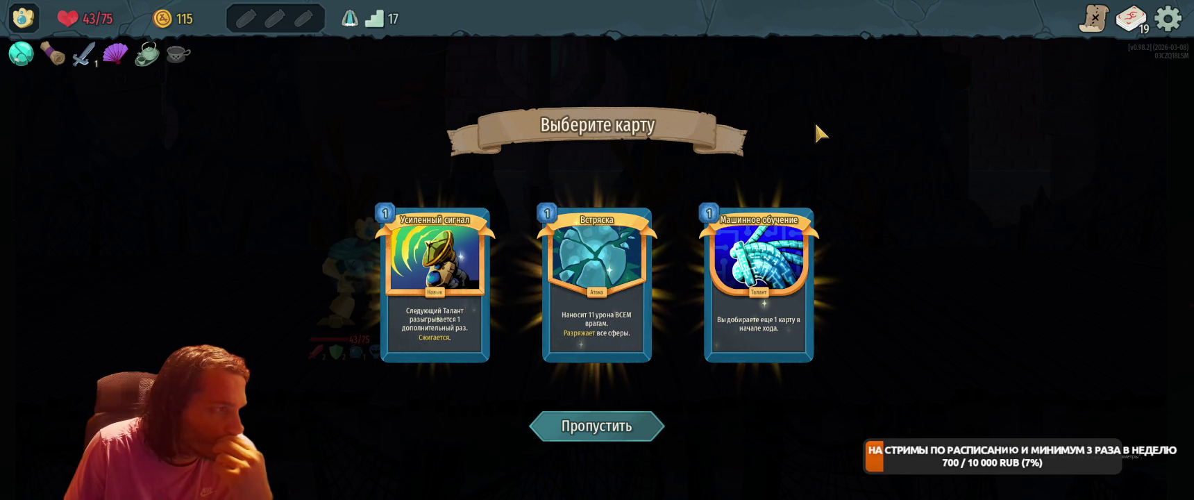
left_click(434, 292)
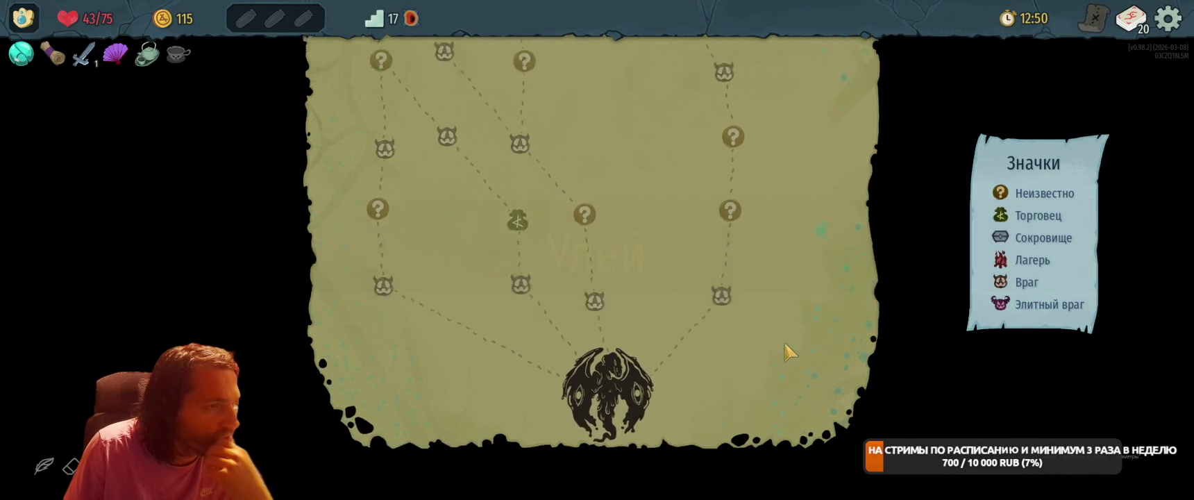
Survey the Act map's routes, then enter Pael's dragon event at the bottom node.
scroll(799, 344, "up", 3)
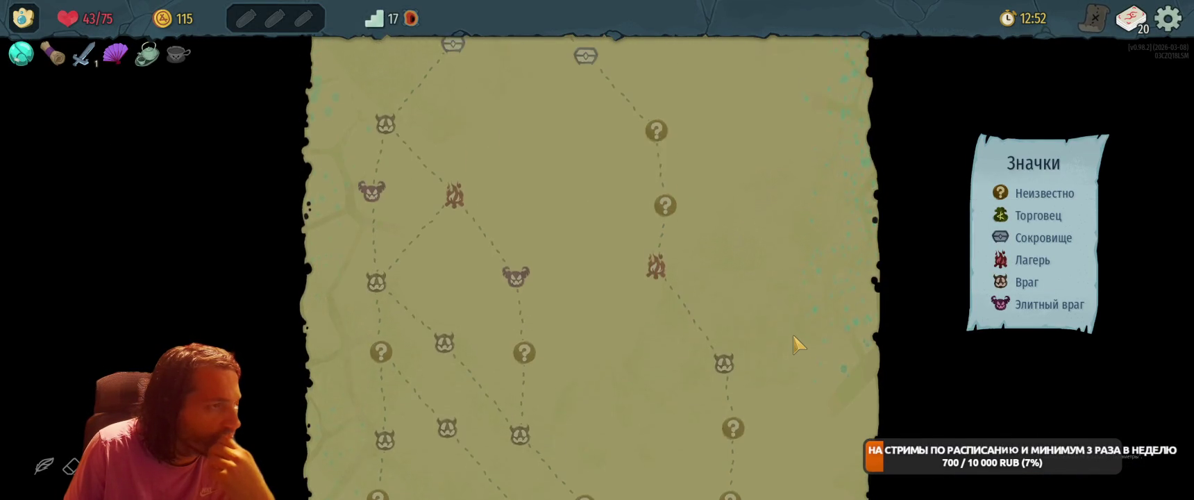
scroll(556, 389, "up", 5)
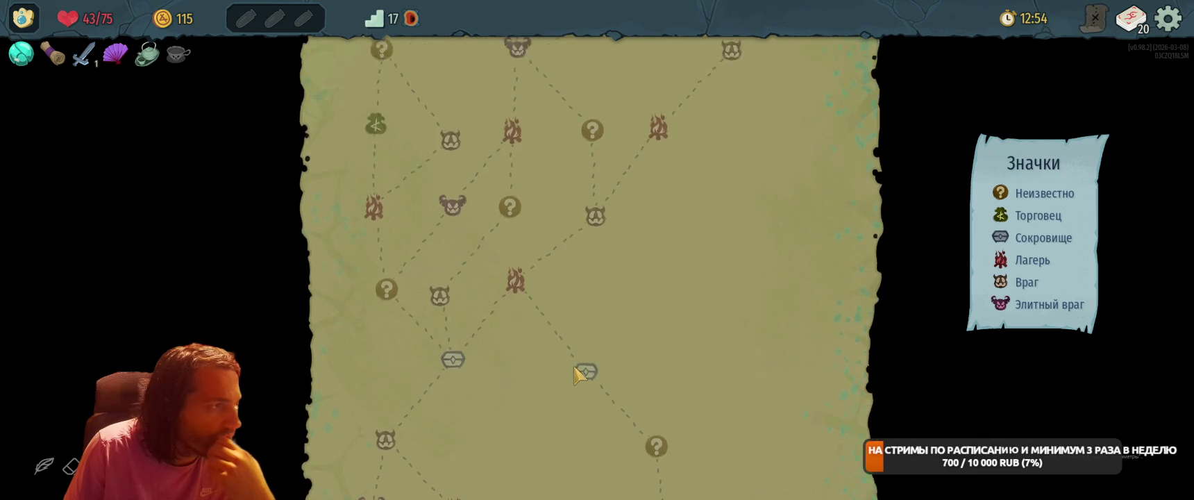
scroll(591, 245, "down", 5)
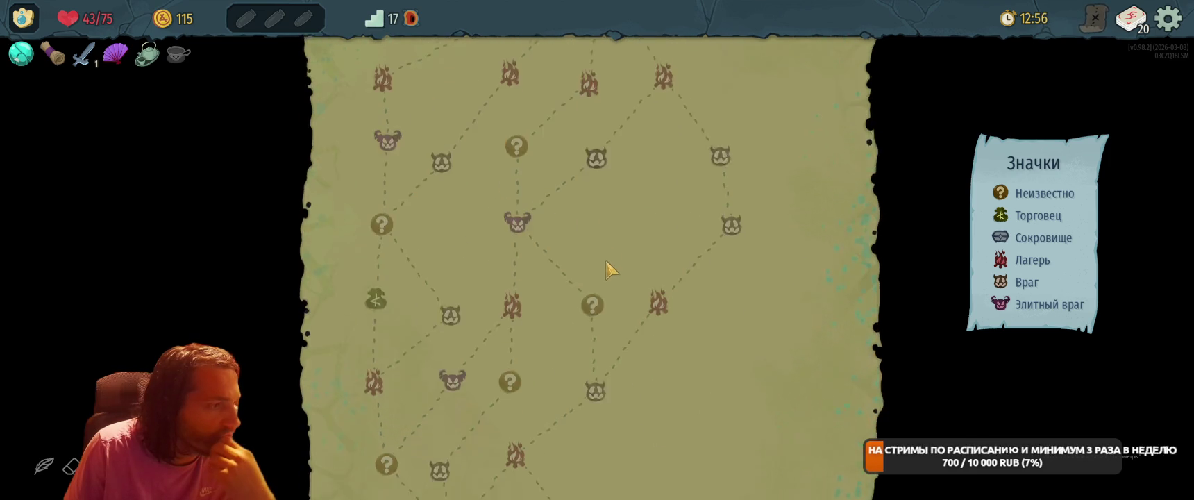
scroll(603, 226, "up", 3)
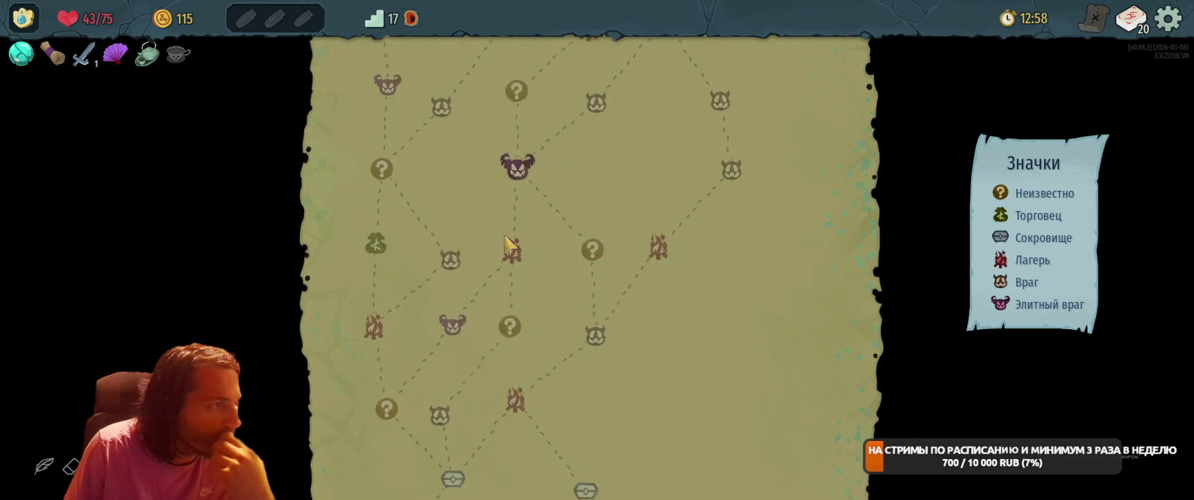
scroll(505, 329, "down", 6)
scroll(504, 328, "down", 4)
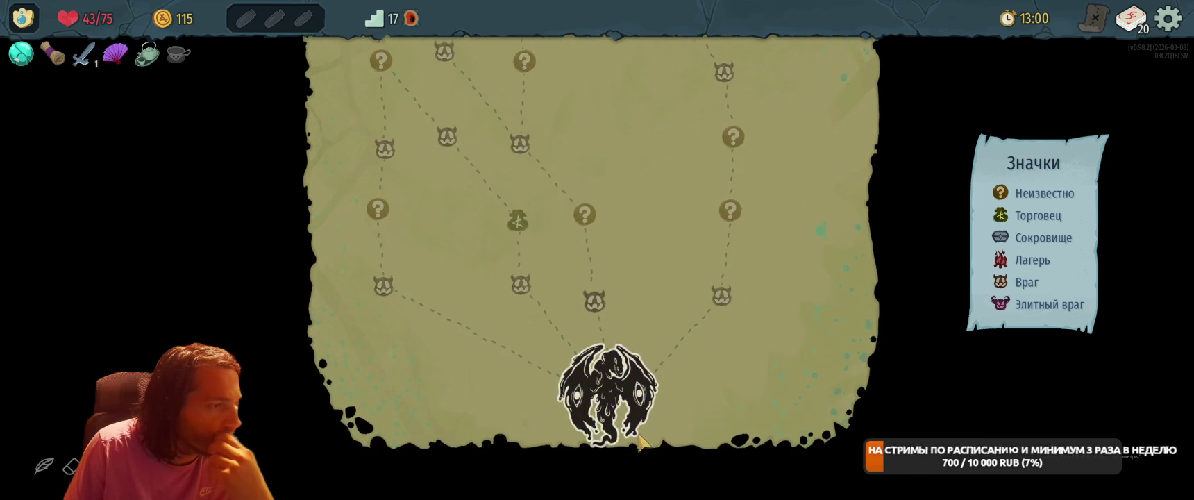
scroll(640, 365, "up", 3)
scroll(512, 193, "down", 3)
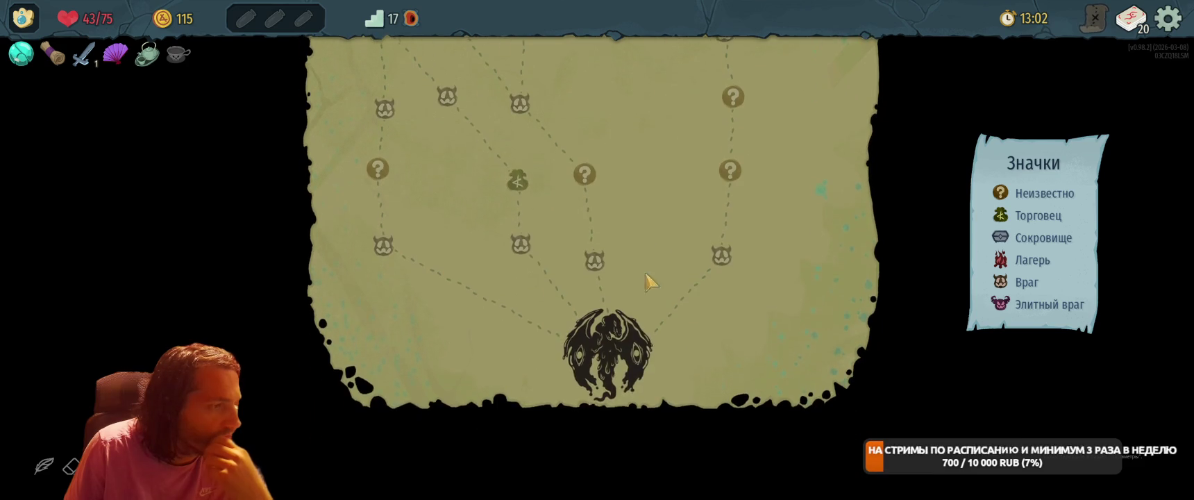
left_click(599, 361)
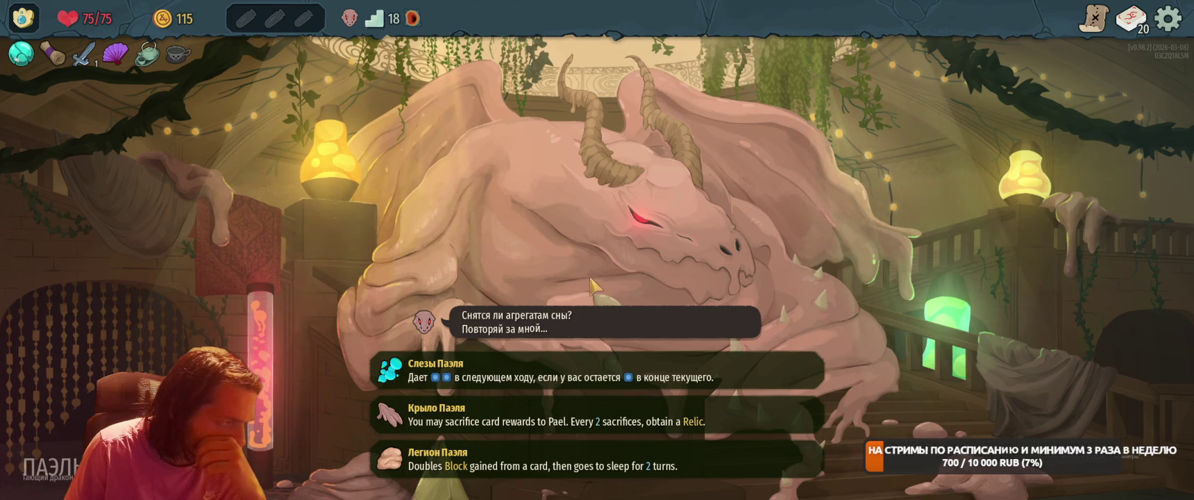
Take the Слезы Паэля blessing and travel to the enemy node above the start.
left_click(564, 370)
left_click(490, 451)
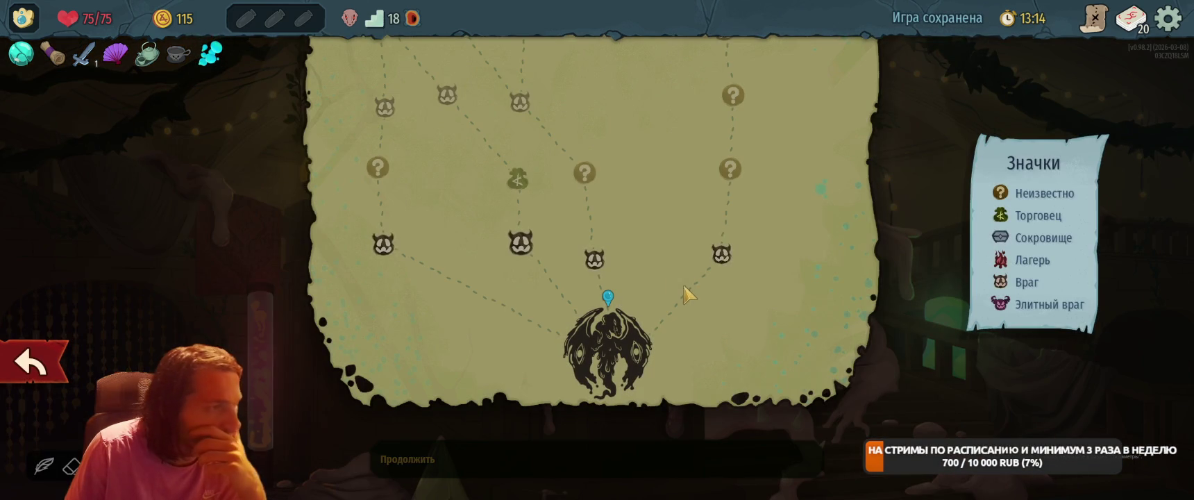
scroll(639, 265, "up", 2)
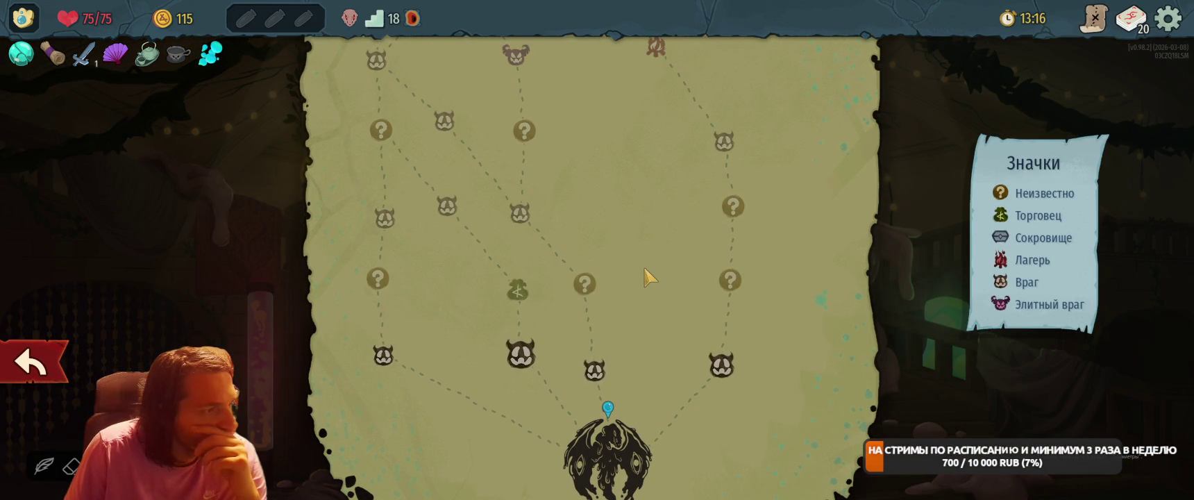
left_click(637, 358)
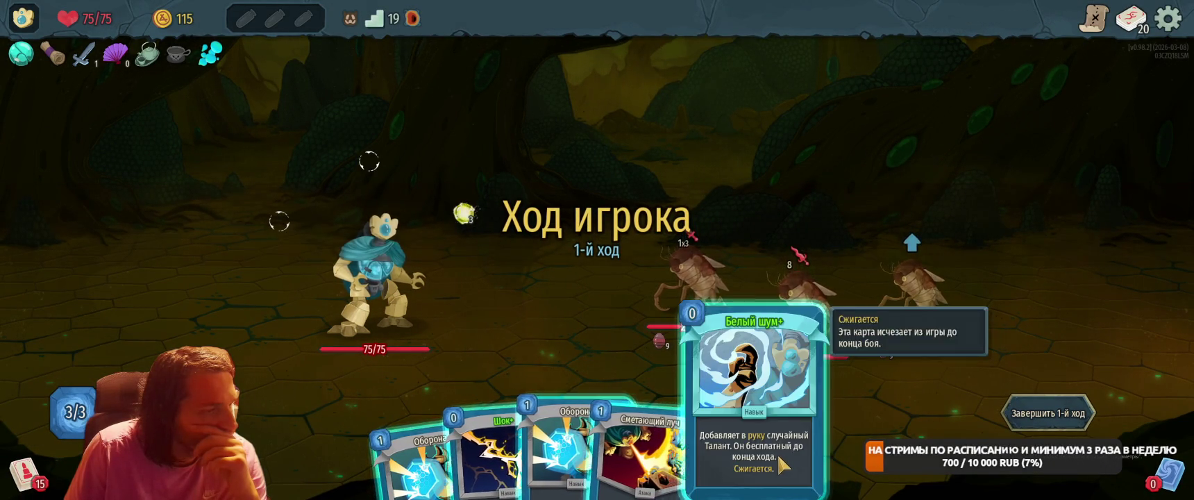
On turn 1, play Белый шум+, Конденсатор, Шок+, both Оборона, Сметающий луч and Обновление, then end turn.
left_click_drag(782, 424, 708, 244)
left_click_drag(764, 445, 722, 250)
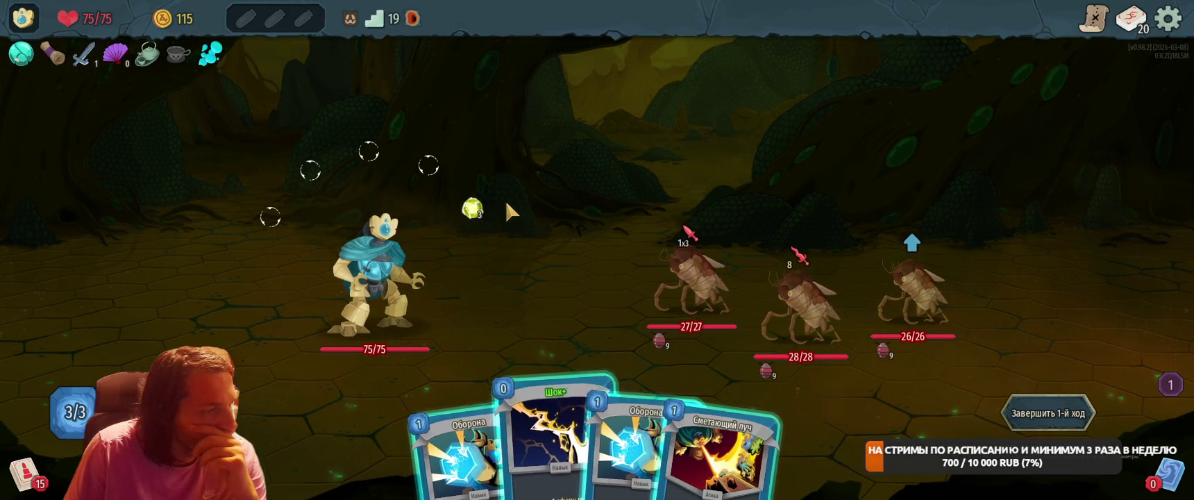
left_click_drag(556, 452, 572, 252)
left_click_drag(510, 451, 521, 284)
left_click_drag(545, 458, 559, 271)
left_click_drag(582, 429, 604, 223)
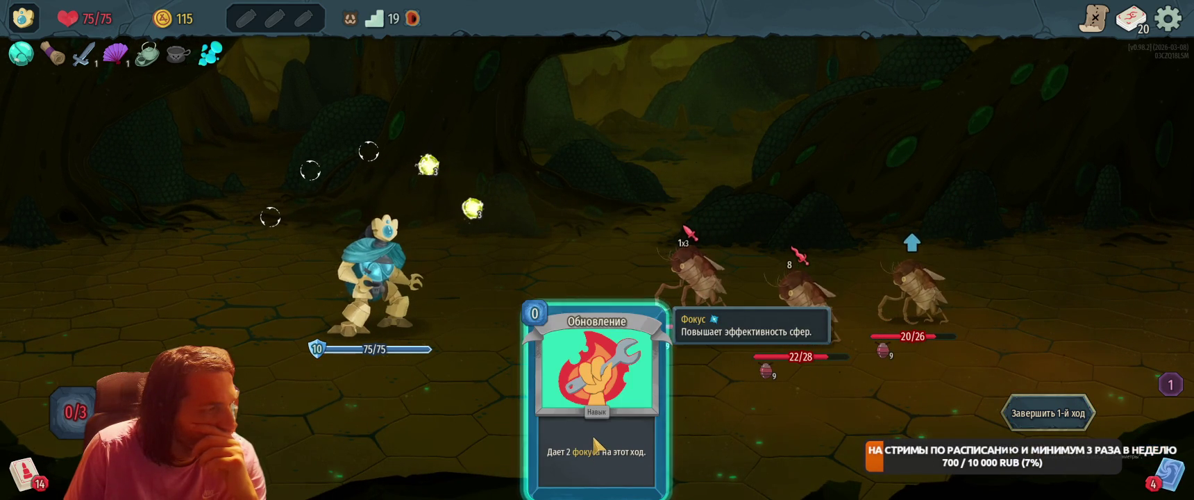
left_click_drag(595, 429, 598, 229)
left_click(1048, 414)
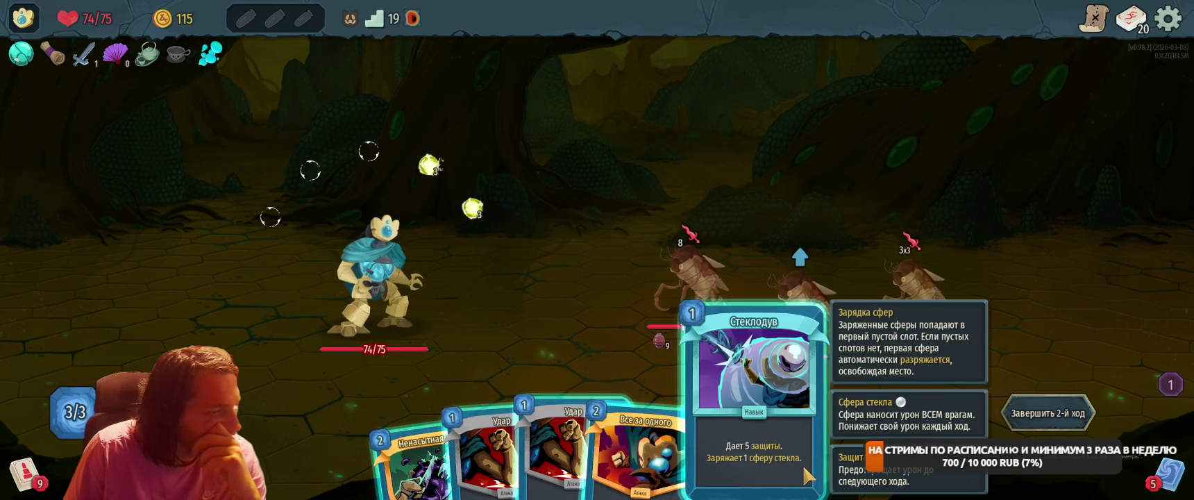
On turn 2, play Стеклодув and Ненасытная тень, then end the turn.
left_click_drag(805, 475, 551, 356)
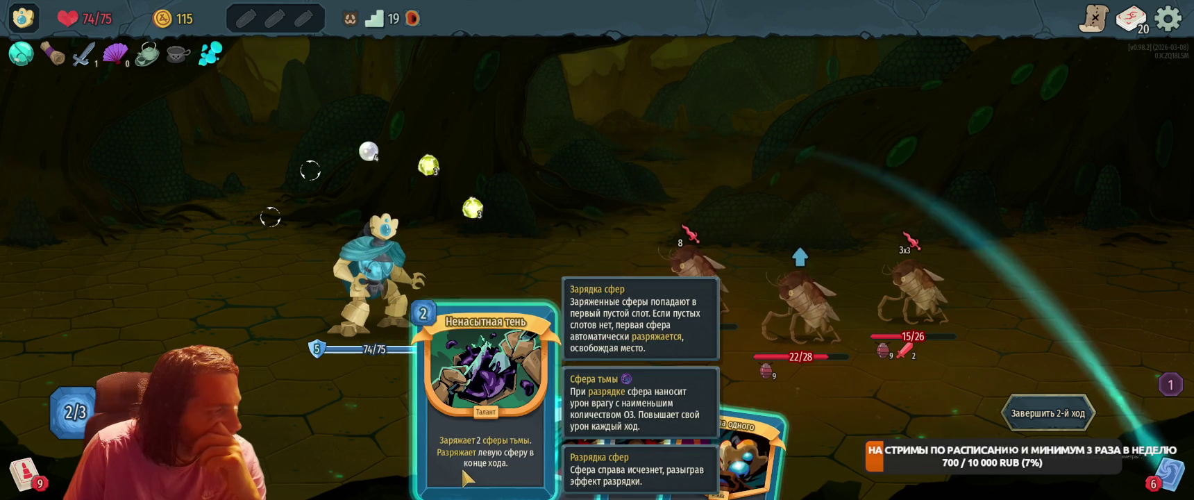
left_click_drag(464, 478, 627, 280)
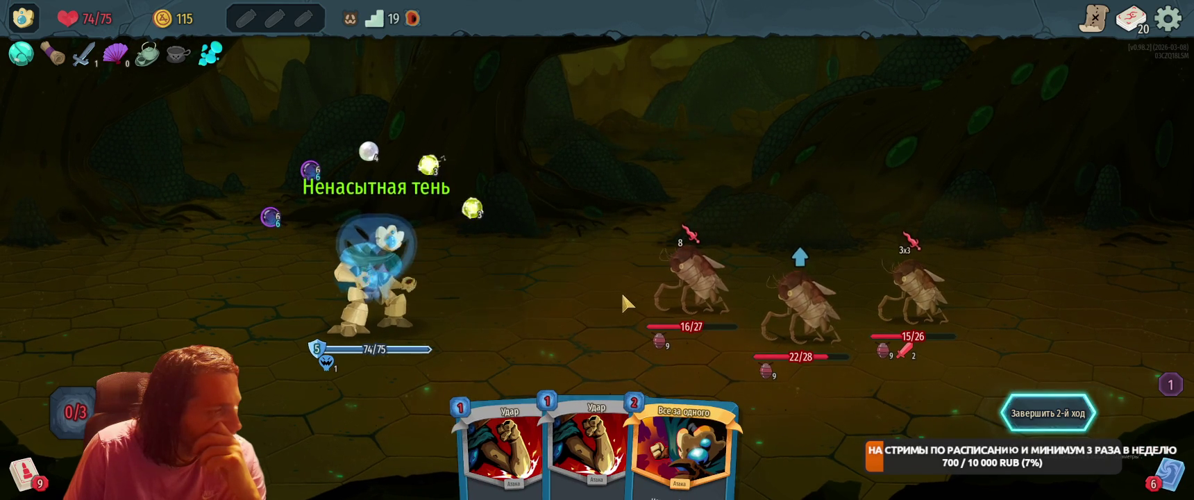
left_click(1049, 413)
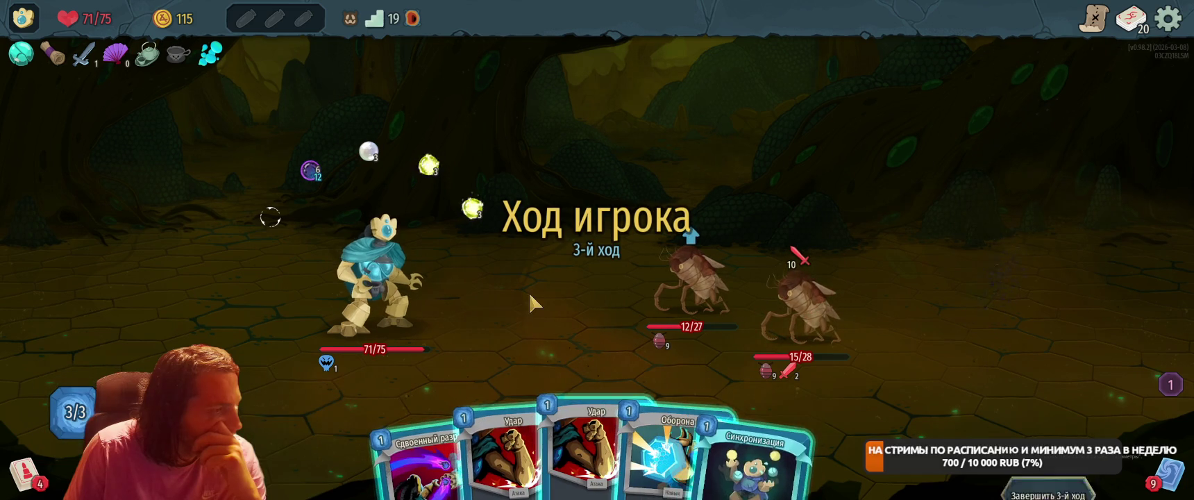
Play Синхронизация and both Удар to finish the bugs, then collect the gold and Порошок погибели potion.
mouse_move(778, 475)
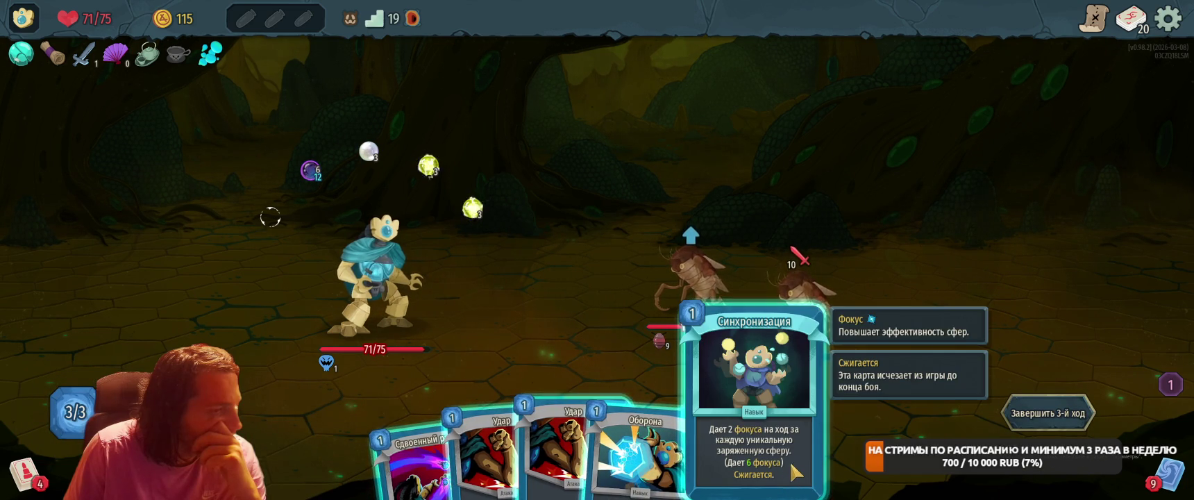
left_click_drag(795, 472, 608, 259)
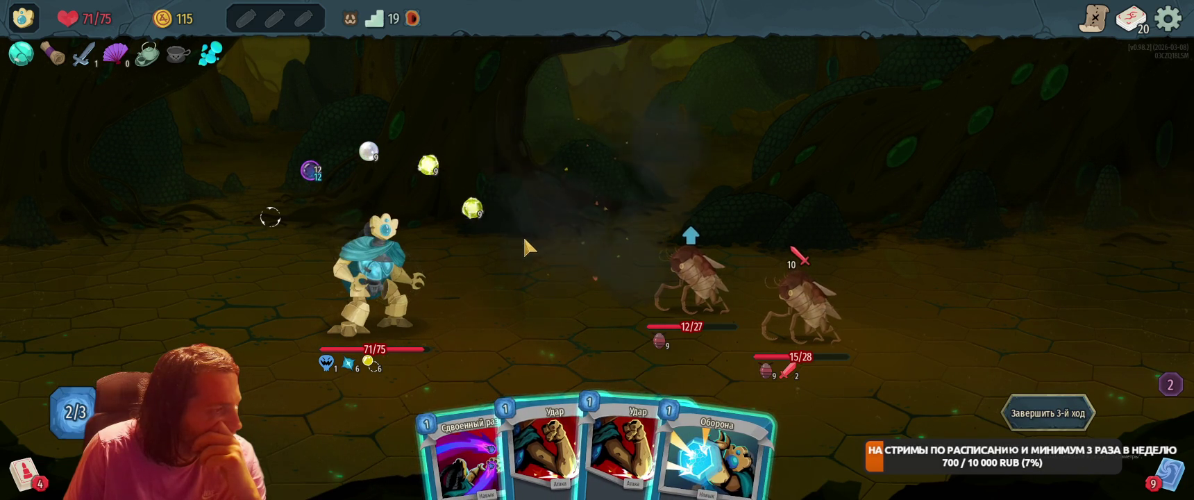
mouse_move(556, 451)
left_mouse_down()
mouse_move(624, 271)
mouse_move(695, 284)
mouse_move(798, 340)
mouse_move(802, 313)
left_mouse_up()
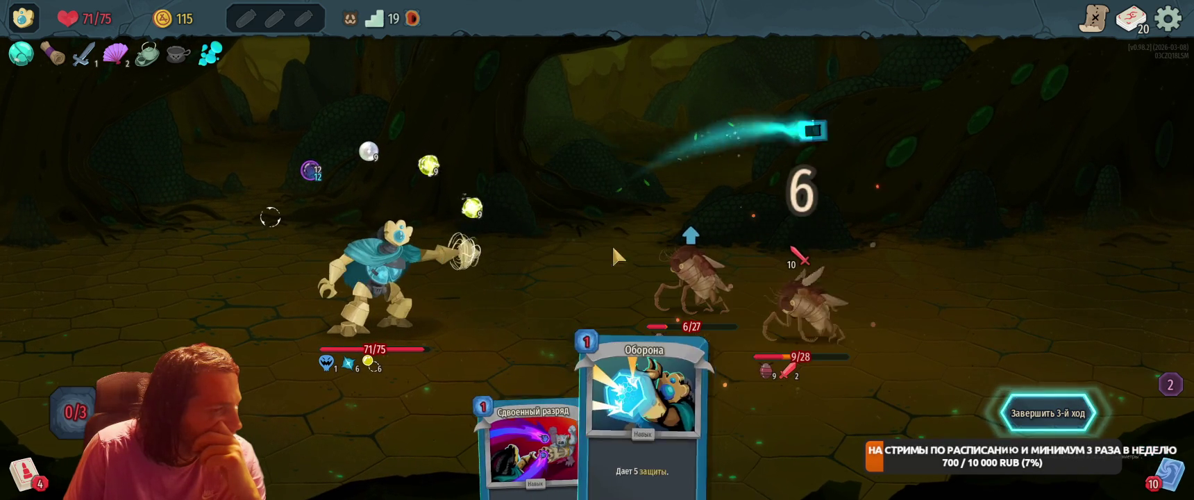
left_click(1045, 412)
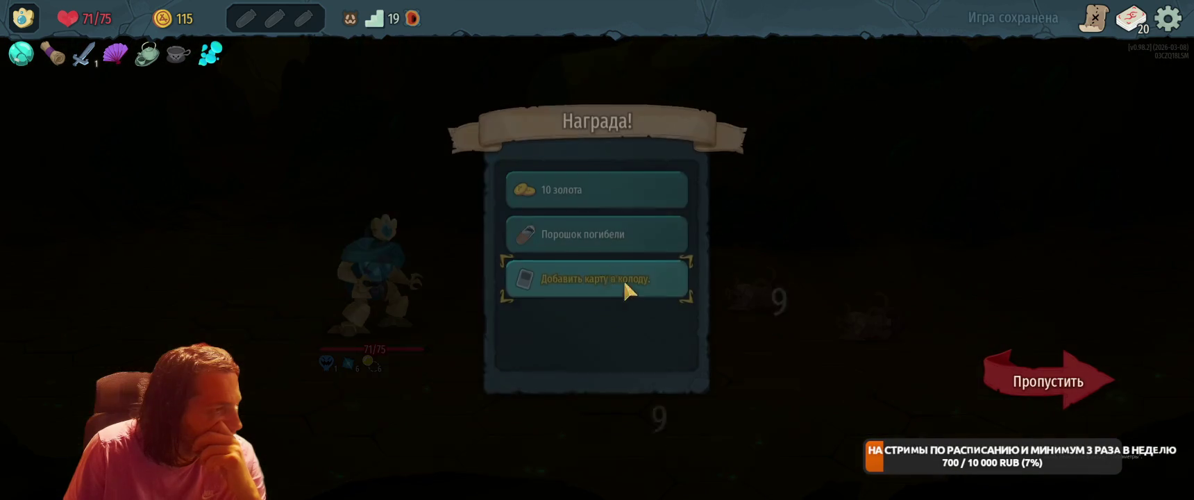
left_click(597, 194)
left_click(597, 196)
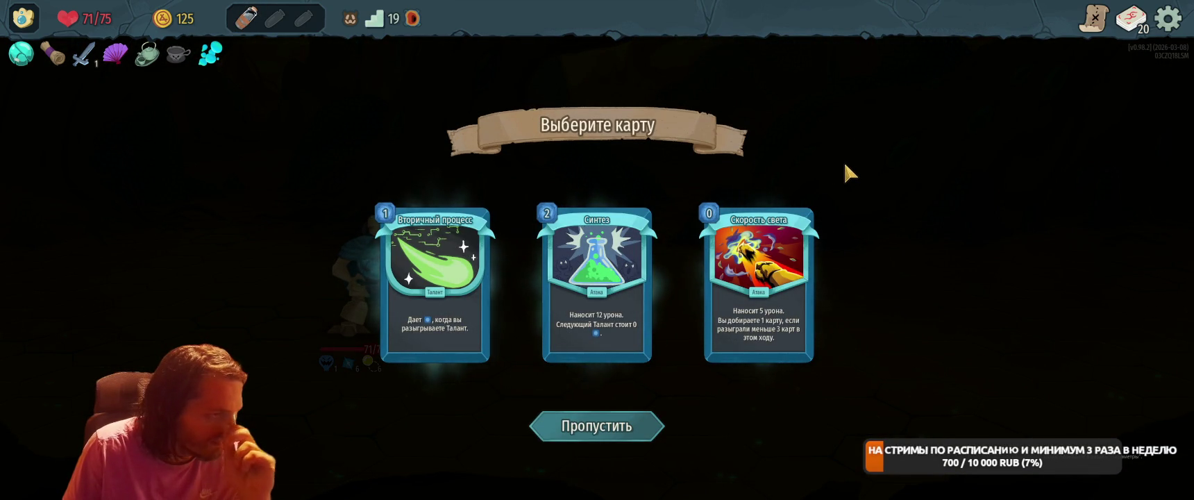
Add Вторичный процесс to the deck, enter the ? node and choose the event's fight option.
left_click(435, 292)
left_click(579, 256)
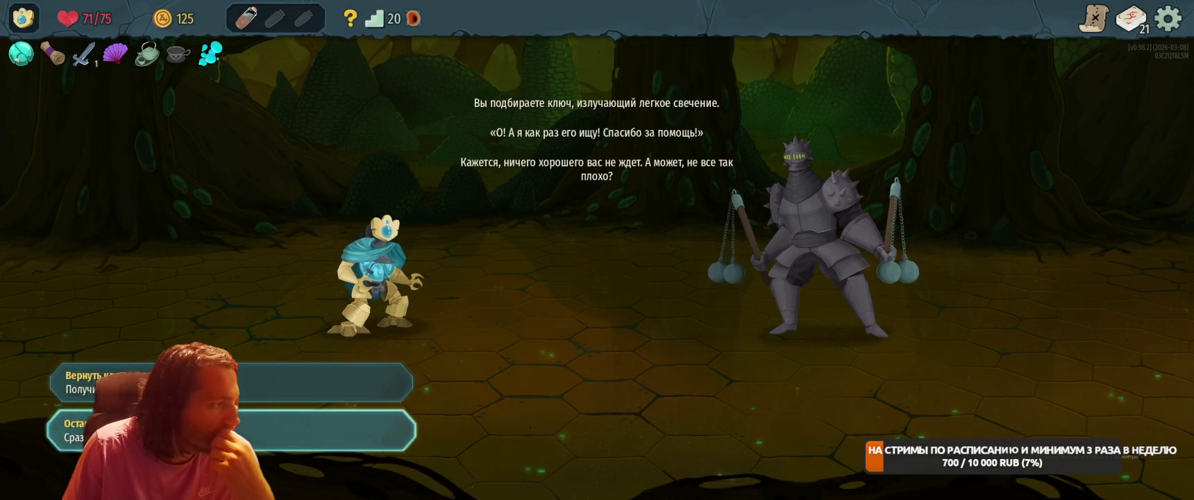
left_click(222, 429)
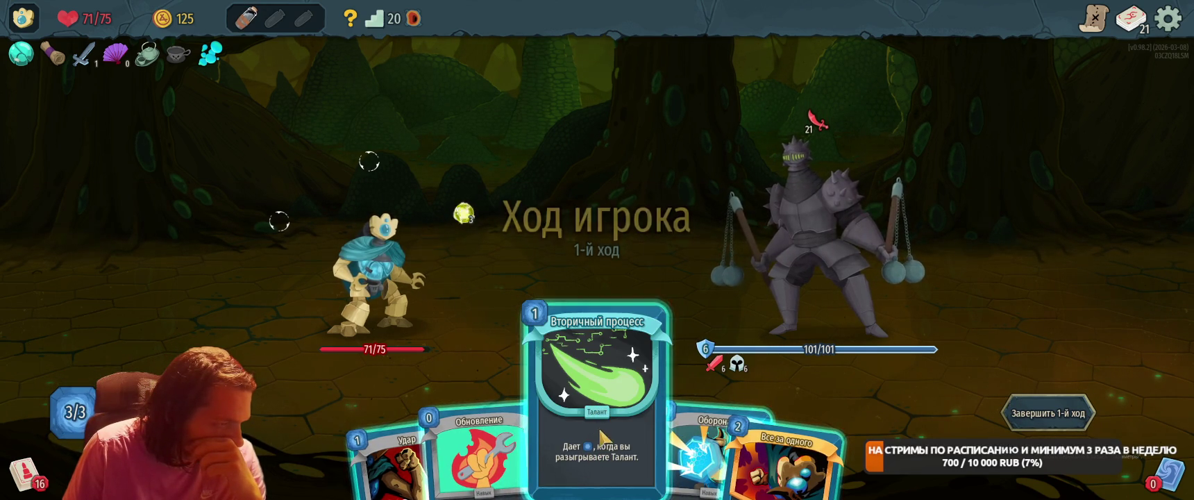
On turn 1, play Вторичный процесс, Обновление and Оборона for 5 block, and strike the knight with Удар.
left_click_drag(597, 434, 597, 229)
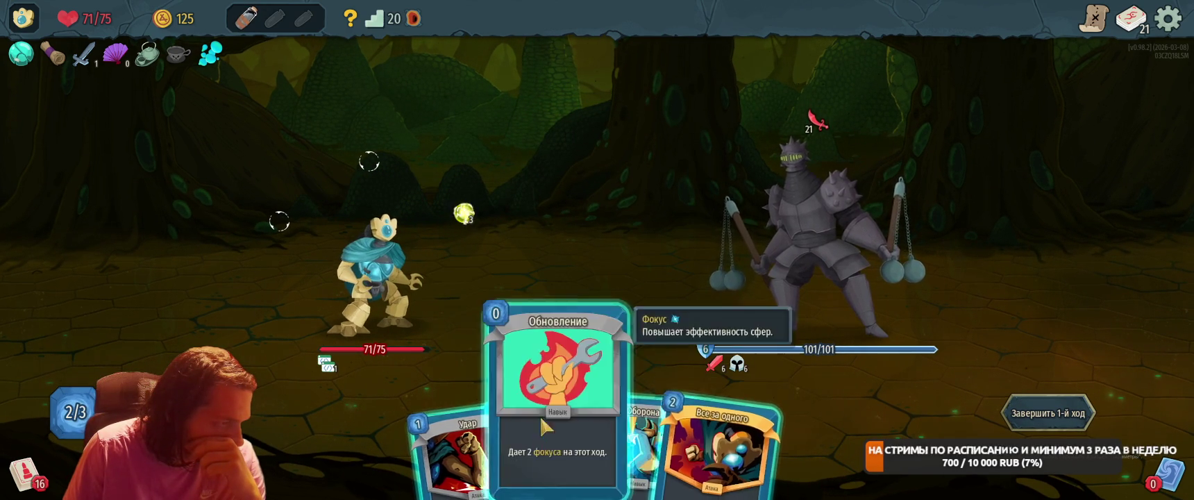
mouse_move(527, 444)
left_mouse_down()
mouse_move(591, 208)
mouse_move(609, 255)
left_mouse_up()
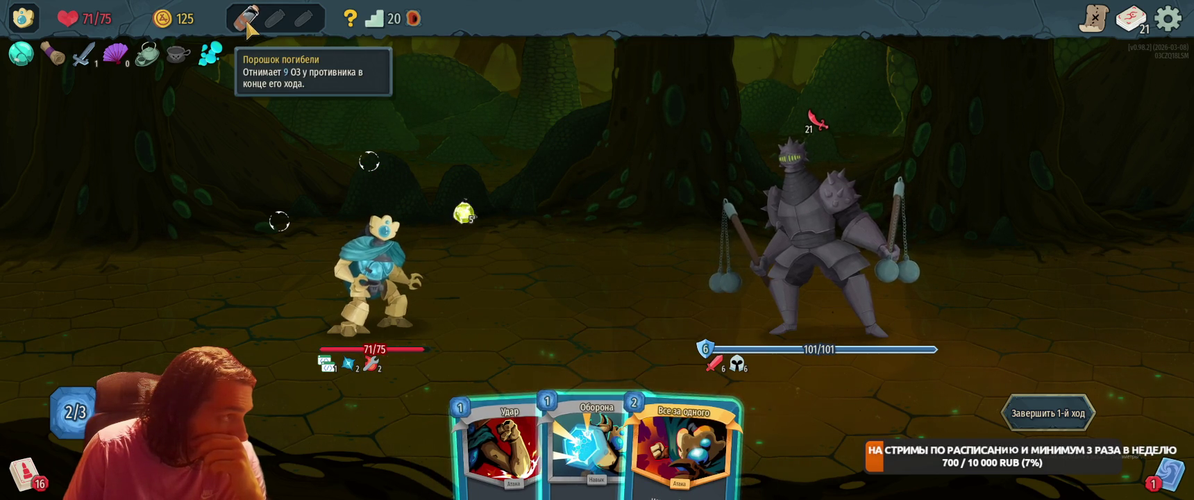
mouse_move(596, 444)
left_mouse_down()
mouse_move(593, 229)
mouse_move(600, 248)
left_mouse_up()
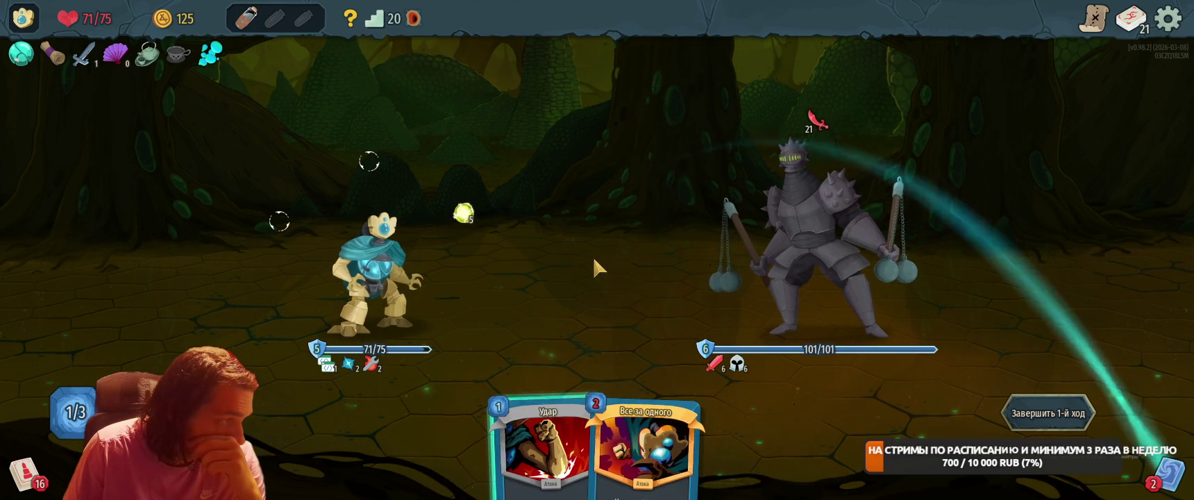
mouse_move(541, 451)
left_mouse_down()
mouse_move(694, 229)
mouse_move(820, 243)
left_mouse_up()
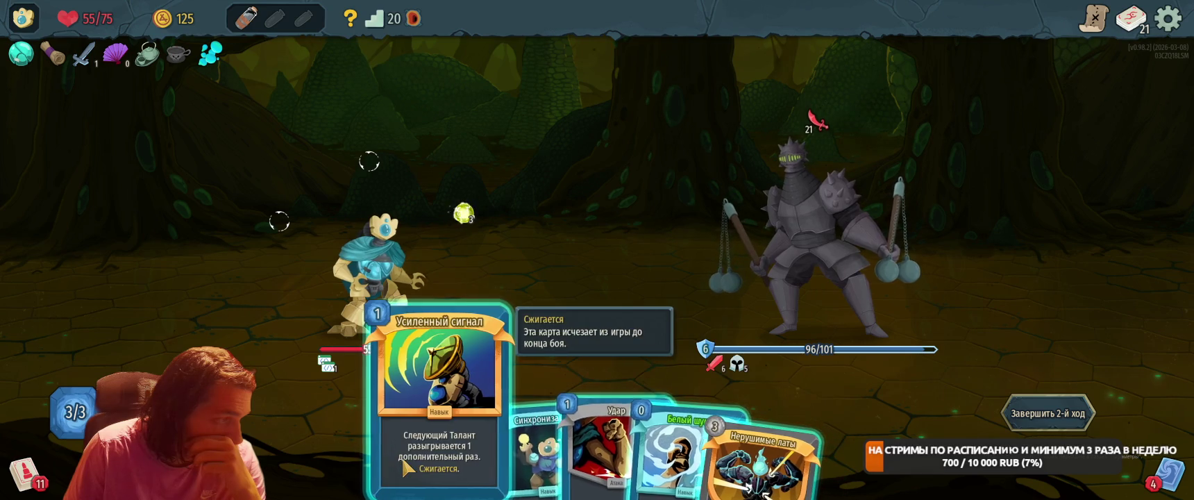
On turn 2, play Усиленный сигнал, Охлаждение, Нерушимые латы, Удар and Синхронизация.
mouse_move(415, 463)
left_mouse_down()
mouse_move(420, 409)
mouse_move(583, 260)
left_mouse_up()
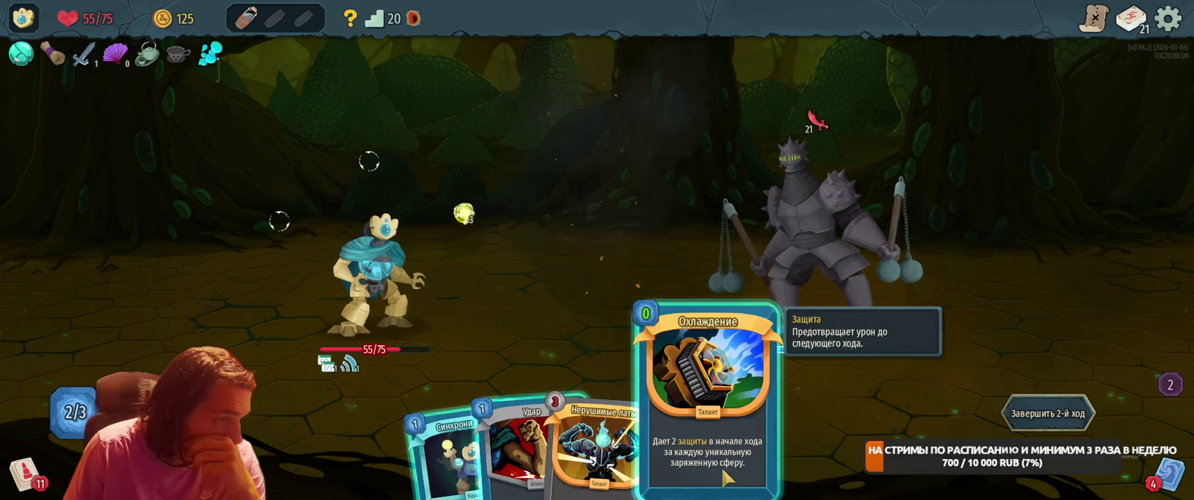
left_click_drag(725, 417, 563, 225)
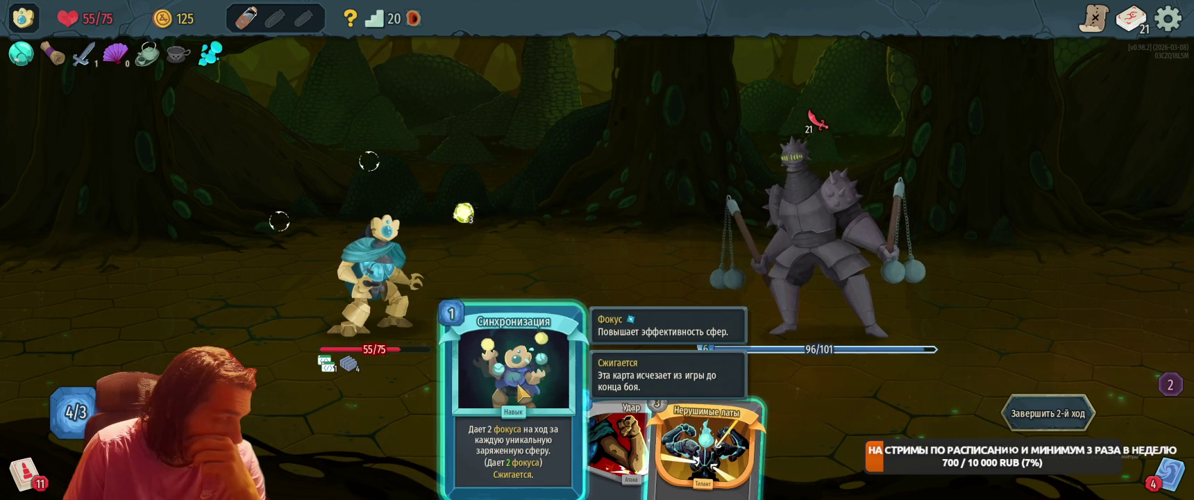
mouse_move(677, 417)
left_mouse_down()
mouse_move(618, 287)
mouse_move(648, 329)
left_mouse_up()
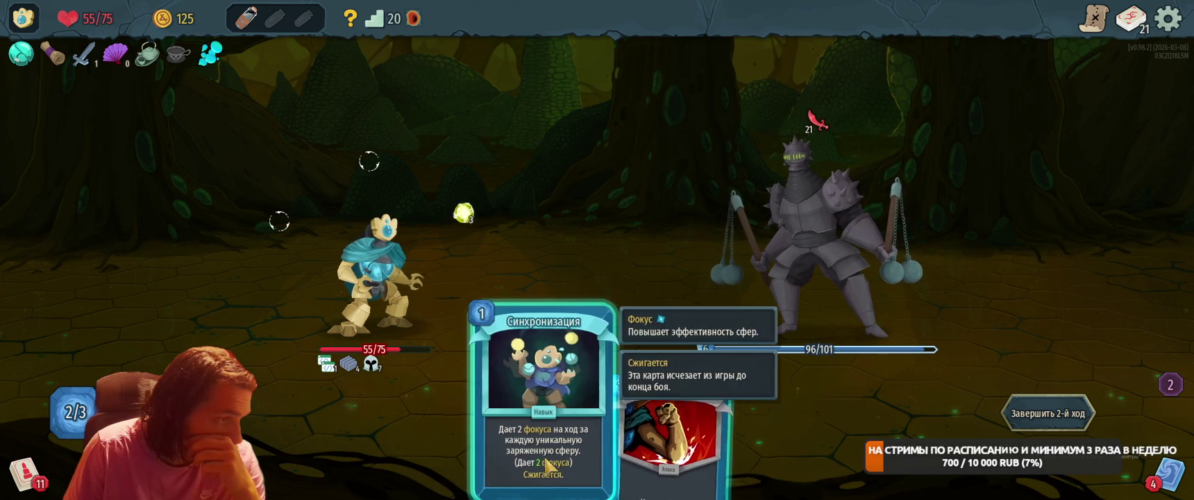
left_click_drag(650, 388, 778, 243)
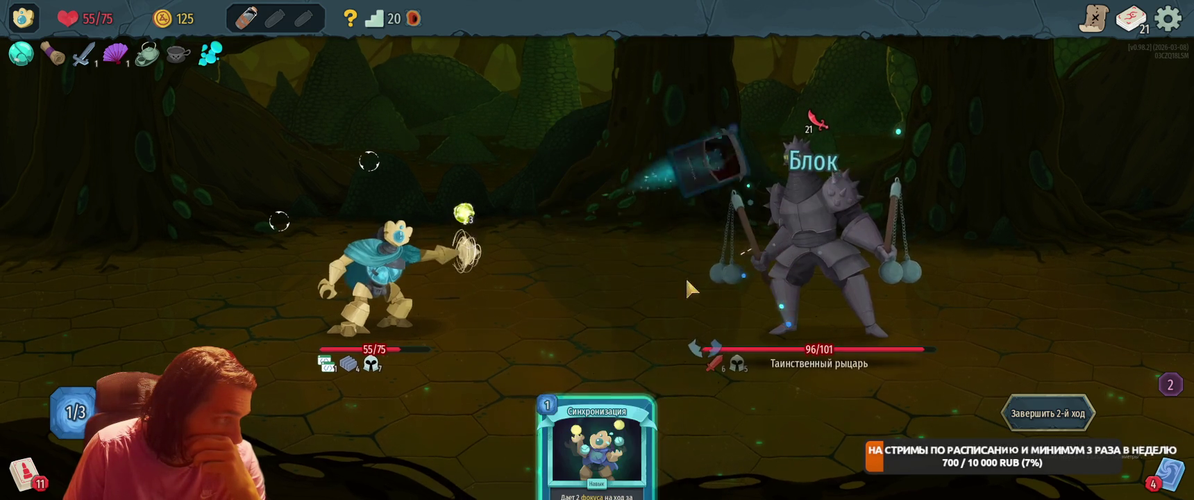
left_click_drag(611, 403, 694, 255)
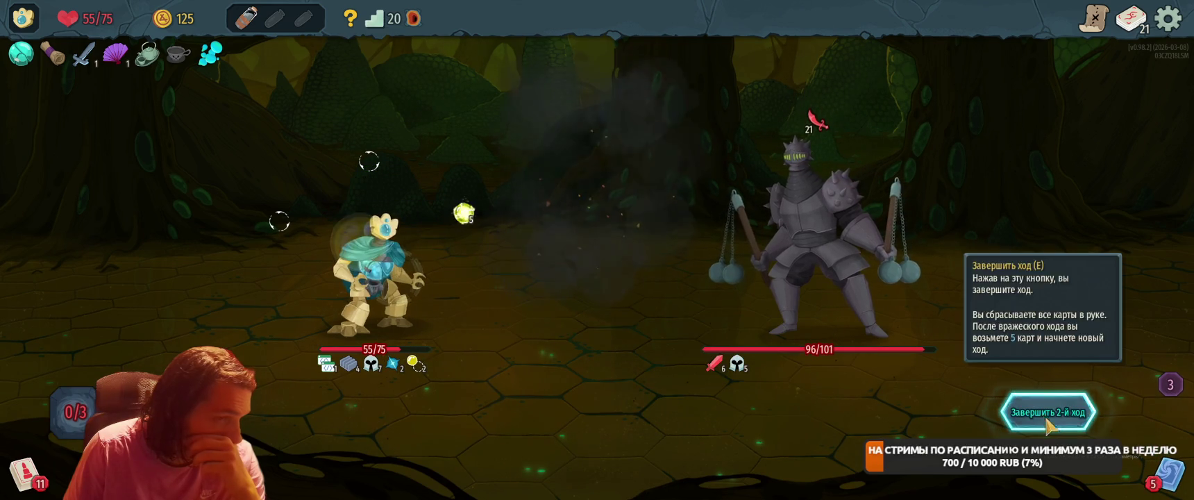
End the turn, then play Обновление, Оборона for 9 block, Сдвоенный разряд and Сметающий луч.
left_click(1048, 413)
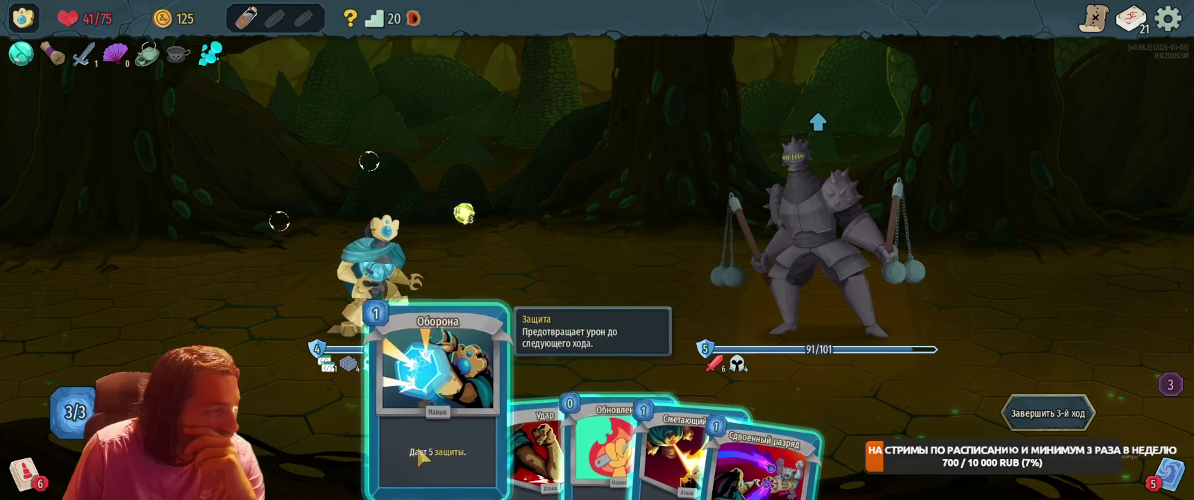
left_click(548, 451)
left_click(462, 452)
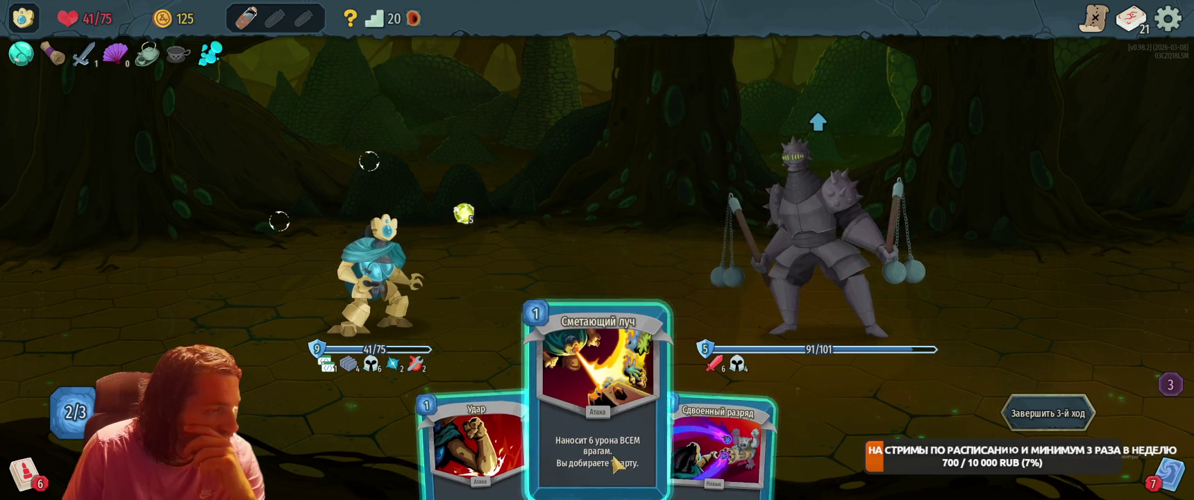
left_click(697, 460)
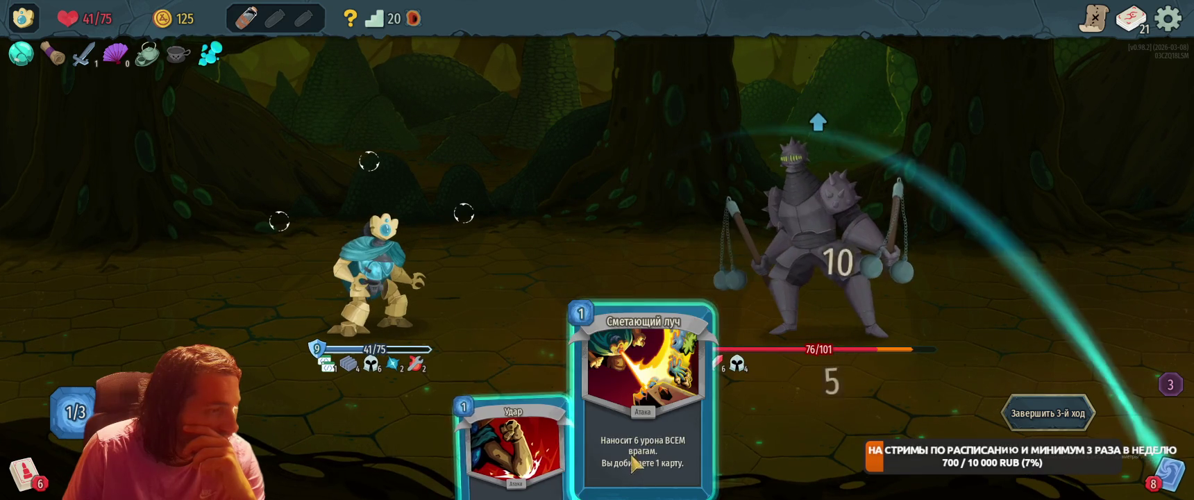
left_click_drag(633, 444, 521, 295)
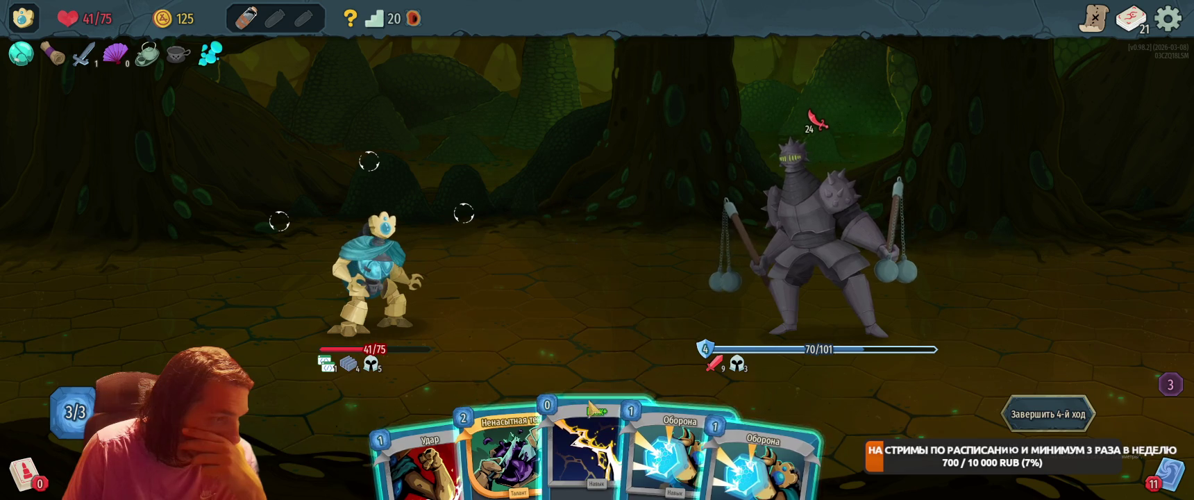
Play the 0-cost lightning card, both Оборона cards, and strike the knight with Удар.
left_click_drag(589, 406, 587, 197)
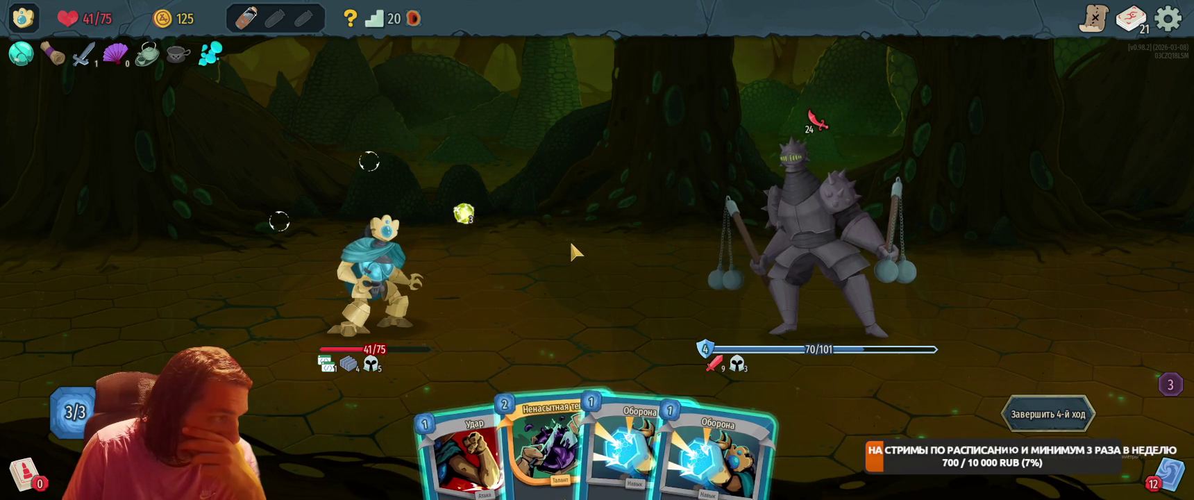
left_click(644, 431)
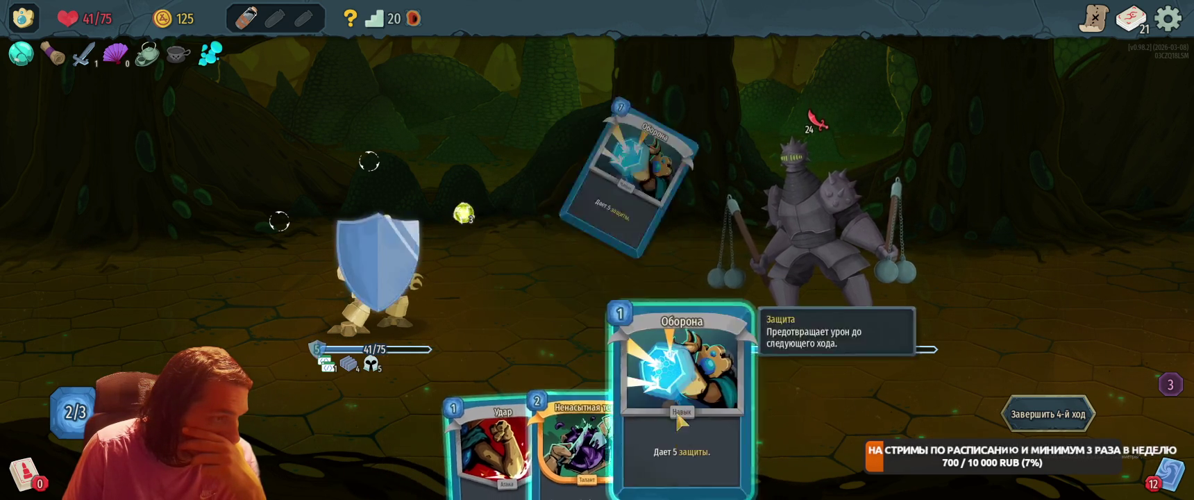
left_click(643, 431)
left_click(520, 436)
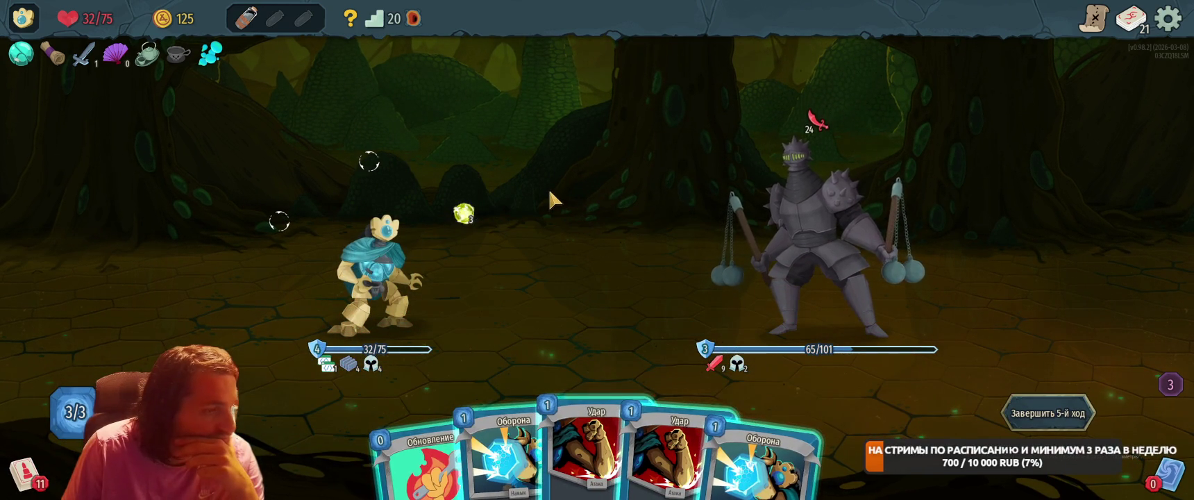
Play two Оборона cards and Обновление to raise focus to 5, then end the turn.
left_click_drag(500, 444, 597, 208)
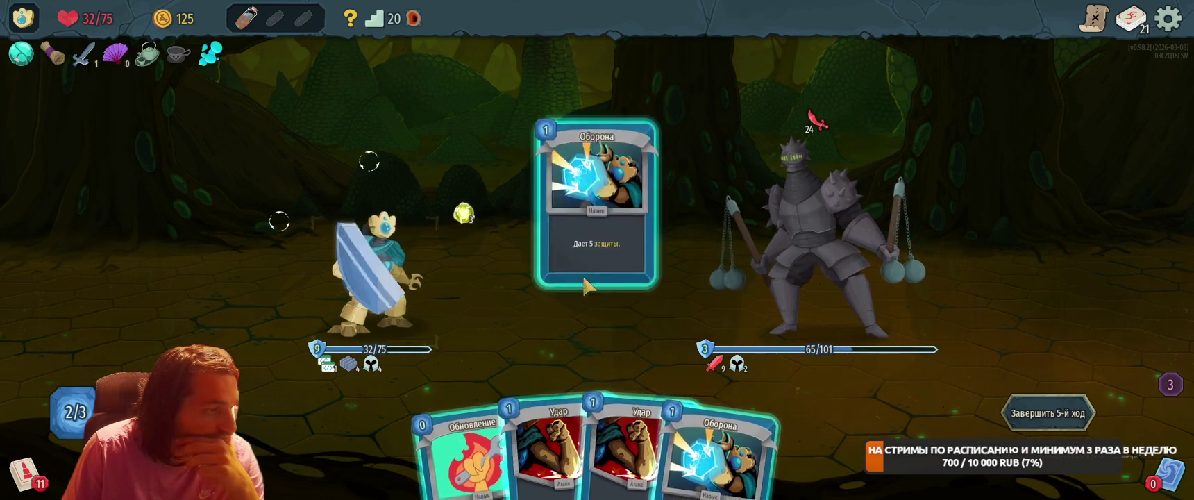
left_click_drag(750, 445, 597, 208)
left_click_drag(541, 389, 590, 208)
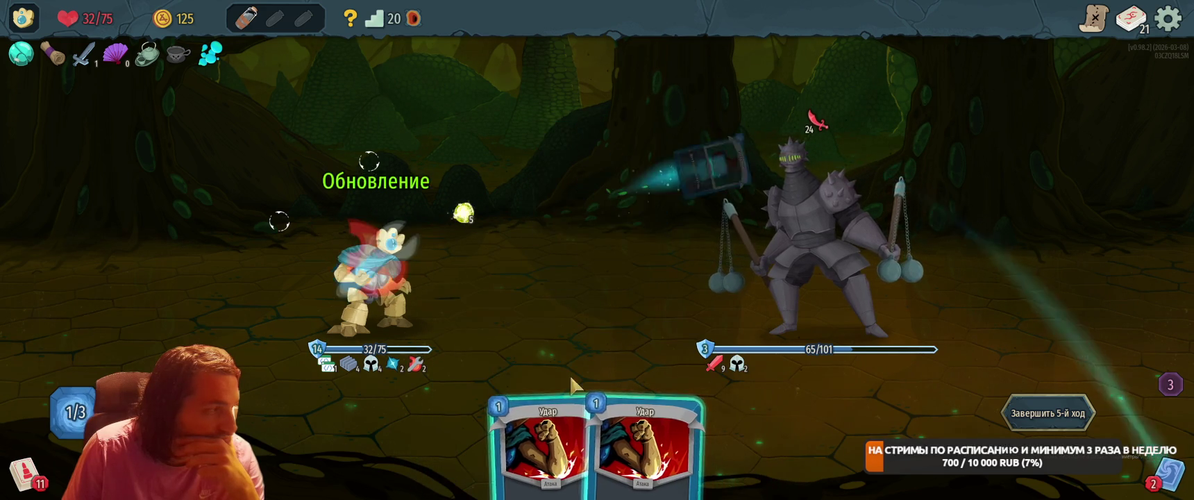
left_click_drag(548, 444, 604, 208)
left_click(1036, 413)
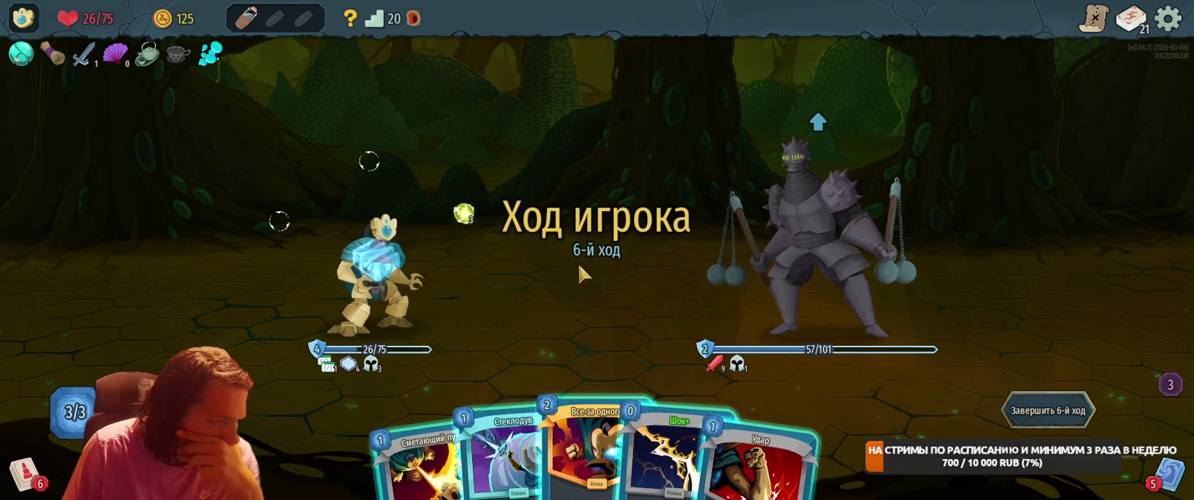
Play the 0-cost lightning card, Шок+, Обновление and Сметающий луч against the knight.
left_click_drag(684, 437, 646, 208)
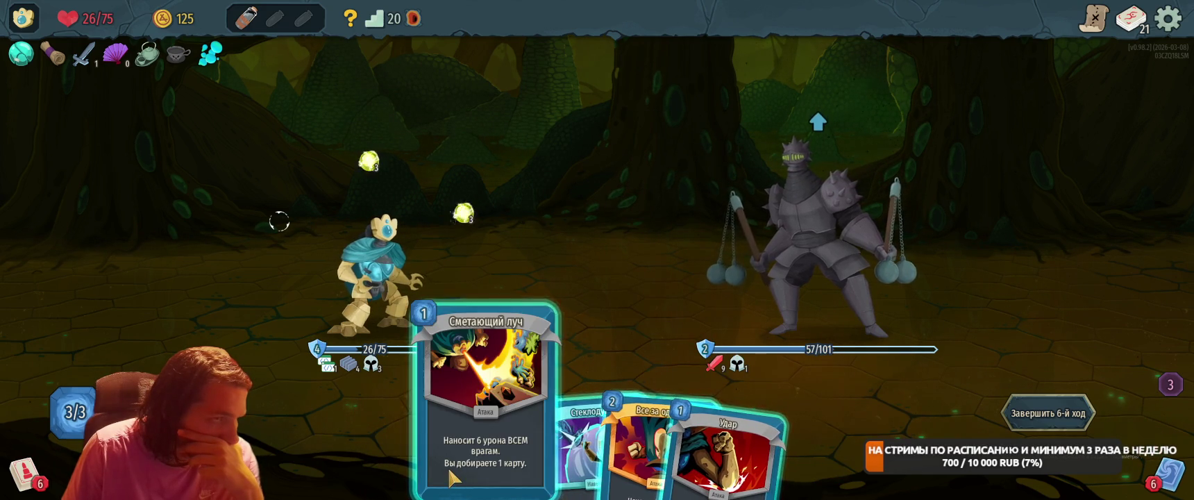
mouse_move(625, 444)
left_mouse_down()
mouse_move(773, 187)
mouse_move(632, 417)
mouse_move(753, 299)
left_mouse_up()
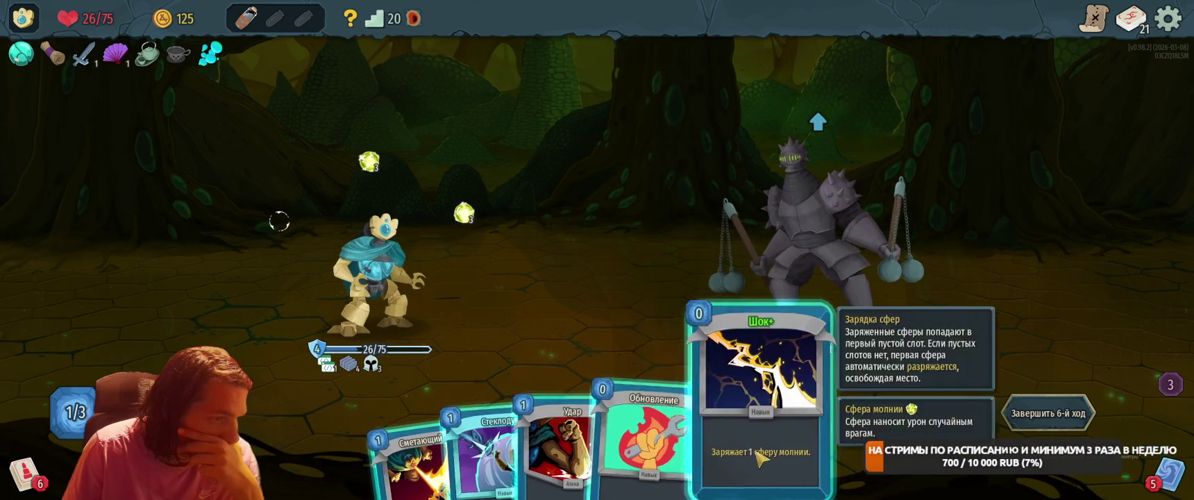
left_click_drag(763, 444, 694, 222)
left_click_drag(722, 430, 624, 208)
mouse_move(498, 384)
left_mouse_down()
mouse_move(625, 264)
mouse_move(584, 167)
mouse_move(604, 181)
left_mouse_up()
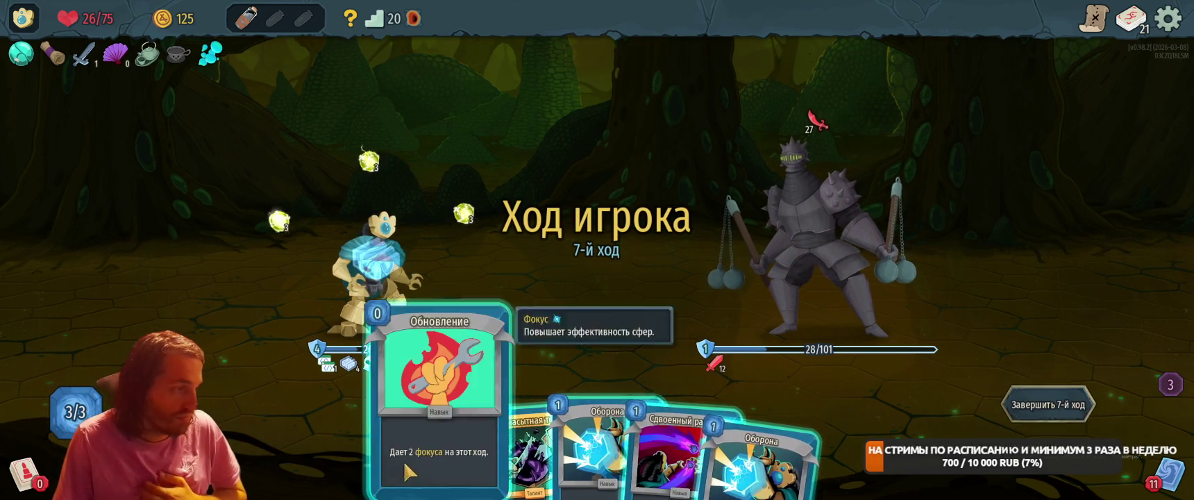
Play Обновление and Ненасытная тень, then finish the knight with Сдвоенный разряд.
left_click_drag(434, 458, 590, 222)
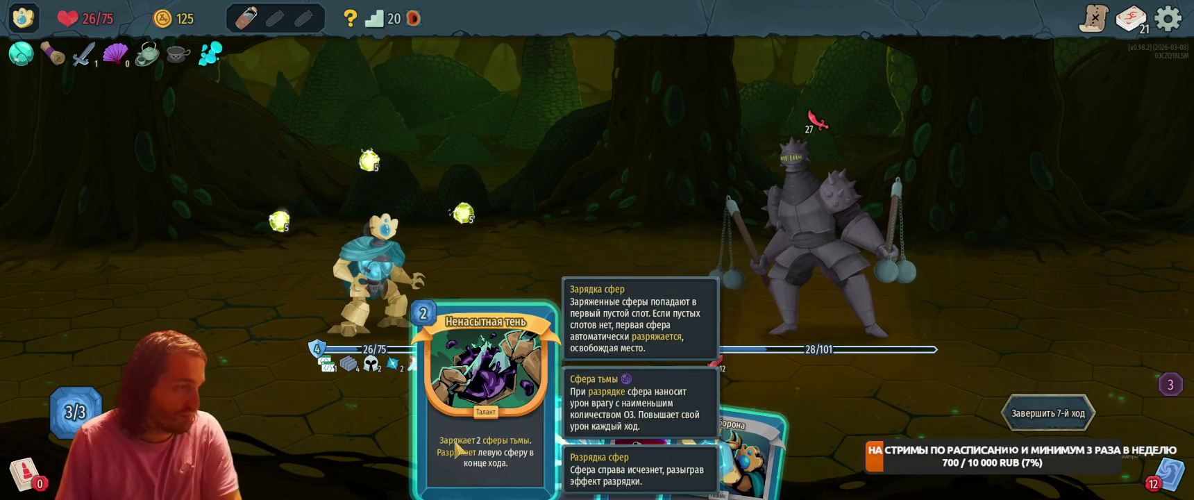
left_click_drag(453, 492, 579, 254)
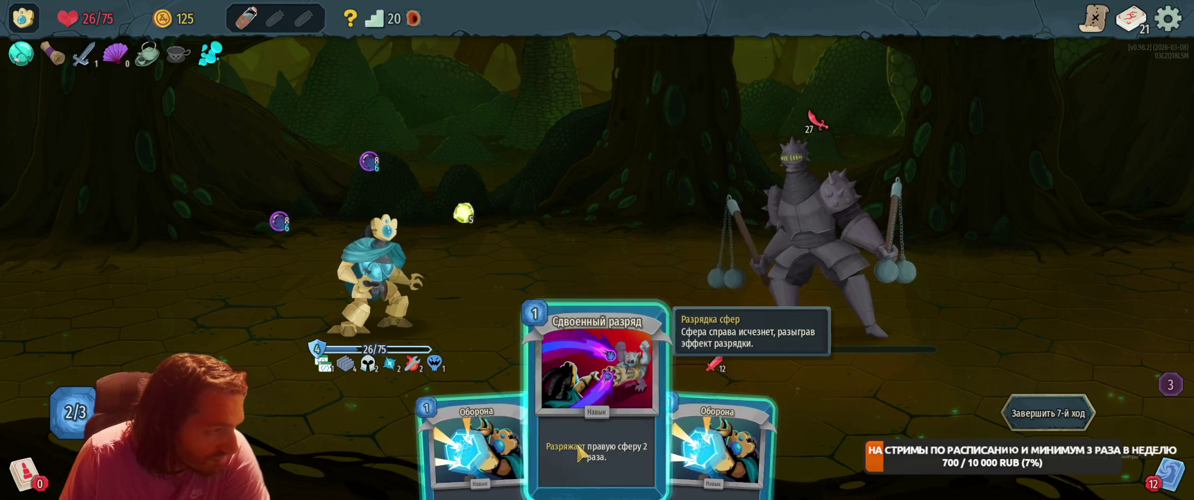
left_click_drag(576, 417, 595, 213)
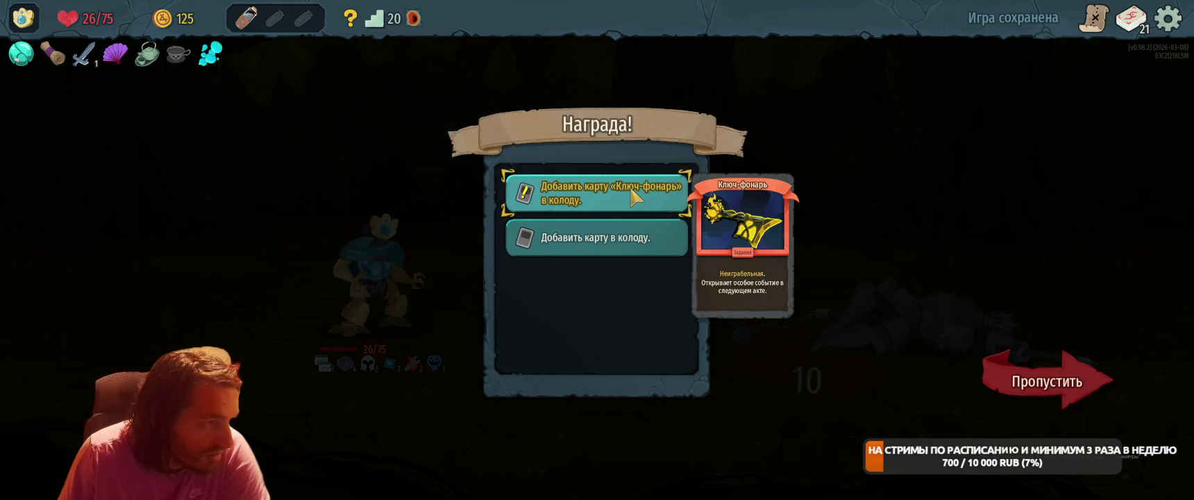
Take the Ключ-фонарь card and add Инициализация+ to the deck from the card reward.
left_click(599, 197)
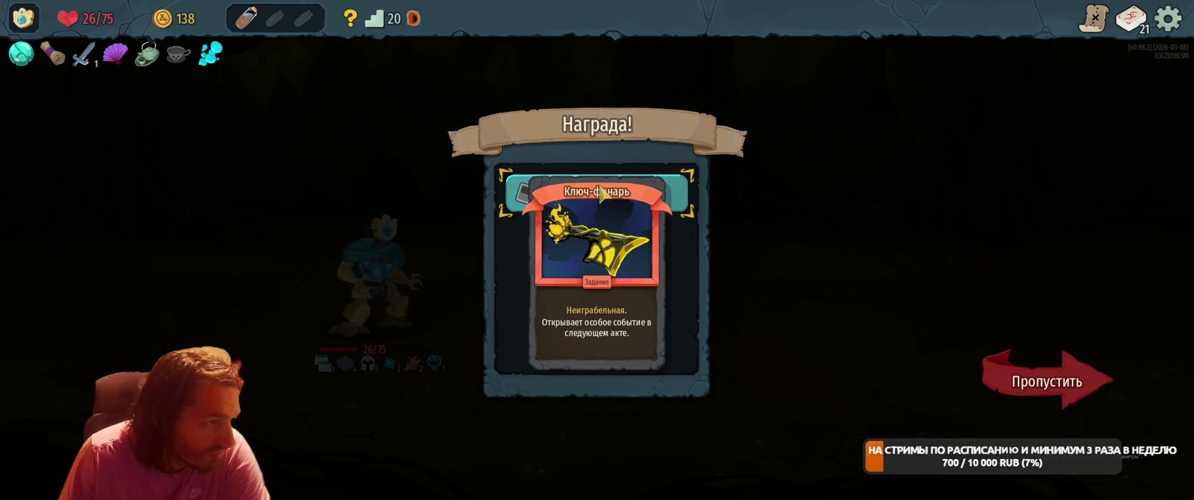
left_click(642, 199)
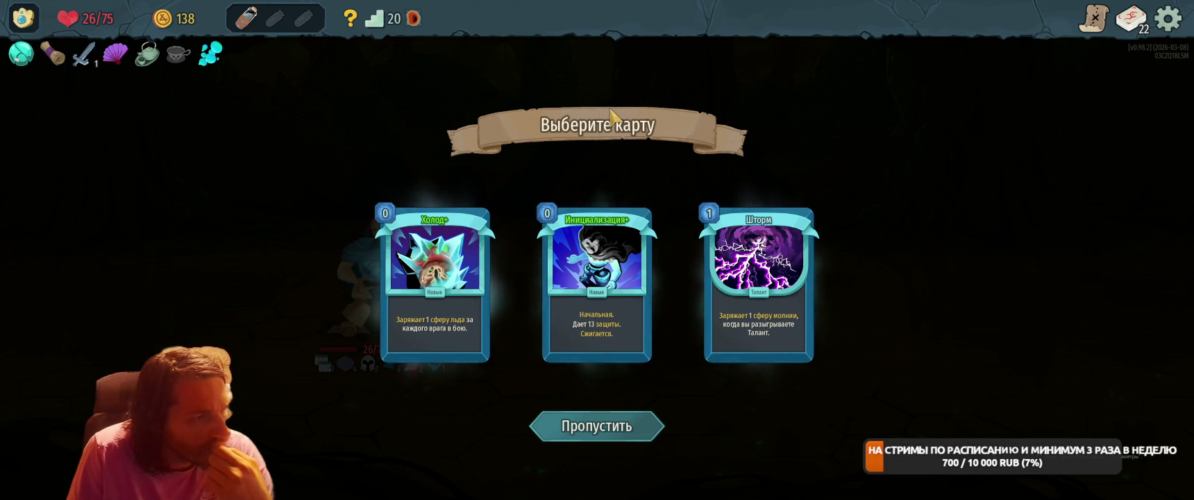
left_click(593, 275)
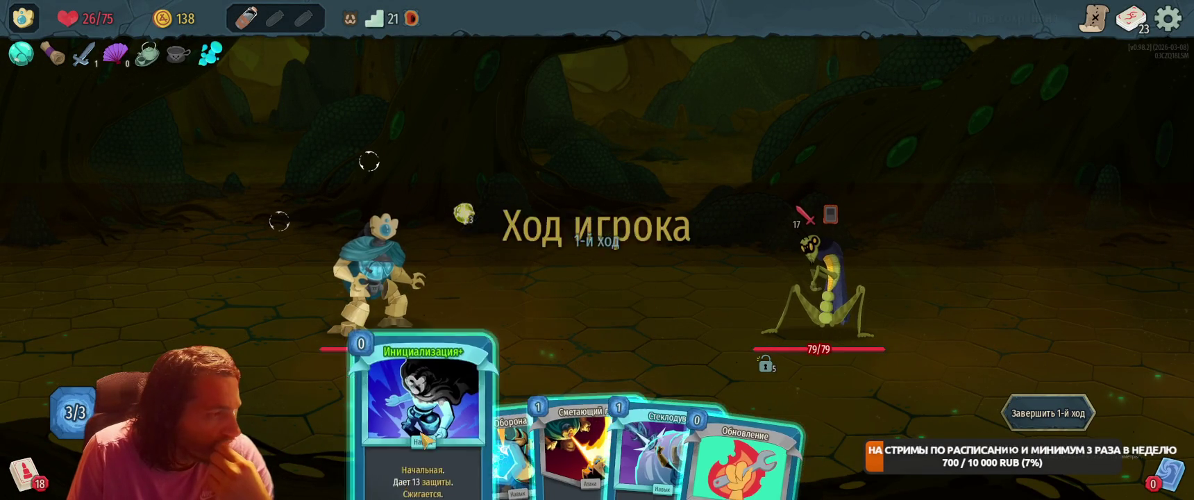
On turn 1, build block to 23, gain 2 focus, hit the insect with Сметающий луч, end turn.
left_click_drag(625, 437, 644, 281)
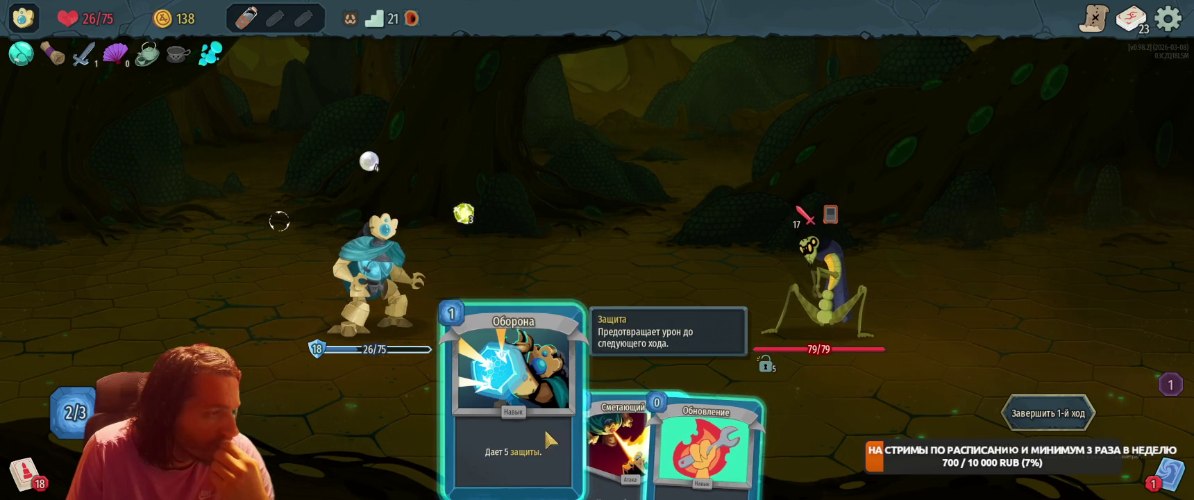
left_click_drag(496, 423, 538, 244)
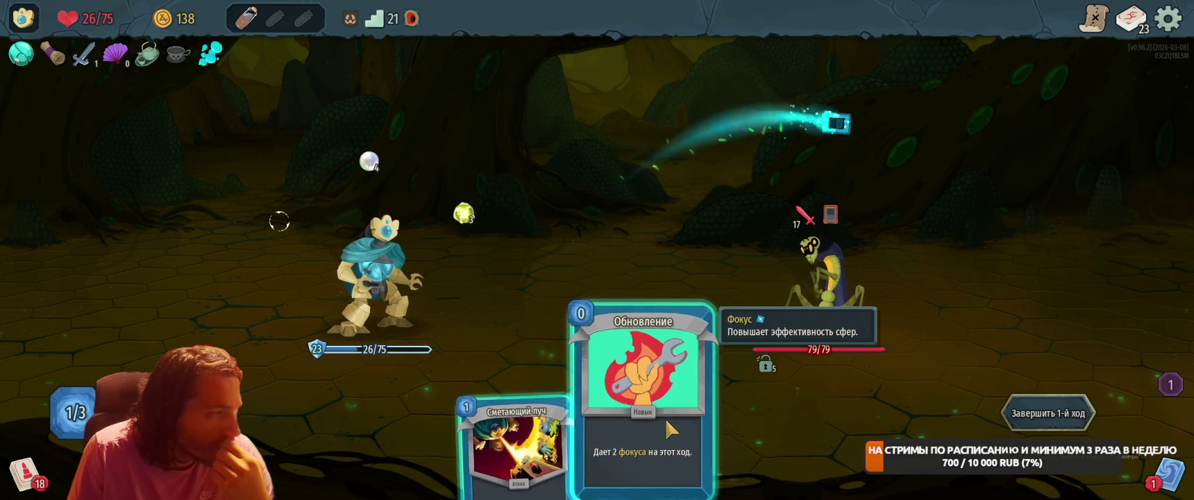
left_click_drag(649, 430, 604, 236)
left_click_drag(586, 416, 842, 295)
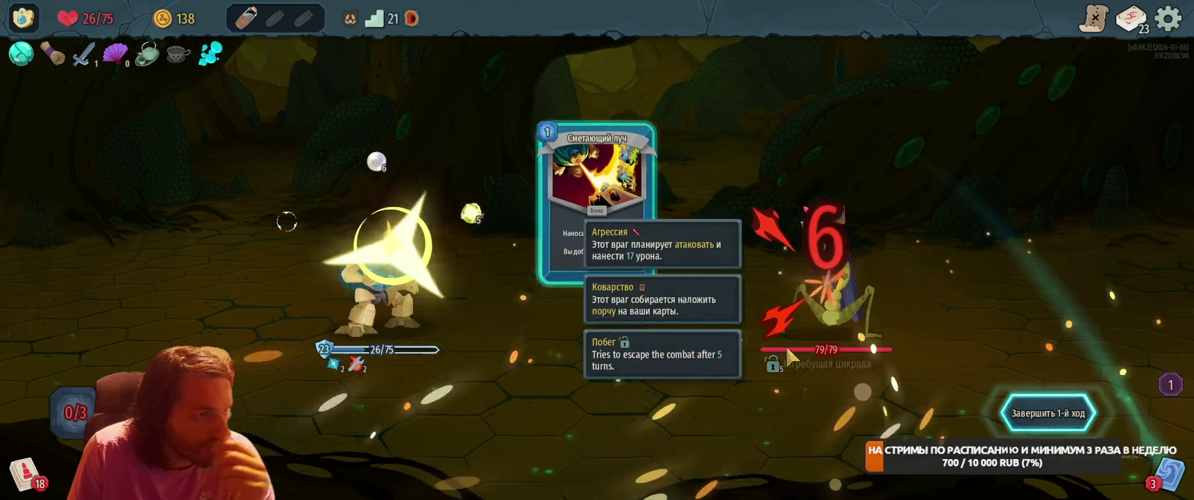
left_click(1034, 415)
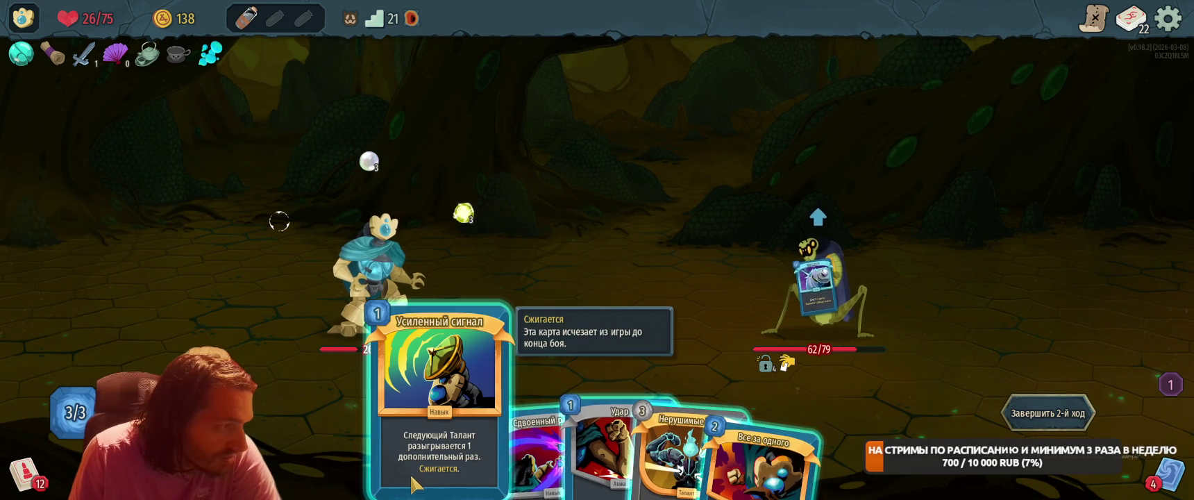
Play Усиленный сигнал and Все за одного for 10 damage, then end the second turn.
mouse_move(415, 486)
left_mouse_down()
mouse_move(463, 241)
mouse_move(602, 253)
left_mouse_up()
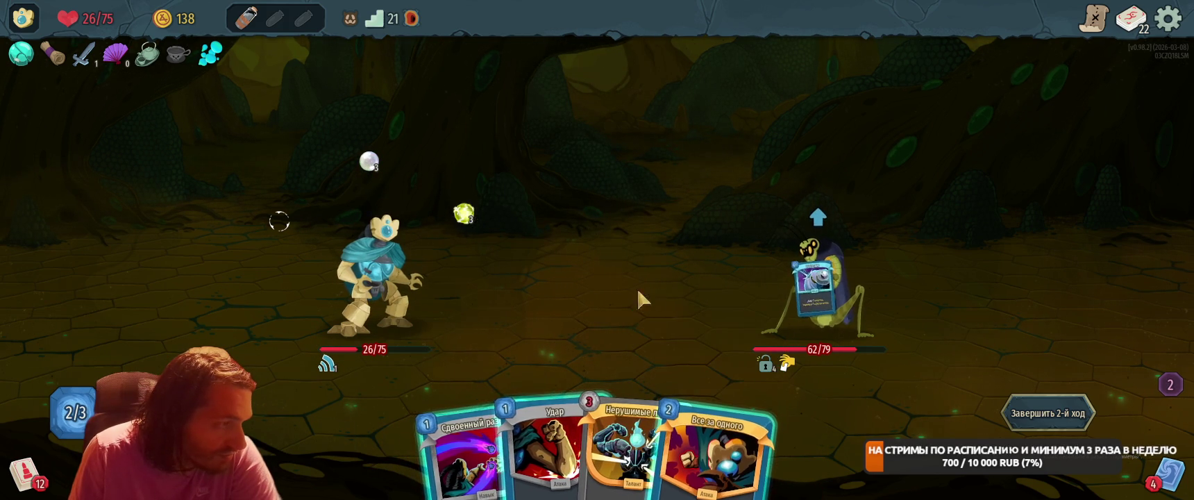
mouse_move(701, 392)
left_mouse_down()
mouse_move(800, 267)
mouse_move(809, 275)
left_mouse_up()
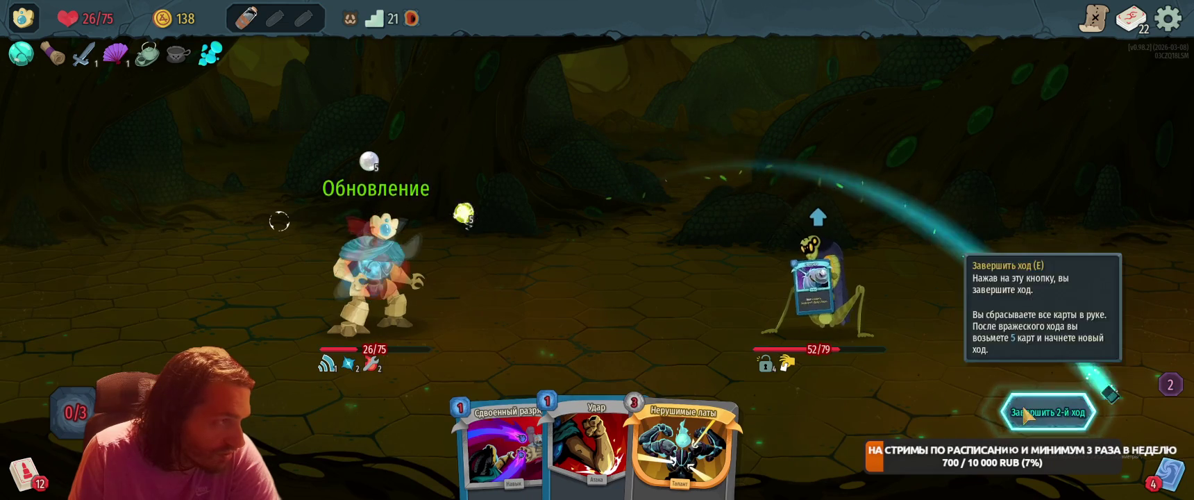
left_click(1048, 413)
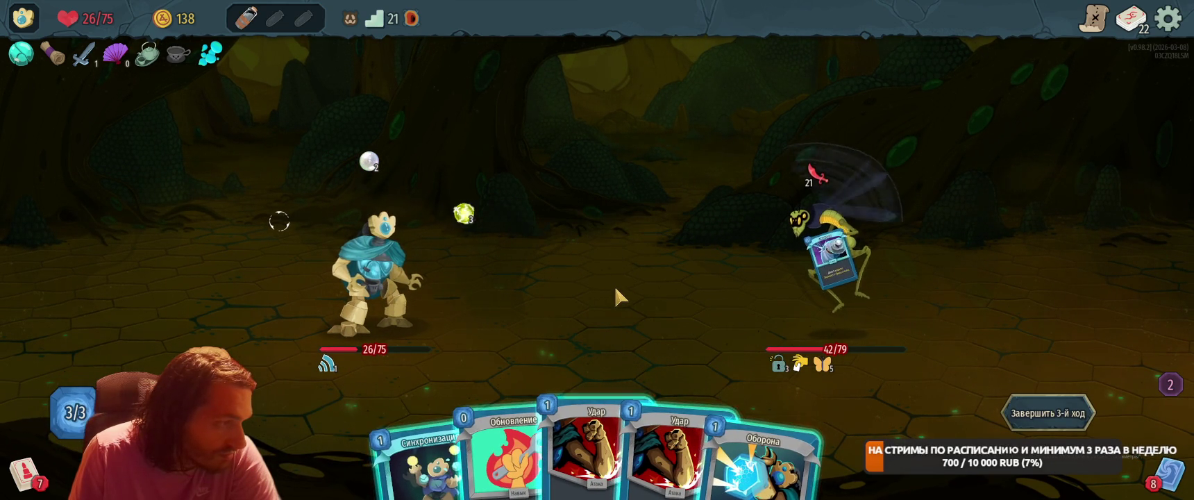
On the third turn, play Синхронизация, Обновление, Оборона and Удар, then end the turn.
mouse_move(411, 479)
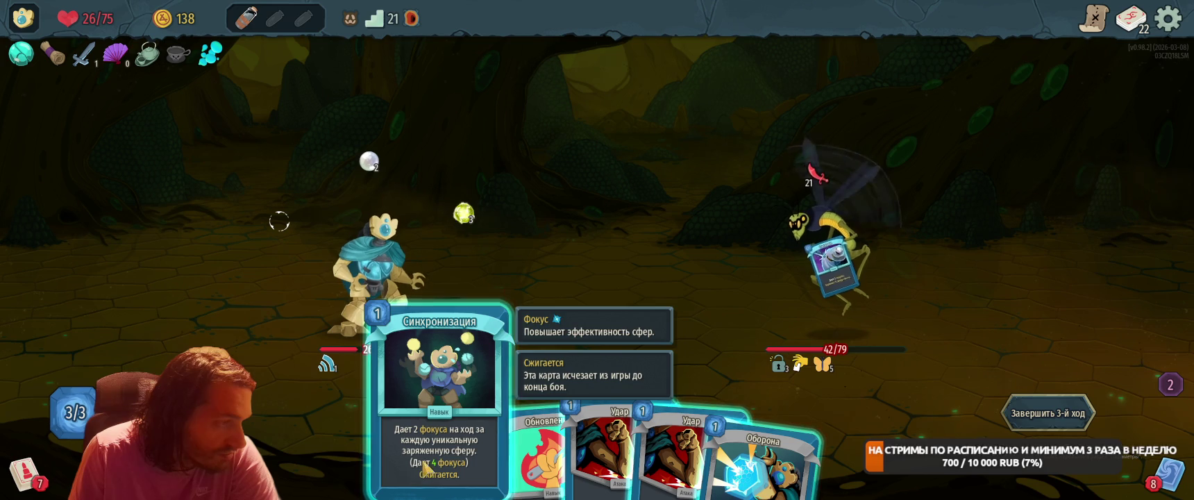
left_click_drag(422, 460, 476, 281)
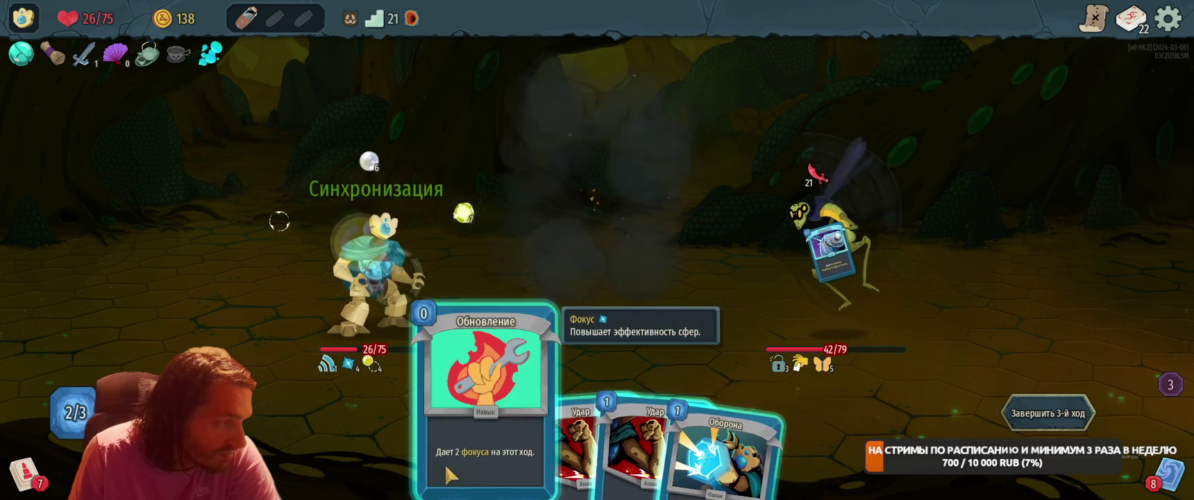
mouse_move(486, 431)
left_mouse_down()
mouse_move(524, 182)
mouse_move(540, 182)
left_mouse_up()
left_click_drag(684, 444, 611, 229)
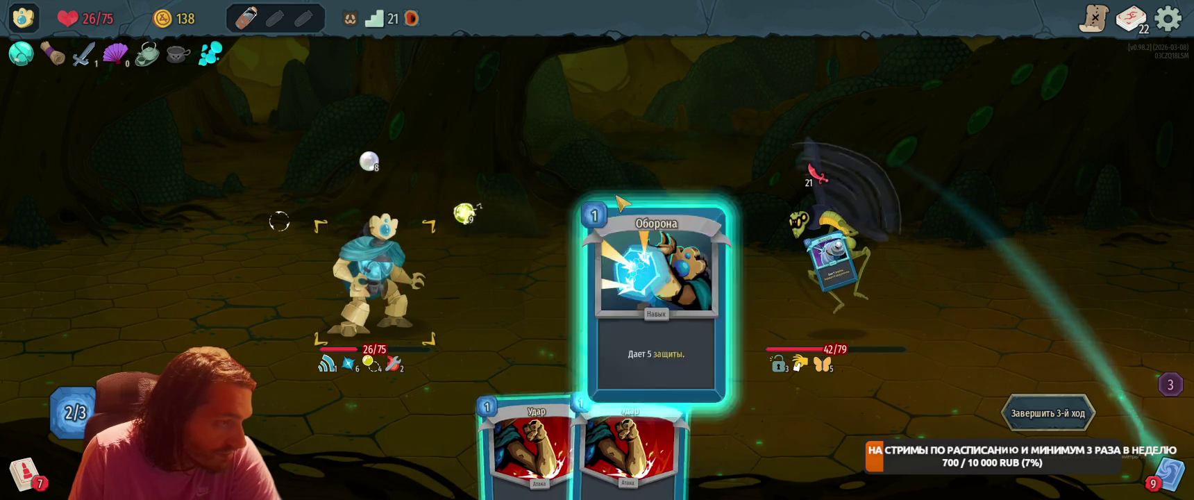
mouse_move(646, 444)
left_mouse_down()
mouse_move(611, 389)
mouse_move(594, 202)
left_mouse_up()
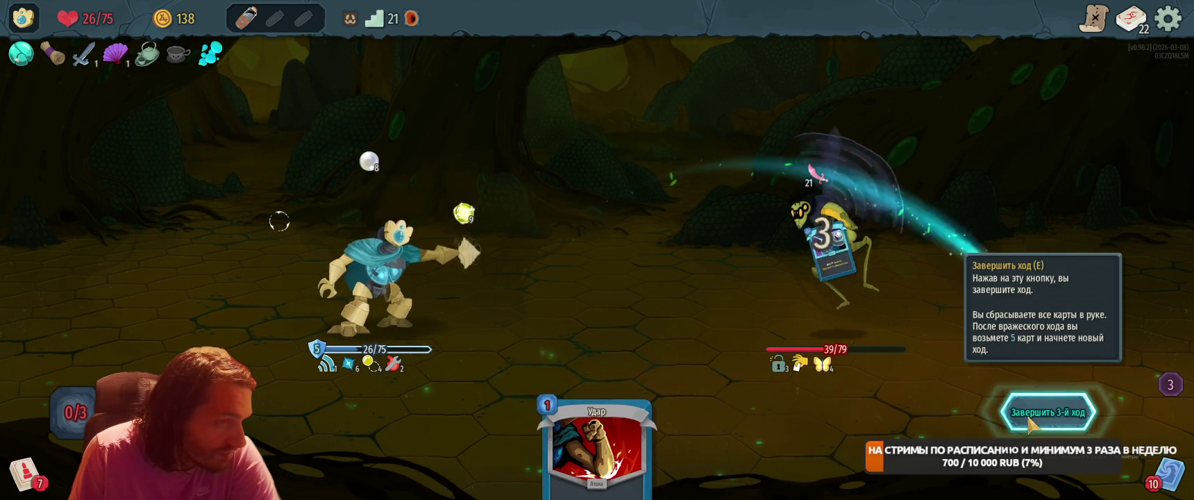
left_click(1048, 413)
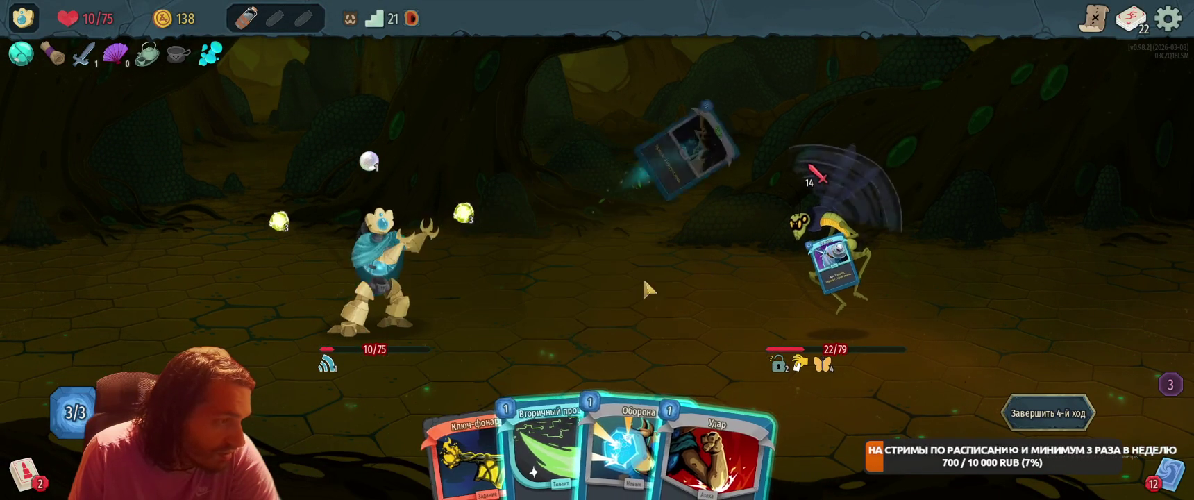
On the fourth turn, play Вторичный процесс, Оборона and Удар, then end the turn.
left_click_drag(538, 479, 672, 217)
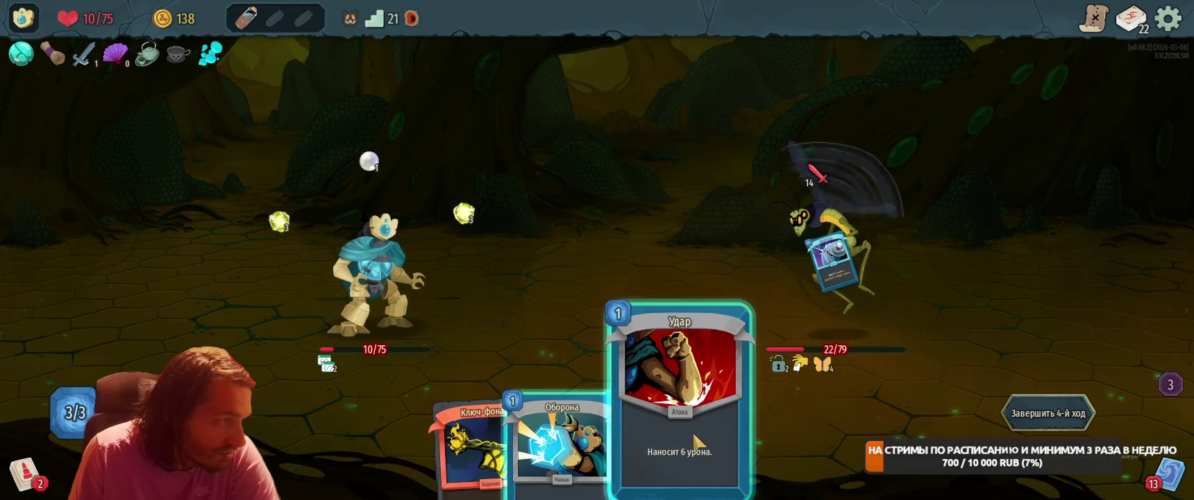
left_click_drag(562, 438, 562, 229)
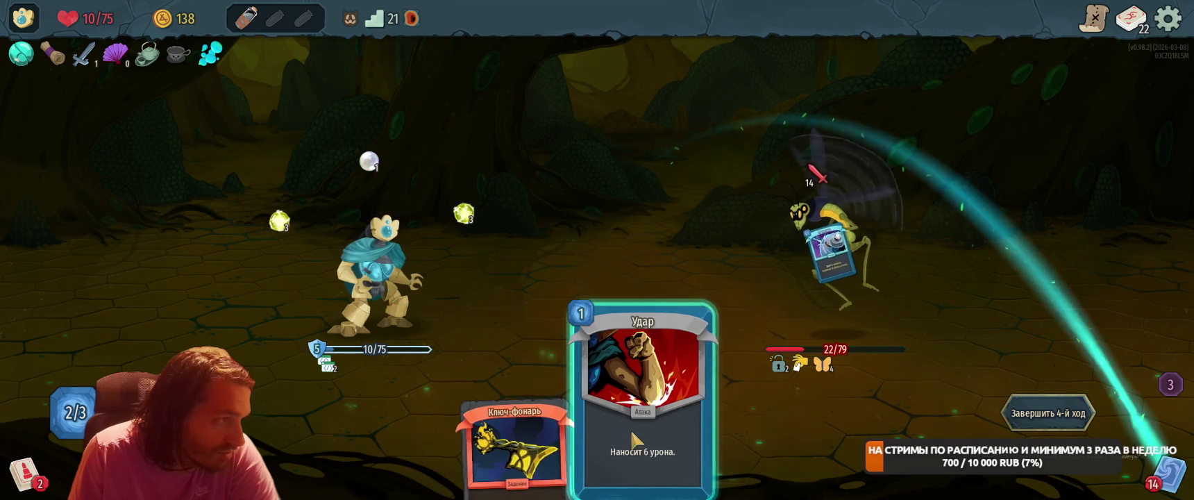
left_click_drag(635, 430, 861, 321)
left_click(1048, 413)
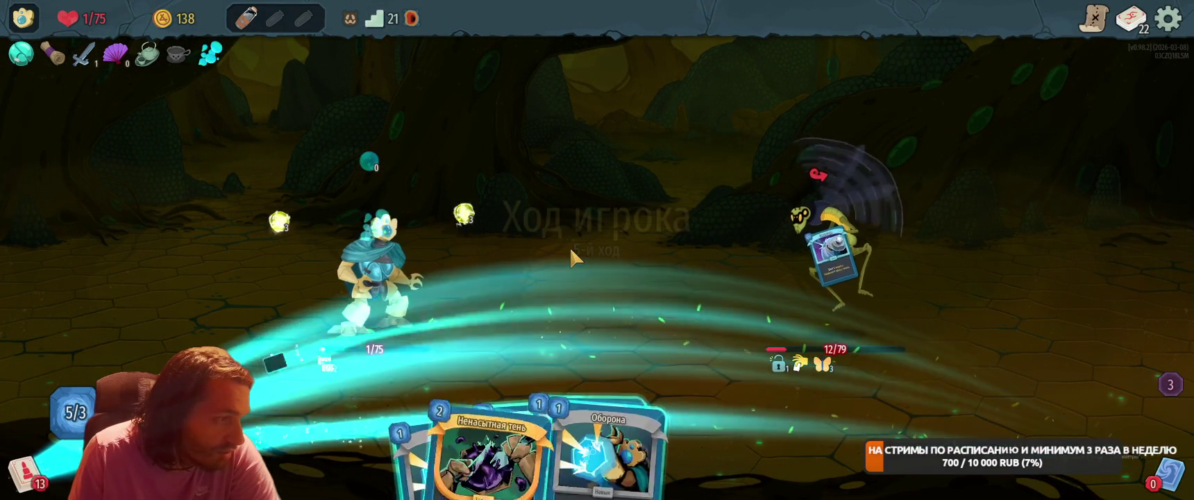
Play Белый шум+, Ненасытная тень, Удар and two Оборона so the dark orb finishes the enemy.
left_click_drag(518, 441, 661, 254)
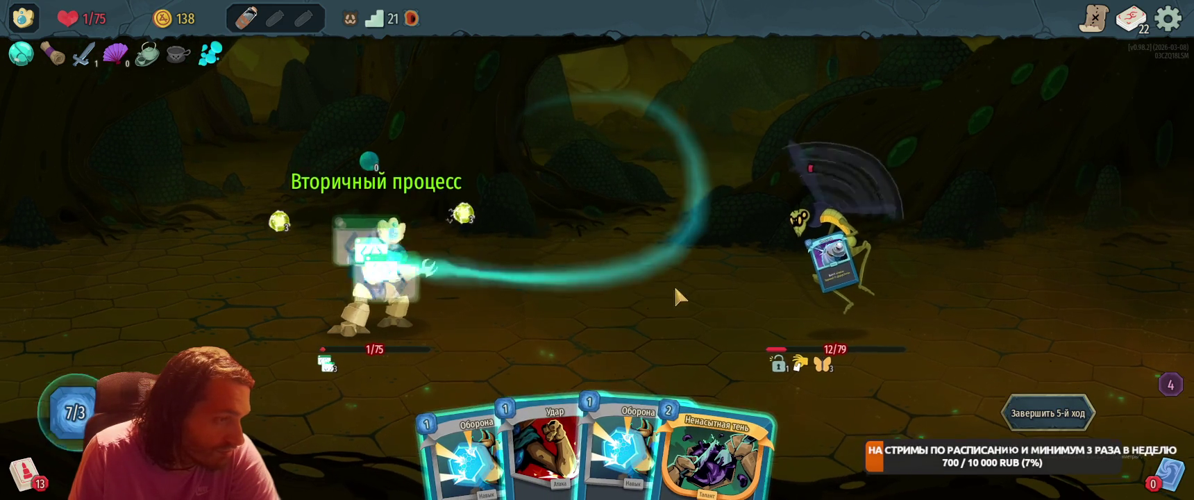
left_click_drag(736, 459, 674, 308)
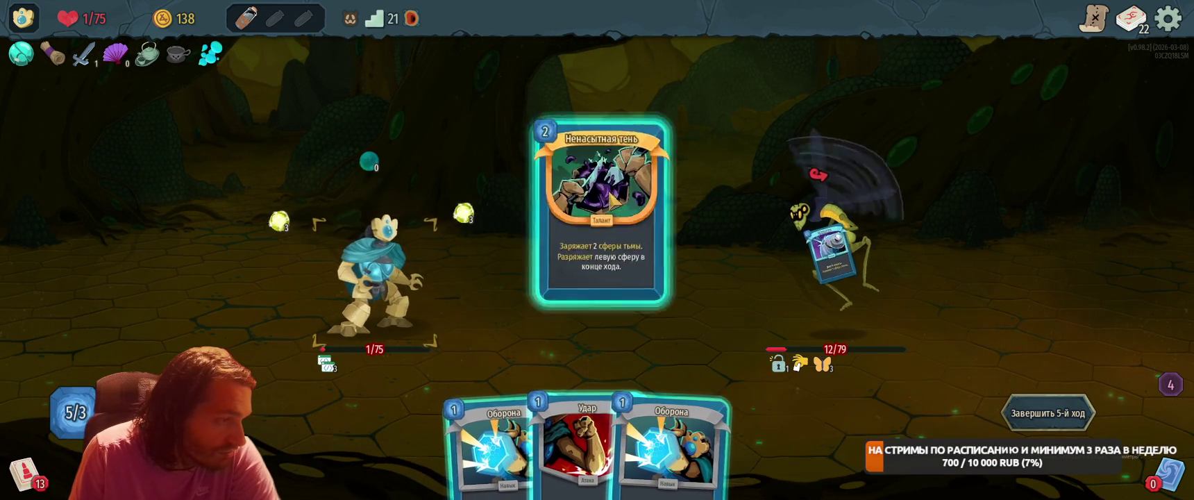
left_click_drag(587, 445, 805, 239)
left_click_drag(645, 438, 600, 226)
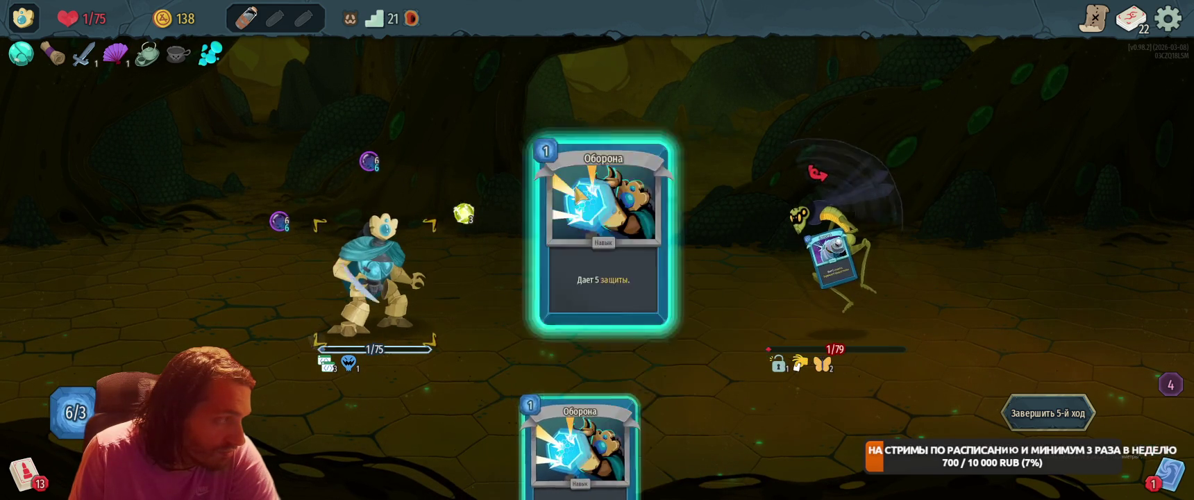
left_click_drag(600, 451, 640, 208)
left_click(1048, 413)
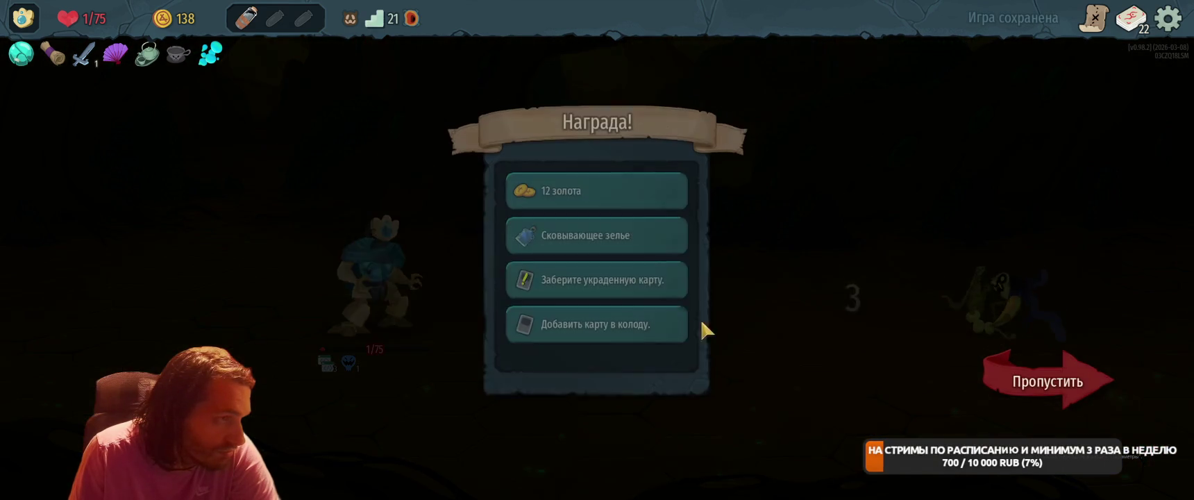
Take the potion, reclaim the stolen Стеклодув card and add Конденсатор to the deck.
left_click(604, 194)
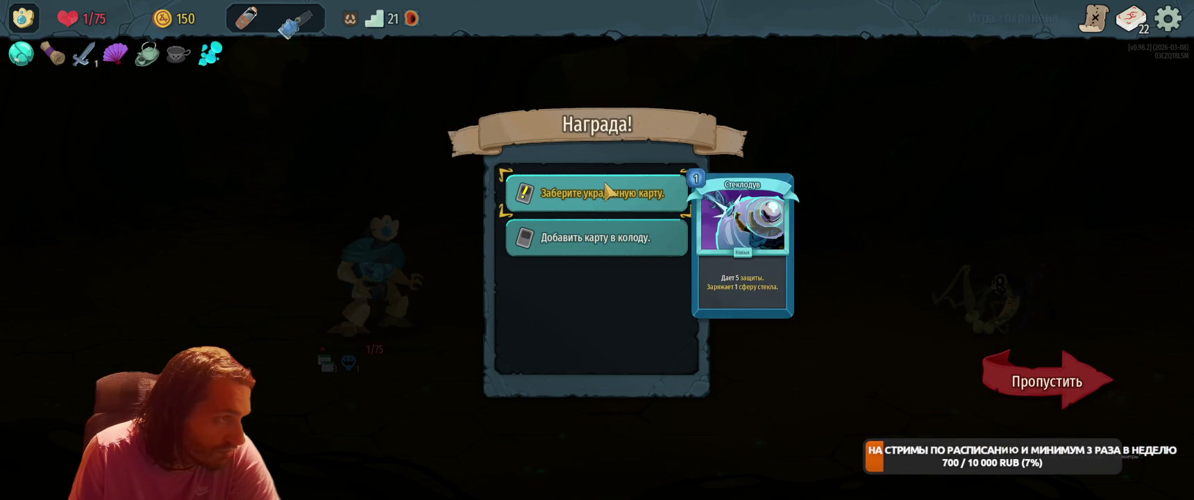
left_click(616, 196)
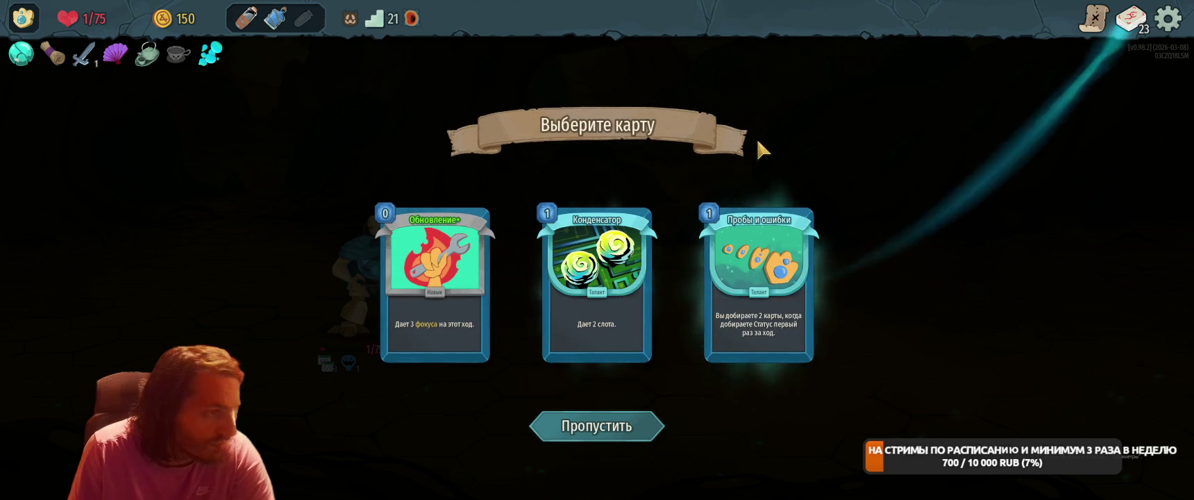
left_click(597, 285)
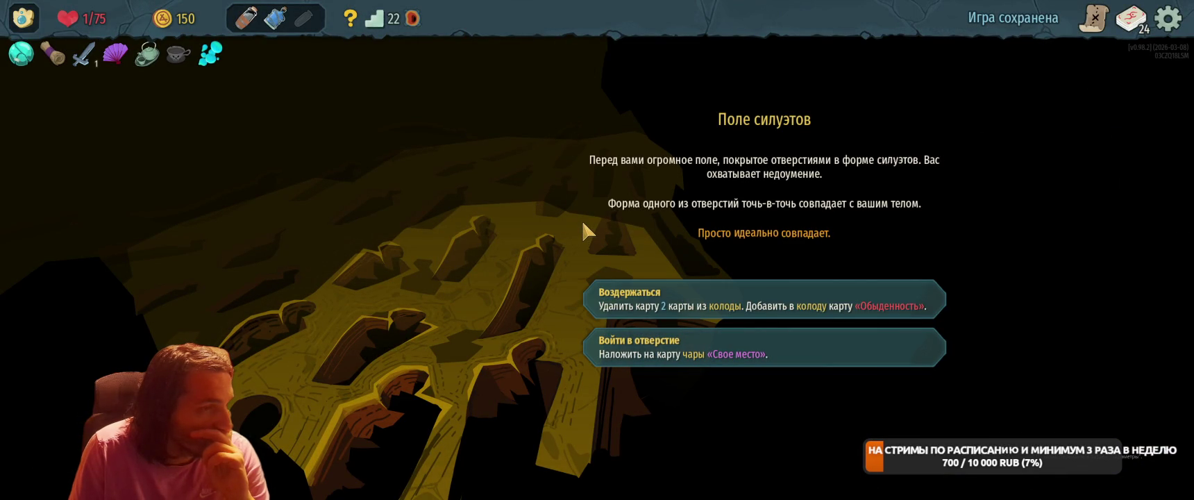
Choose Войти в отверстие at the Поле силуэтов event to get an enchantment.
mouse_move(851, 302)
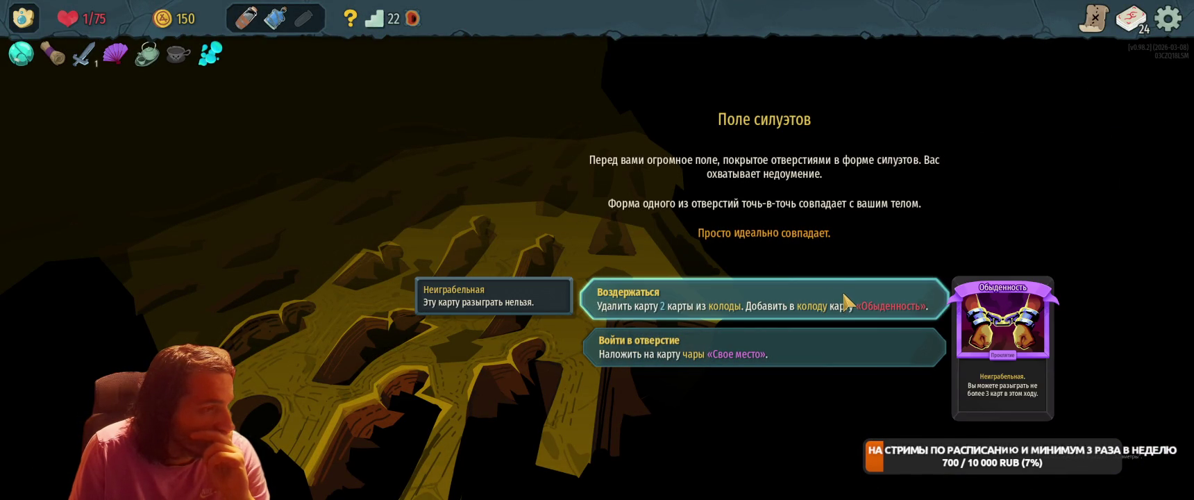
mouse_move(796, 355)
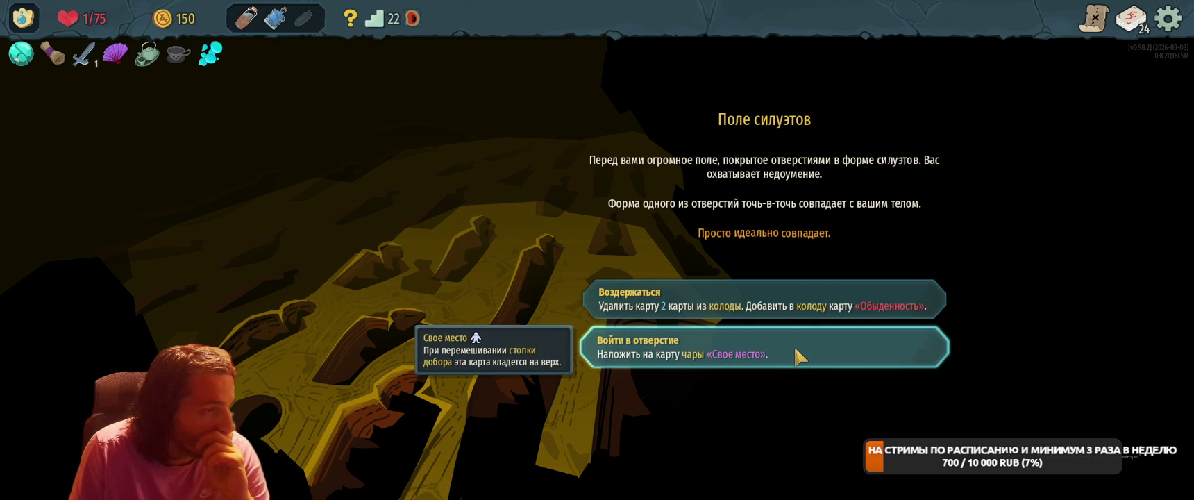
left_click(740, 345)
Enchant Вторичный процесс with Свое место instead of Конденсатор, then leave the event.
scroll(1059, 363, "down", 5)
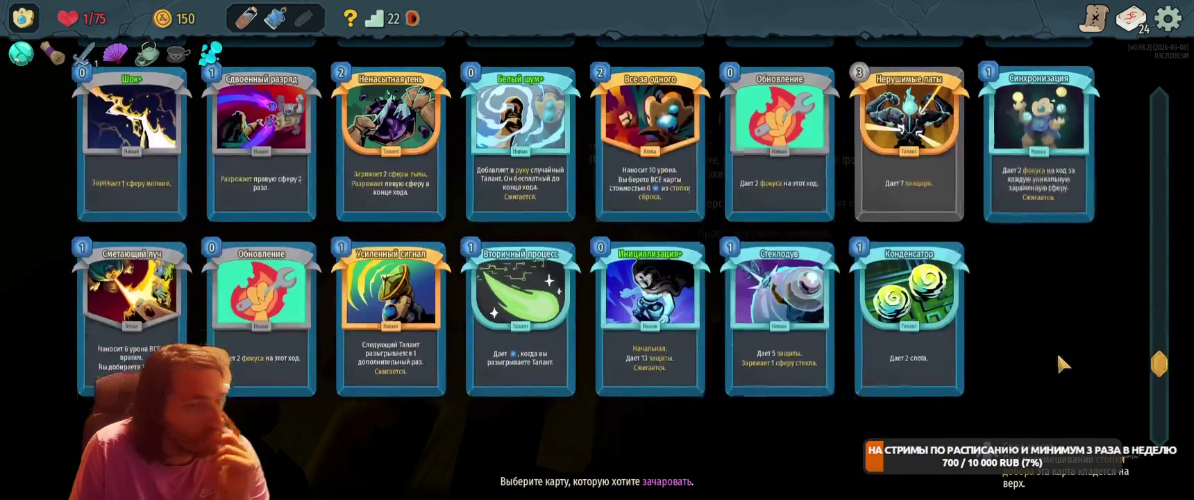
scroll(1058, 354, "up", 5)
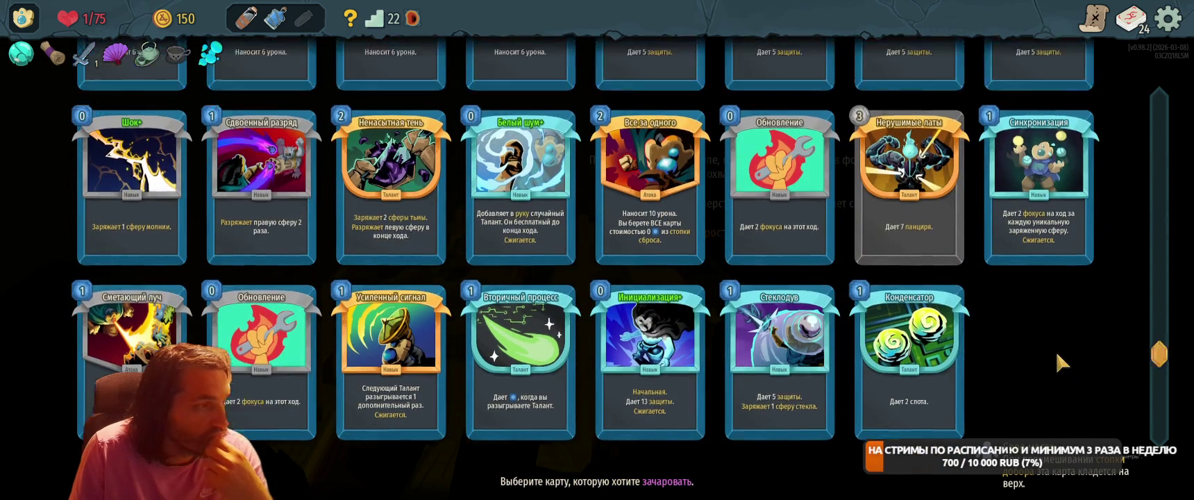
scroll(1056, 373, "down", 3)
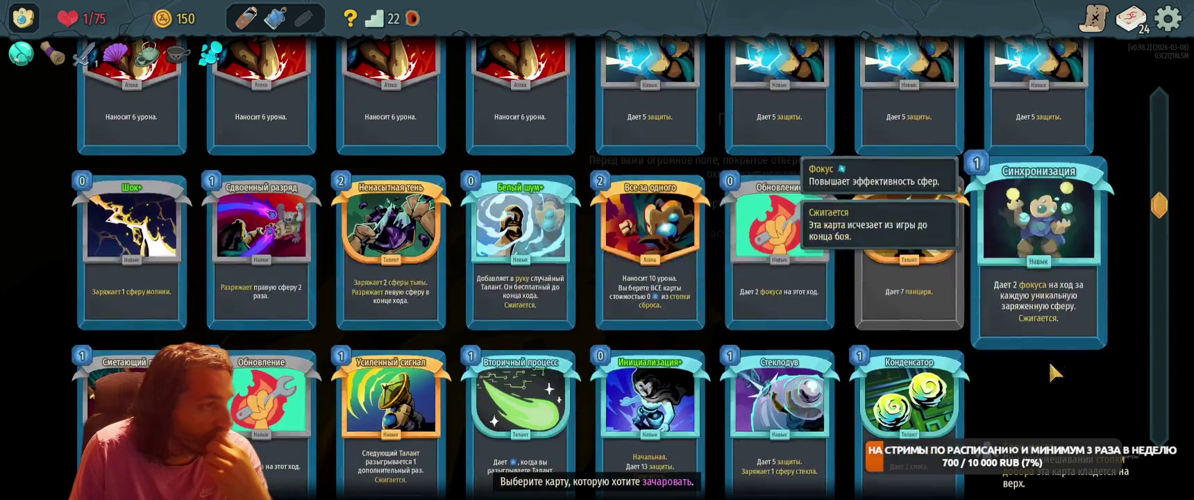
scroll(771, 264, "down", 3)
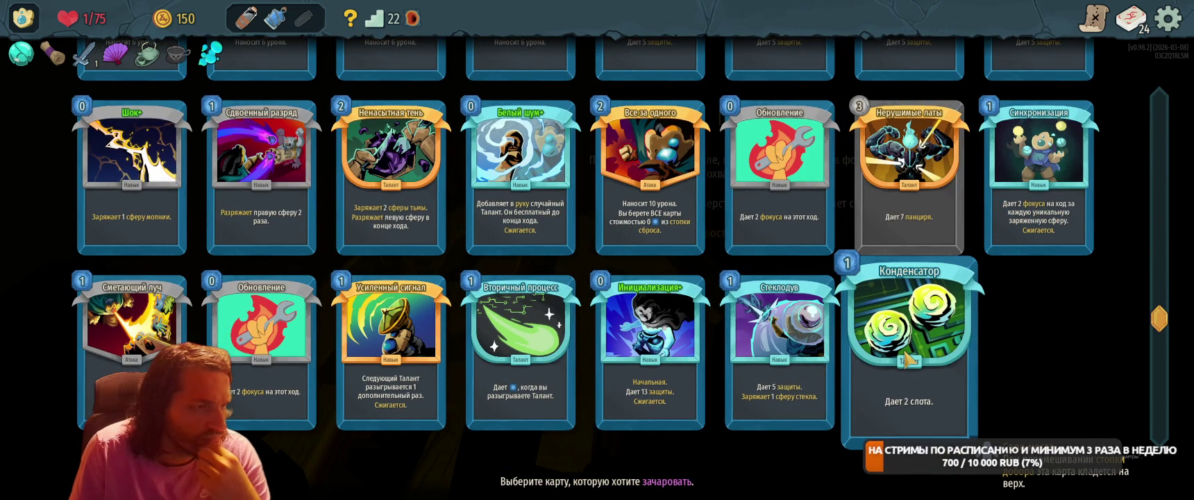
left_click(906, 359)
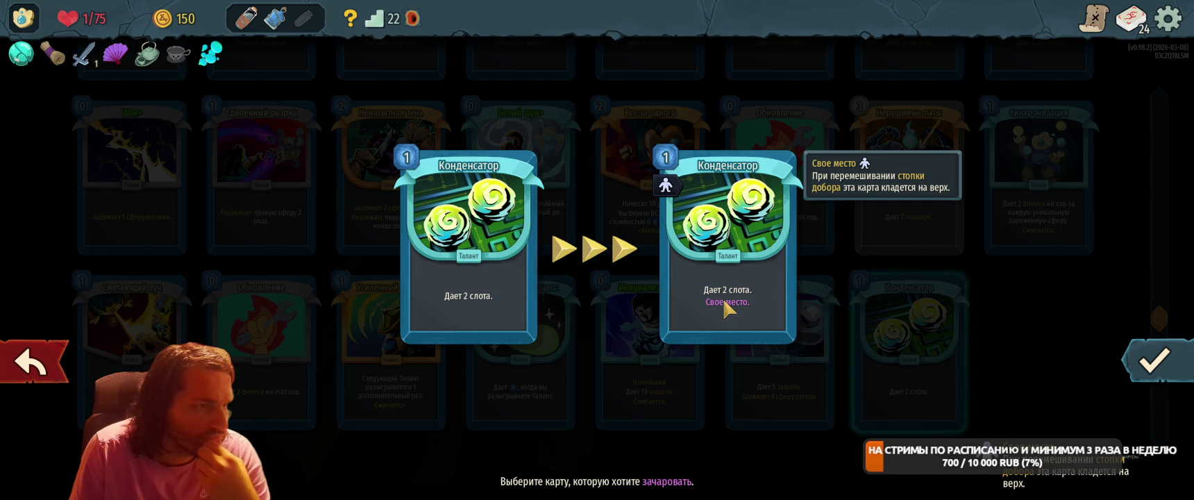
left_click(31, 368)
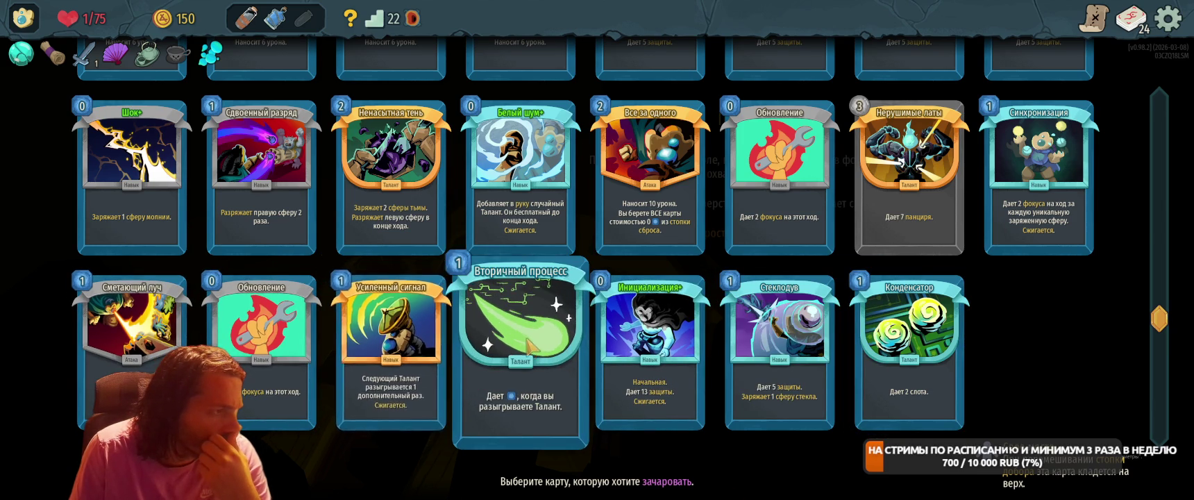
left_click(521, 361)
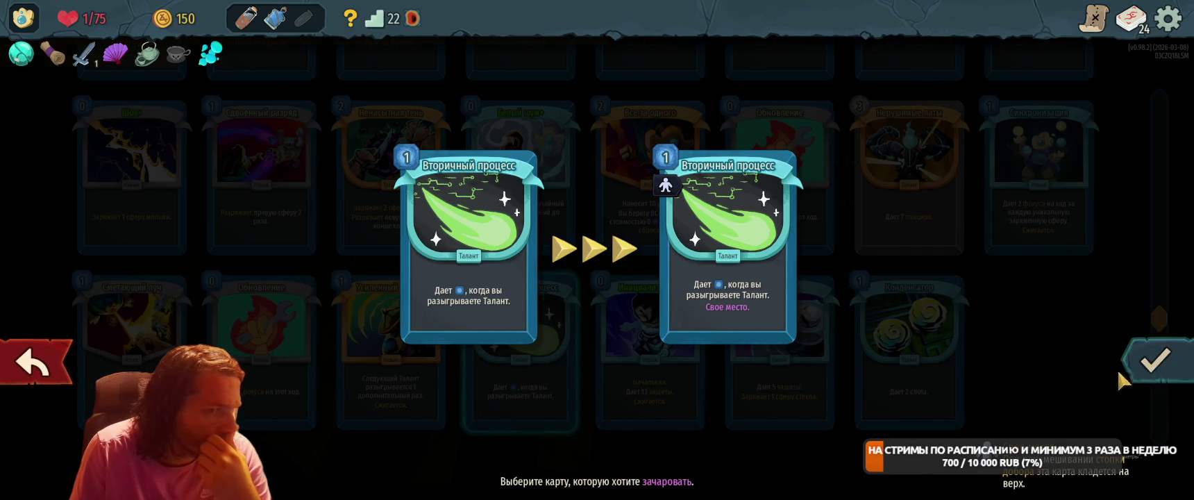
left_click(1122, 375)
left_click(826, 303)
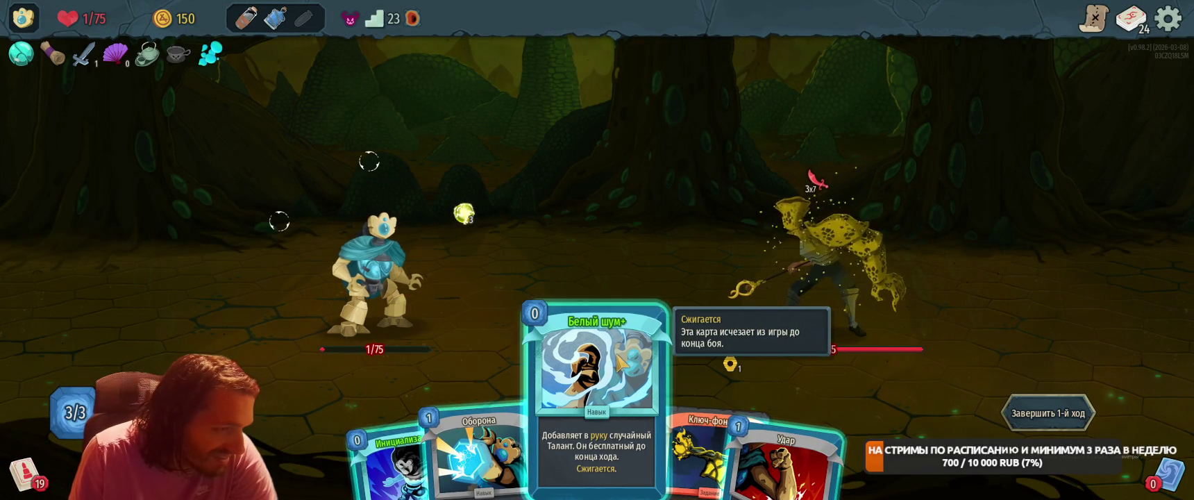
Play Белый шум+, Вторичный процесс, Оборона and Удар against the Энтомант.
left_click_drag(568, 380, 580, 278)
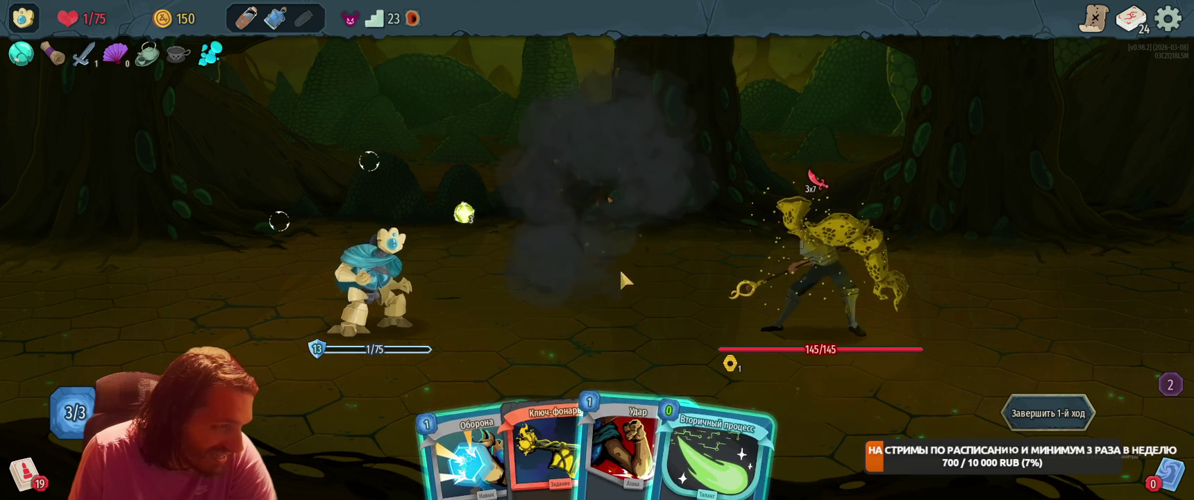
left_click_drag(731, 434, 558, 333)
left_click_drag(458, 451, 611, 277)
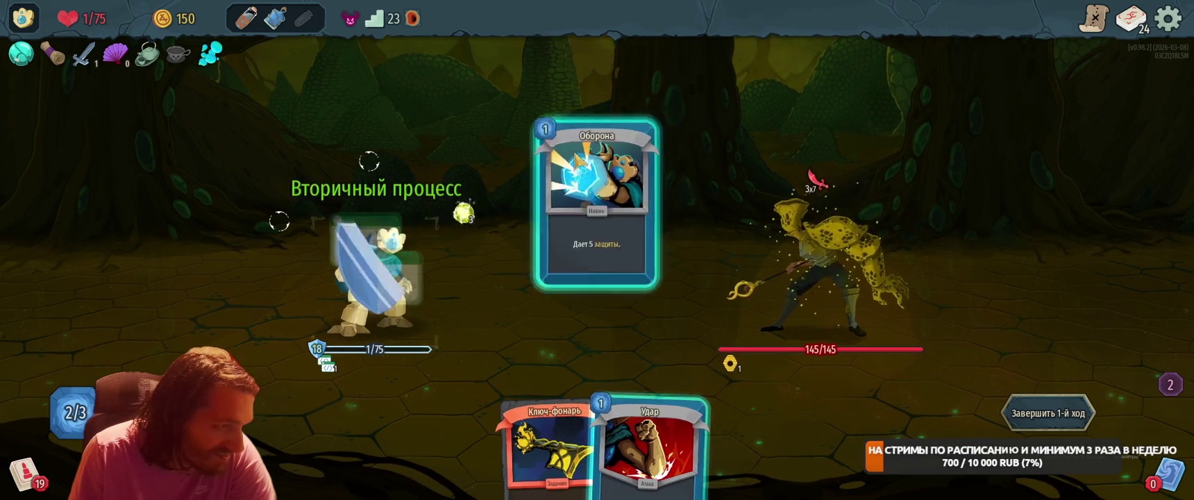
left_click_drag(649, 444, 813, 264)
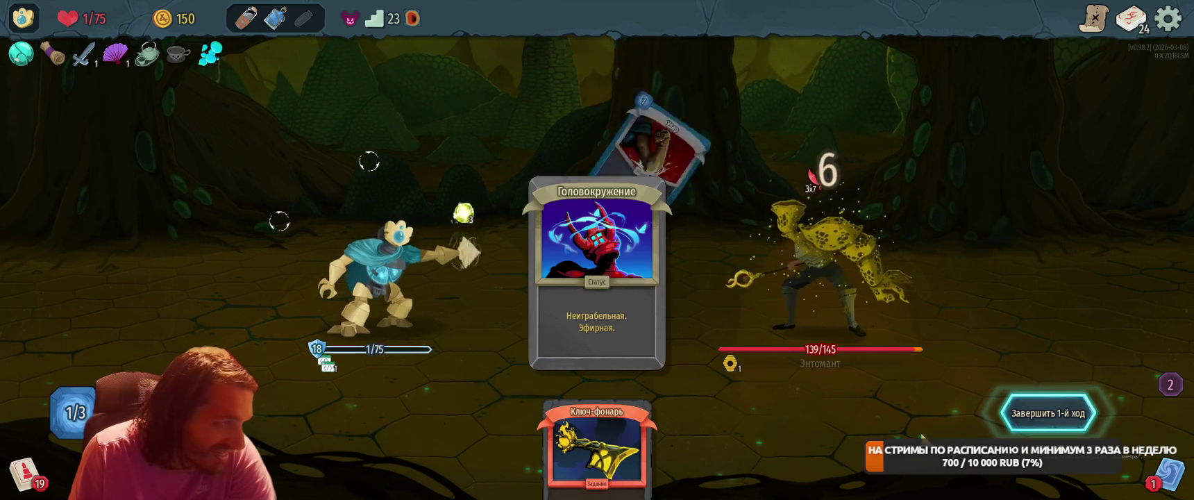
Drink the Сковывающее зелье, throw Порошок погибели at the Энтомант, and end the turn.
left_click(275, 19)
left_click(347, 94)
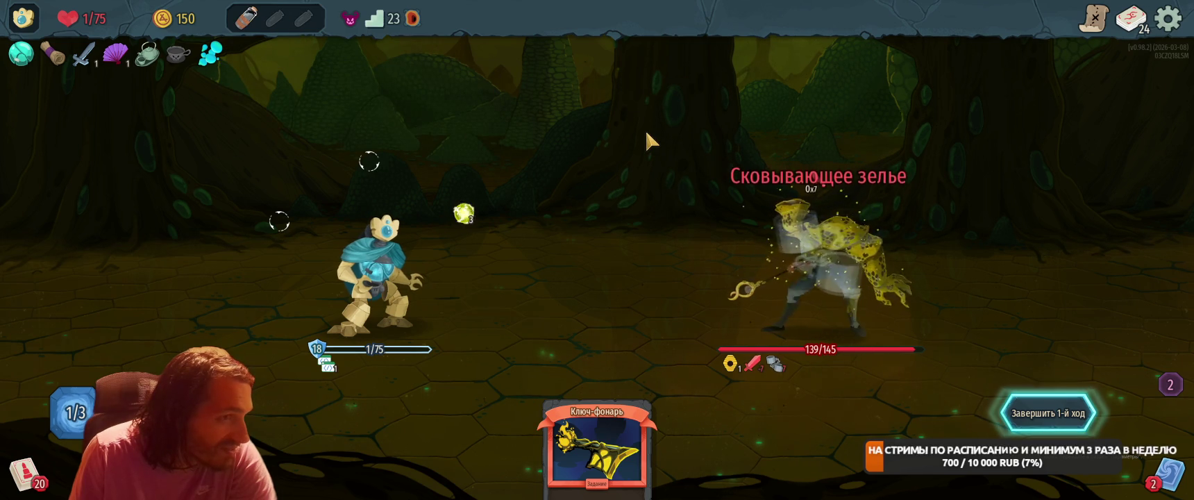
left_click(246, 19)
left_click(261, 86)
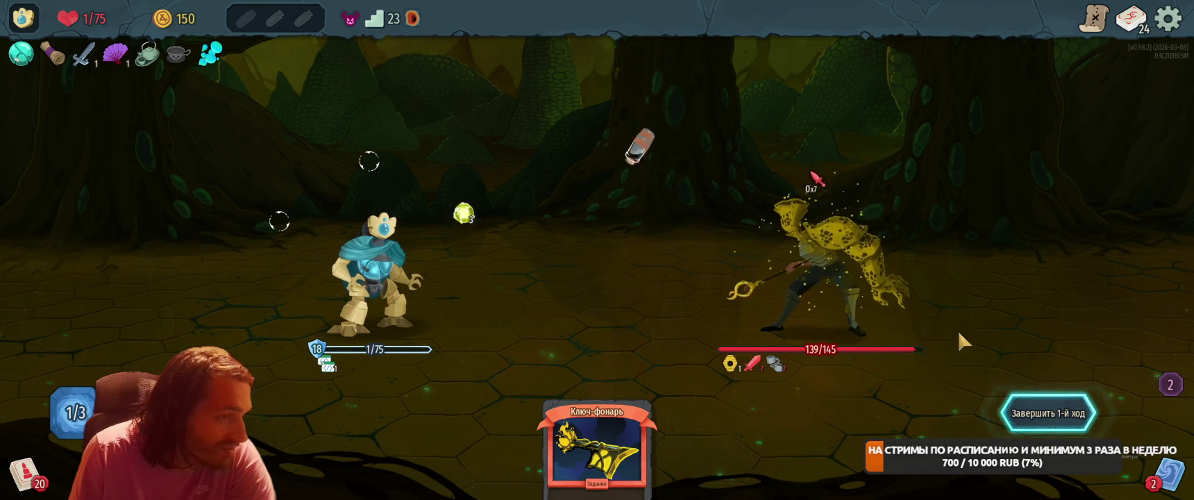
left_click(1032, 413)
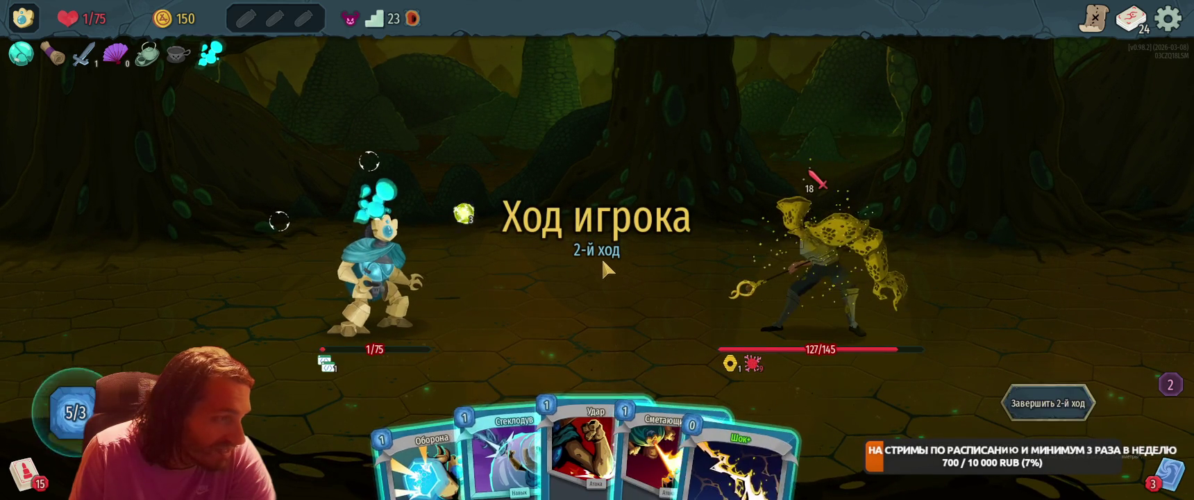
On the second turn, play Шок, Стеклодув, Оборона, Сметающий луч, Ненасытная тень and Удар, then end the turn.
left_click_drag(764, 458, 625, 264)
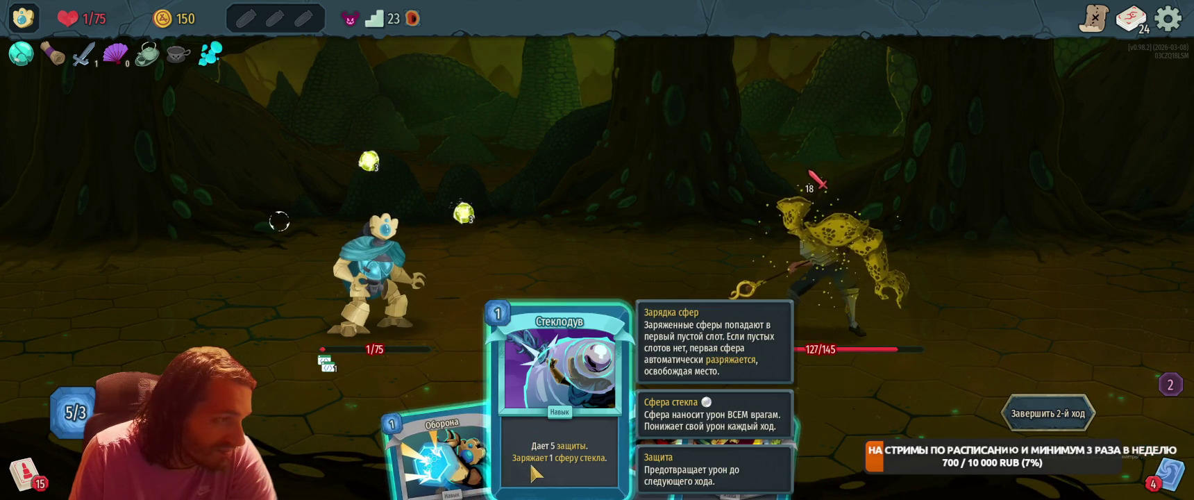
left_click_drag(534, 474, 531, 278)
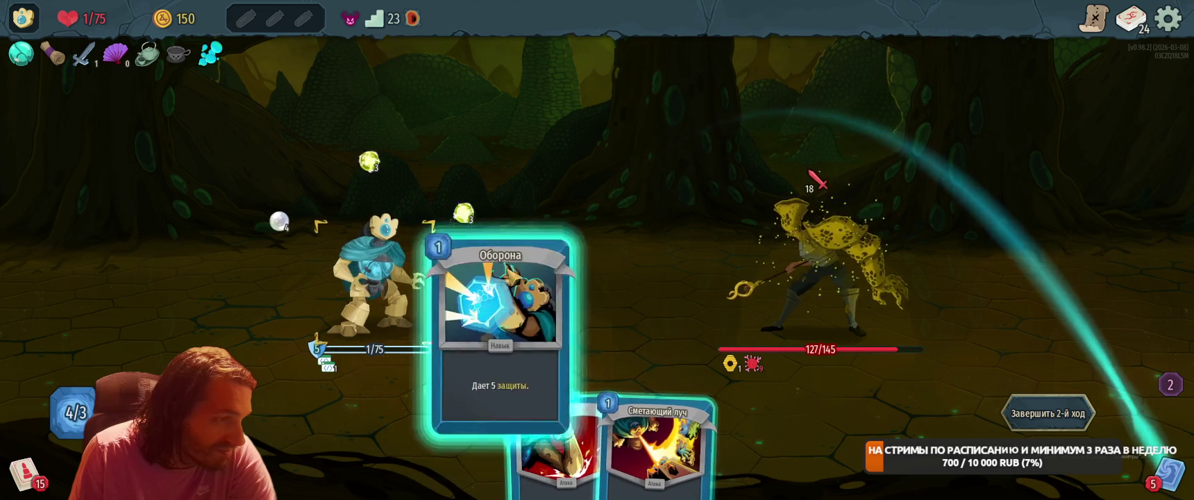
left_click_drag(500, 375, 514, 263)
mouse_move(625, 389)
left_mouse_down()
mouse_move(601, 250)
mouse_move(610, 261)
left_mouse_up()
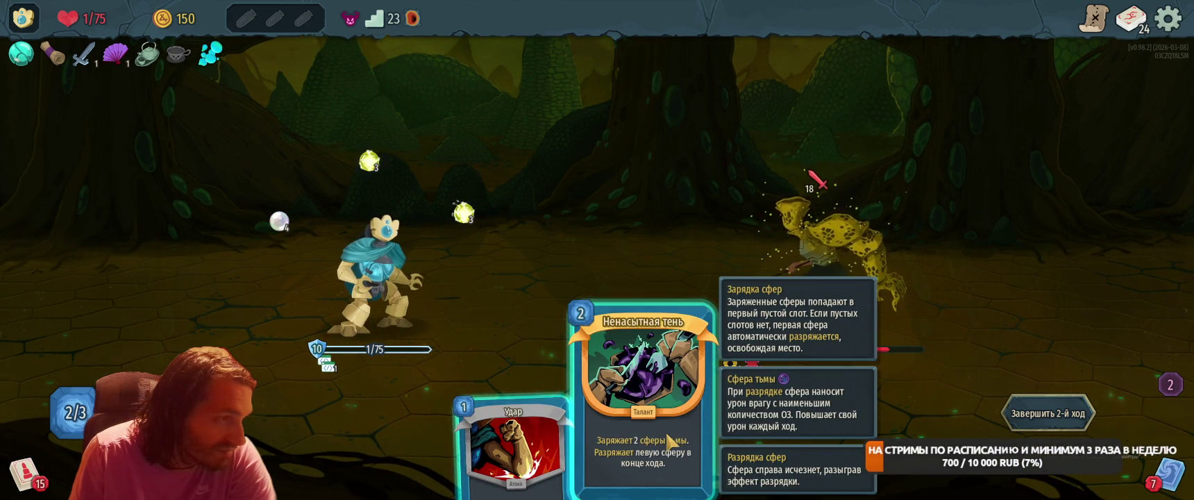
mouse_move(664, 443)
left_mouse_down()
mouse_move(625, 264)
mouse_move(658, 275)
left_mouse_up()
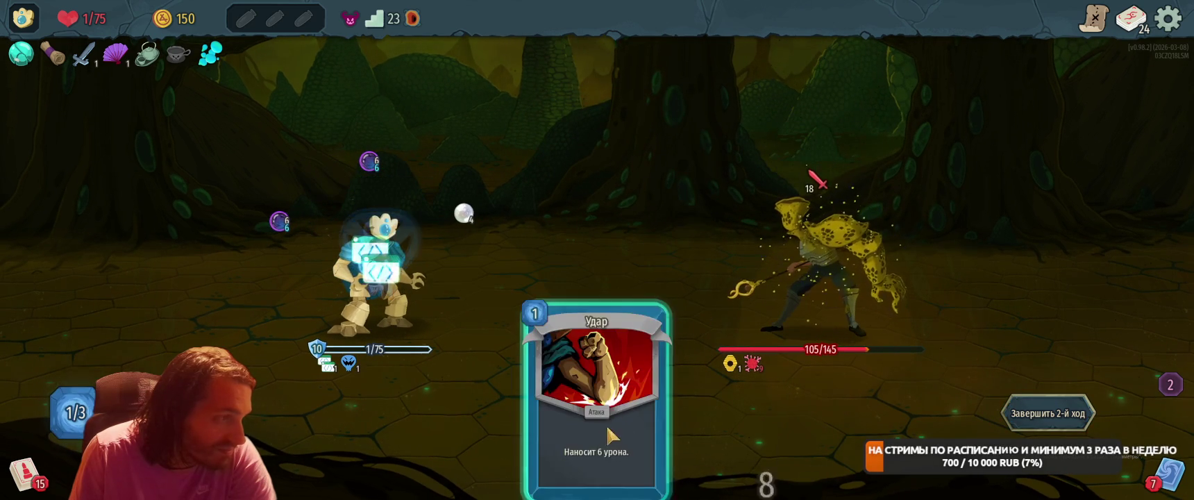
mouse_move(597, 448)
left_mouse_down()
mouse_move(794, 240)
mouse_move(805, 257)
left_mouse_up()
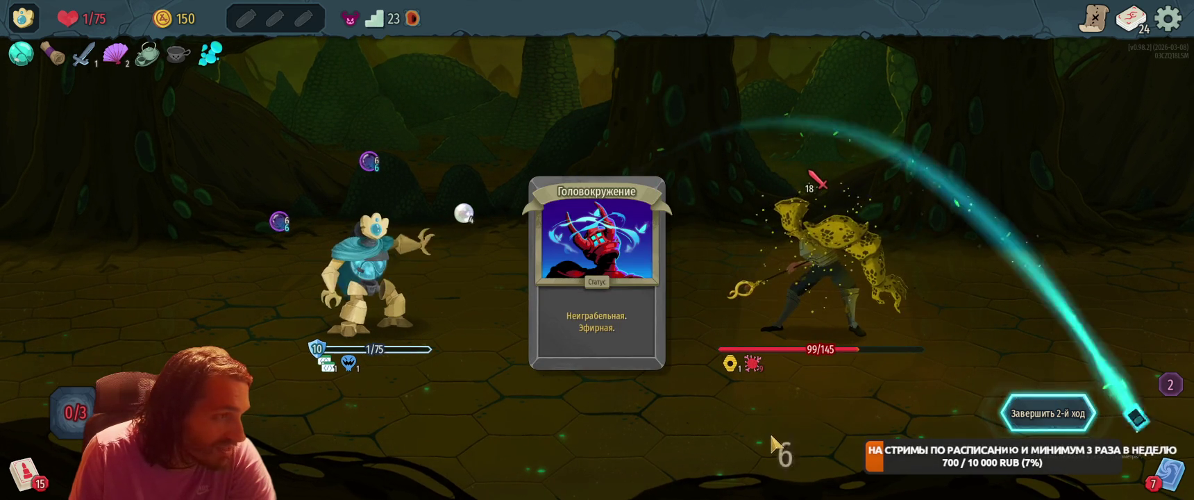
left_click(1027, 413)
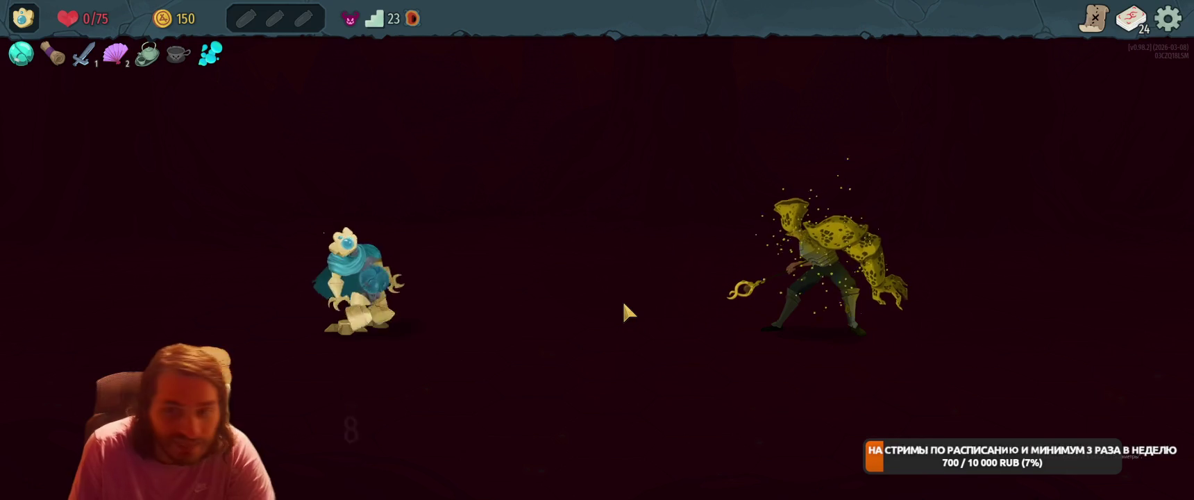
Continue past the defeat screen and close the run results panel.
left_click(609, 428)
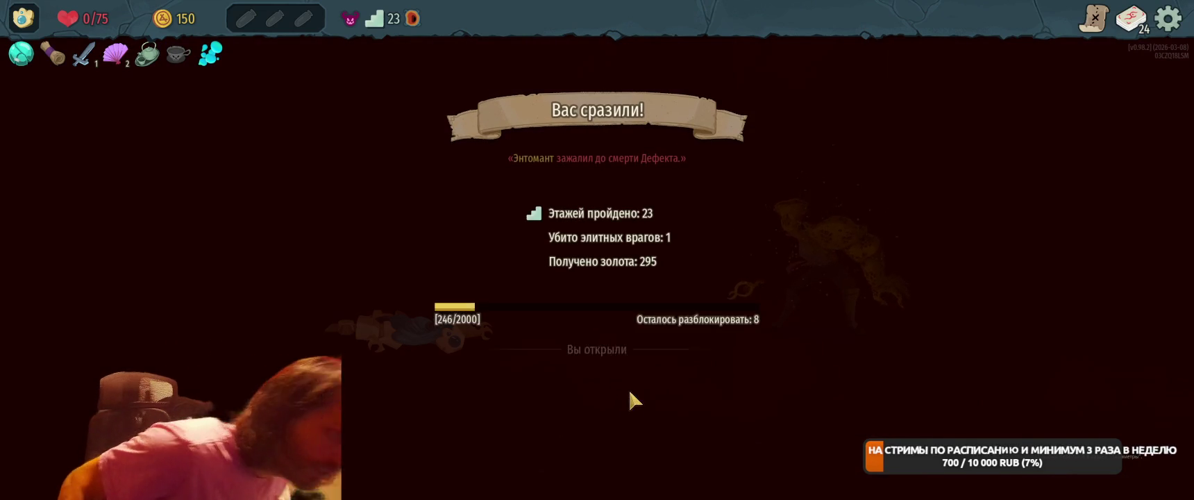
left_click(597, 437)
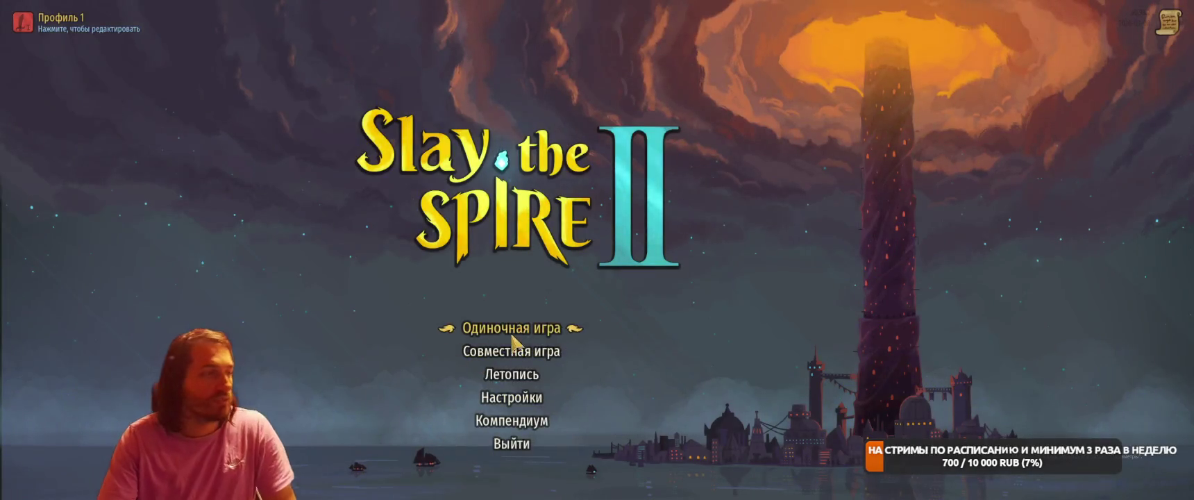
Start a random-character run, take Свинцовый пресс-папье from Neow, and add Мастер на все руки.
left_click(598, 328)
left_click(432, 271)
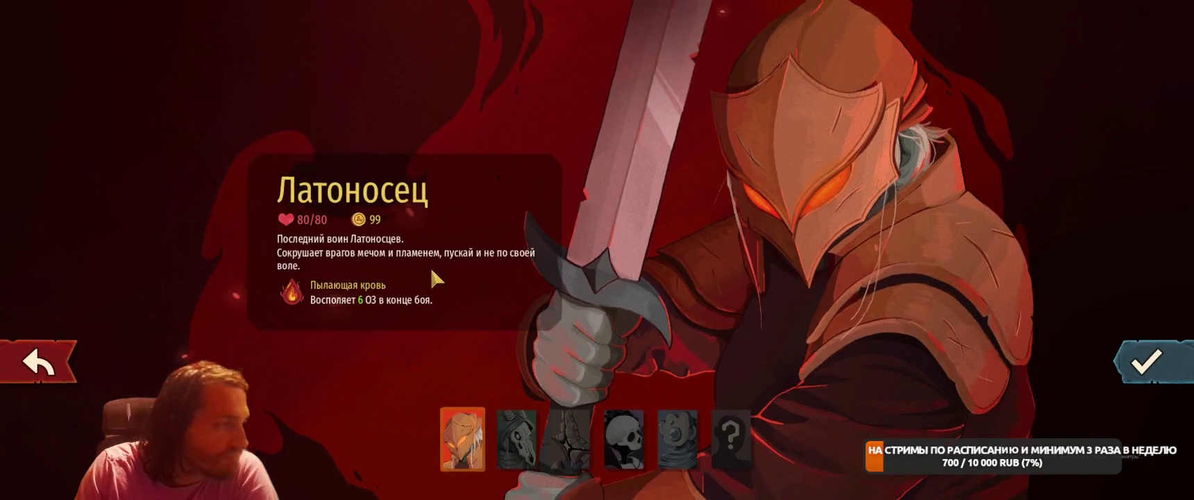
left_click(719, 458)
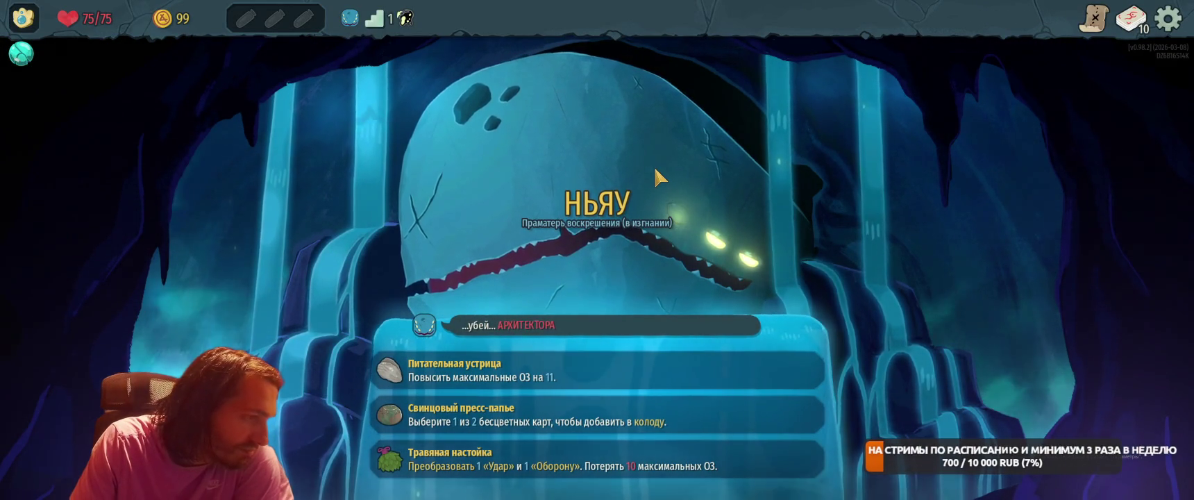
left_click(743, 409)
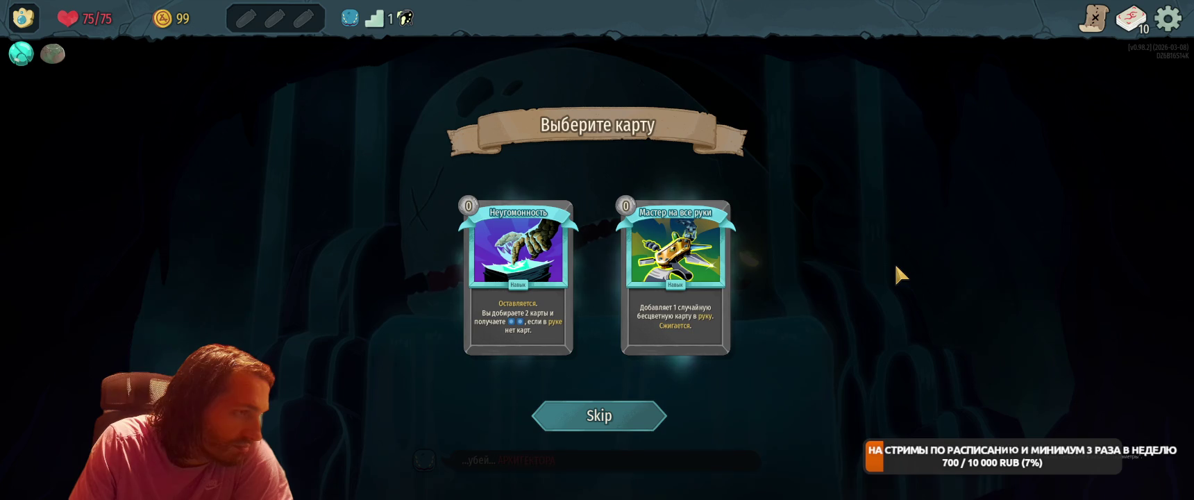
left_click(688, 295)
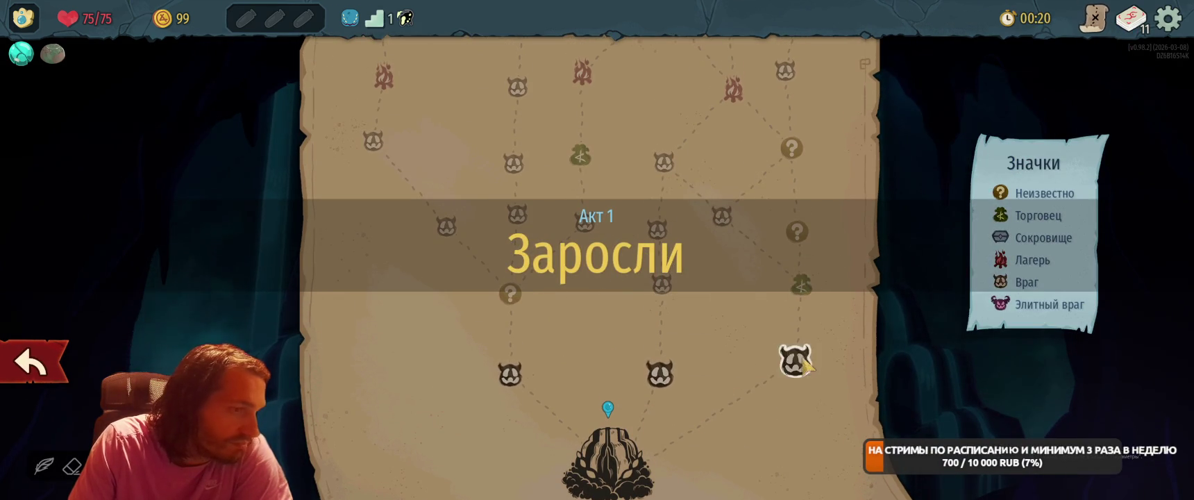
Enter the first fight, play two Оборона and Шок on the middle slime, and end the turn.
left_click(804, 361)
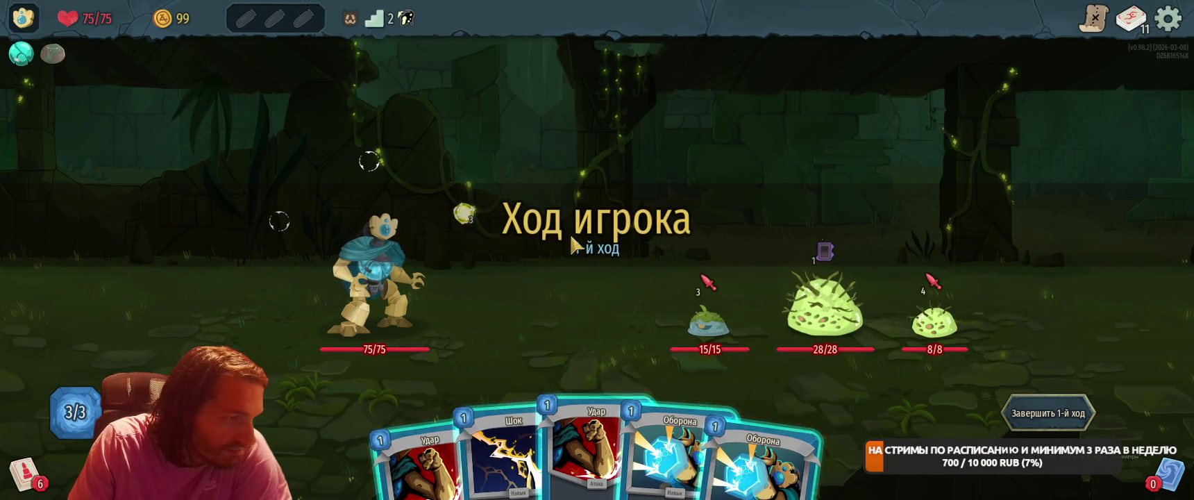
left_click_drag(666, 452, 611, 264)
mouse_move(757, 445)
left_mouse_down()
mouse_move(611, 264)
mouse_move(590, 256)
left_mouse_up()
left_click_drag(597, 445, 590, 270)
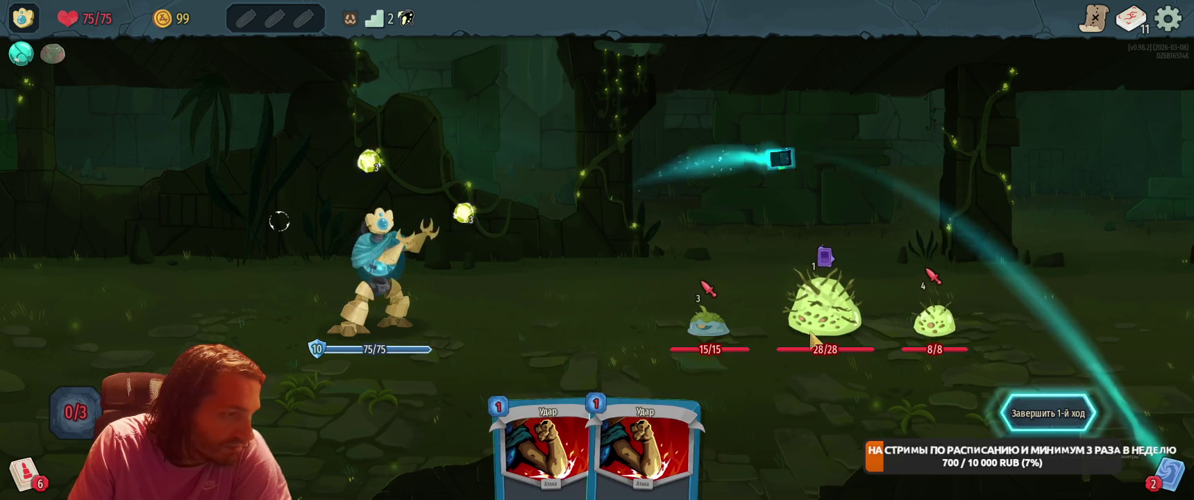
left_click(1039, 419)
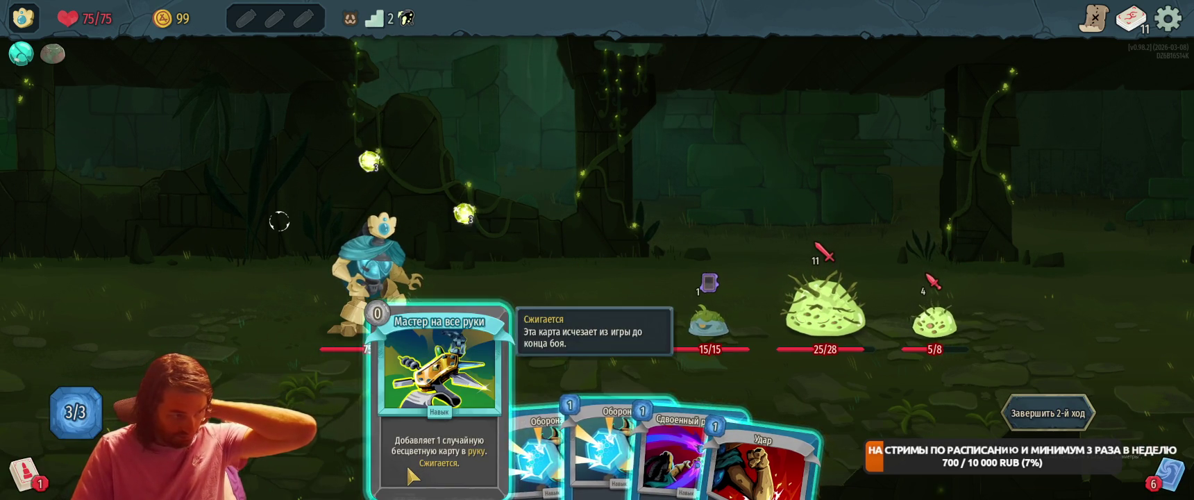
Over two turns, play Мастер на все руки, two Бомба cards and two Оборона.
left_click(432, 434)
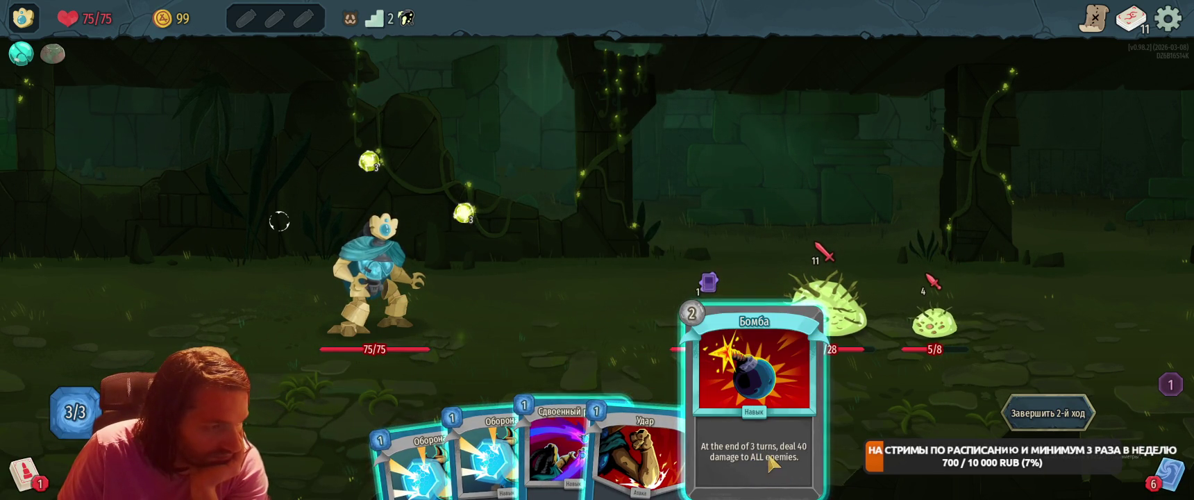
left_click(767, 479)
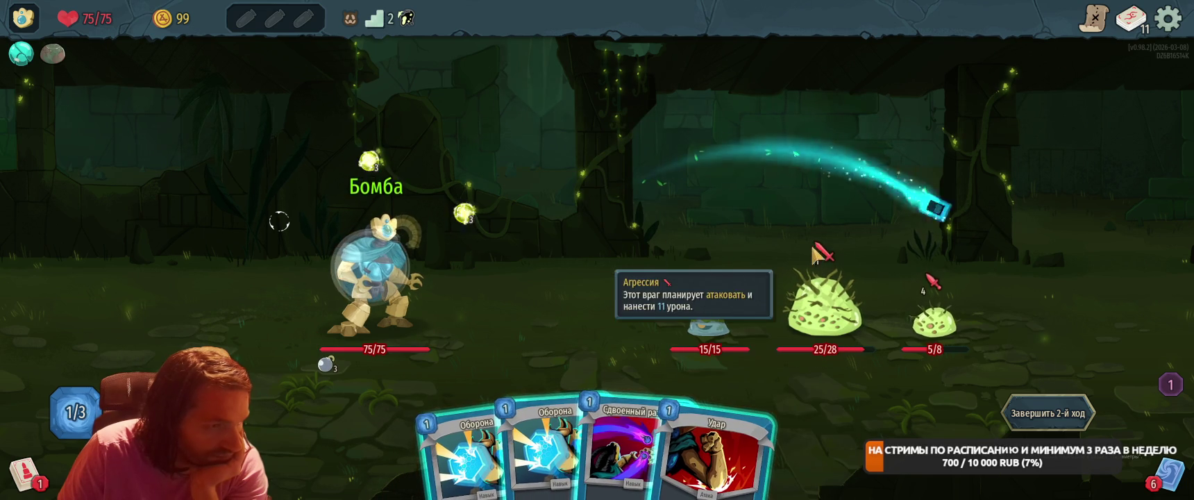
left_click(531, 443)
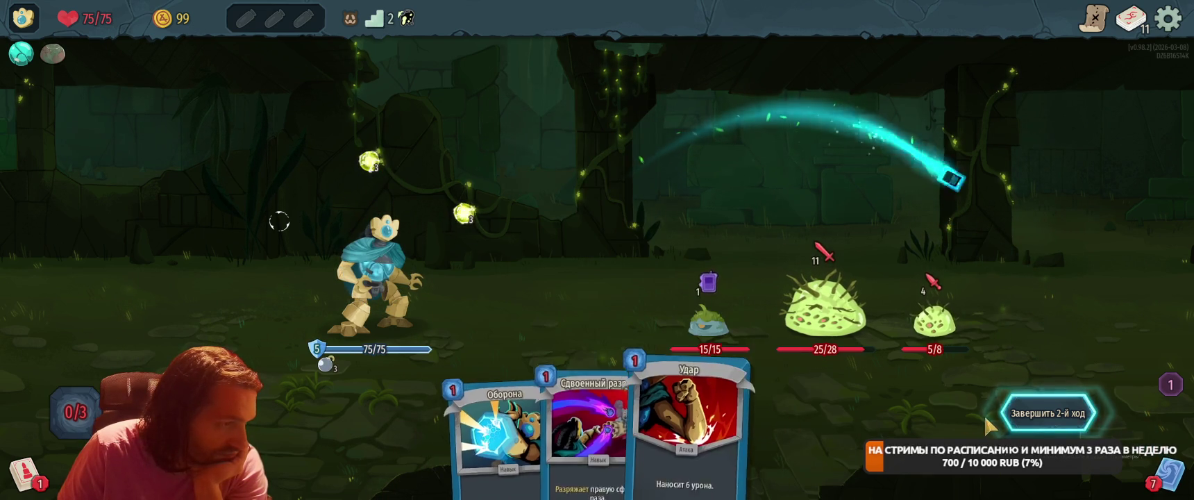
left_click(1017, 420)
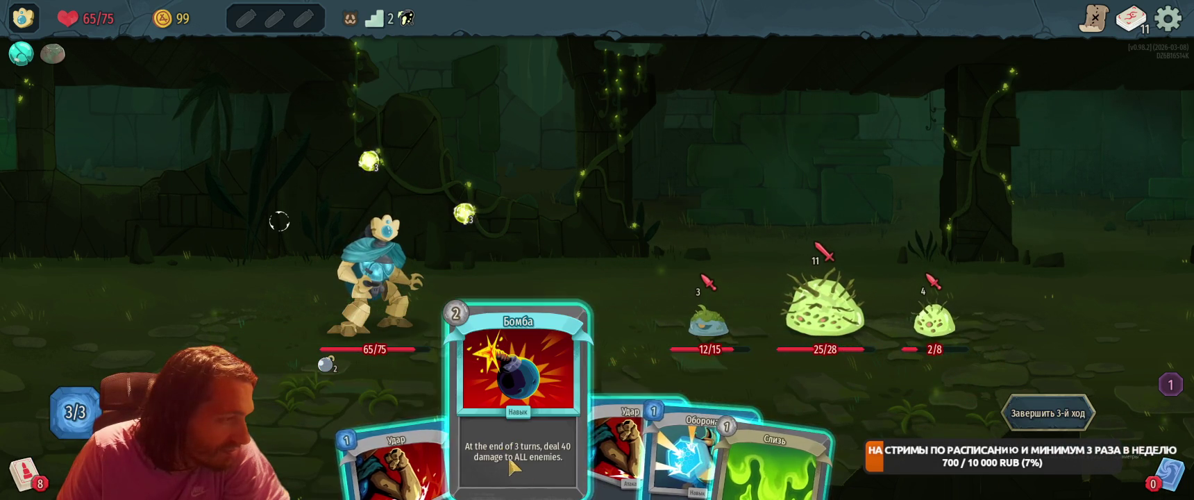
left_click(500, 444)
left_click(692, 238)
left_click(622, 444)
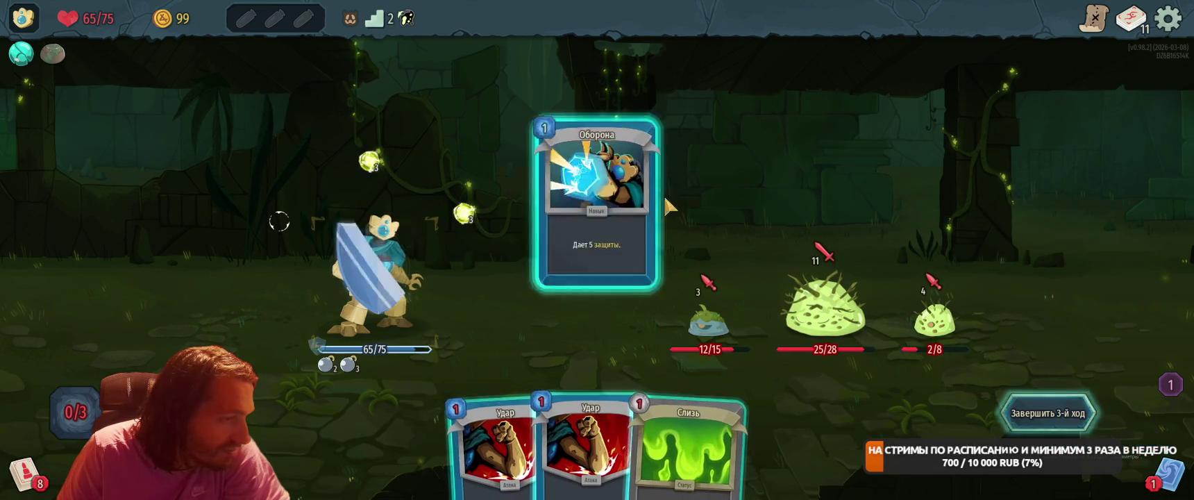
left_click(1031, 426)
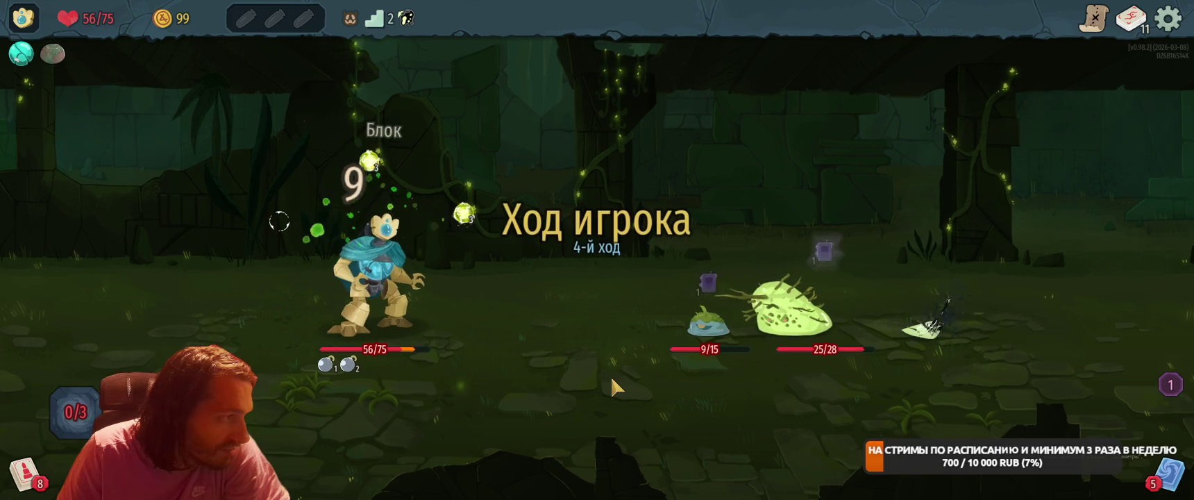
Play two Оборона and Шок, ending the turn so the bombs kill the slimes.
left_click(500, 452)
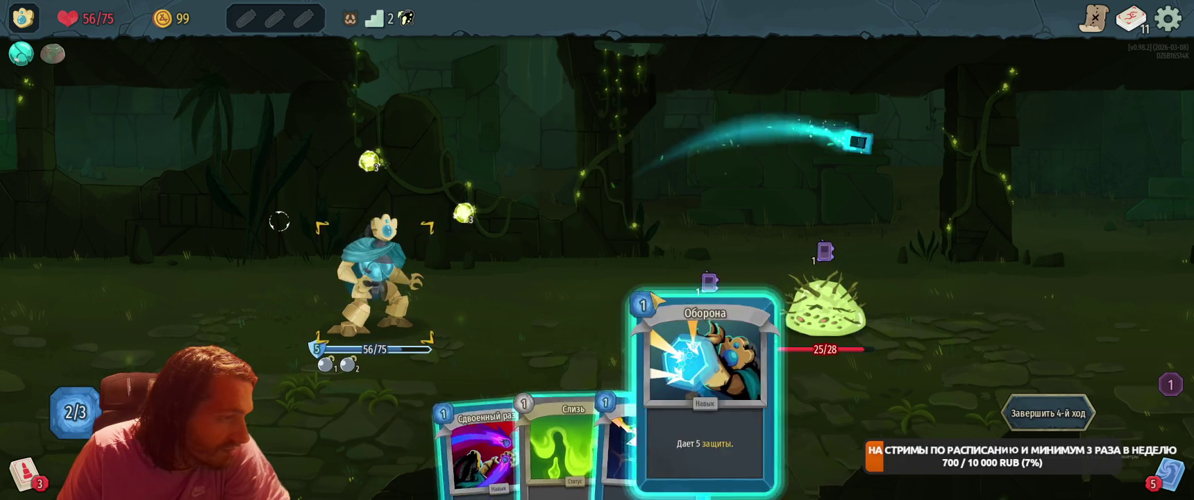
left_click(701, 347)
left_click(700, 256)
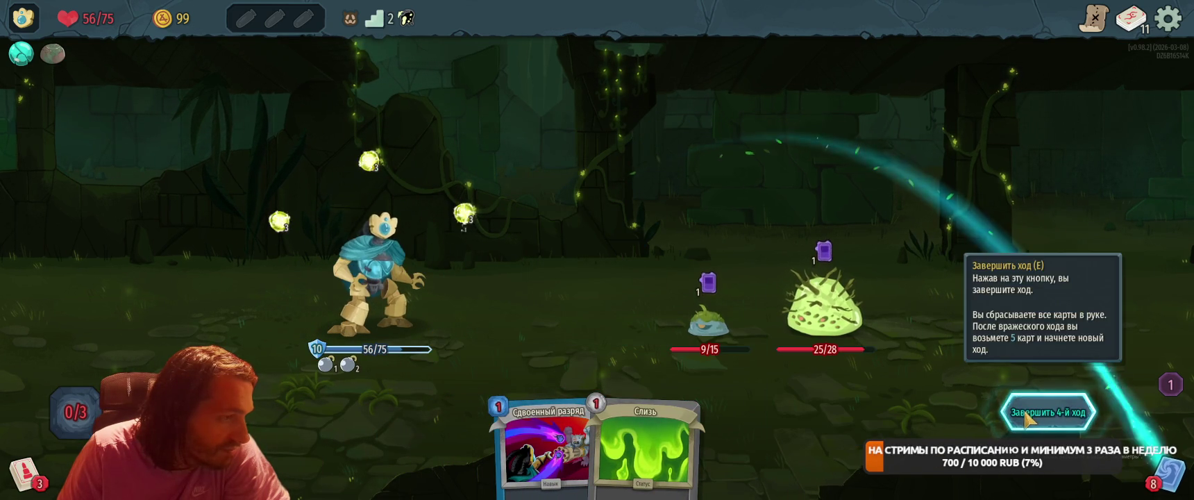
left_click(1049, 412)
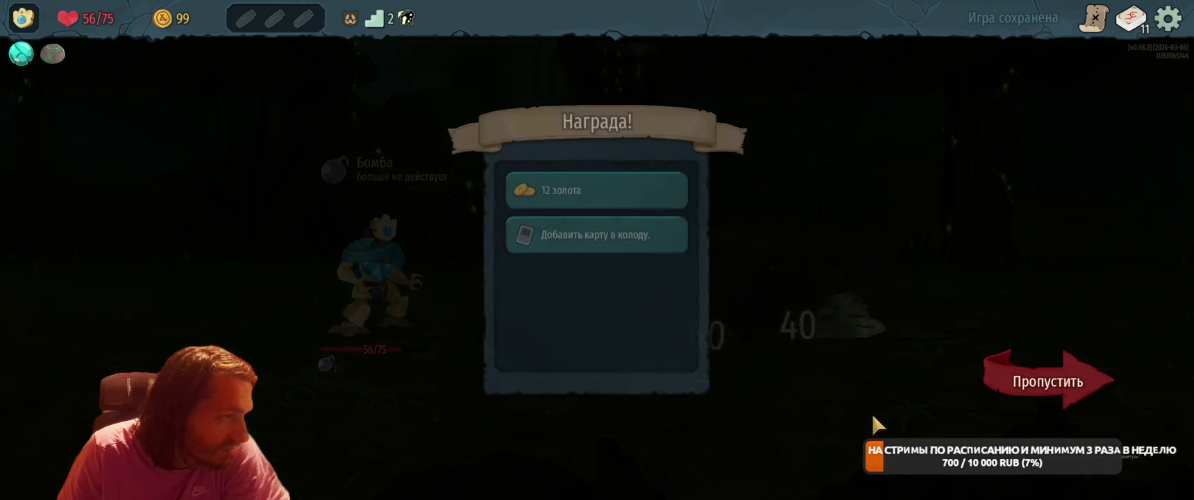
Collect the gold (now 111) and a reward card, then travel to the merchant node.
left_click(597, 188)
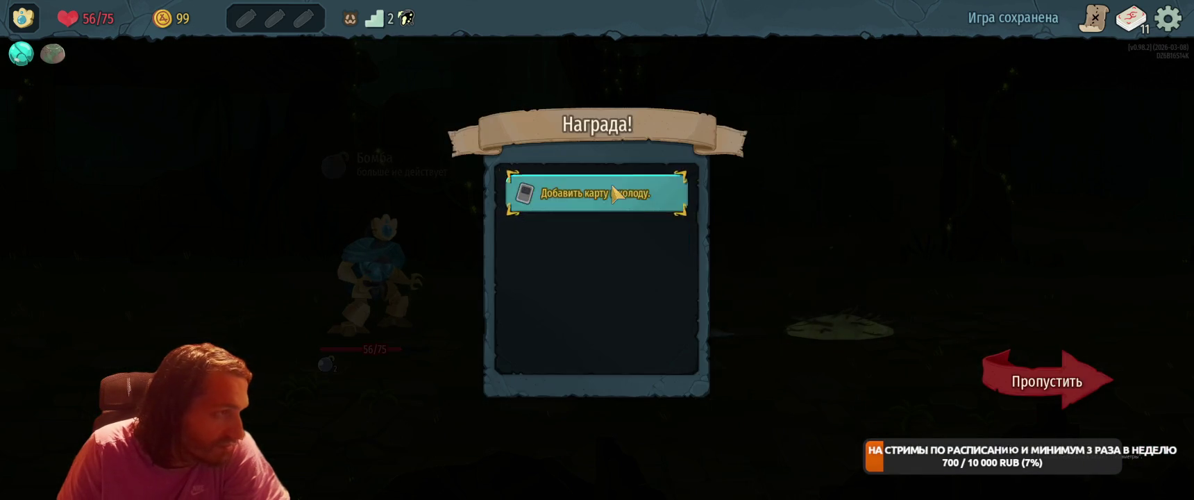
left_click(597, 189)
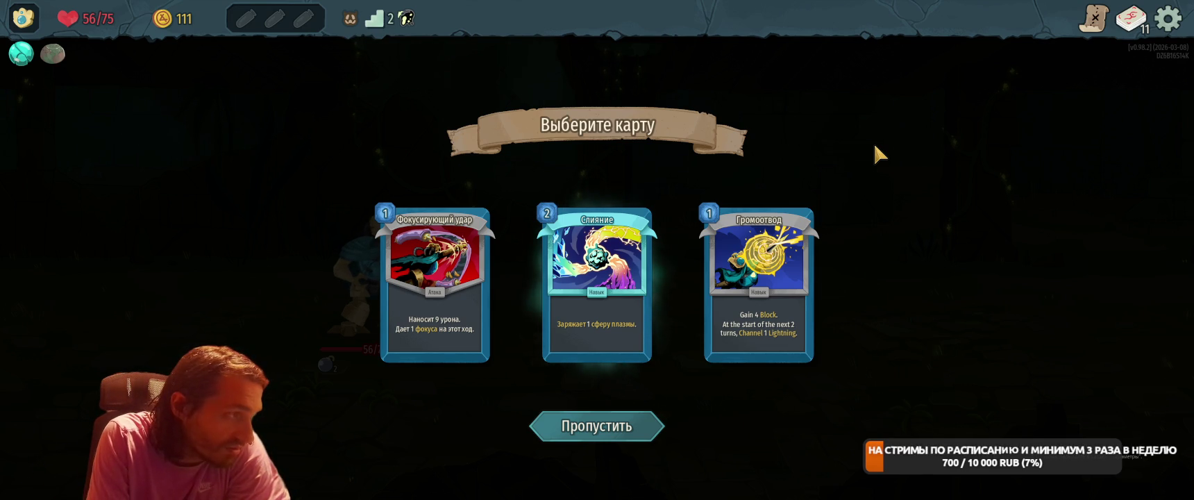
left_click(798, 291)
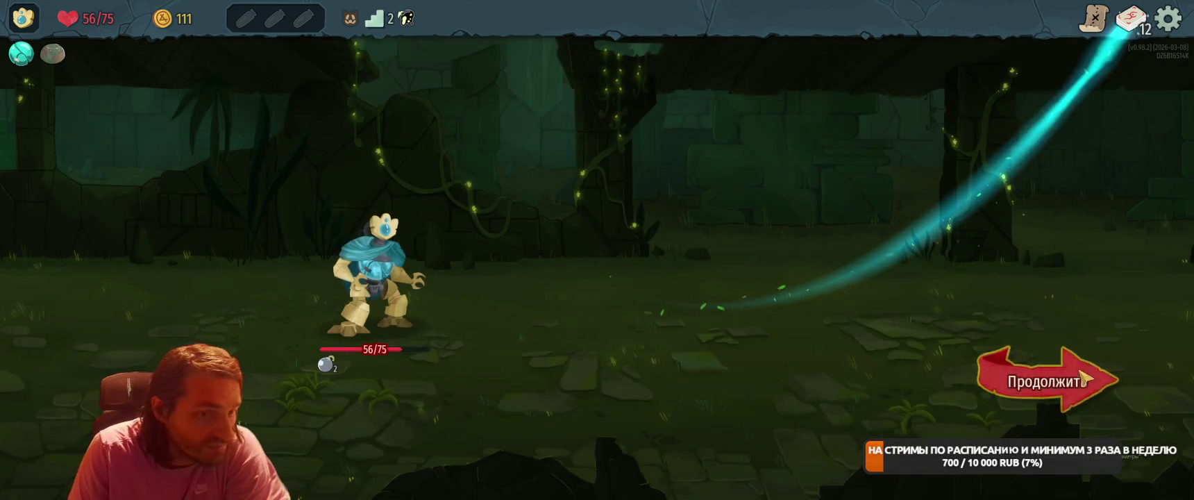
left_click(1077, 381)
left_click(805, 268)
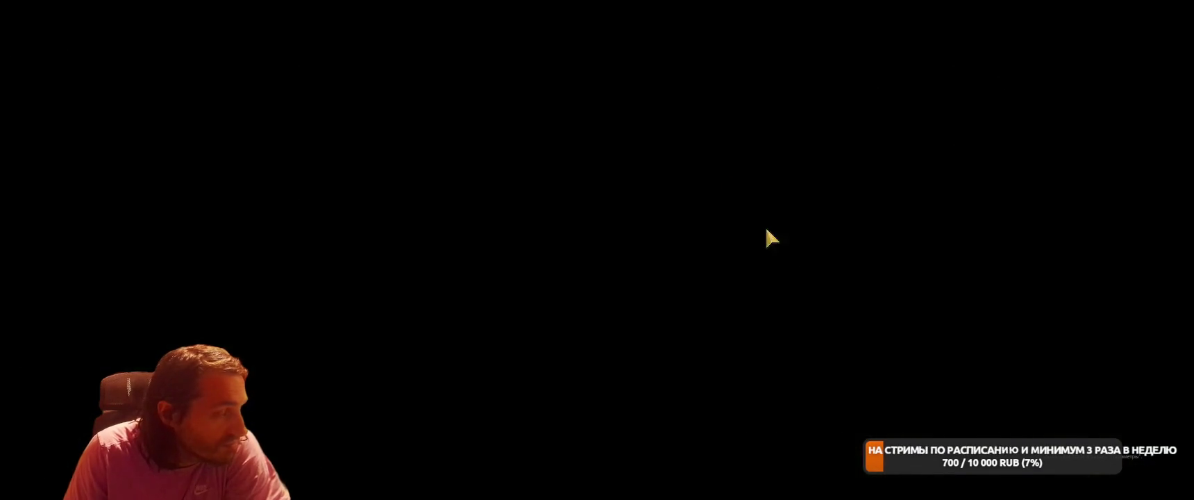
Buy Инициализация for 77 gold at the merchant, leaving 34 gold, and return to the map.
left_click(791, 295)
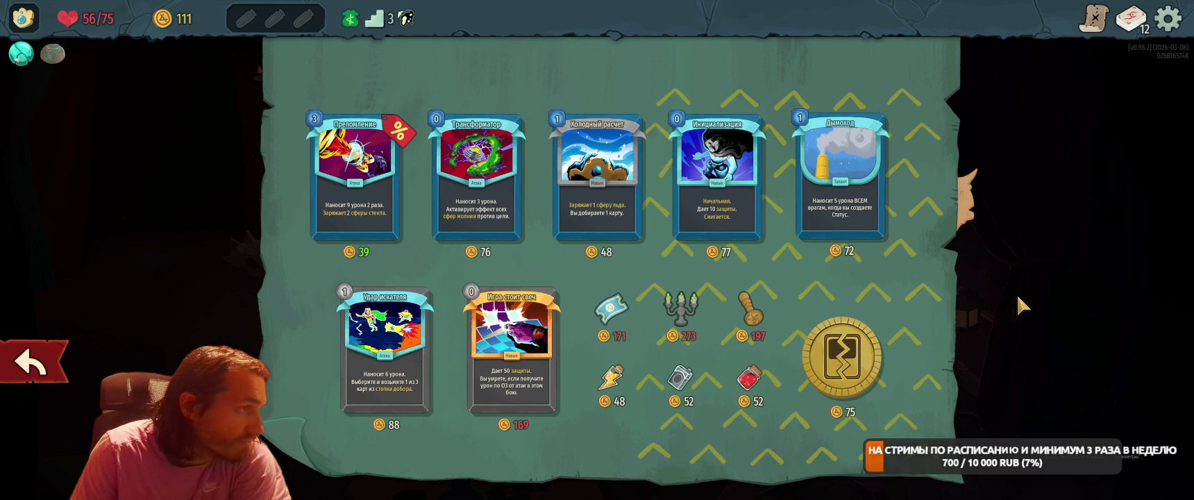
left_click(530, 334)
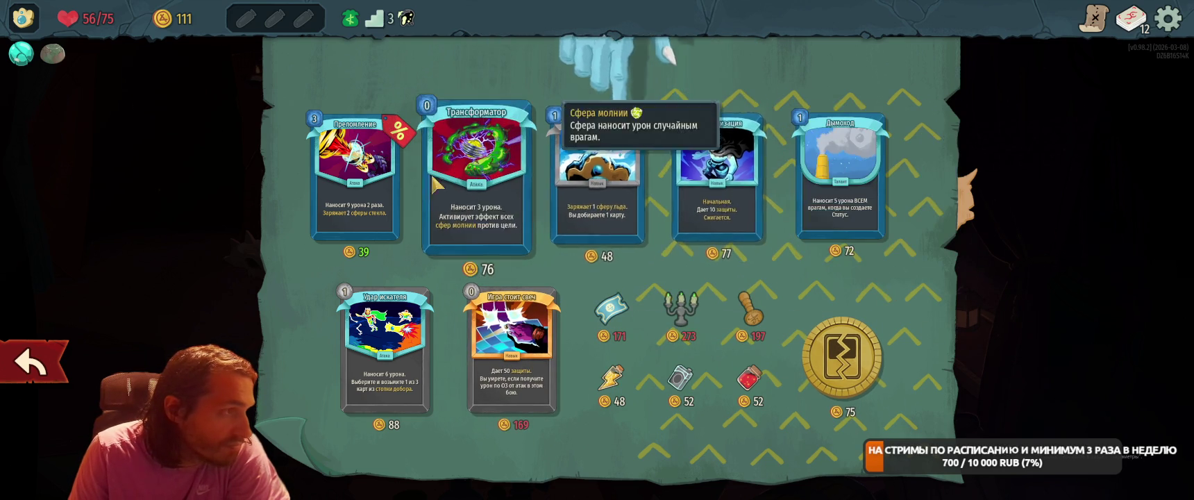
left_click(754, 179)
scroll(49, 367, "down", 1)
left_click(50, 368)
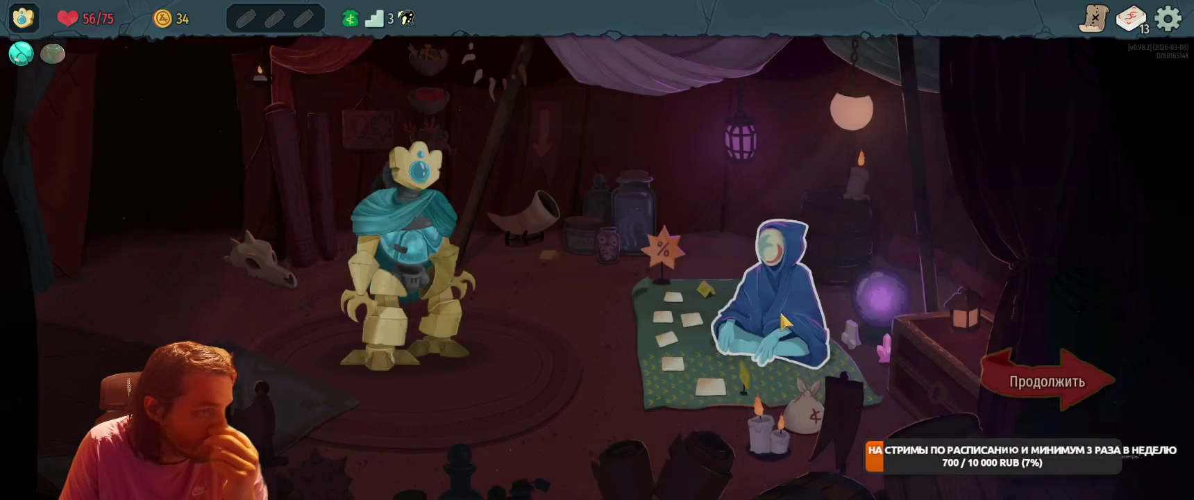
left_click(1007, 378)
At the first ? event, grab the sword from the sinking statue.
left_click(798, 265)
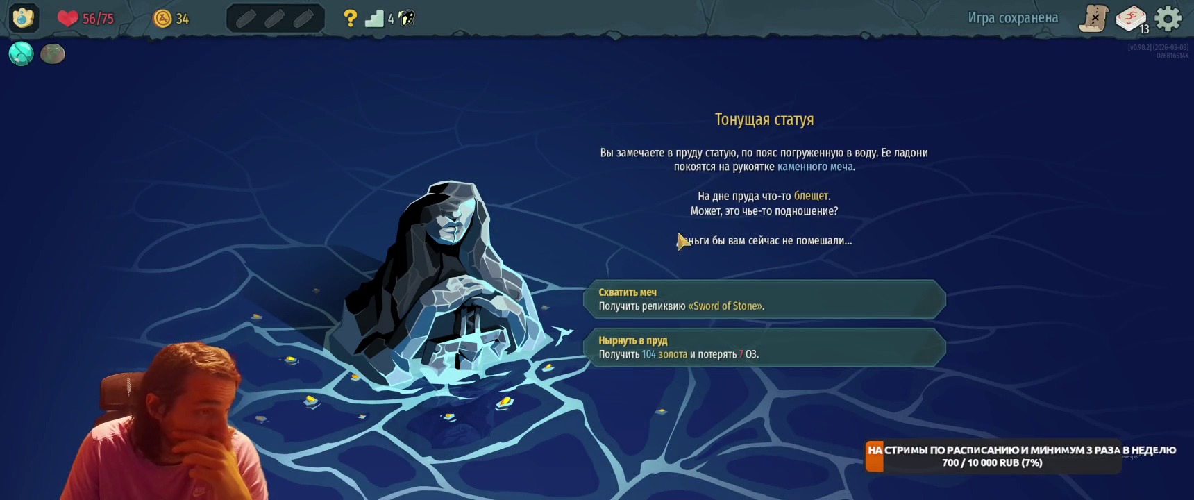
left_click(763, 295)
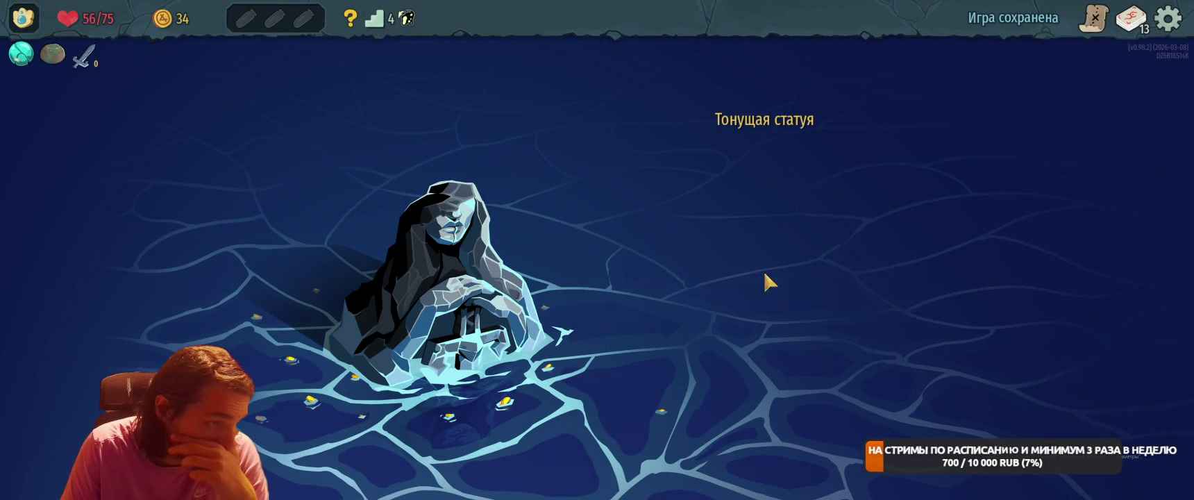
left_click(759, 309)
Claim the chest's relic and gold at the next ? node, then travel to the campfire.
left_click(786, 258)
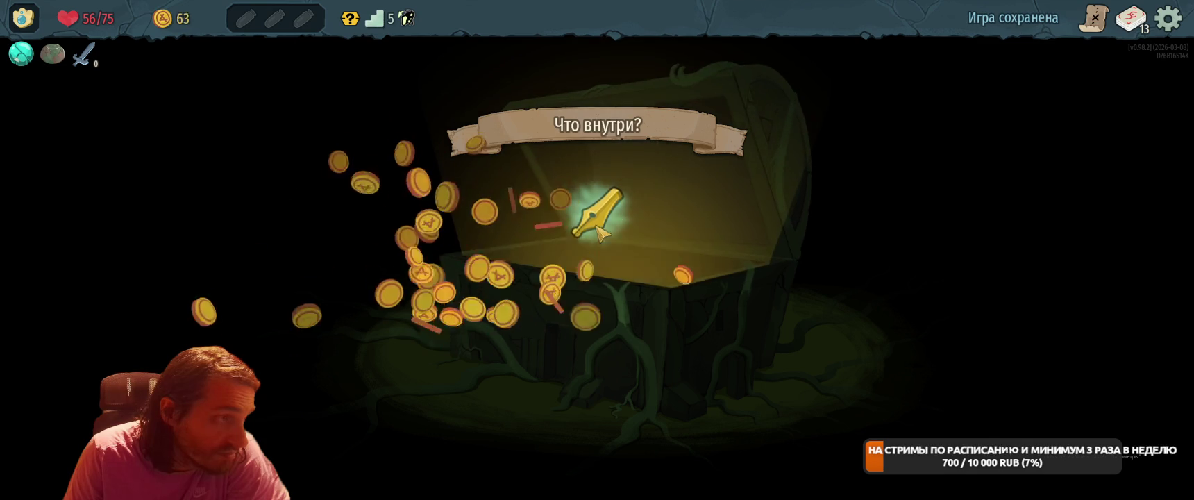
left_click(601, 224)
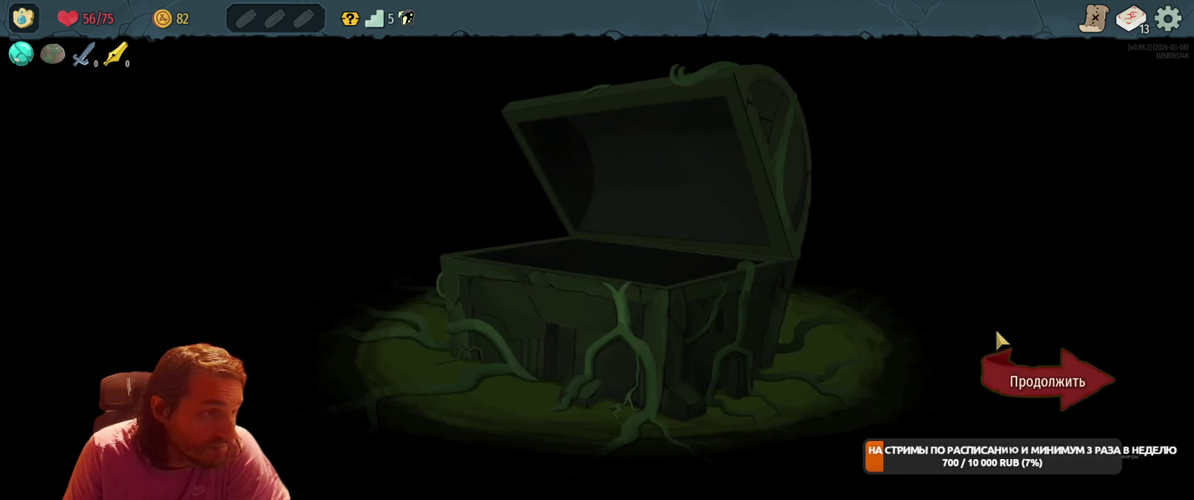
left_click(1007, 368)
left_click(748, 285)
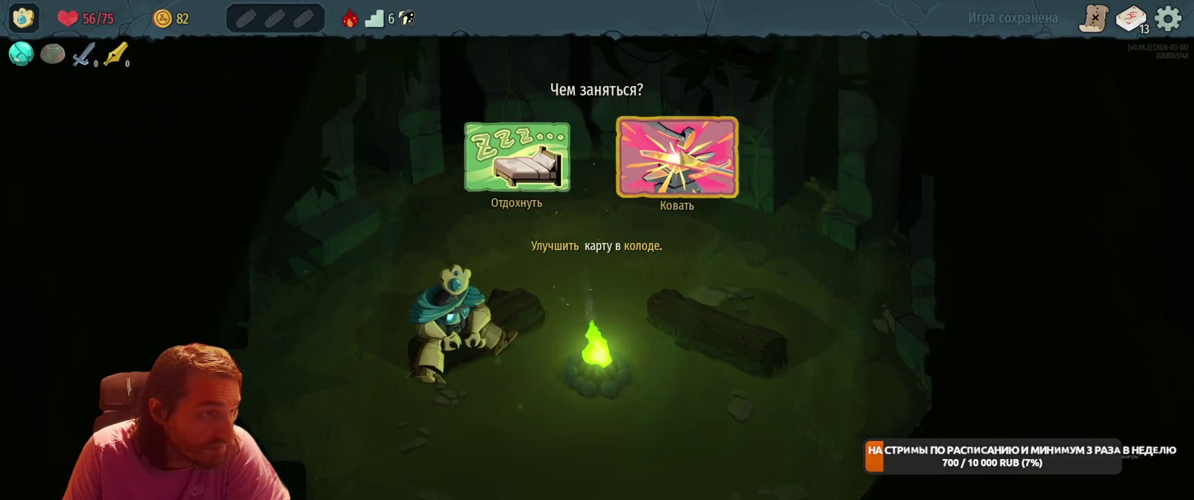
Smith Слияние into Слияние+ at the campfire and go back to the map.
left_click(678, 164)
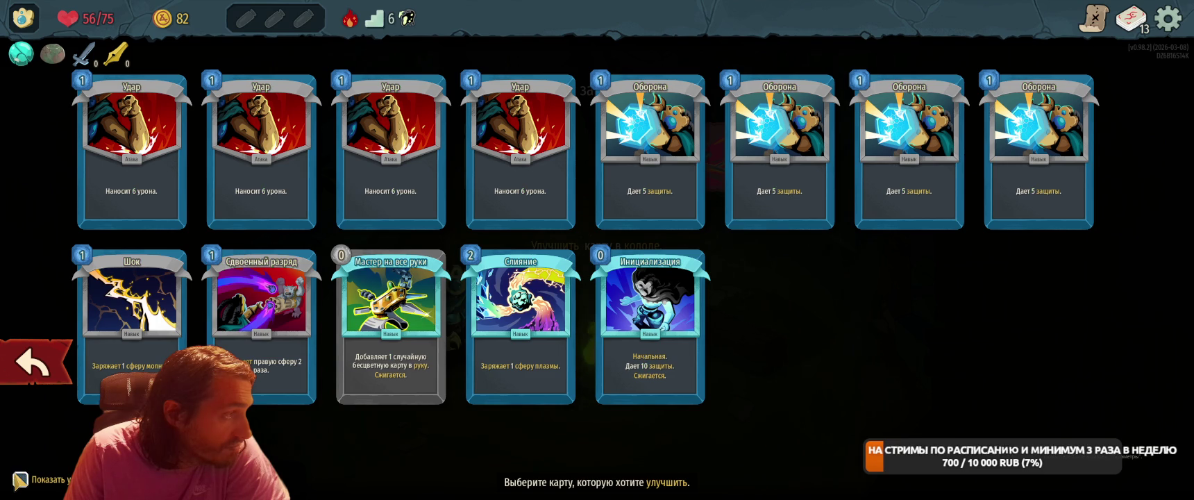
left_click(527, 347)
left_click(1147, 362)
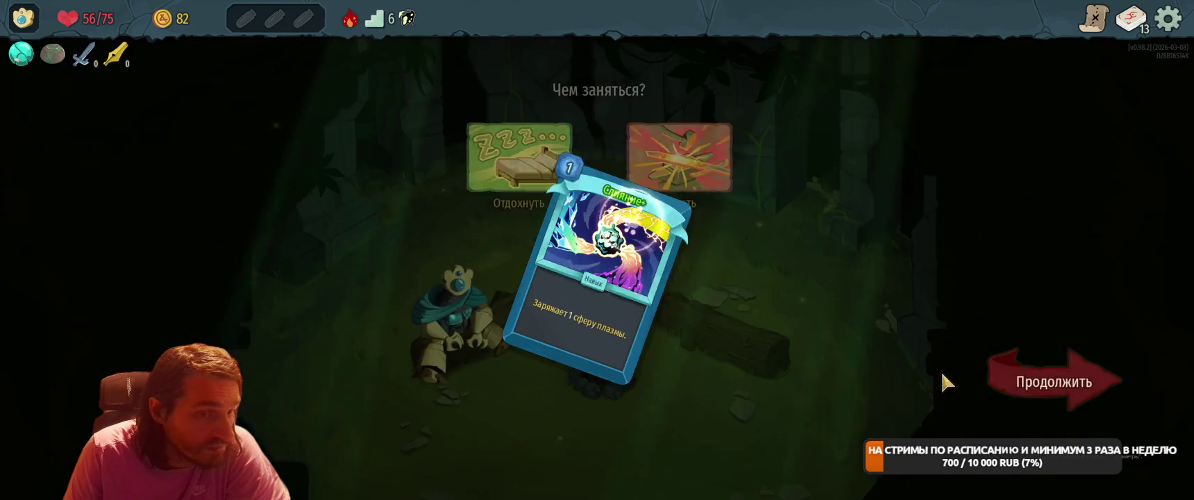
left_click(1000, 394)
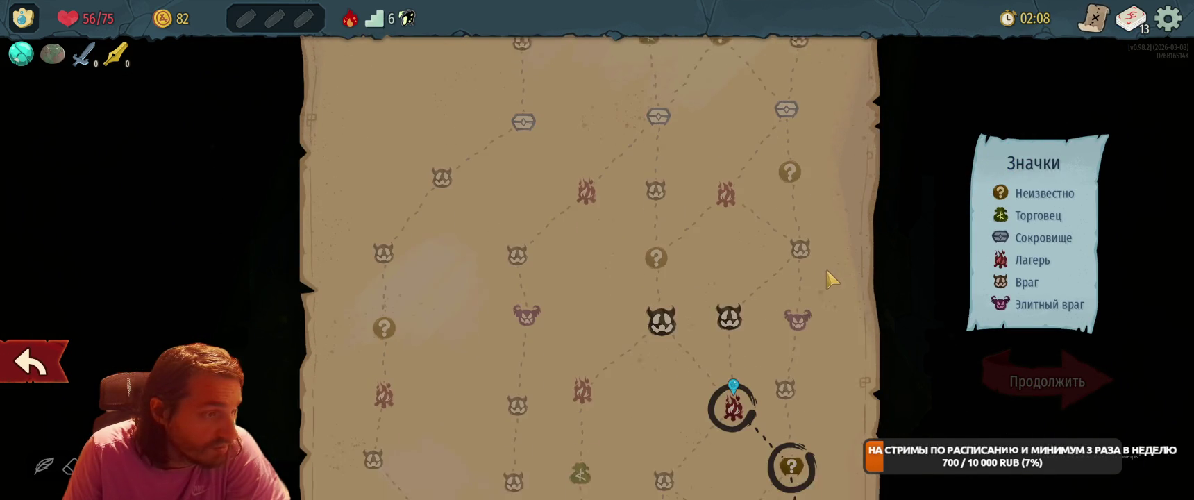
Start the lizard fight and play Мастер на все руки, Потасовка, Шок and Оборона for the first turn.
scroll(830, 276, "down", 1)
left_click(660, 290)
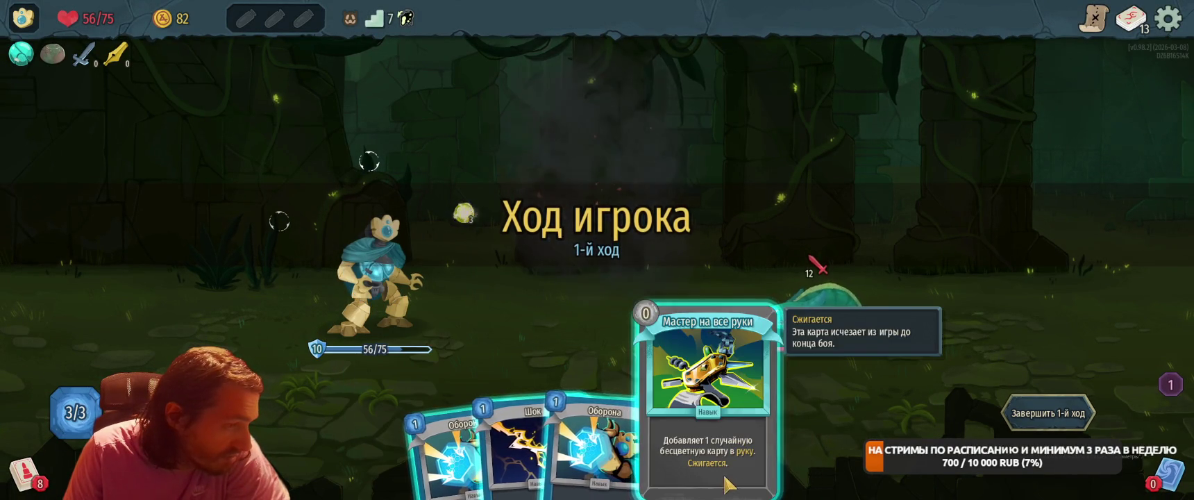
left_click(722, 444)
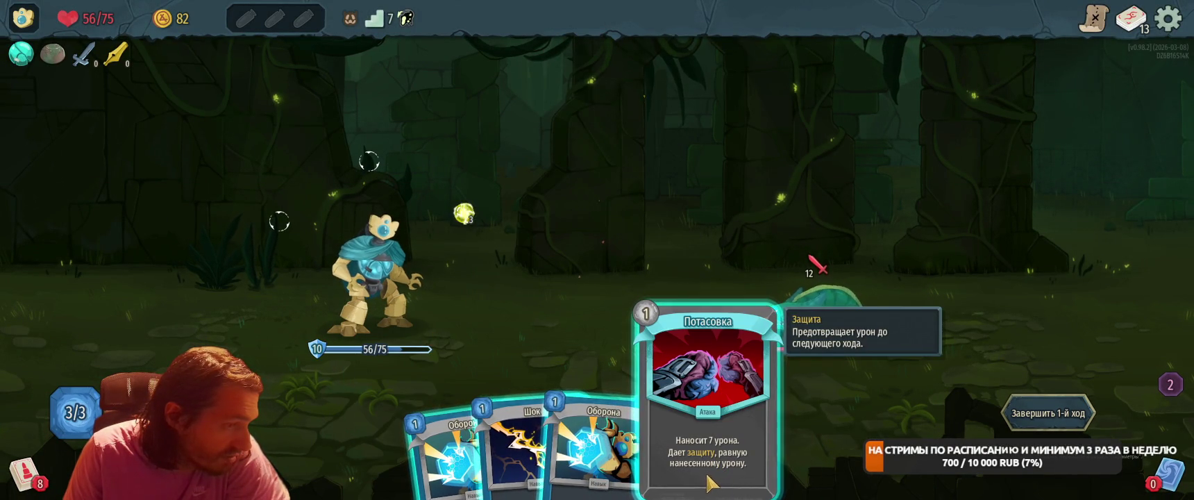
left_click_drag(704, 472, 802, 278)
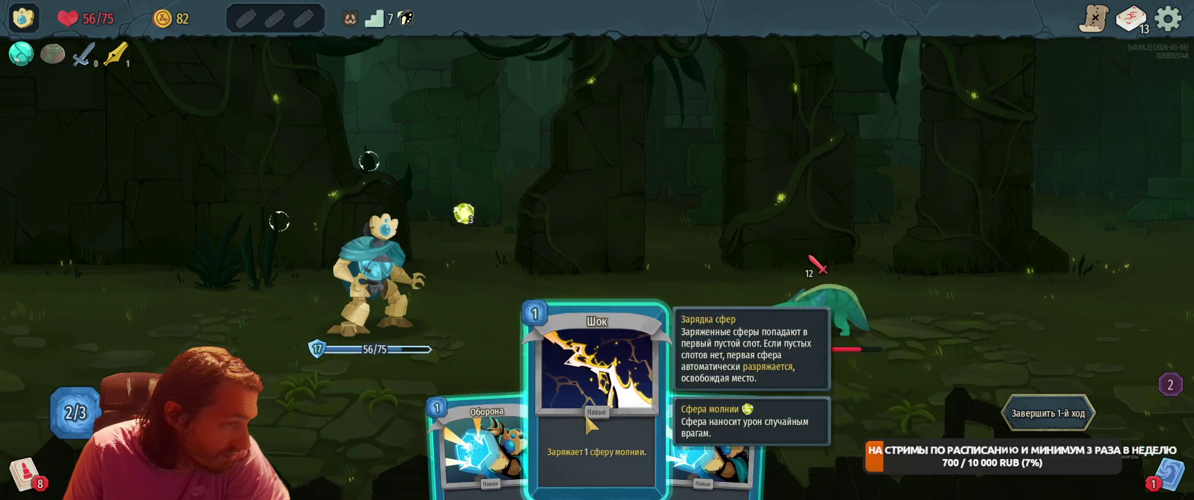
left_click_drag(597, 424, 594, 201)
left_click_drag(649, 417, 629, 202)
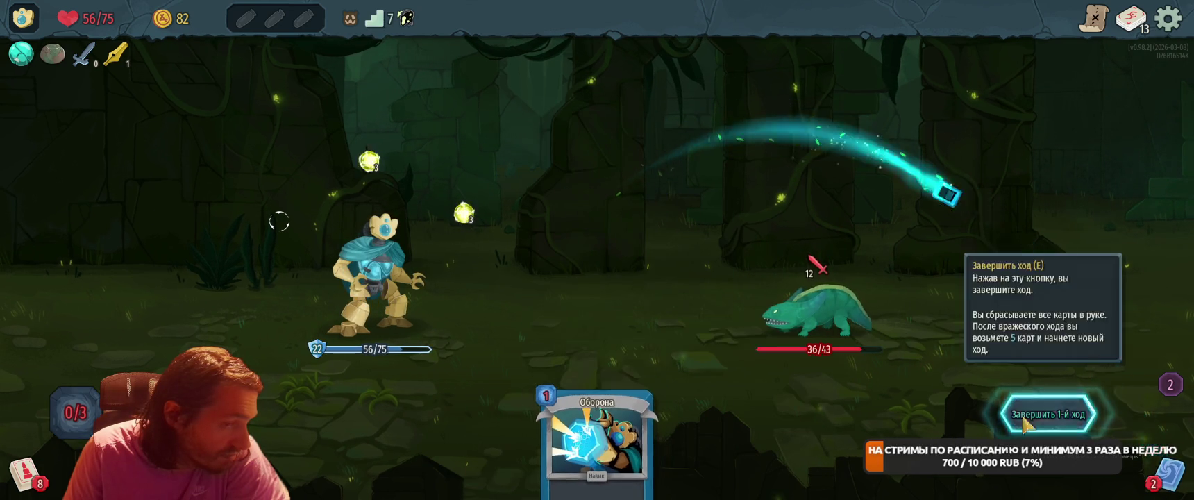
left_click(1049, 413)
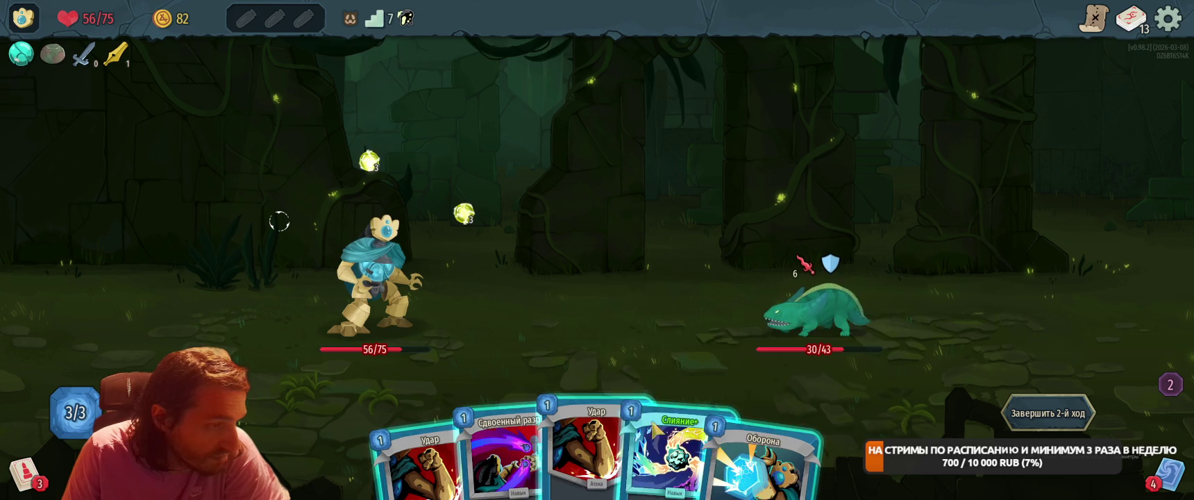
Channel plasma with Слияние+, block with Оборона, and finish the lizard with Сдвоенный разряд.
mouse_move(667, 444)
left_mouse_down()
mouse_move(628, 233)
mouse_move(640, 240)
left_mouse_up()
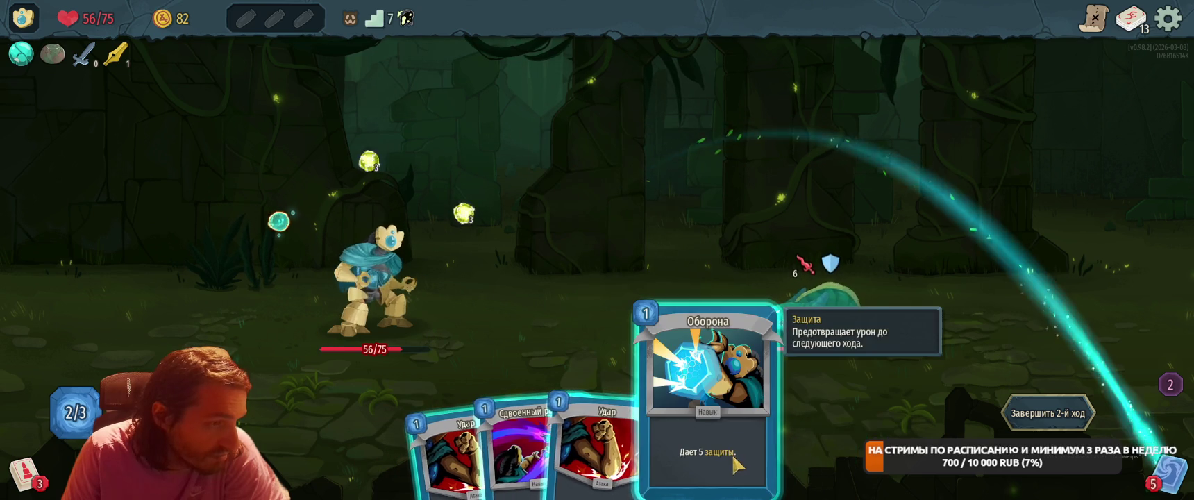
left_click_drag(726, 454, 677, 250)
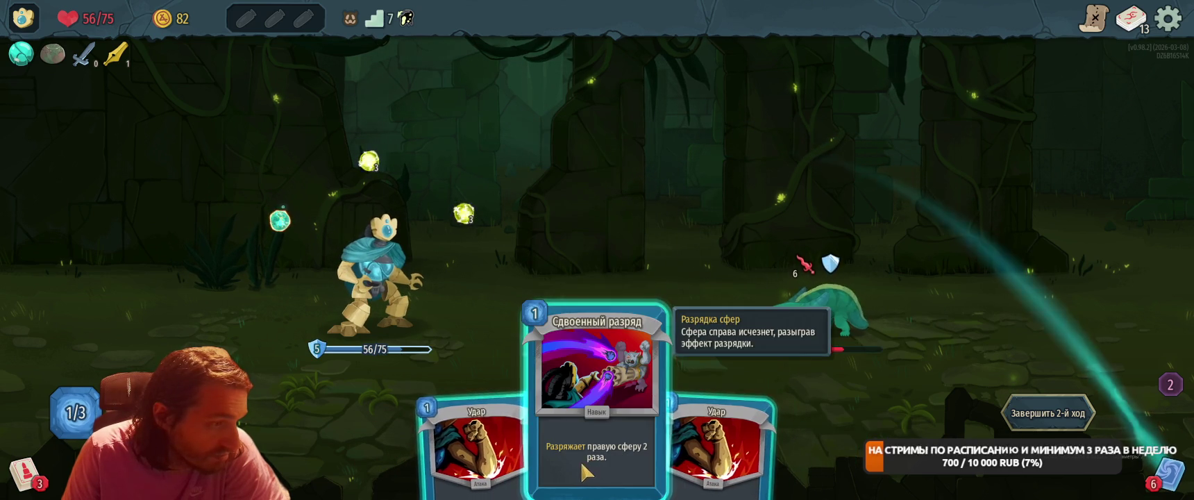
left_click_drag(590, 445, 608, 244)
left_click(999, 417)
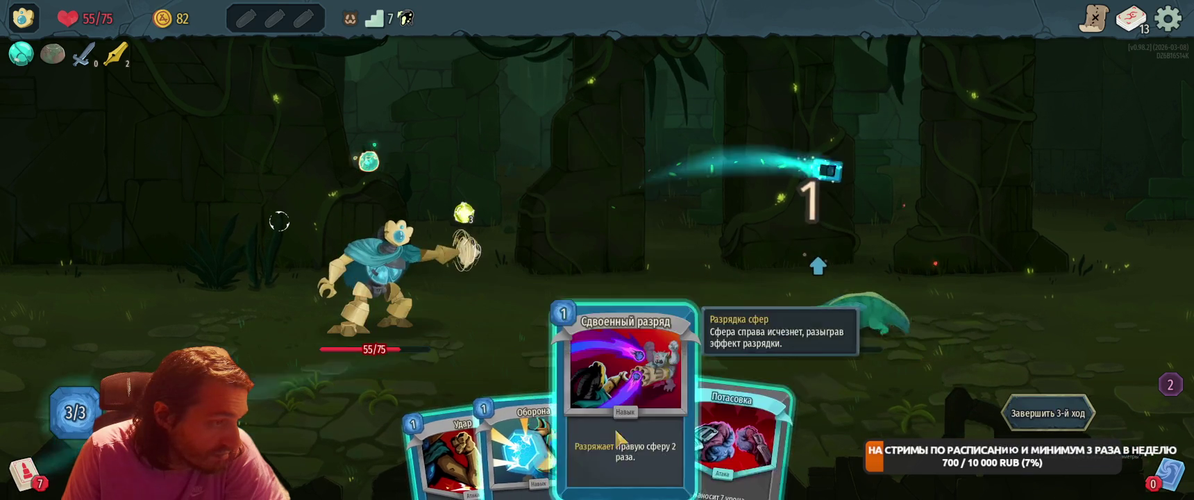
left_click_drag(611, 437, 636, 314)
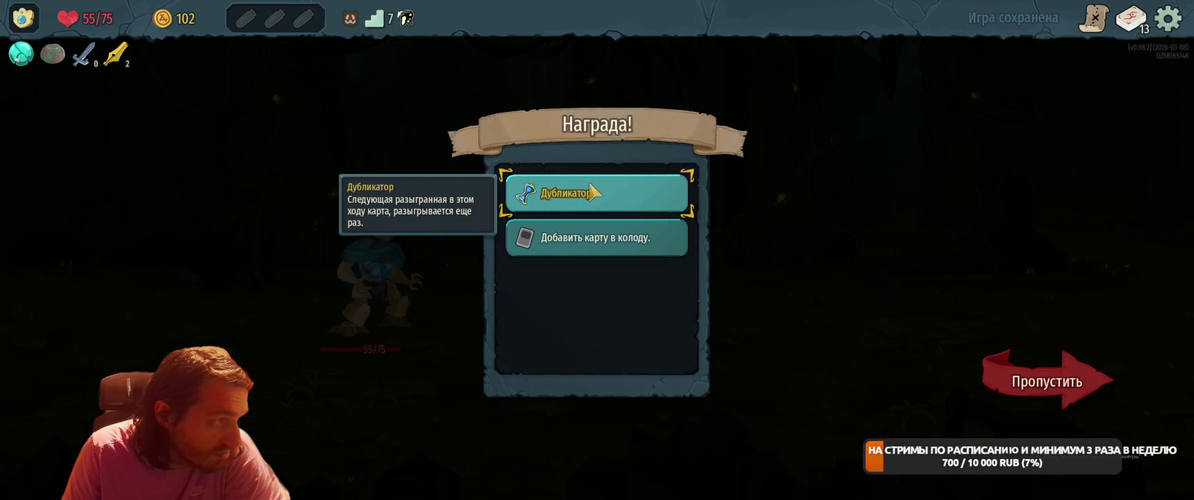
Take the Дубликатор potion and the Аккумулятор card, then enter the next unknown node.
left_click(591, 191)
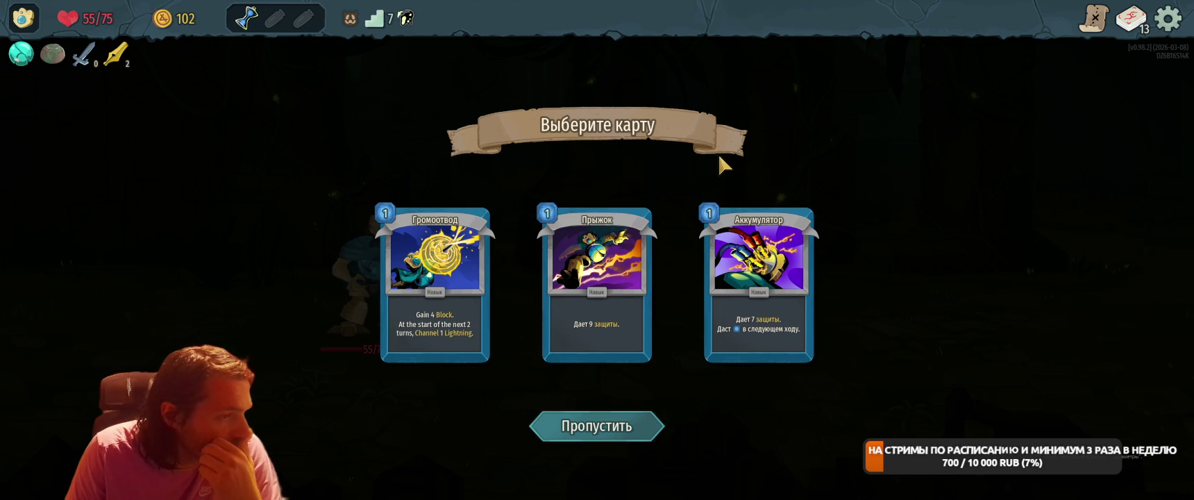
left_click(759, 291)
left_click(972, 448)
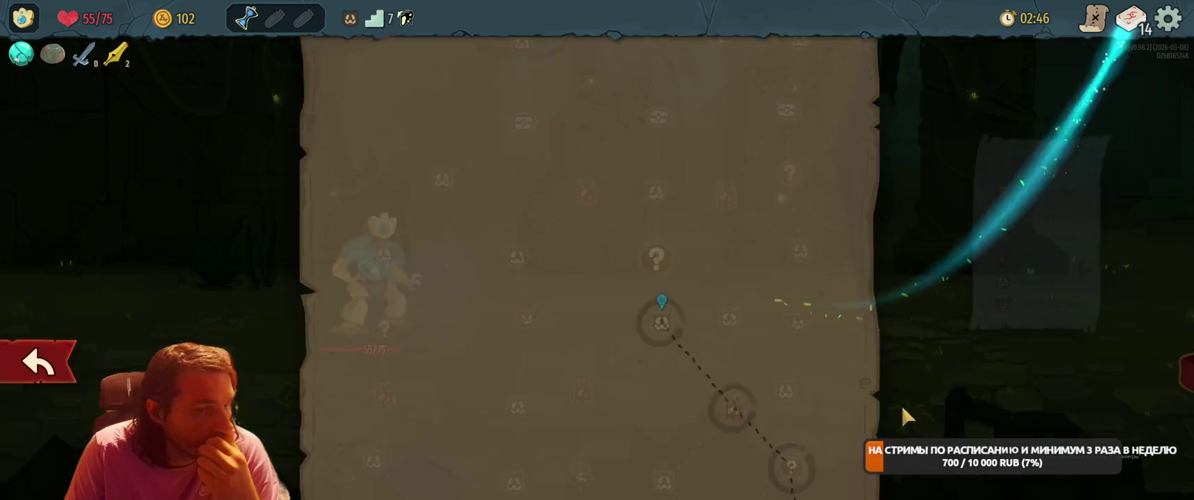
left_click(657, 261)
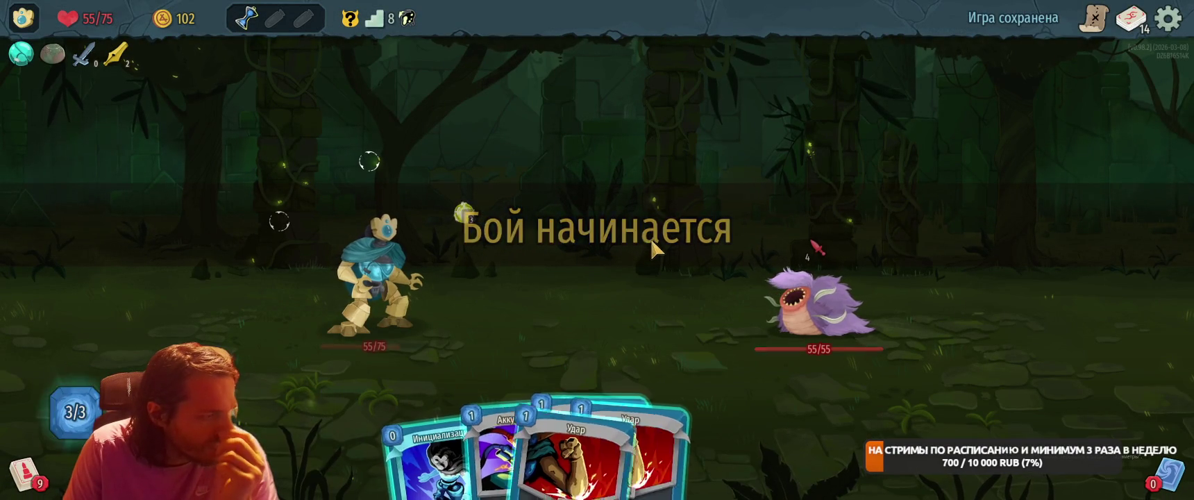
Gain 10 block with Инициализация, channel lightning with Шок, and hit the worm with two Удар.
left_click_drag(445, 427, 510, 209)
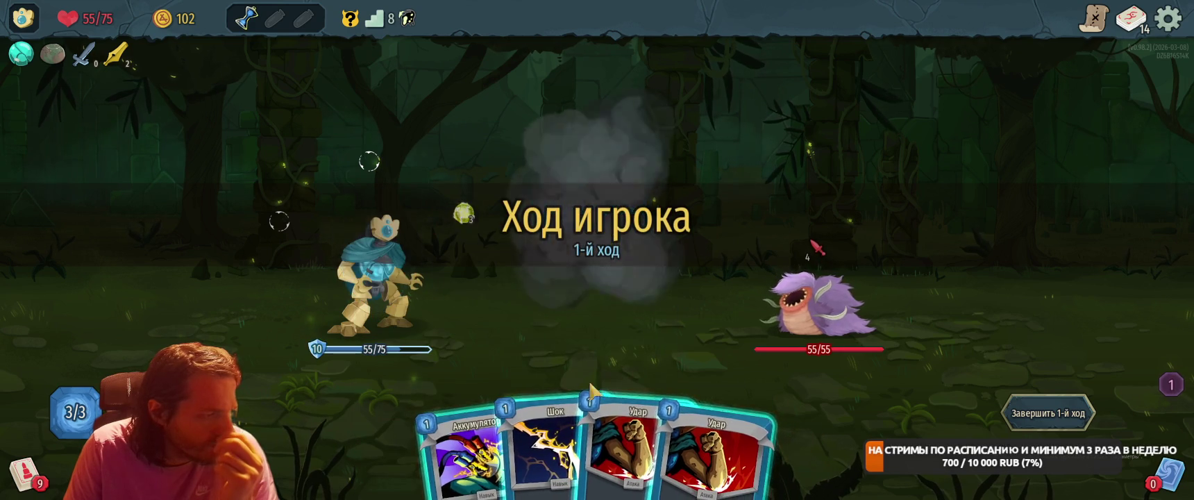
left_click_drag(547, 455, 599, 208)
left_click_drag(660, 386, 819, 299)
left_click_drag(646, 417, 986, 400)
left_click(1049, 410)
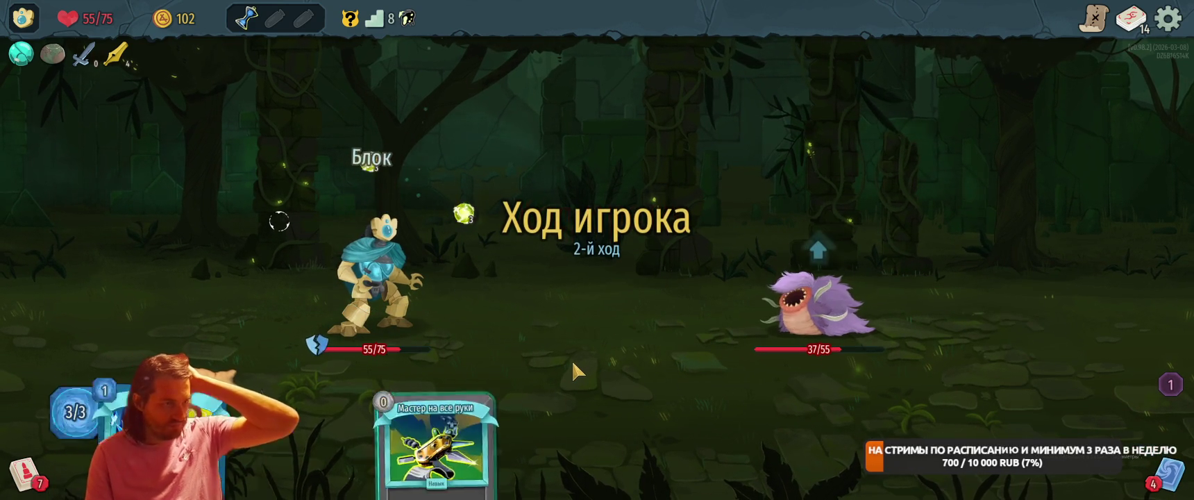
Play Слияние+, Мастер на все руки and Раскол for 15, then kill the worm with Сдвоенный разряд.
left_click_drag(506, 451, 634, 245)
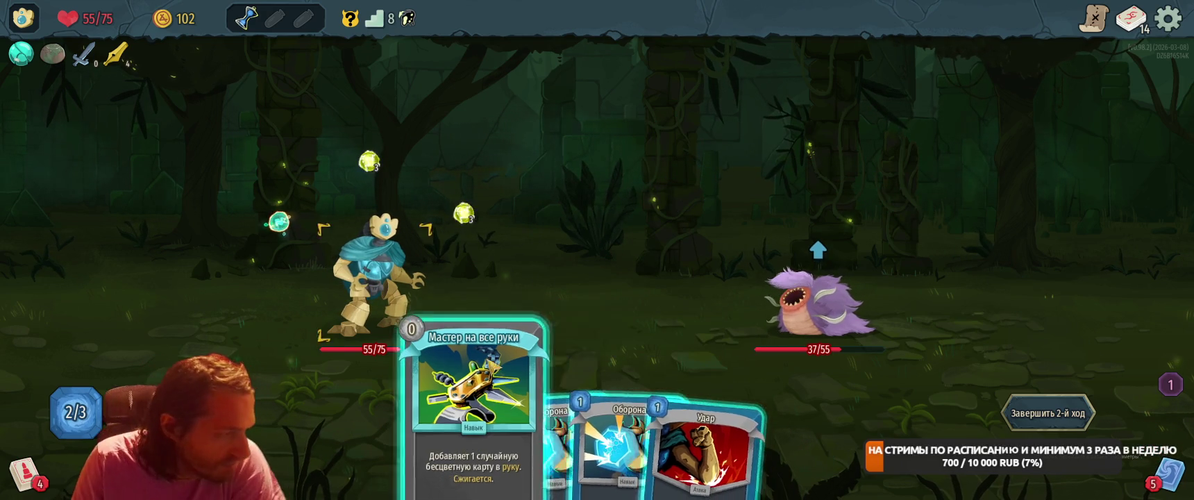
left_click_drag(465, 451, 666, 235)
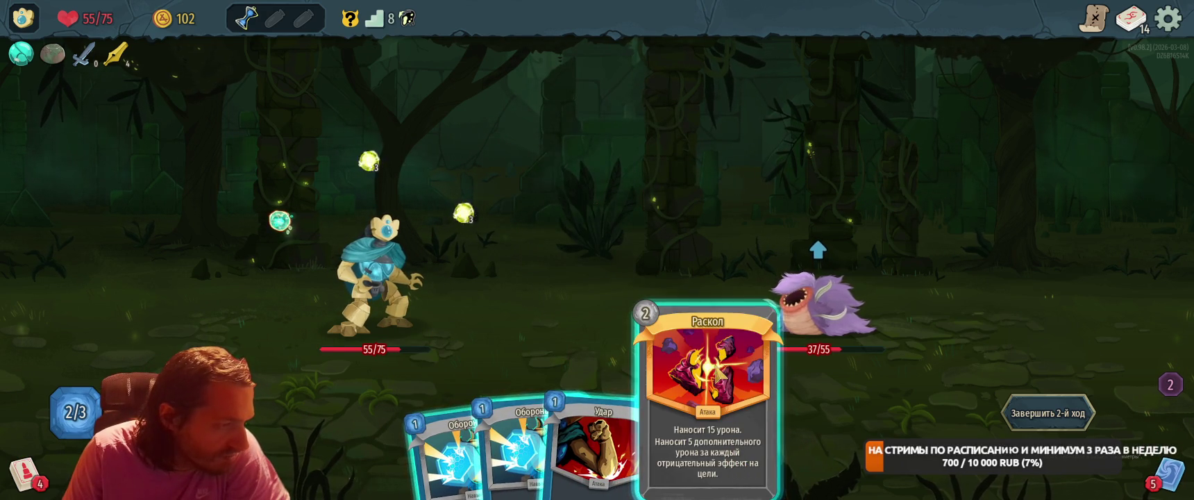
mouse_move(728, 393)
left_mouse_down()
mouse_move(677, 187)
mouse_move(805, 260)
mouse_move(816, 250)
left_mouse_up()
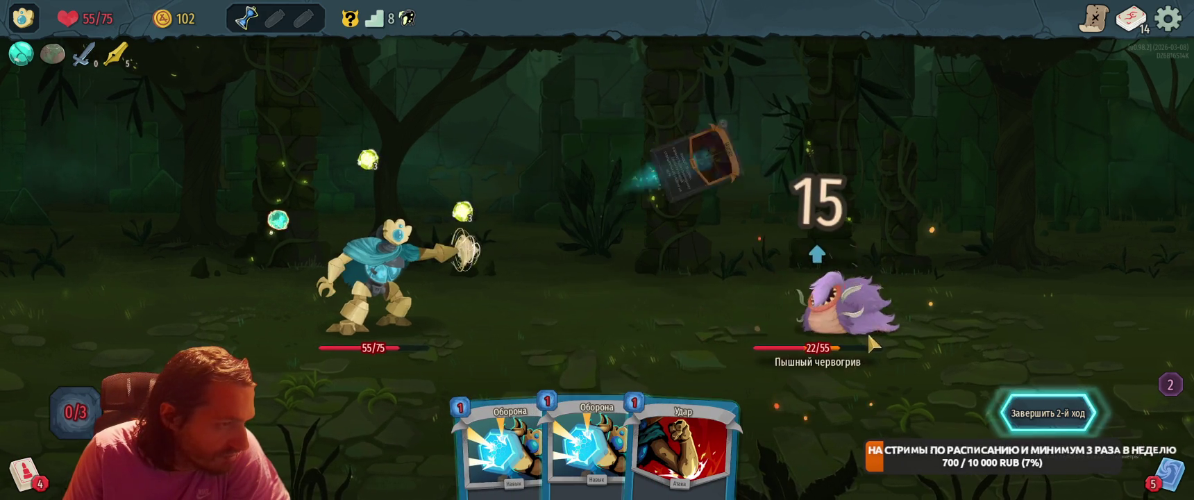
left_click(1048, 414)
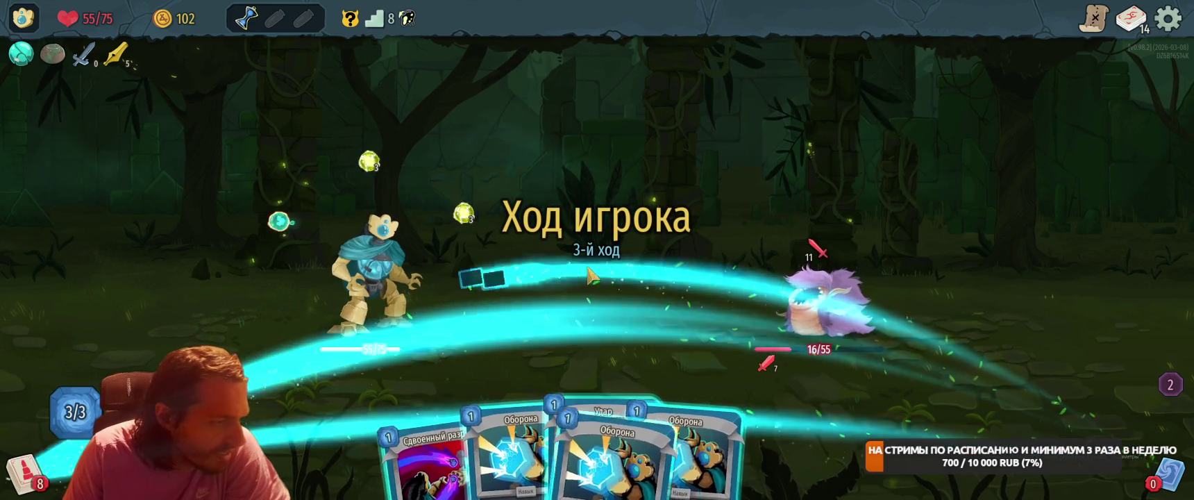
left_click_drag(416, 462, 687, 152)
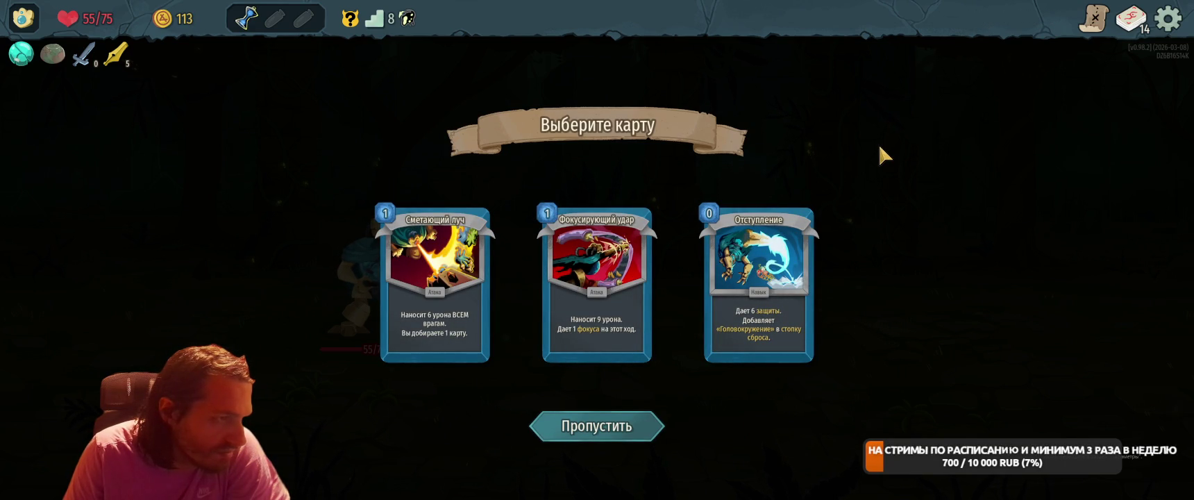
Take Отступление, smith Мастер на все руки into its + version, then reach the treasure chest.
left_click(759, 278)
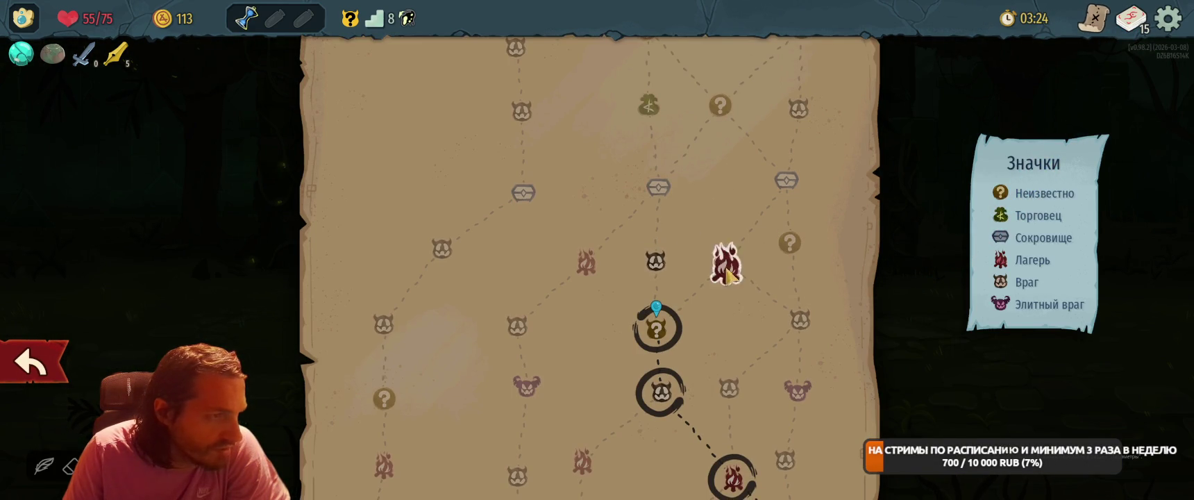
left_click(728, 277)
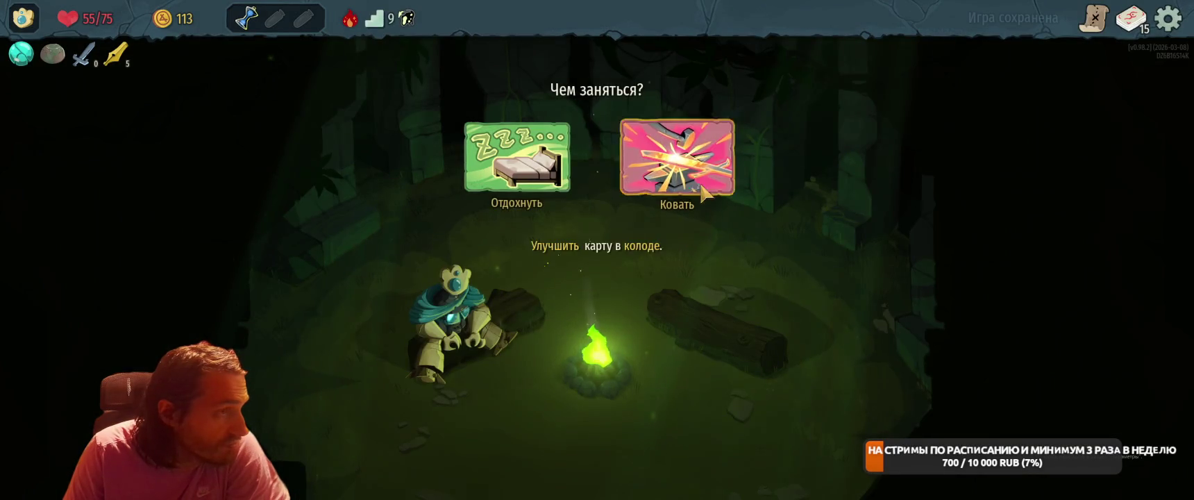
left_click(688, 195)
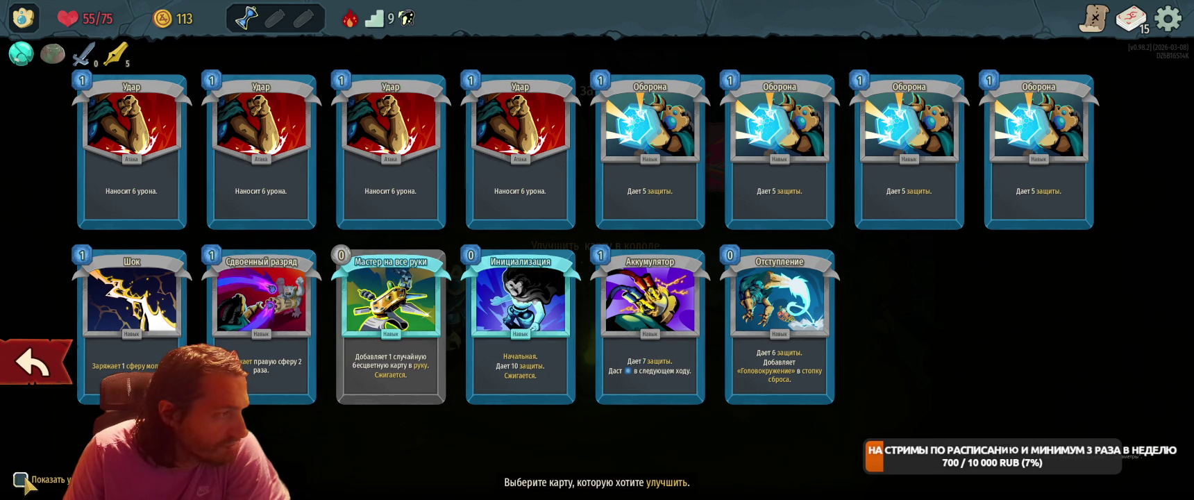
left_click(387, 312)
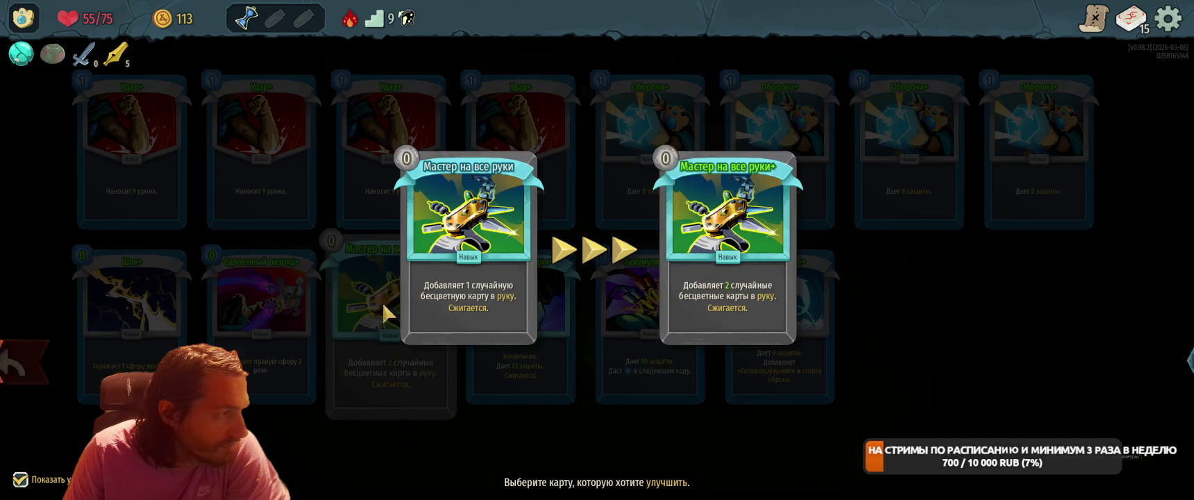
left_click(1153, 361)
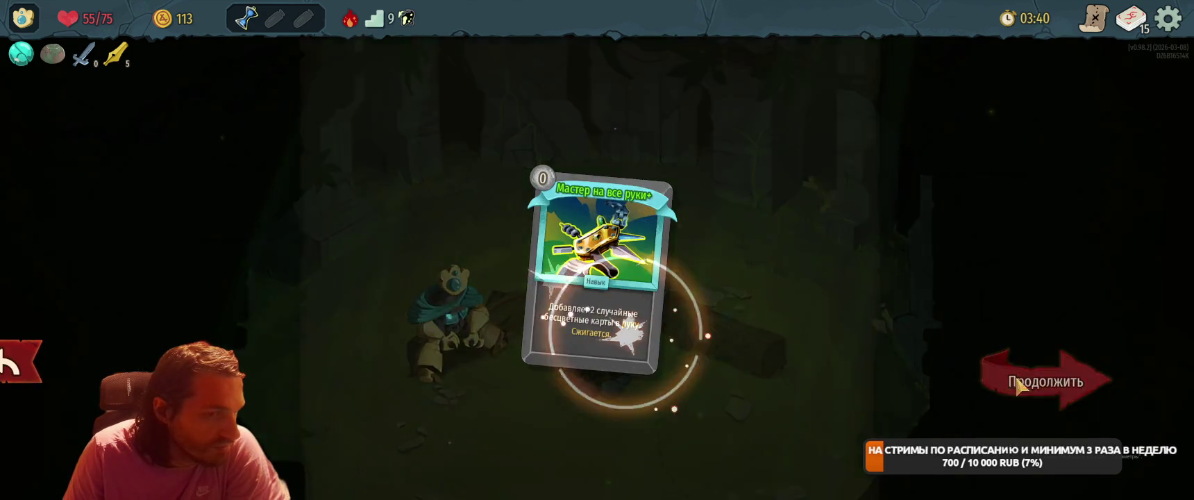
left_click(1045, 381)
left_click(787, 254)
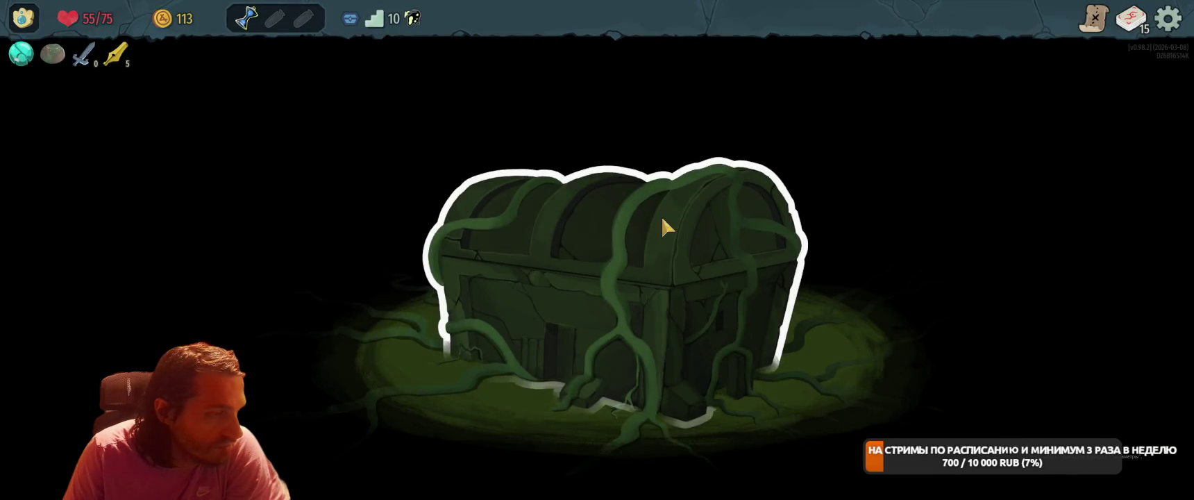
Open the chest, take the Акабеко relic and gold, and return to the map.
left_click(632, 243)
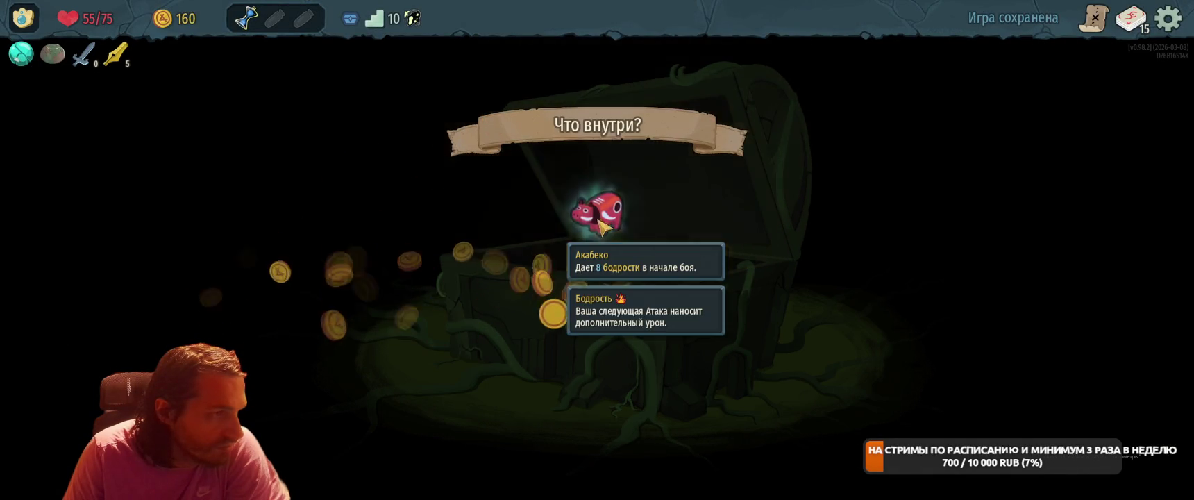
left_click(597, 212)
left_click(1045, 378)
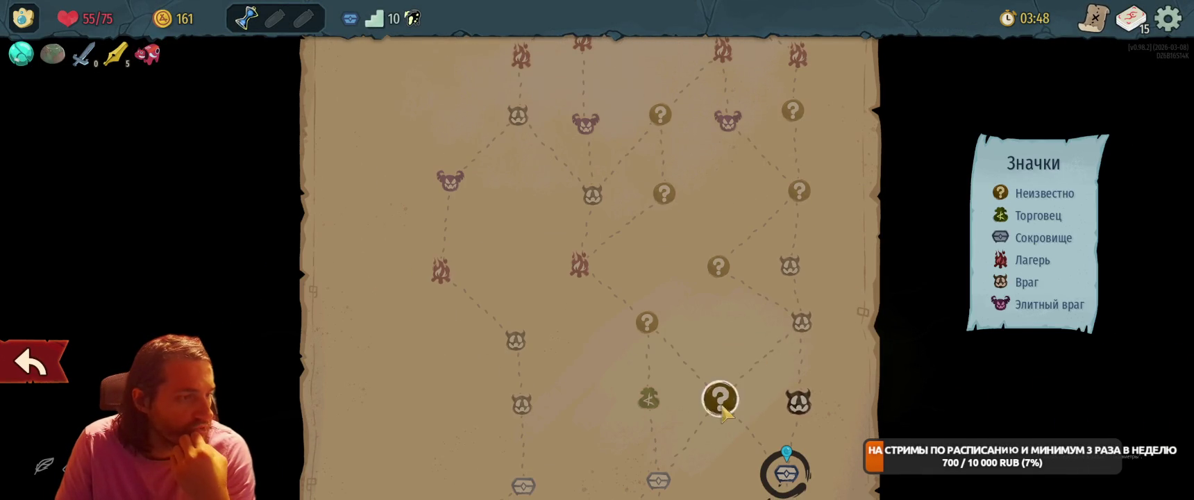
At the ? event, take the second offer for a random relic, then continue on.
left_click(721, 398)
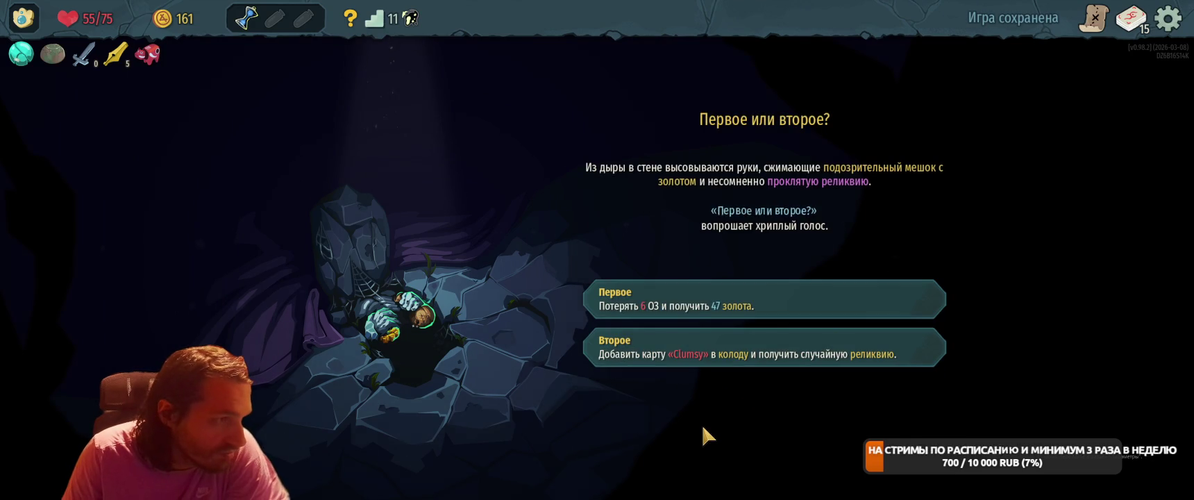
left_click(672, 357)
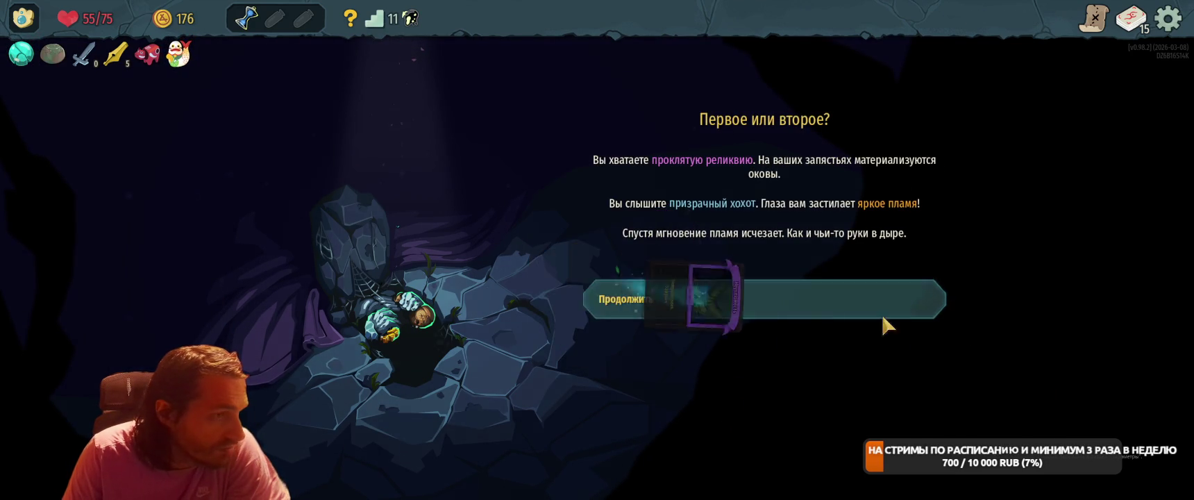
left_click(677, 300)
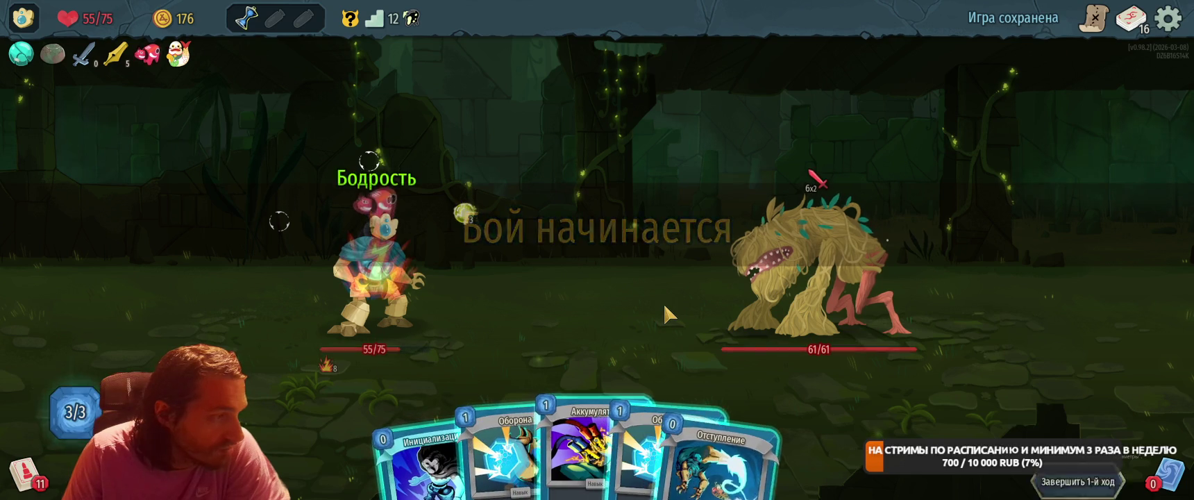
Stack block with Инициализация, Аккумулятор and two Оборона, then end the turn.
mouse_move(417, 465)
left_mouse_down()
mouse_move(470, 354)
mouse_move(472, 312)
left_mouse_up()
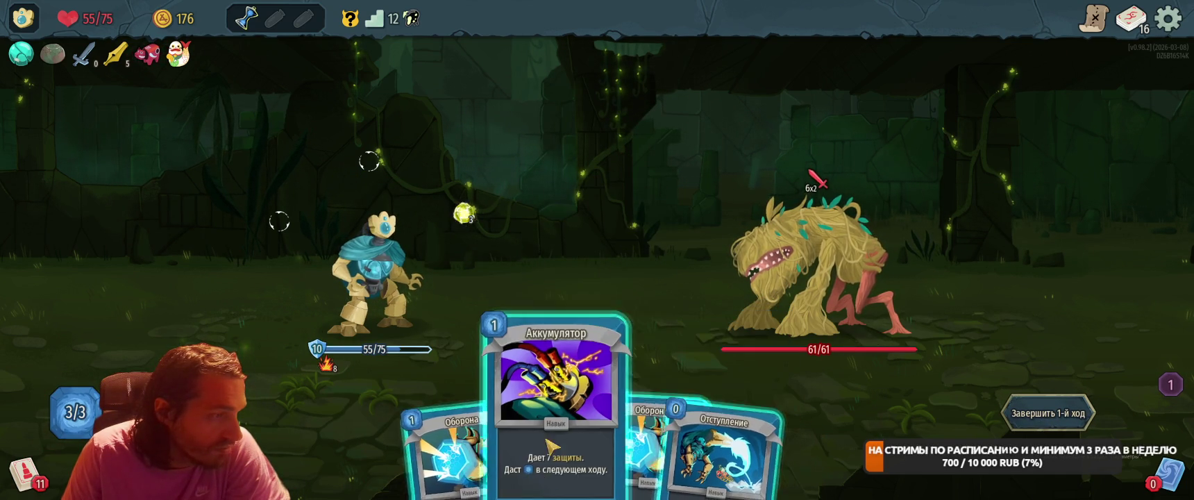
left_click_drag(555, 444, 569, 313)
left_click_drag(583, 444, 543, 361)
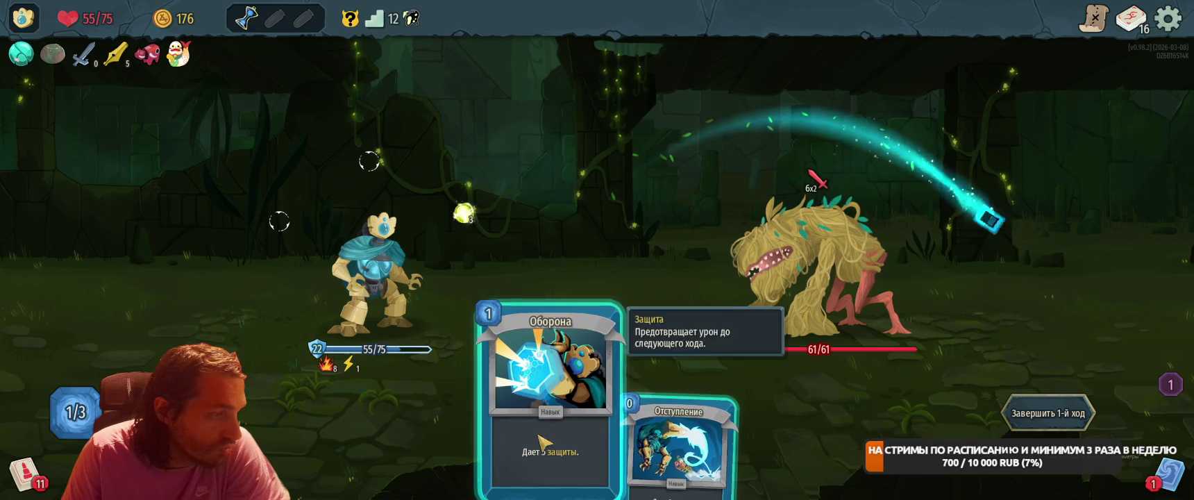
left_click_drag(538, 417, 611, 278)
key("e")
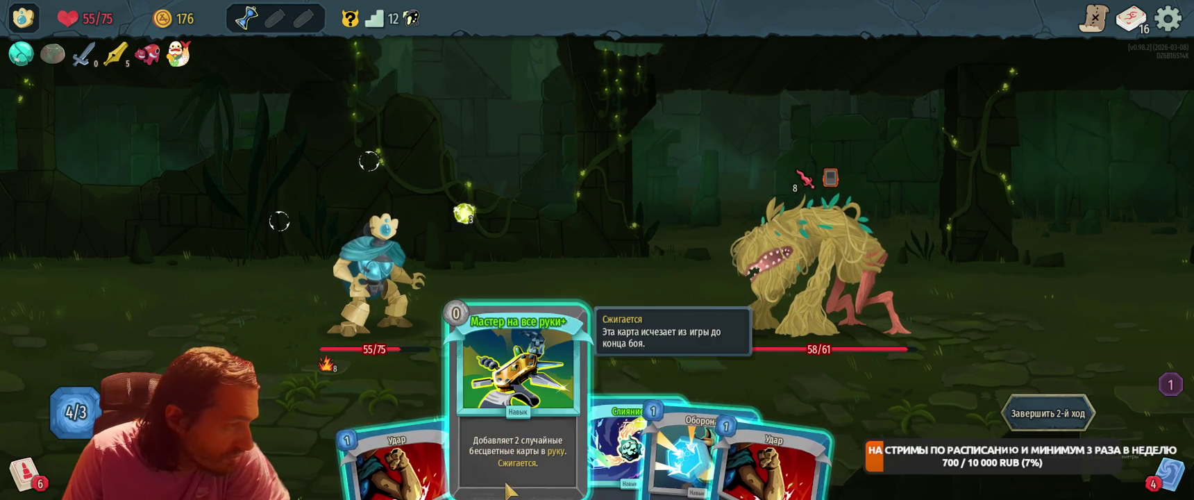
Play Мастер на все руки+, Слияние+, Джекпот for 33, Модификация, Отступление and Трансформатор.
left_click_drag(507, 451, 639, 236)
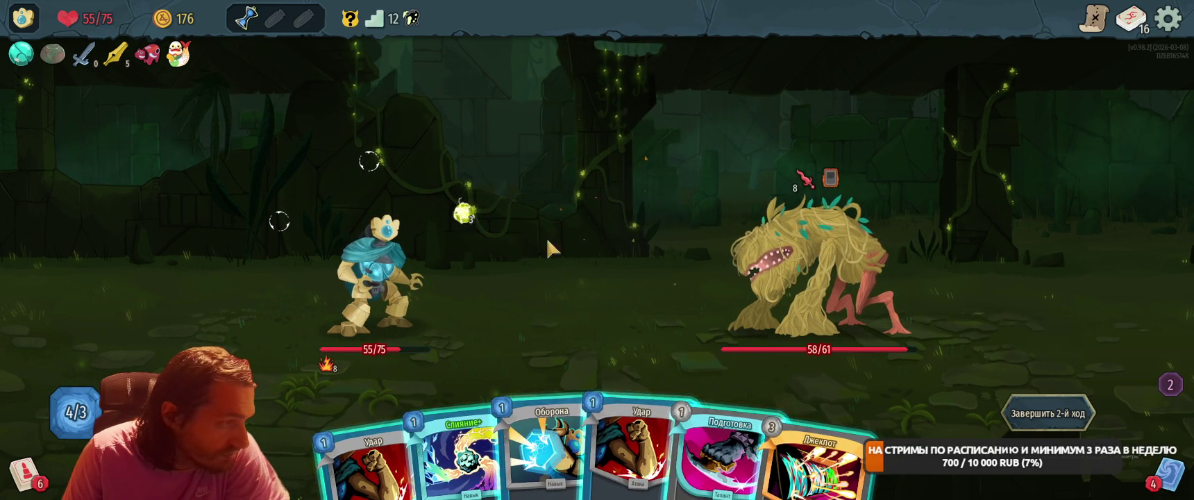
mouse_move(458, 459)
left_mouse_down()
mouse_move(459, 282)
mouse_move(554, 222)
mouse_move(550, 295)
mouse_move(559, 250)
left_mouse_up()
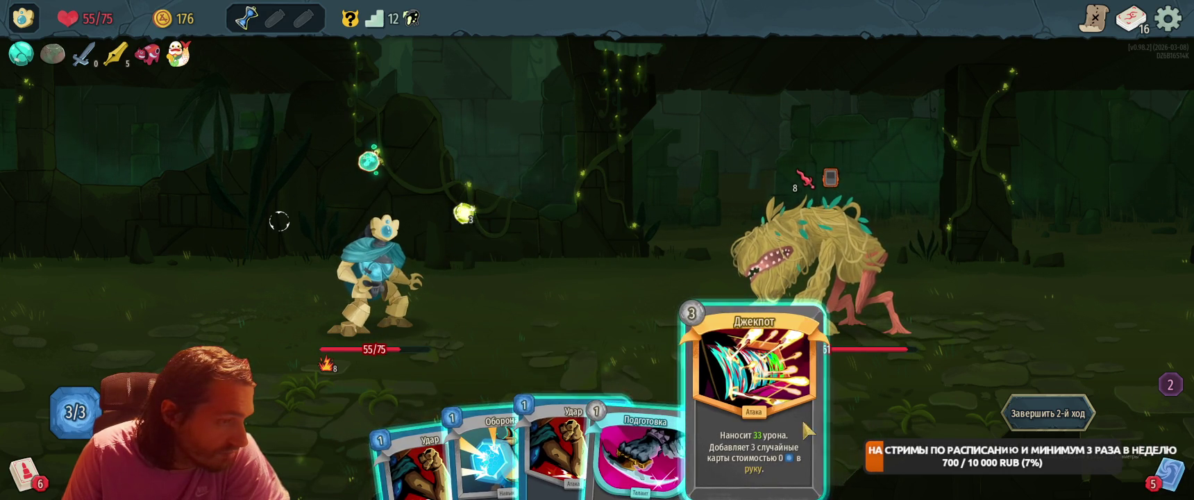
left_click_drag(742, 410, 754, 250)
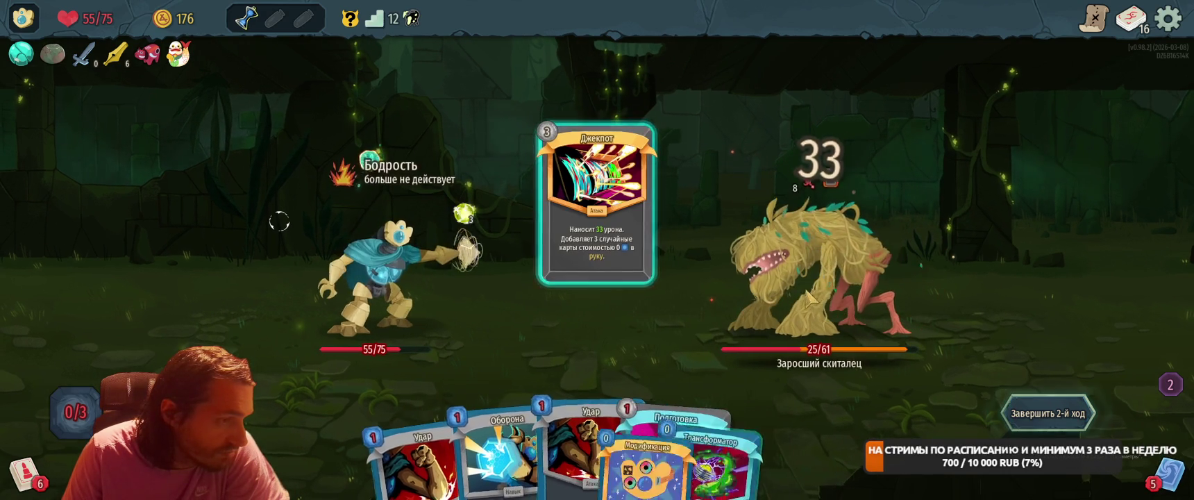
left_click_drag(764, 460, 604, 222)
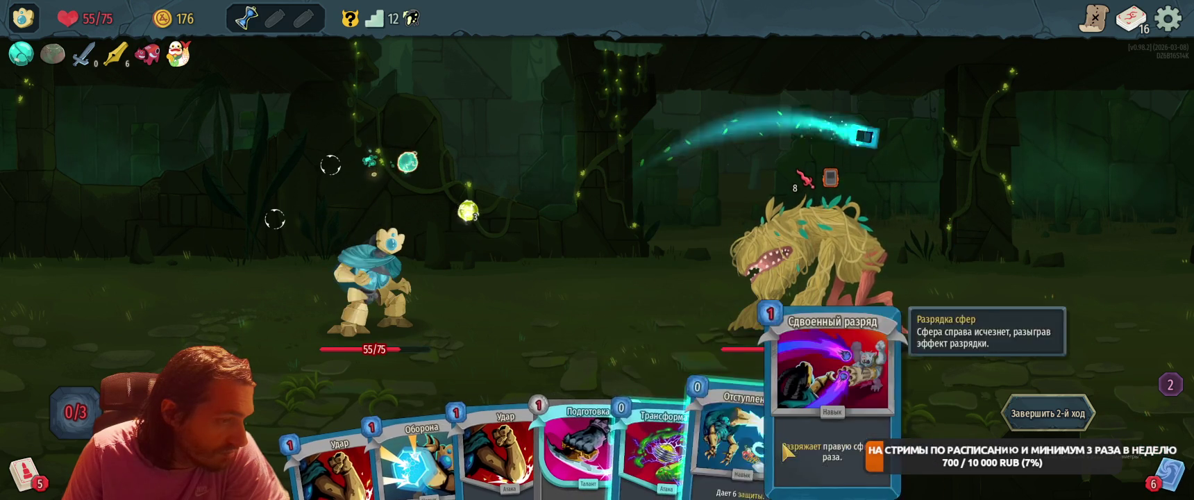
left_click_drag(737, 389, 736, 243)
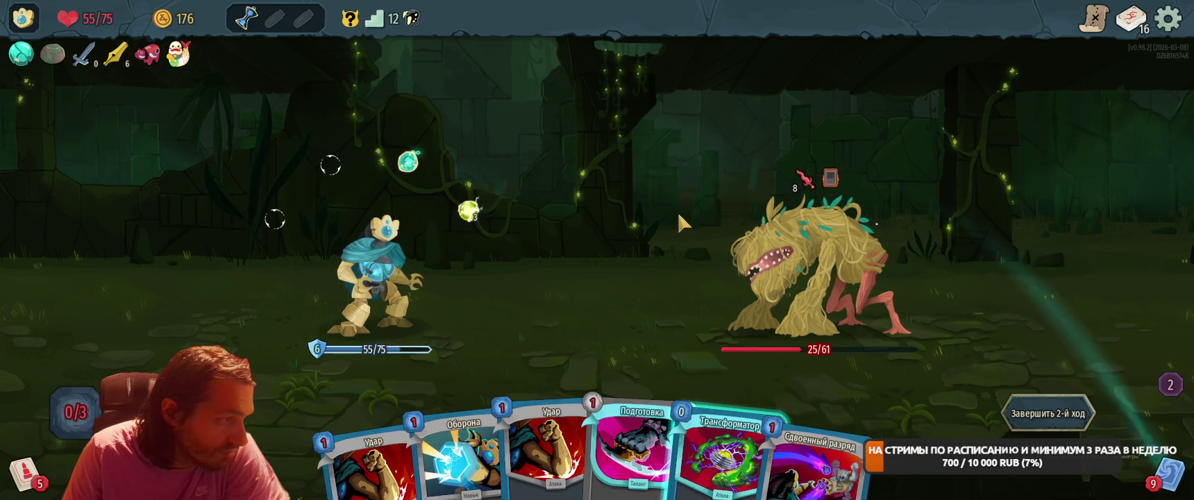
mouse_move(736, 389)
left_mouse_down()
mouse_move(680, 111)
mouse_move(816, 289)
mouse_move(791, 280)
left_mouse_up()
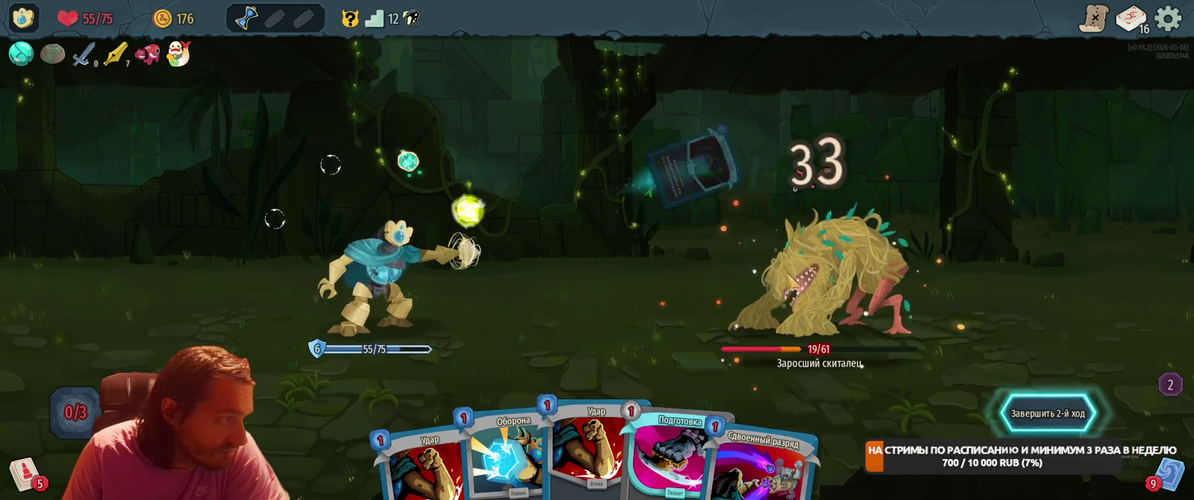
left_click(1022, 413)
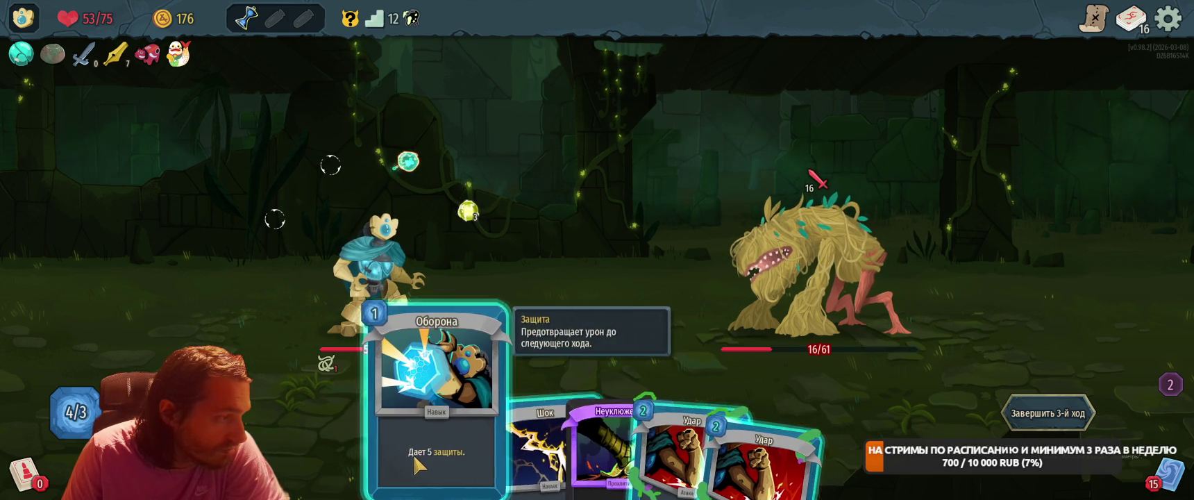
Block with Оборона, channel lightning with Шок, and strike the plant monster with Удар.
mouse_move(417, 465)
left_mouse_down()
mouse_move(458, 292)
mouse_move(514, 292)
mouse_move(479, 257)
left_mouse_up()
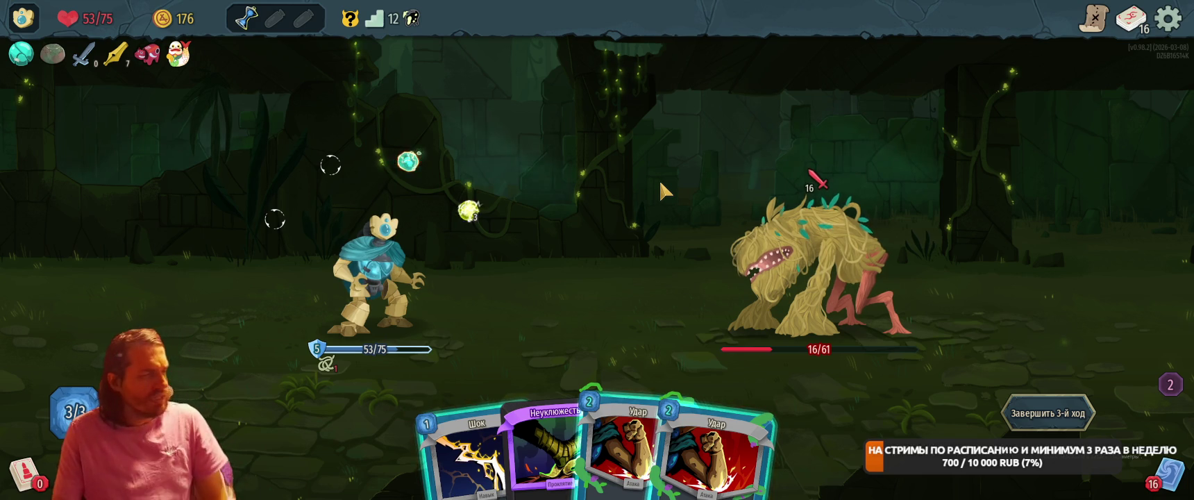
left_click_drag(453, 392, 598, 202)
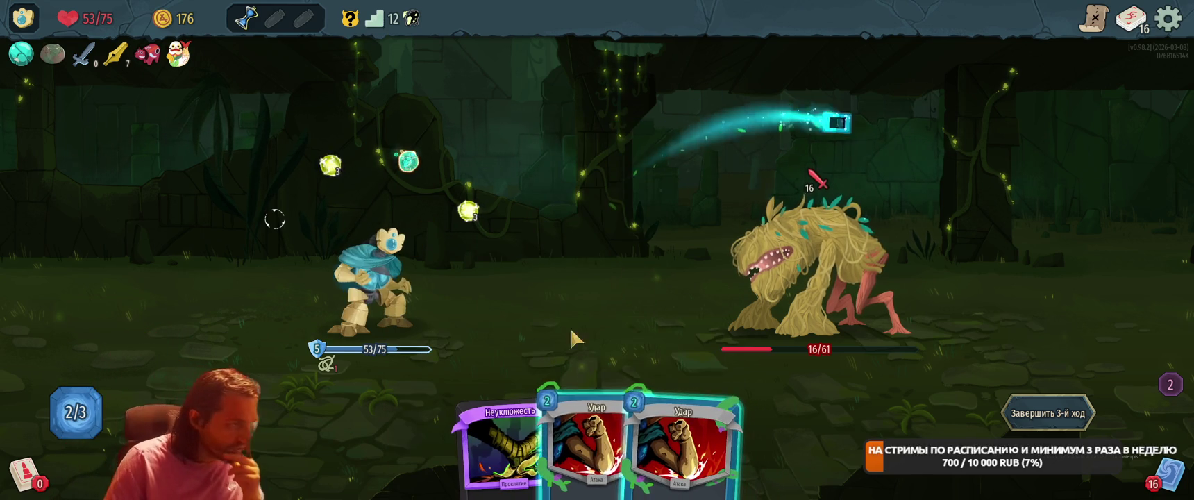
left_click_drag(609, 444, 798, 202)
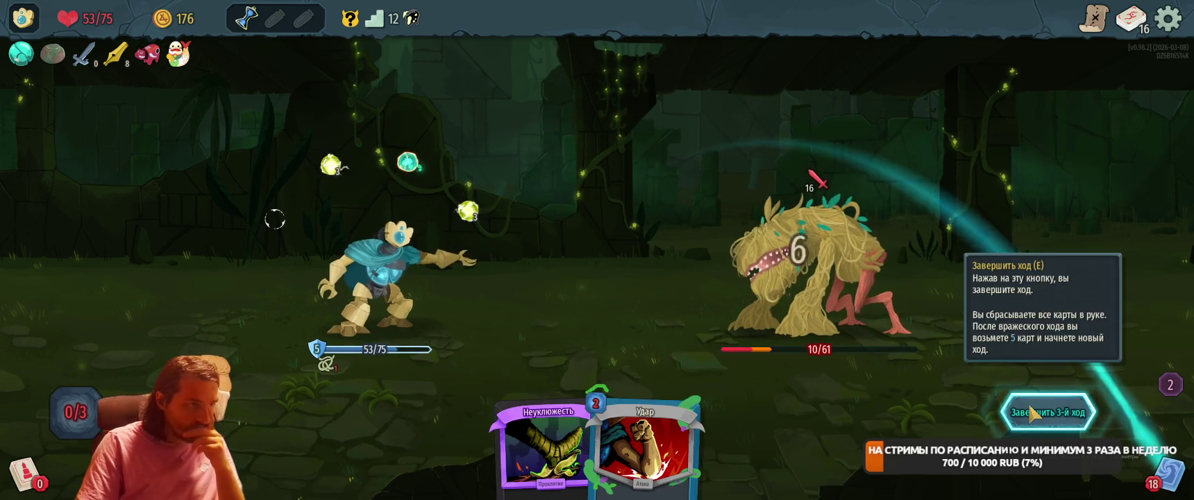
key("e")
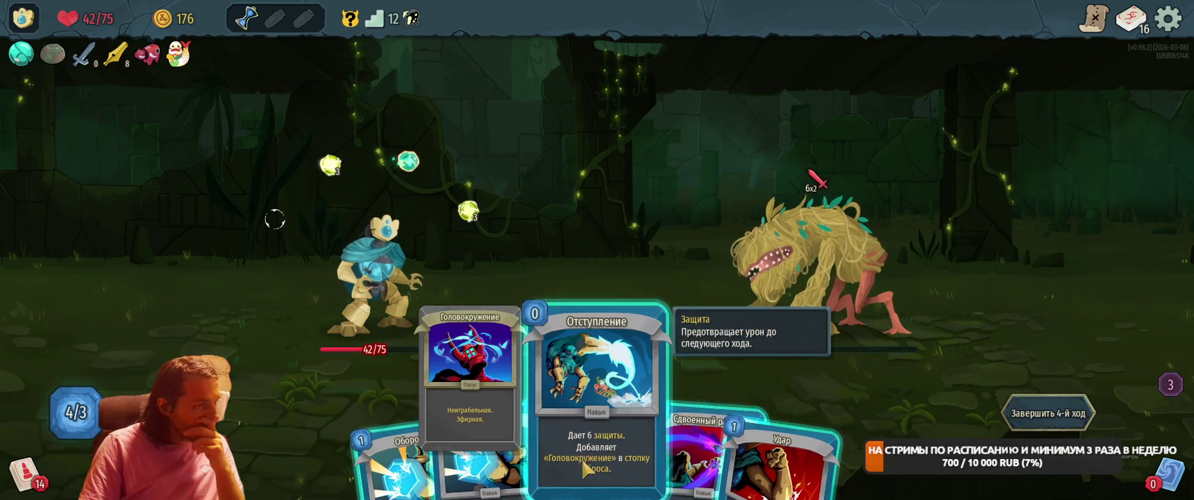
Finish the enemy with Удар, collect the gold, and take Алмаз среди камней into the deck.
key("5")
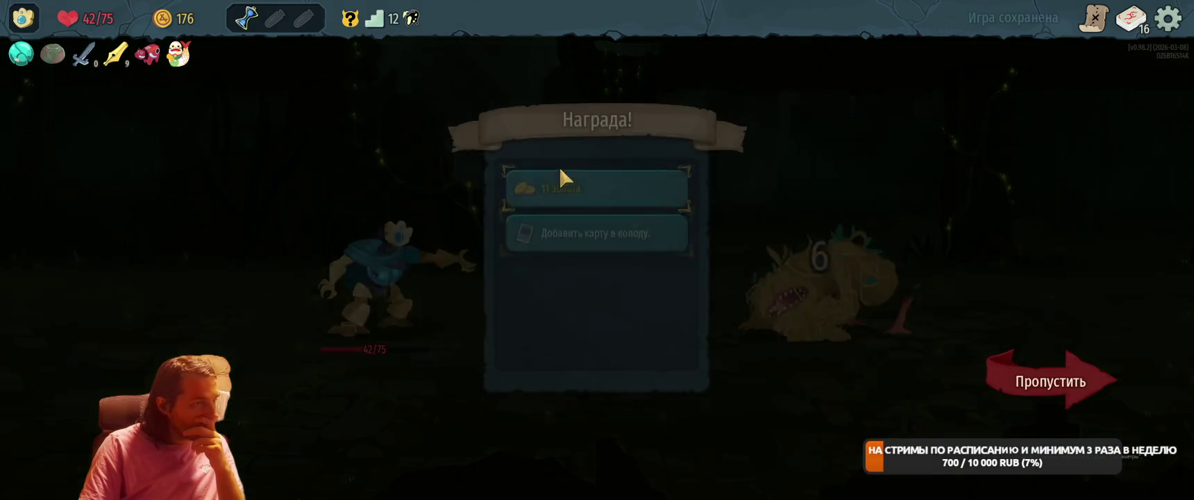
left_click(605, 192)
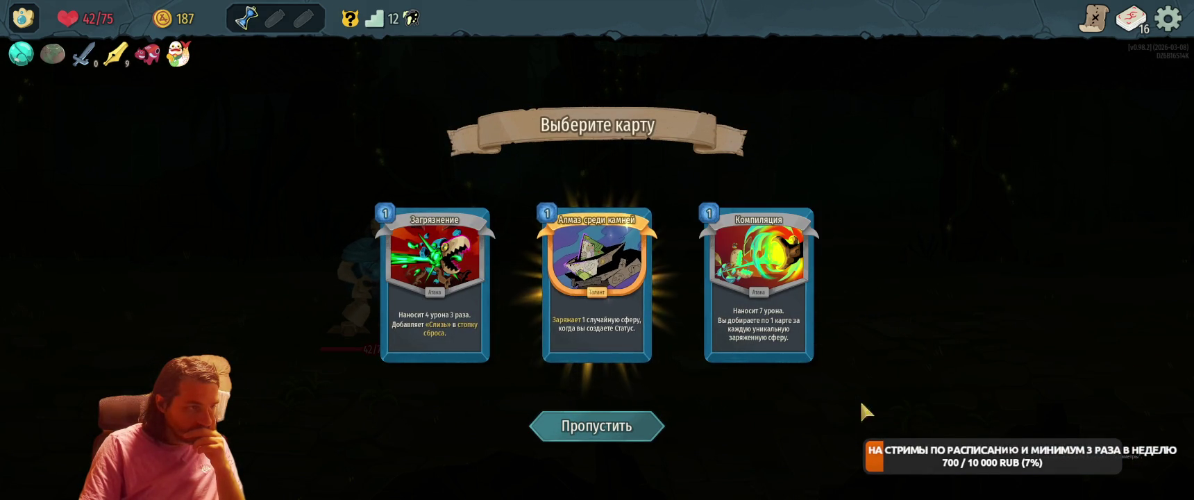
key("2")
key("space")
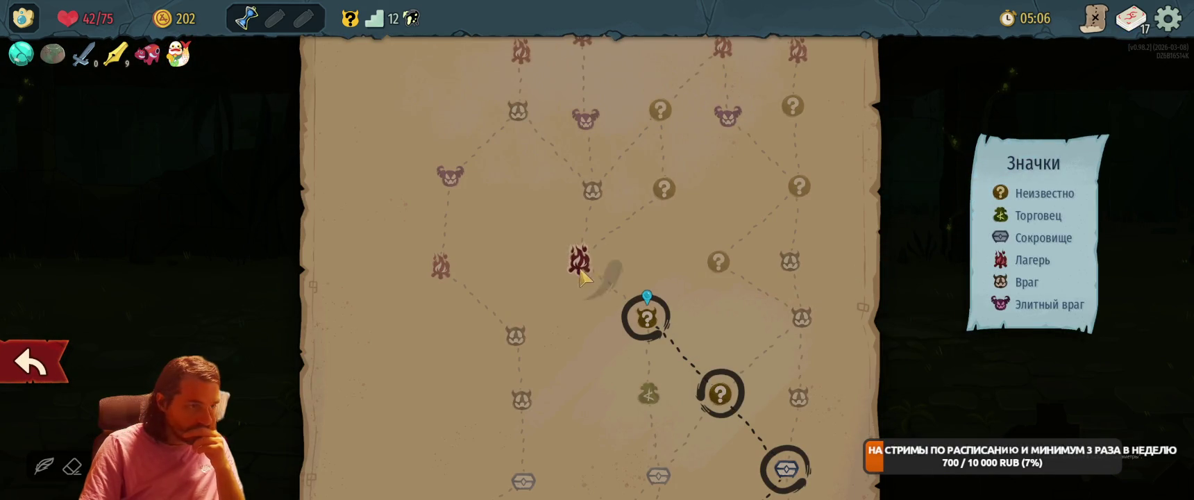
Upgrade Алмаз среди камней at the campfire and head on along the map.
left_click(582, 273)
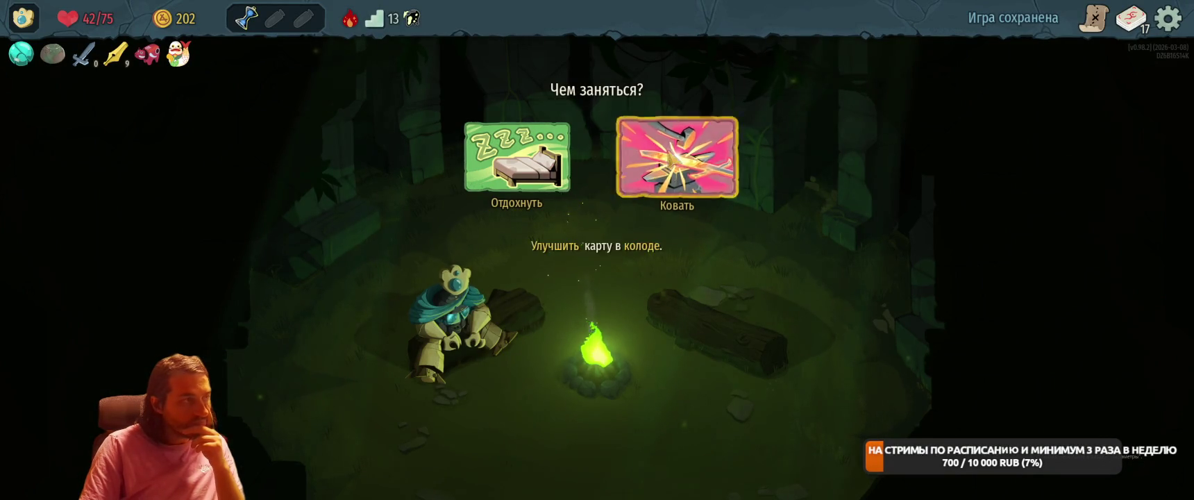
key("2")
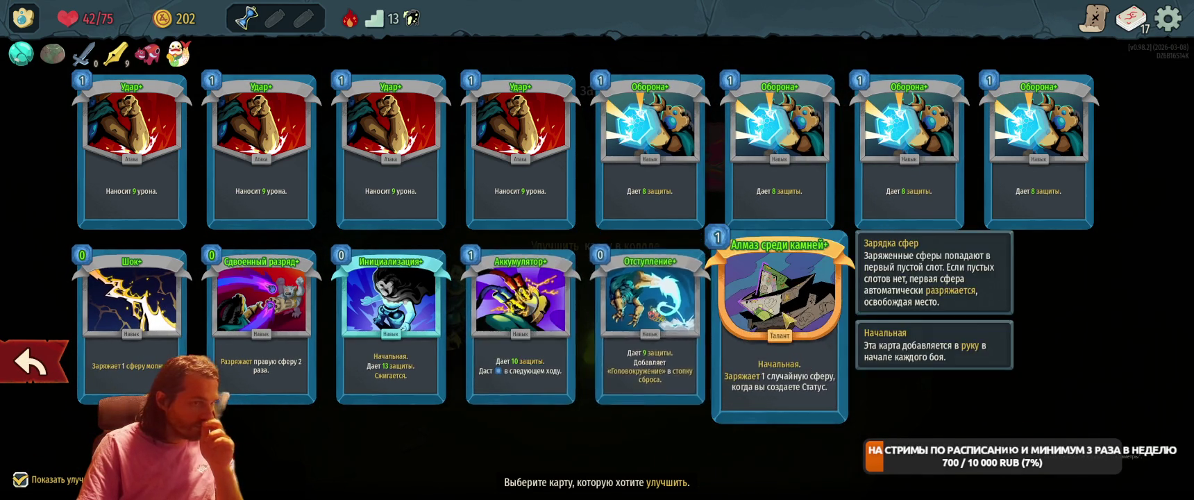
left_click(733, 333)
left_click(712, 335)
left_click(1000, 372)
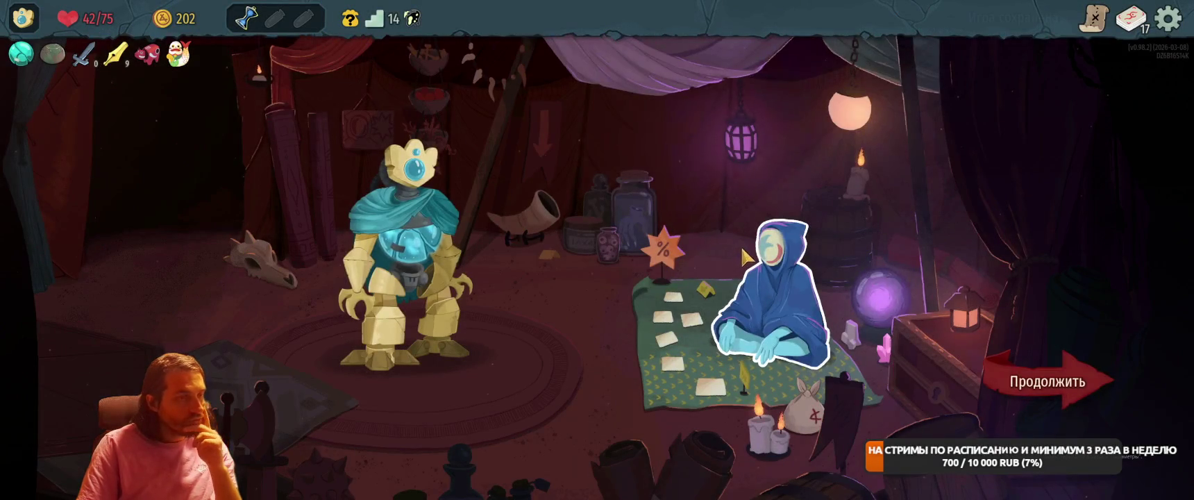
Buy Алчущая длань from the fortune teller's shop, dropping gold to 48, and close it.
left_click(789, 332)
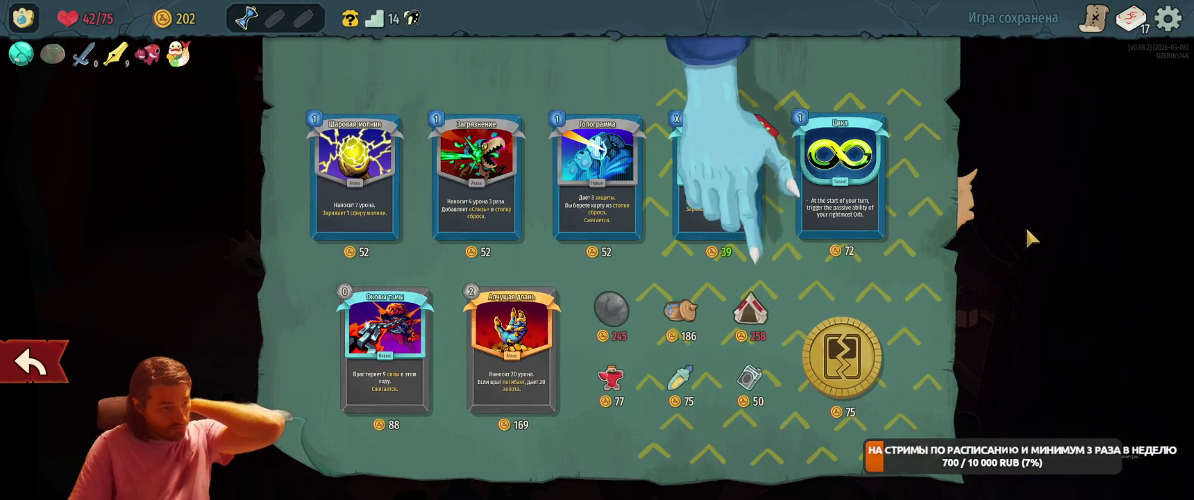
mouse_move(682, 306)
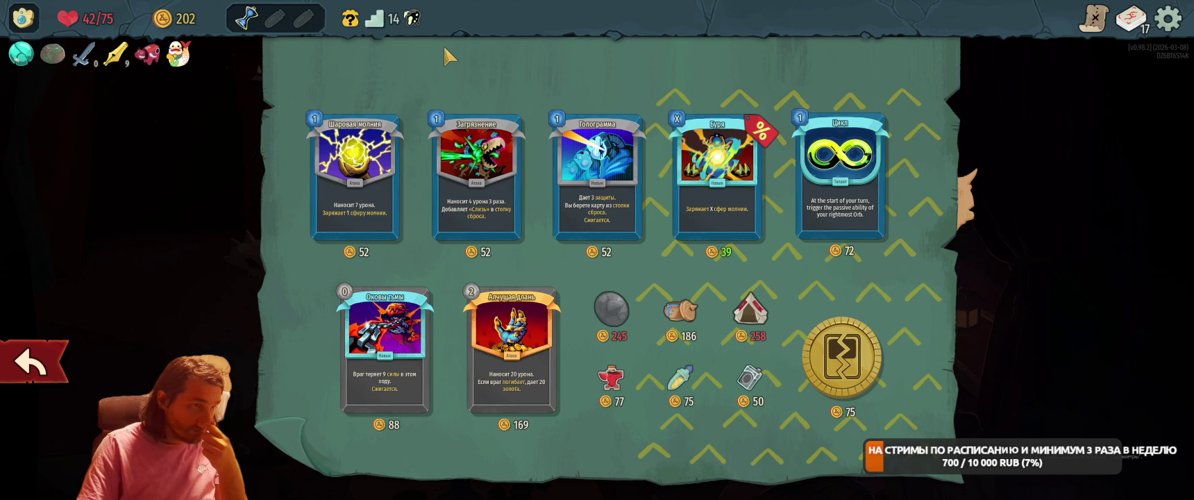
left_click(512, 347)
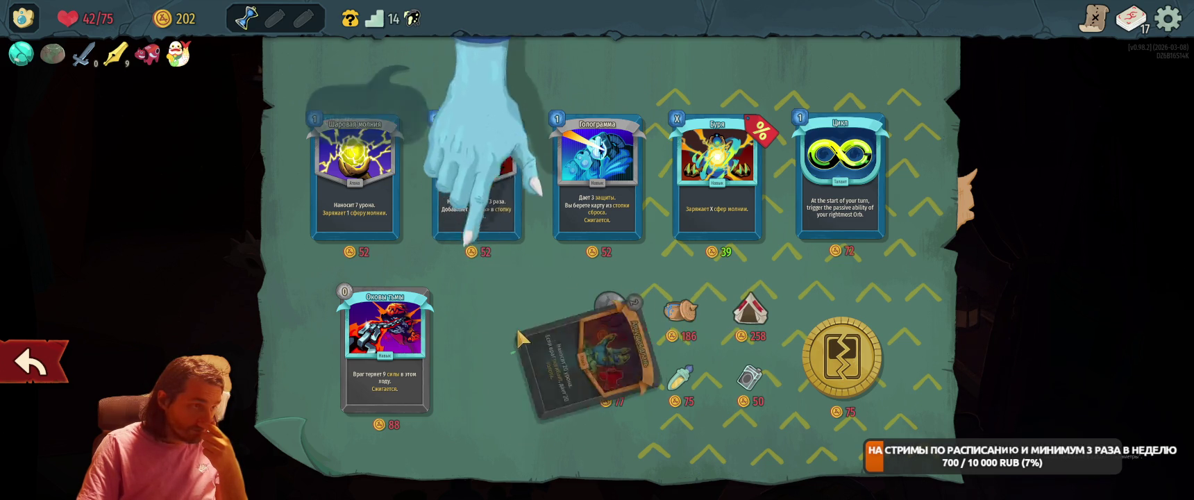
key("Escape")
Leave the merchant and grab the Карта сокровищ at the ? event.
left_click(1067, 376)
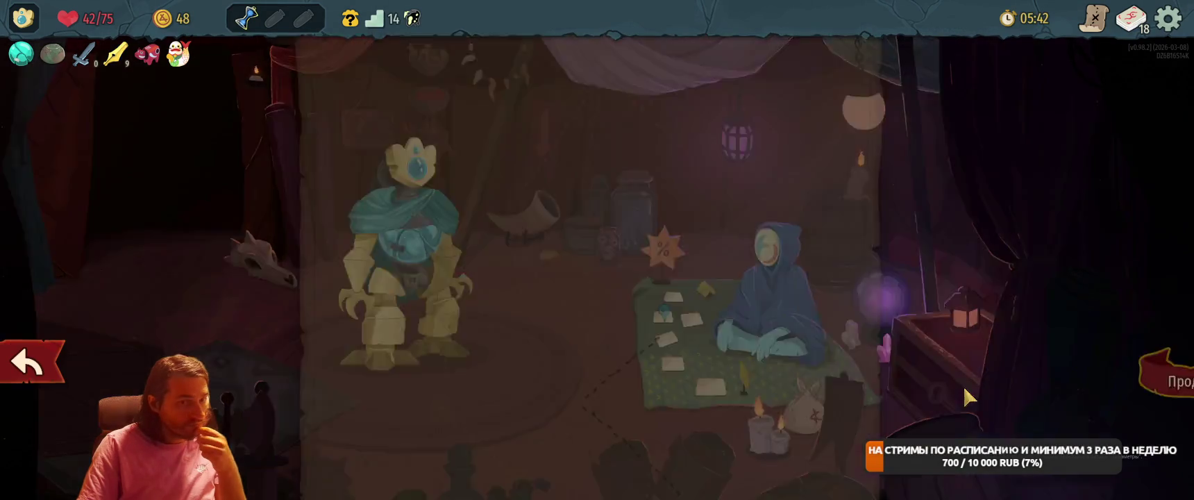
left_click(661, 261)
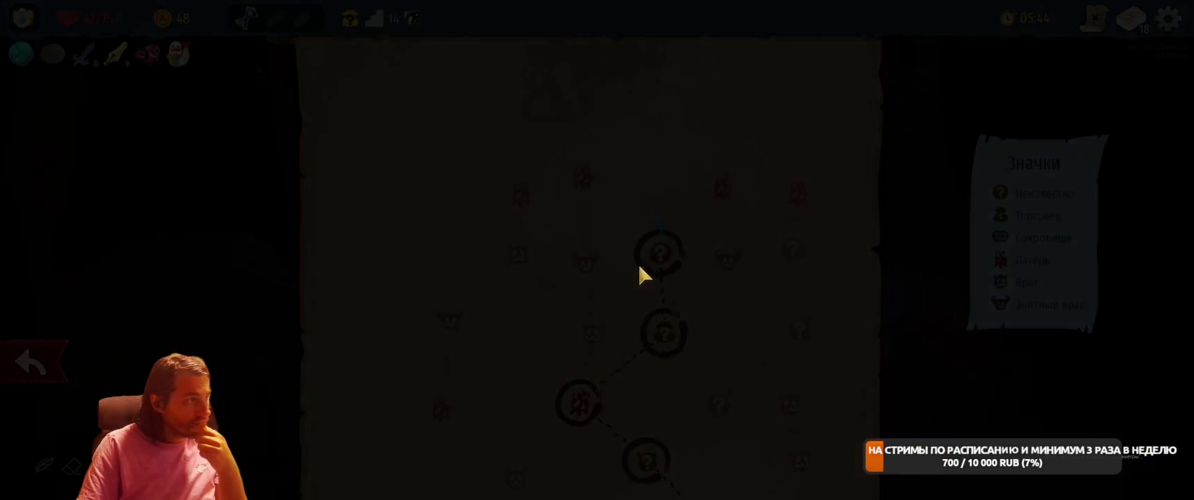
left_click(788, 299)
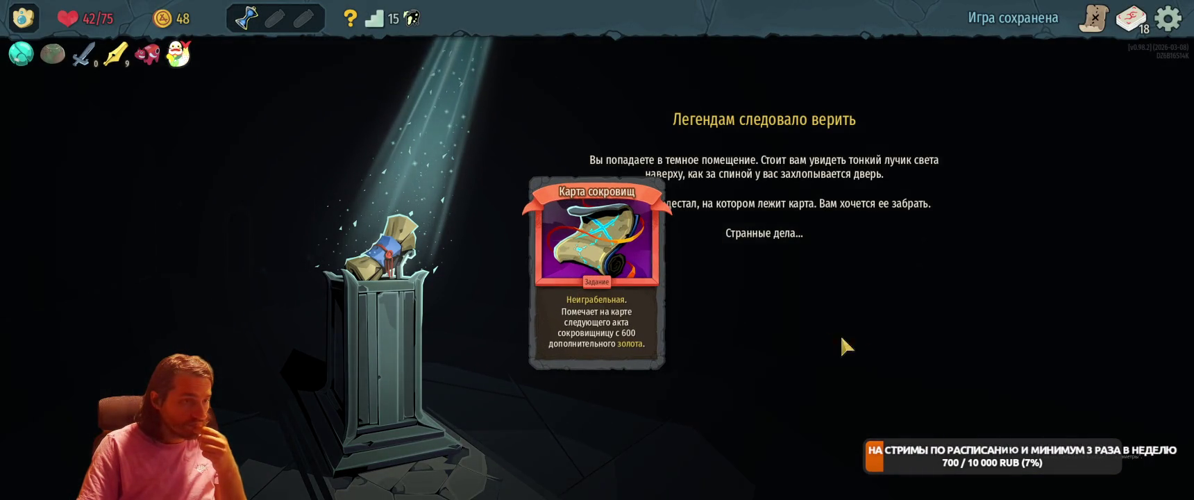
left_click(854, 305)
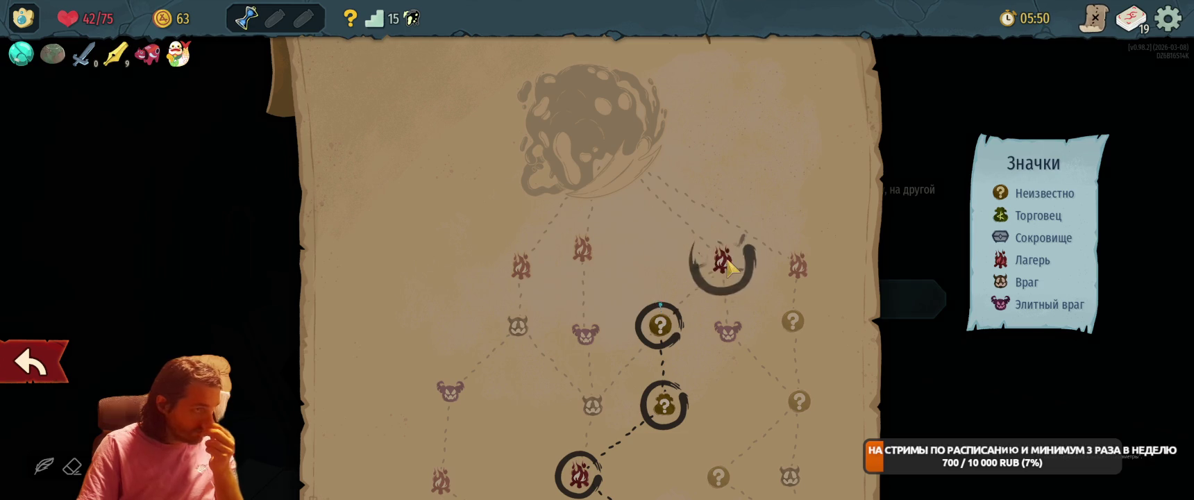
Upgrade Алчущая длань to Алчущая длань+ (25 damage) at the campfire and move on.
left_click(727, 262)
left_click(680, 161)
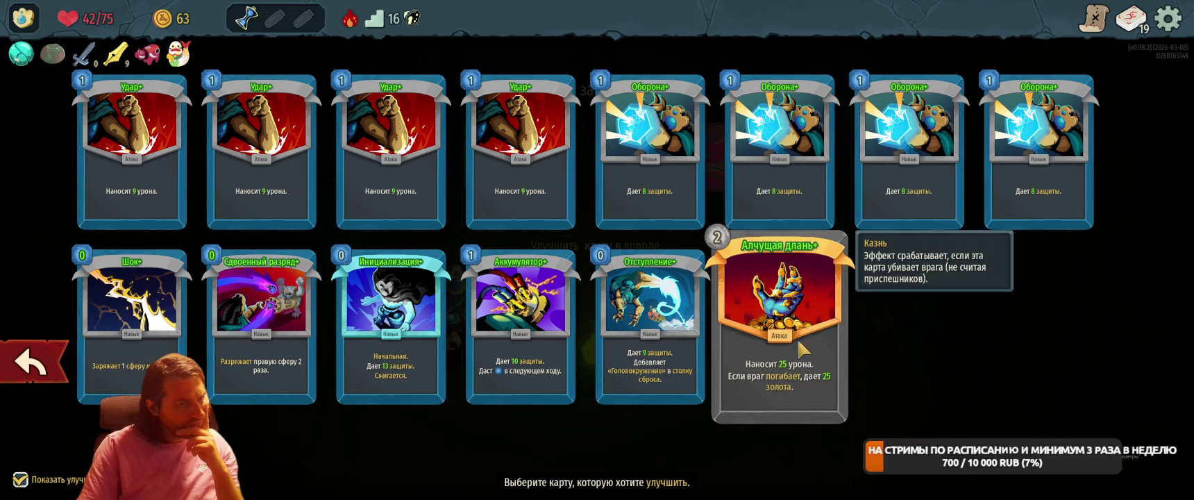
left_click(779, 312)
left_click(1149, 360)
left_click(1075, 384)
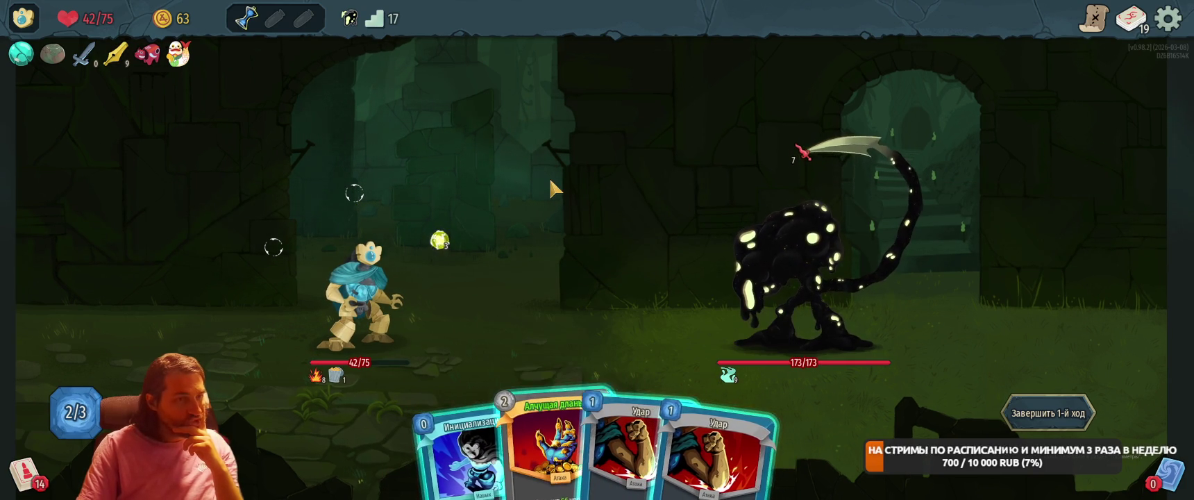
Play Инициализация for block and Алчущая длань on the enemy, then end the first turn.
left_click_drag(472, 444, 486, 264)
left_click_drag(528, 444, 842, 282)
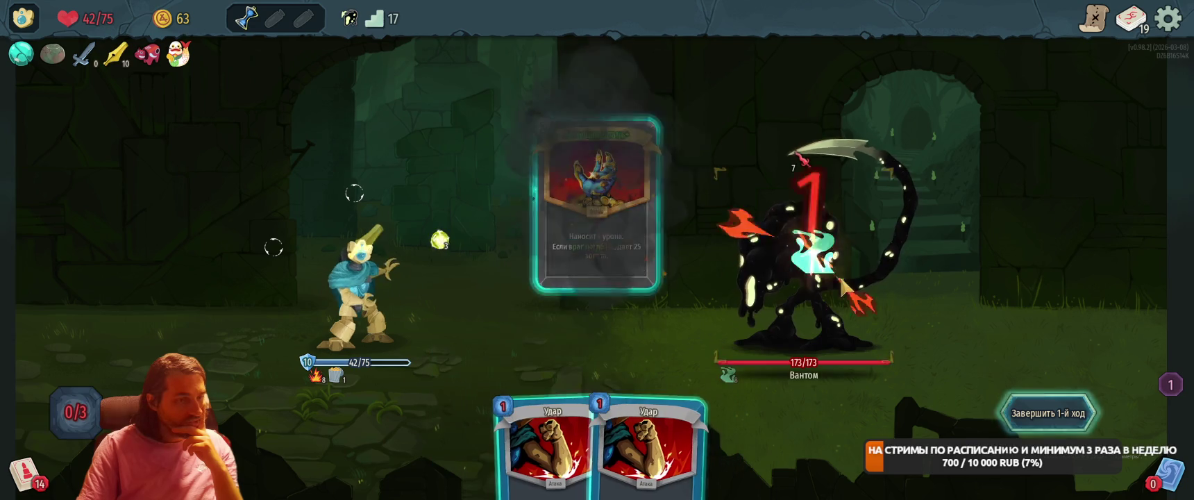
left_click(1048, 412)
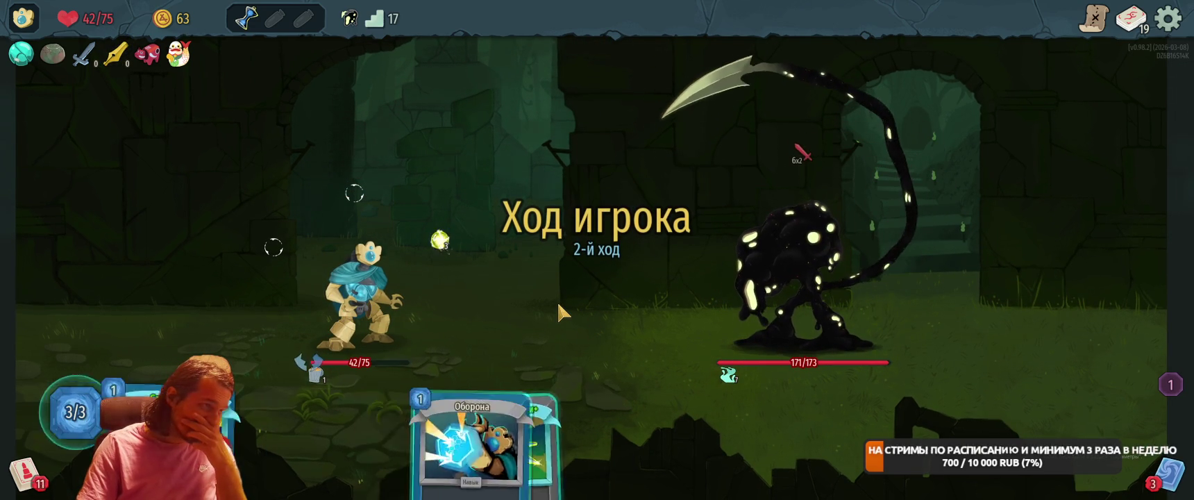
Play Мастер на все руки+, Слияние+, Отступление, Аккумулятор and Оборона, then end turn two.
left_click(416, 476)
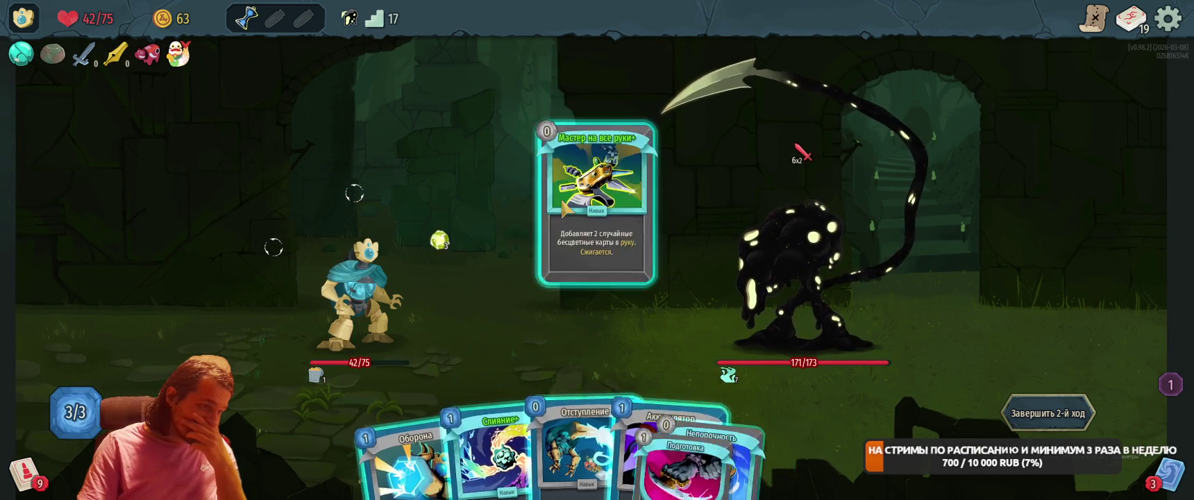
left_click_drag(476, 459, 604, 288)
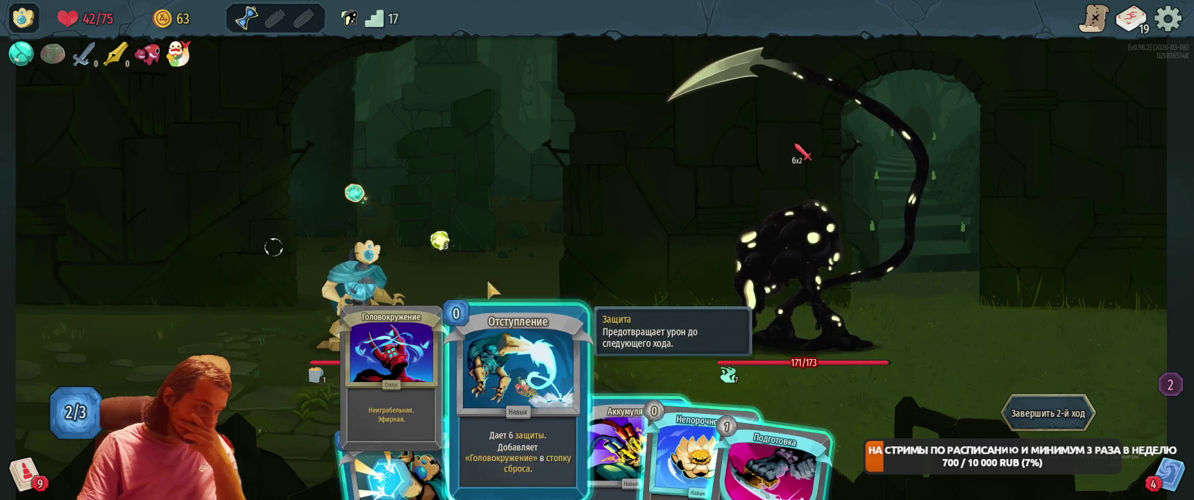
left_click_drag(503, 448, 493, 299)
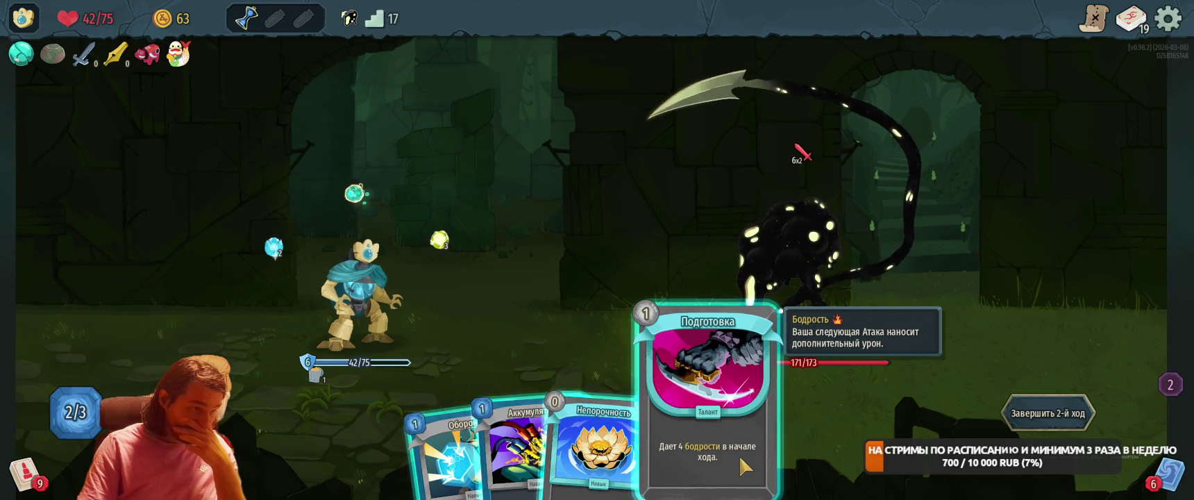
left_click_drag(531, 451, 541, 278)
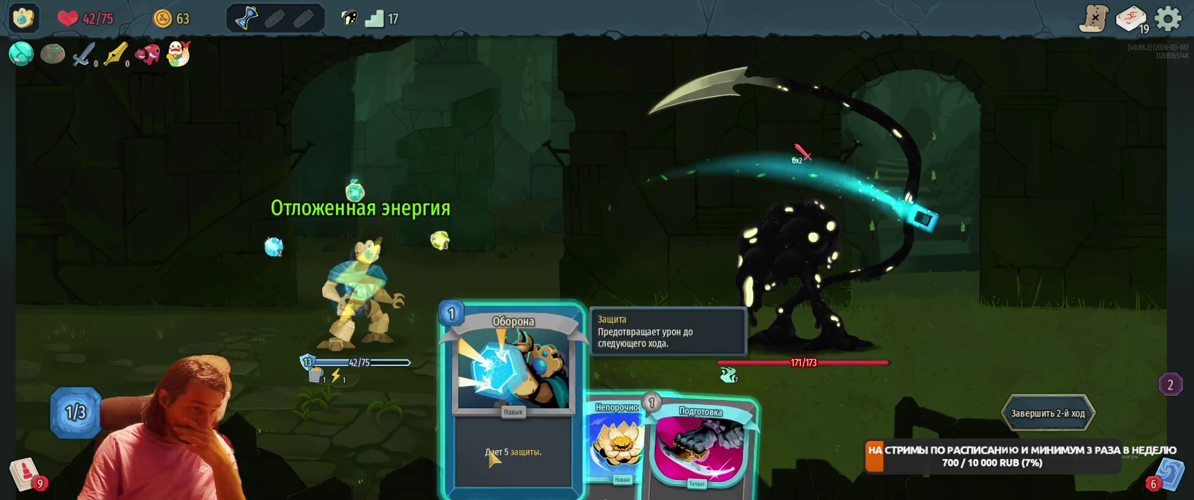
mouse_move(491, 458)
left_mouse_down()
mouse_move(598, 243)
mouse_move(585, 294)
left_mouse_up()
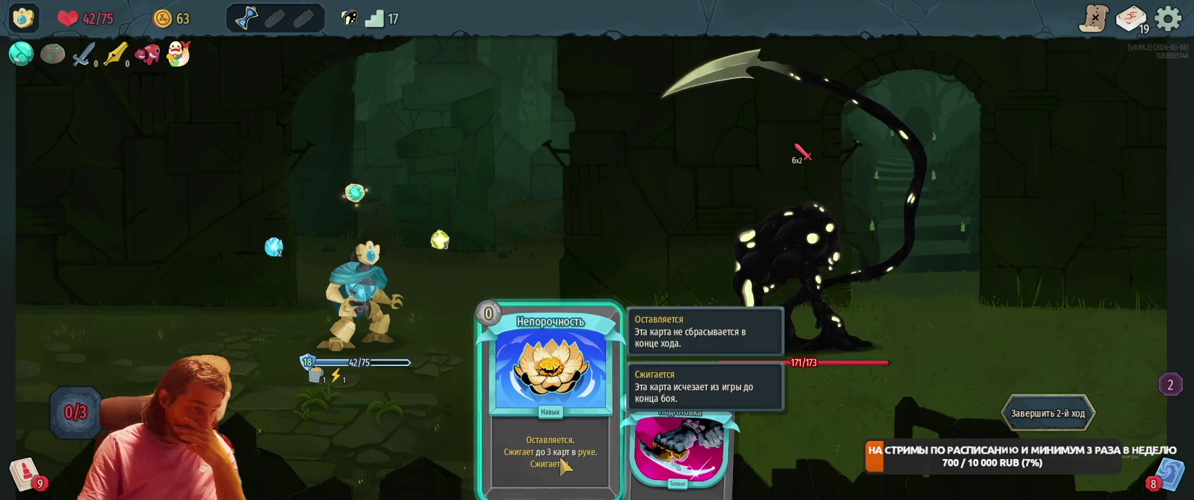
left_click(1049, 413)
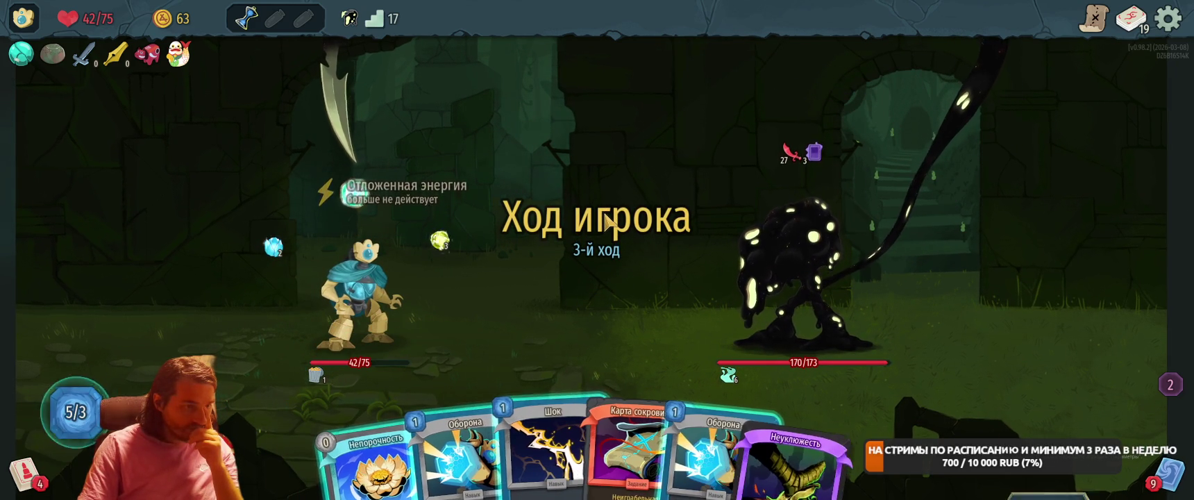
Block with two Оборона cards, play Шок, and end the third turn.
mouse_move(841, 474)
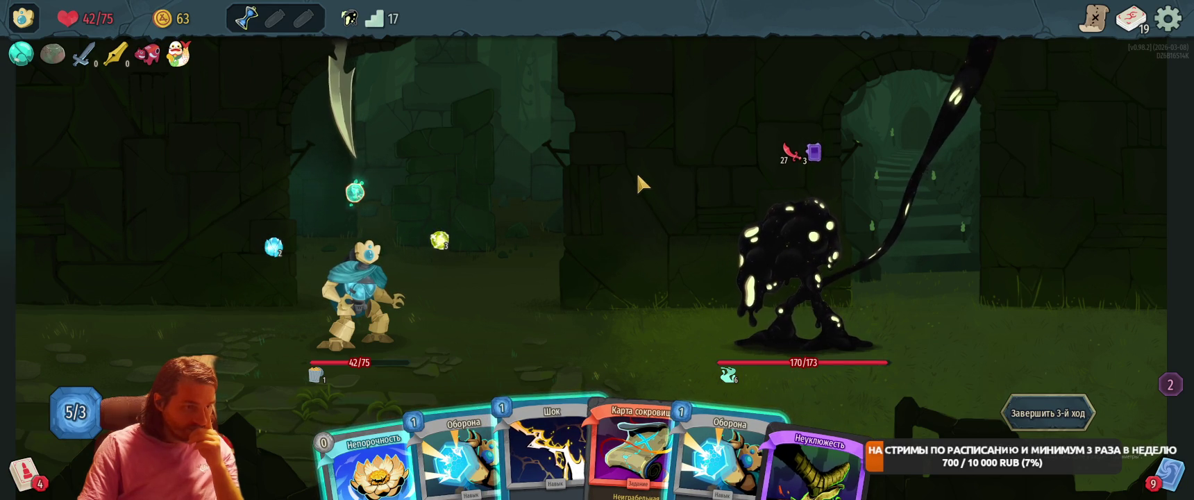
mouse_move(459, 444)
left_mouse_down()
mouse_move(670, 393)
mouse_move(625, 243)
left_mouse_up()
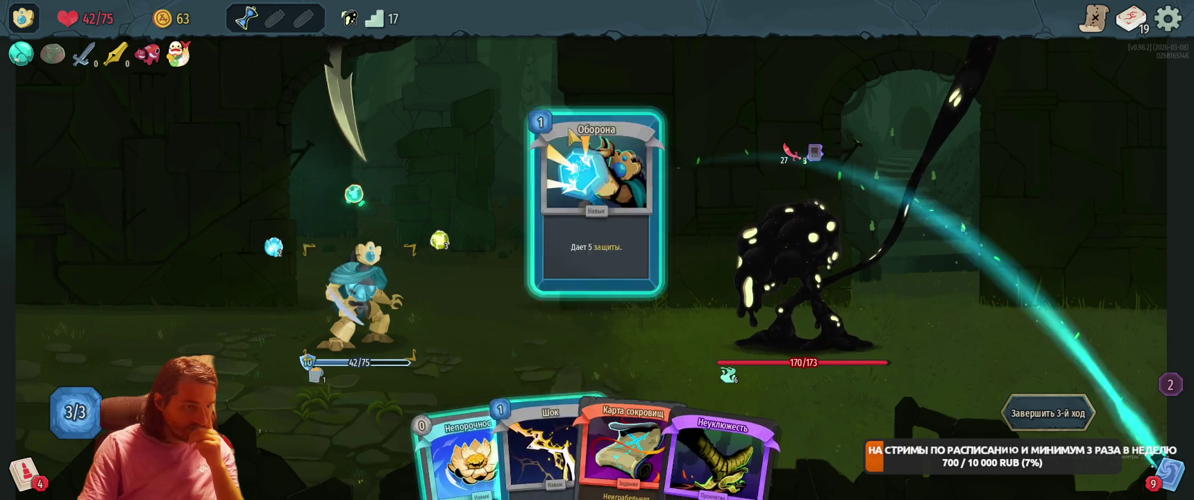
left_click_drag(537, 414, 674, 259)
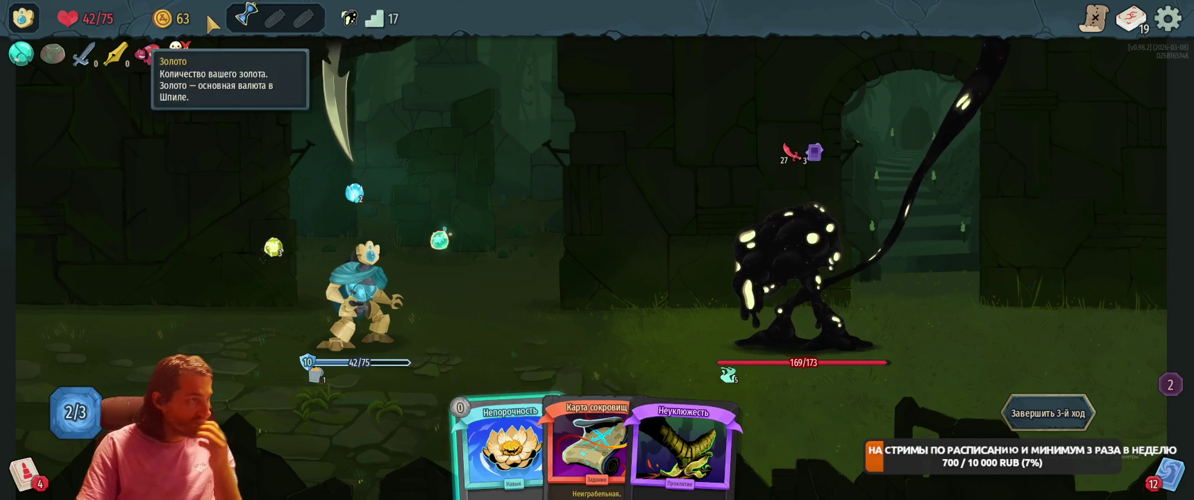
mouse_move(252, 26)
left_click(1048, 413)
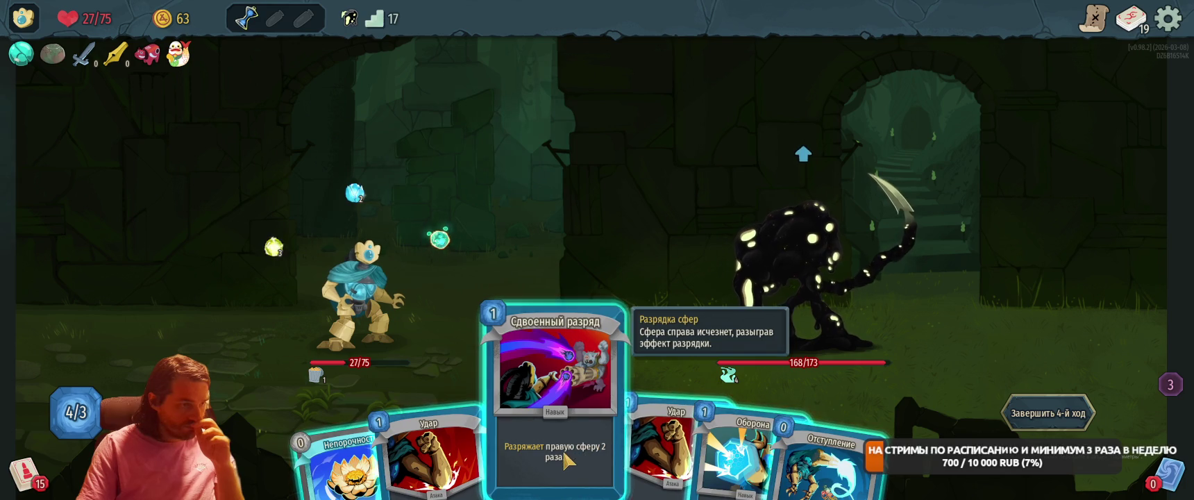
Evoke the right orb twice with Сдвоенный разряд, hit with Удар, block with Оборона, end turn four.
left_click_drag(566, 460, 600, 323)
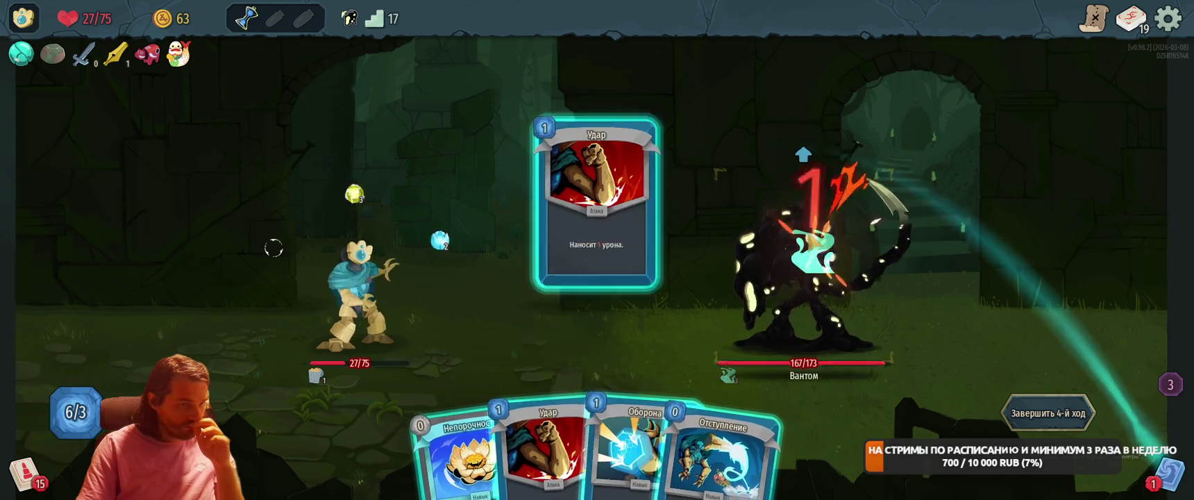
left_click_drag(555, 445, 597, 230)
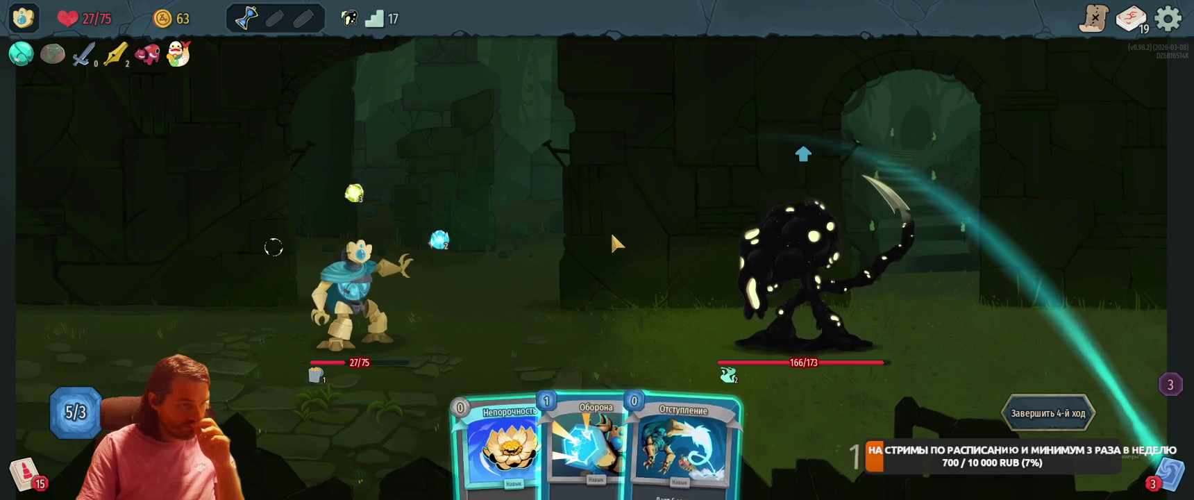
left_click_drag(598, 389, 618, 260)
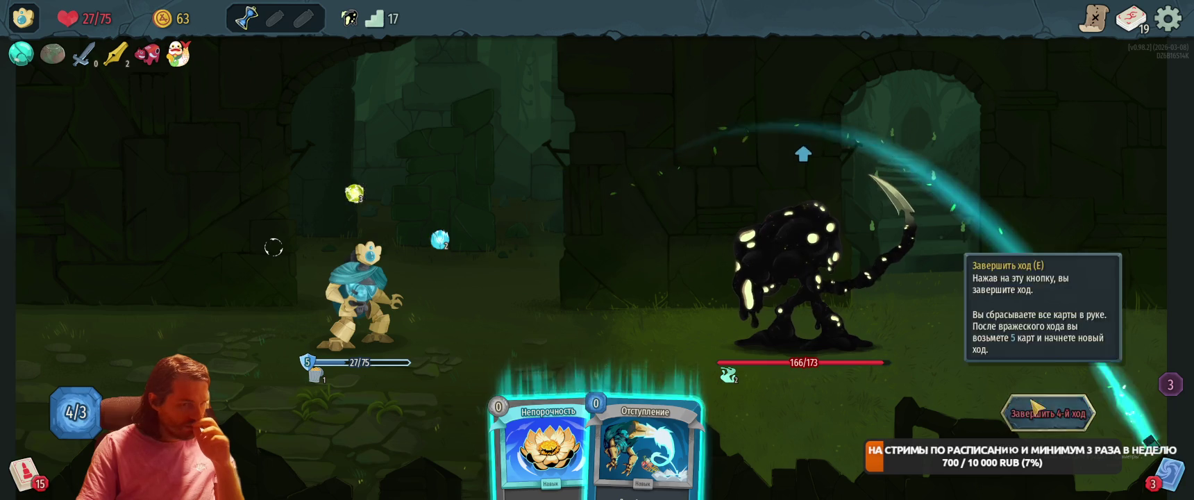
key("e")
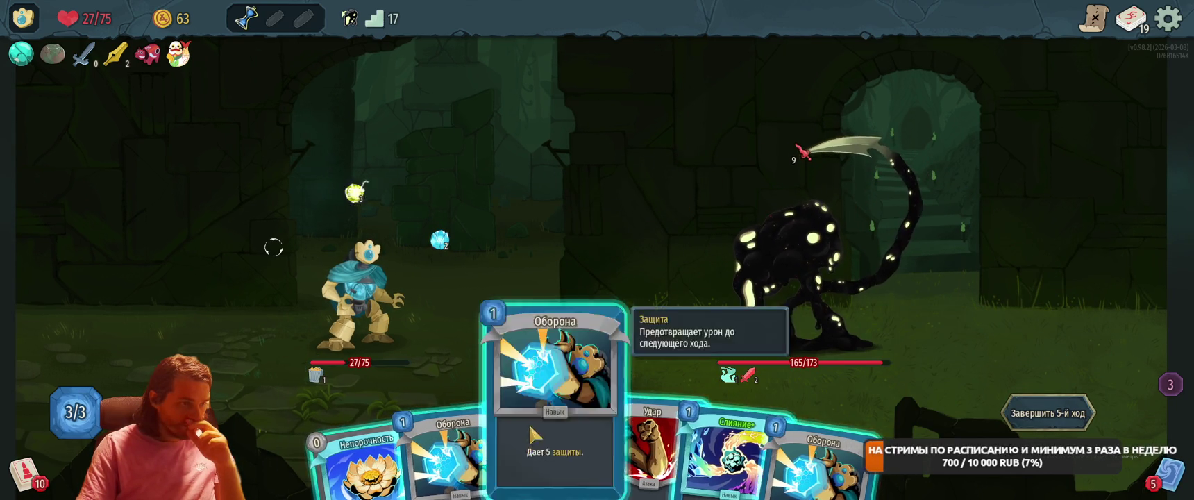
Play two Оборона and Слияние+ for block and an orb, then end the fifth turn.
left_click(552, 437)
left_click(484, 430)
left_click(628, 417)
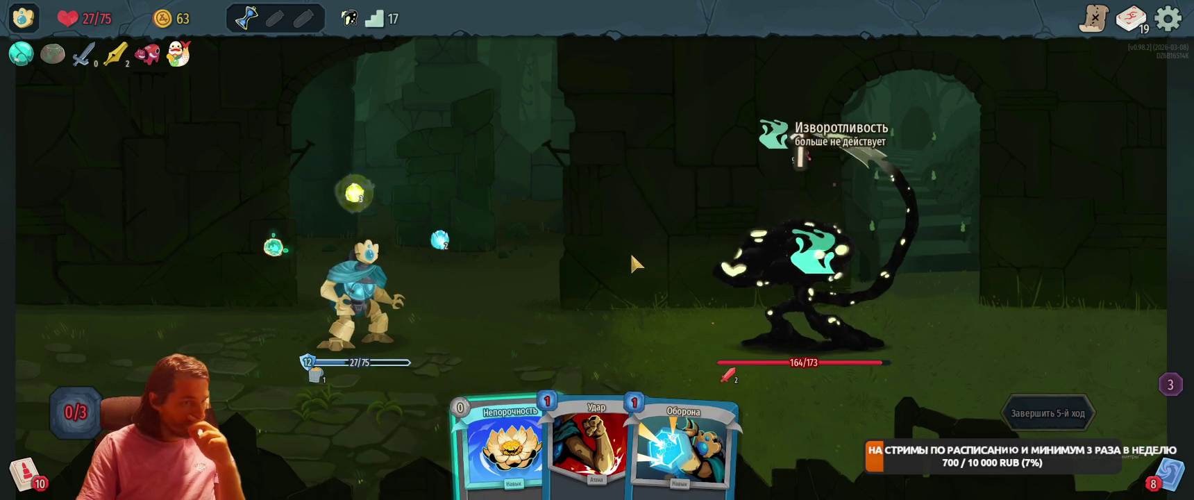
key("e")
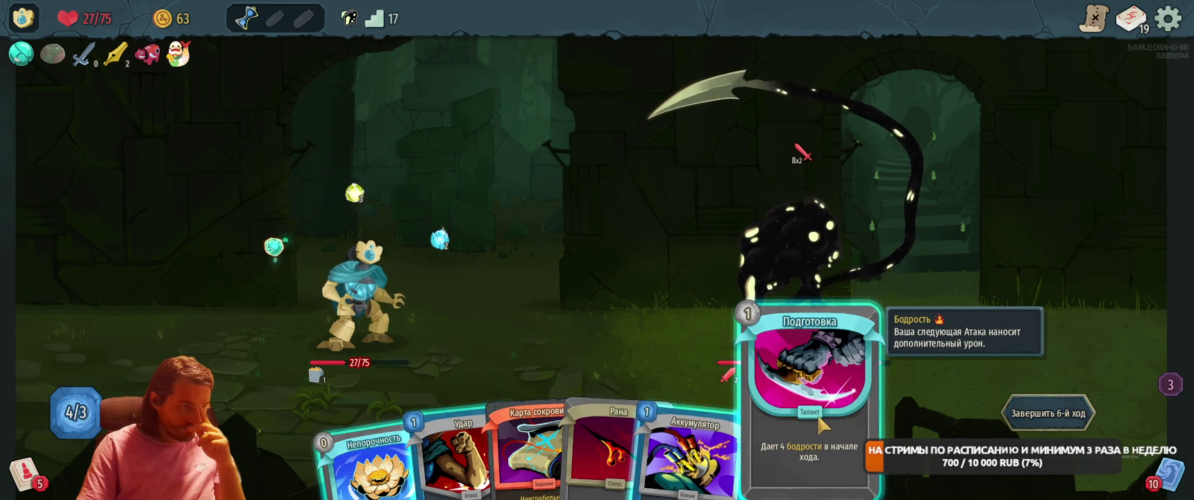
Play Подготовка and Аккумулятор, strike the scythe-tailed enemy with Удар, and end turn six.
left_click_drag(822, 425, 601, 262)
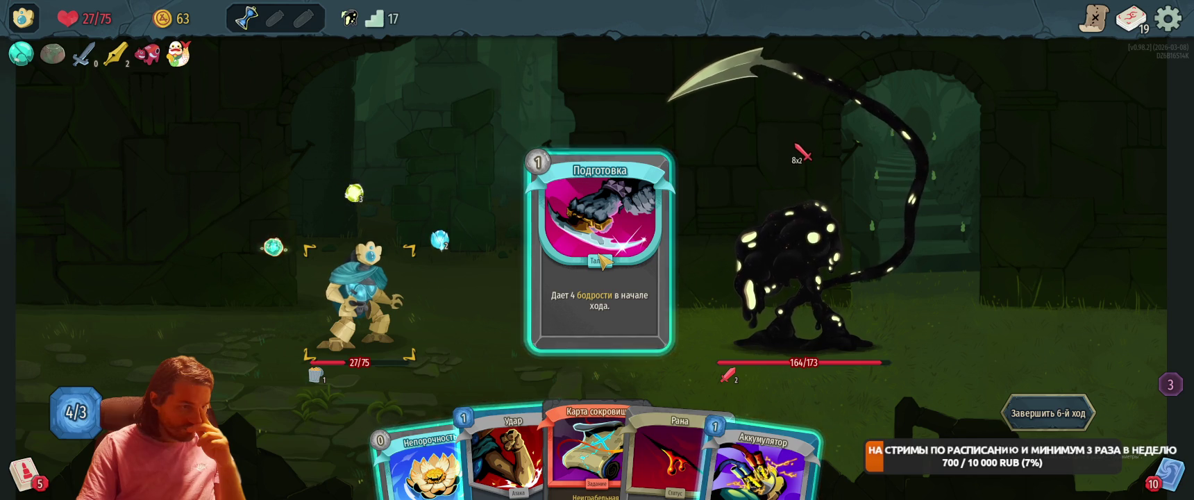
left_click_drag(601, 262, 601, 262)
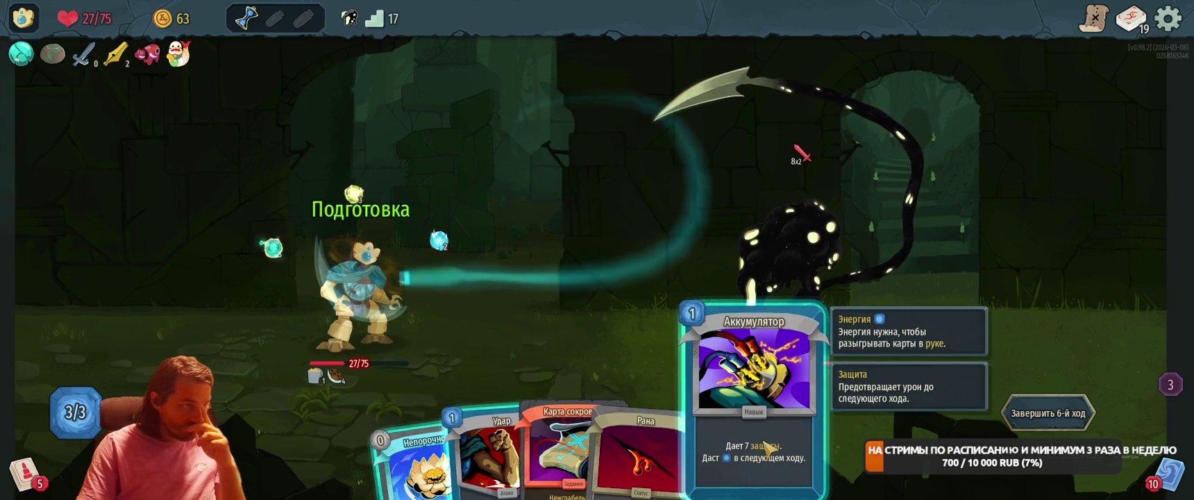
left_click_drag(809, 423, 583, 219)
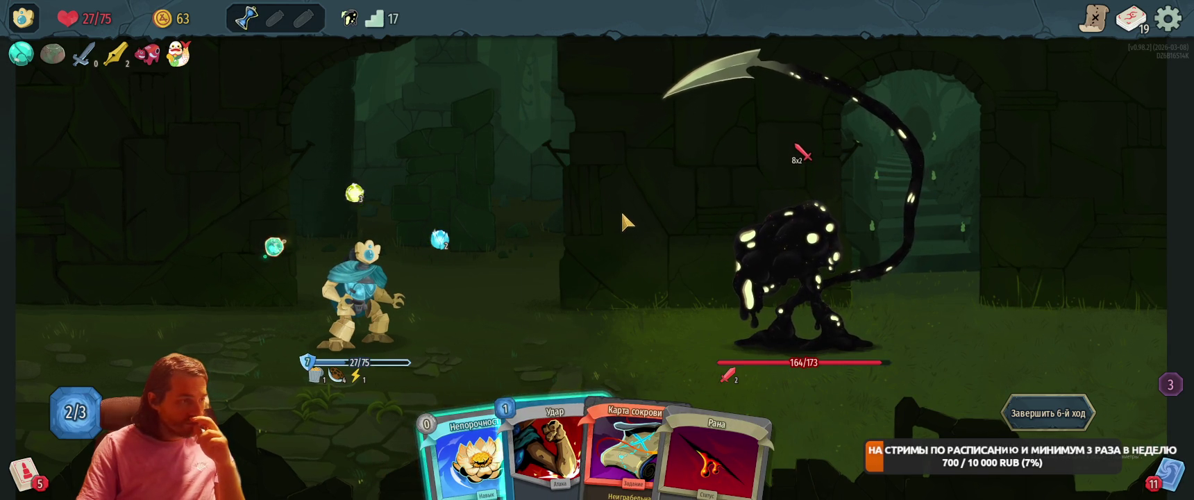
left_click(552, 434)
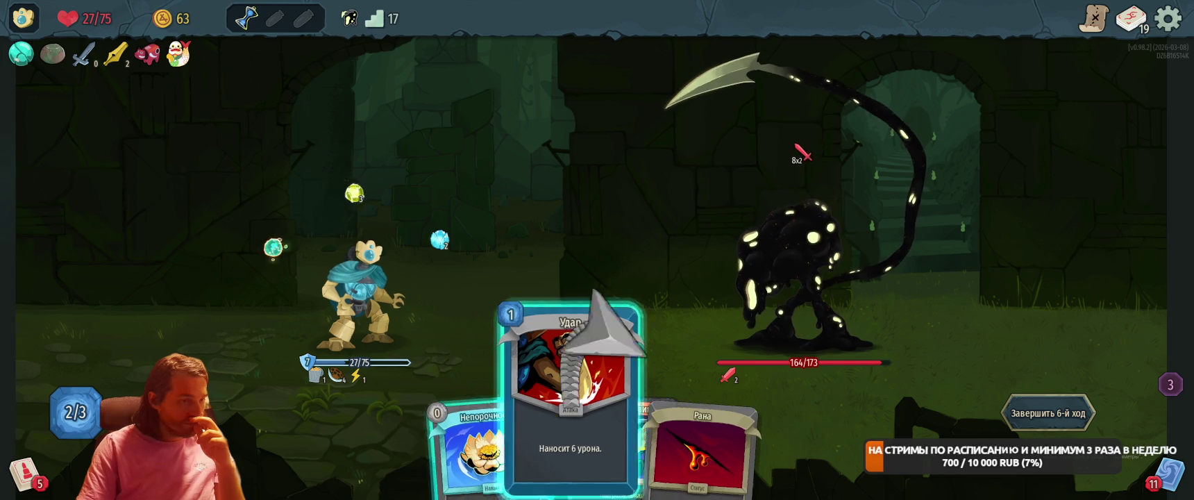
left_click(795, 299)
left_click(1049, 412)
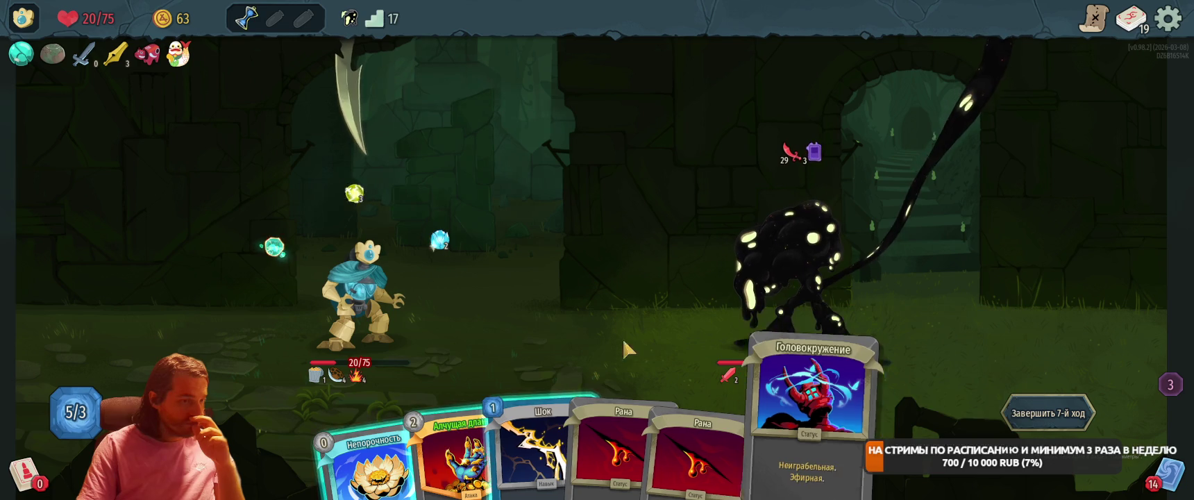
Hit the enemy with Алчущая длань to 126 HP, then use Непорочность to burn two Рана and Головокружение.
left_click(462, 444)
left_click(773, 253)
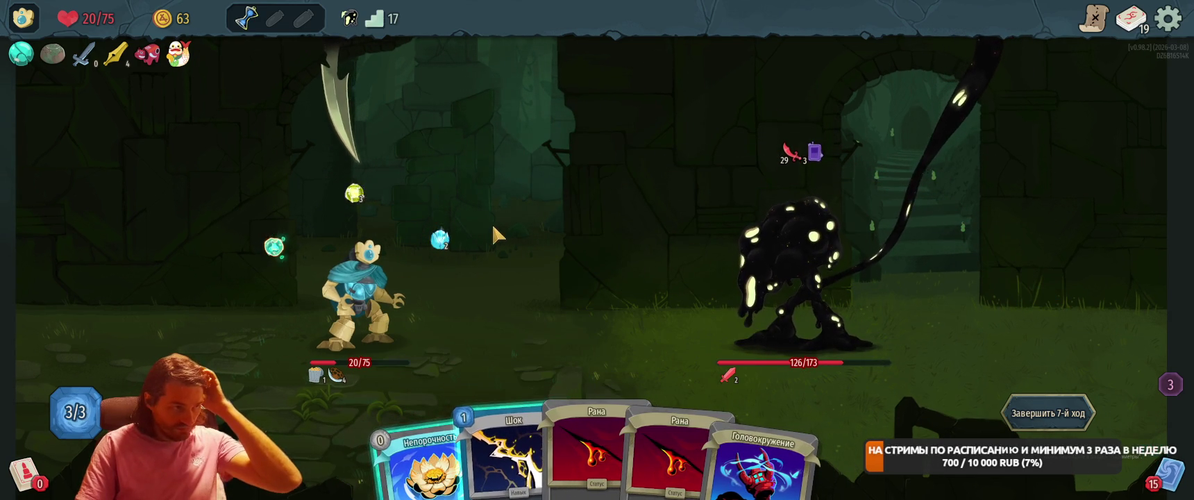
mouse_move(443, 241)
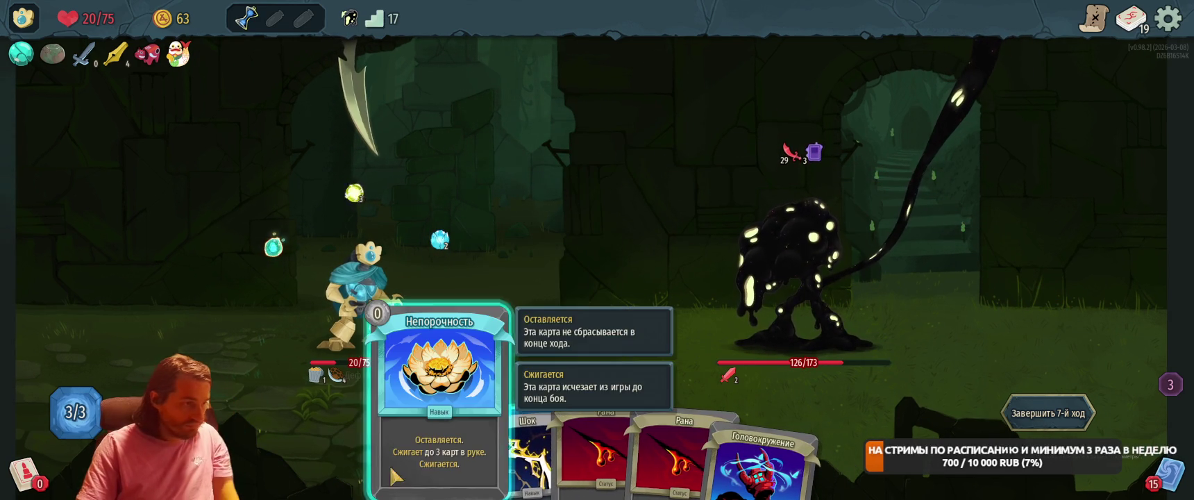
mouse_move(415, 458)
left_mouse_down()
mouse_move(531, 292)
mouse_move(526, 172)
left_mouse_up()
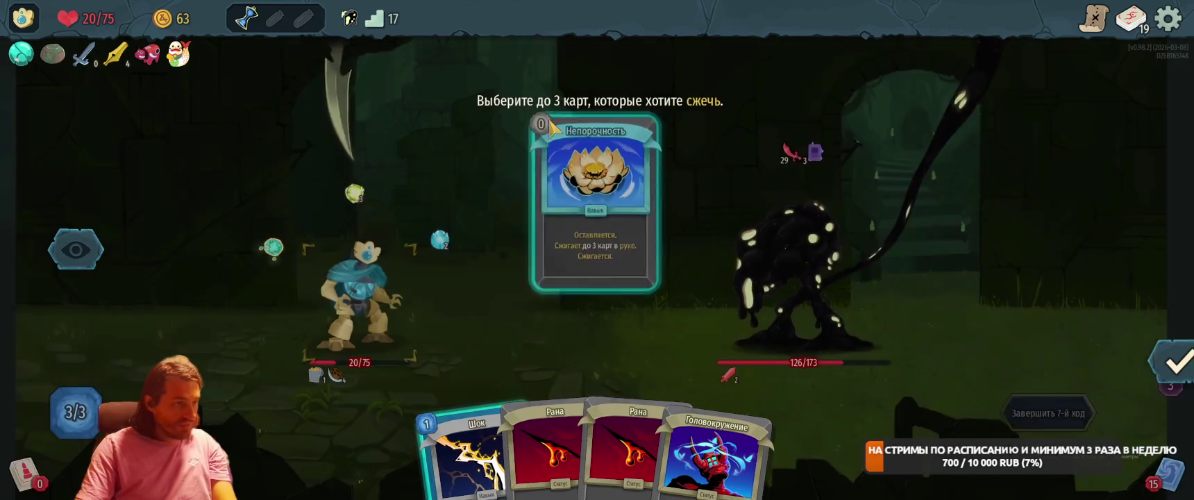
left_click(549, 451)
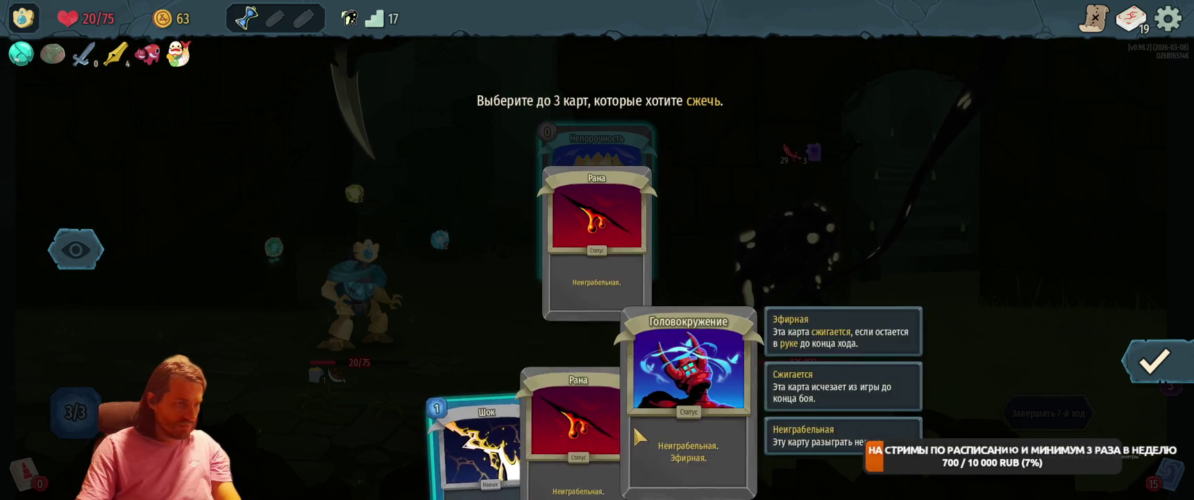
left_click(560, 451)
left_click(701, 451)
left_click(1152, 361)
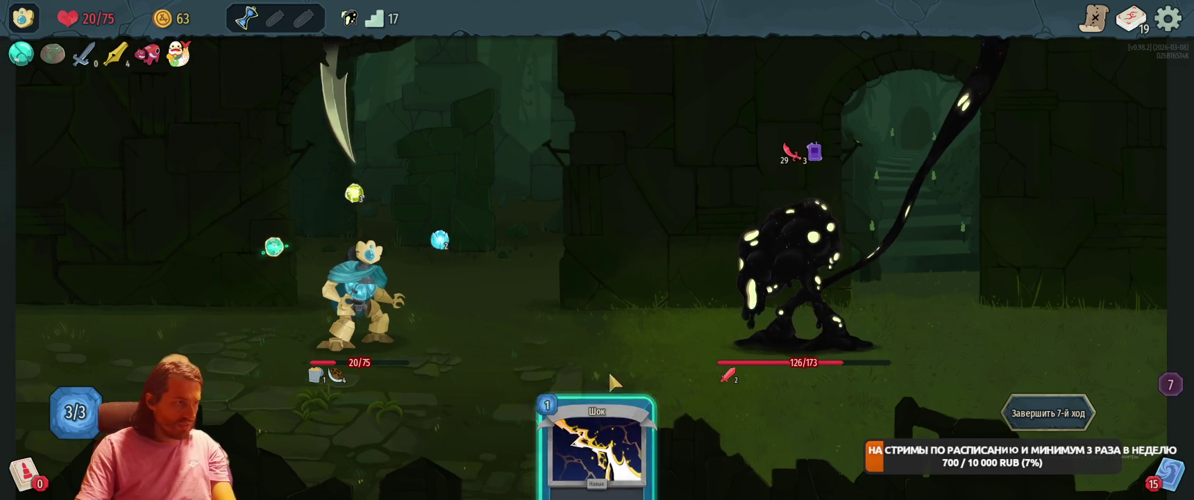
mouse_move(590, 444)
mouse_move(246, 20)
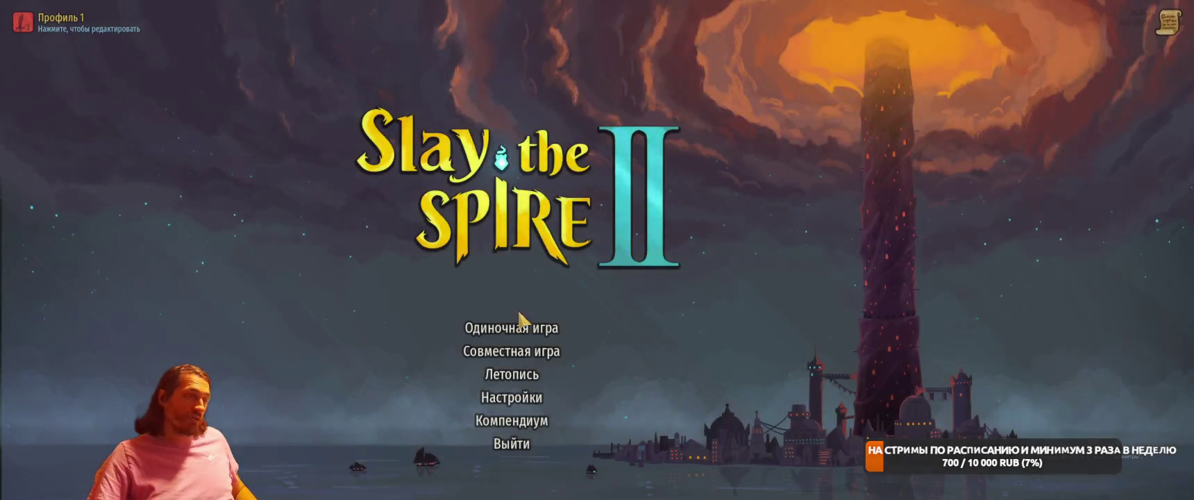
Start a new standard run with Дефект as the character.
left_click(519, 325)
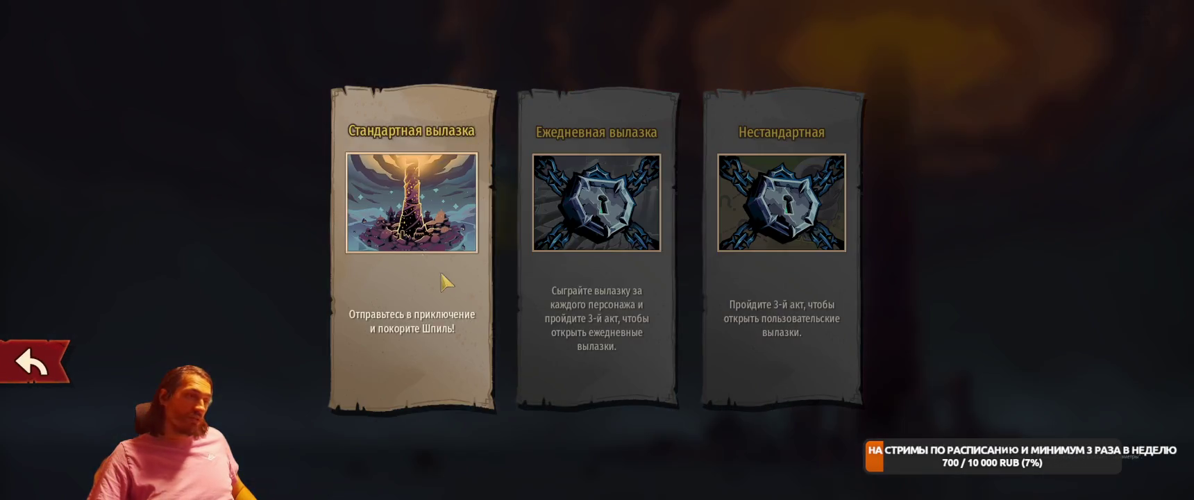
left_click(431, 264)
left_click(677, 437)
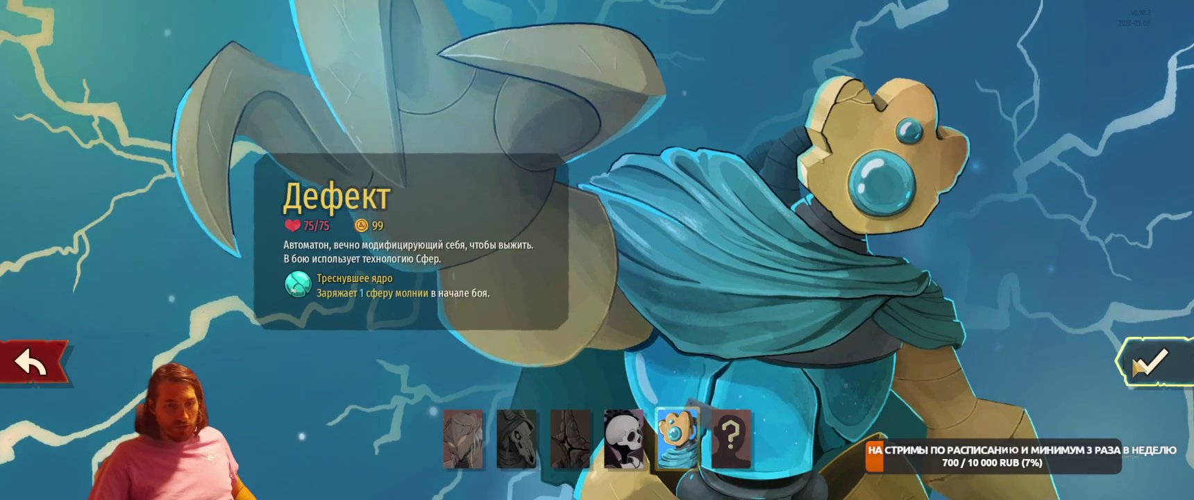
key("Return")
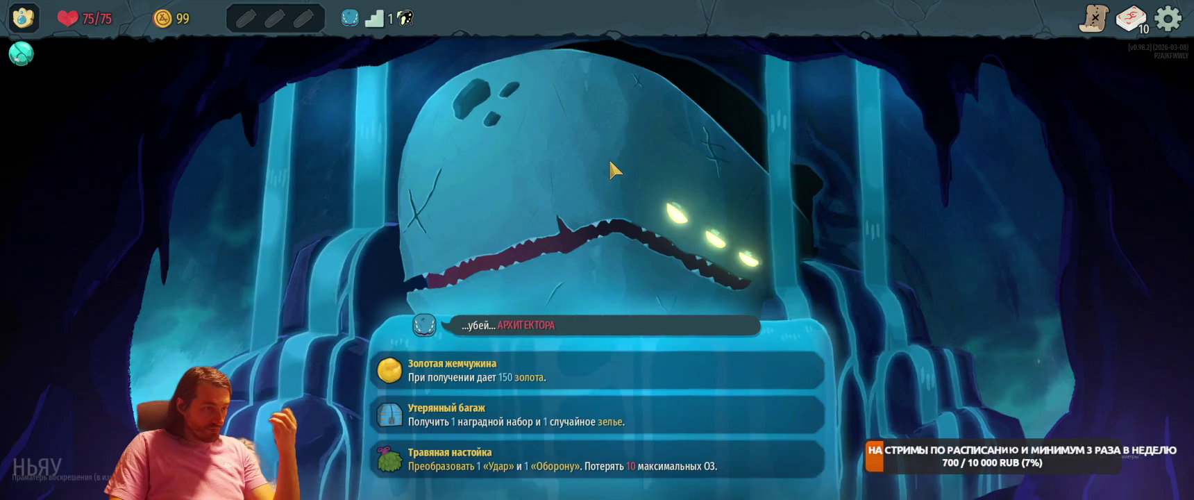
Take the Золотая жемчужина blessing for 150 gold and travel to the first enemy fight.
left_click(514, 370)
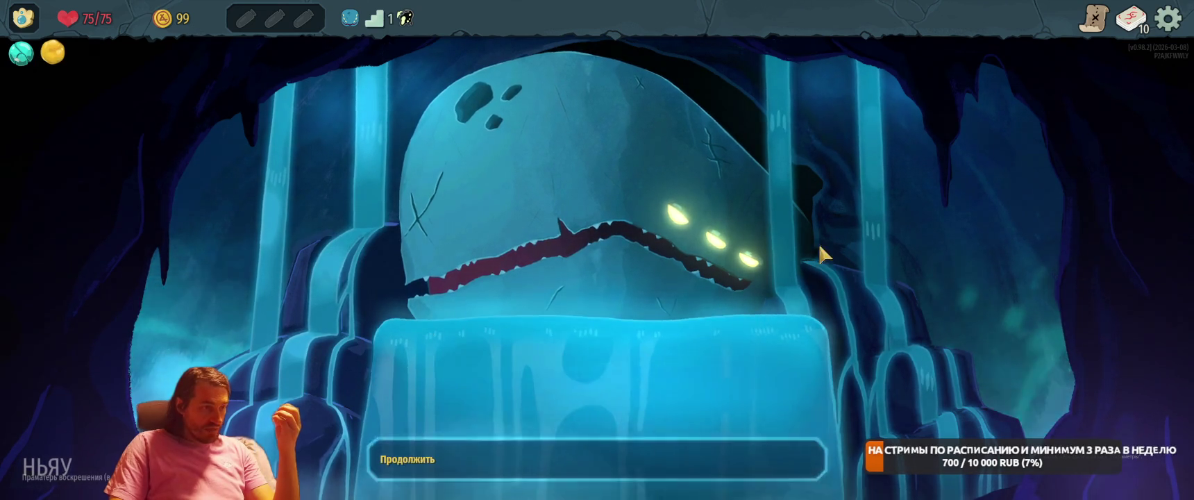
left_click(586, 442)
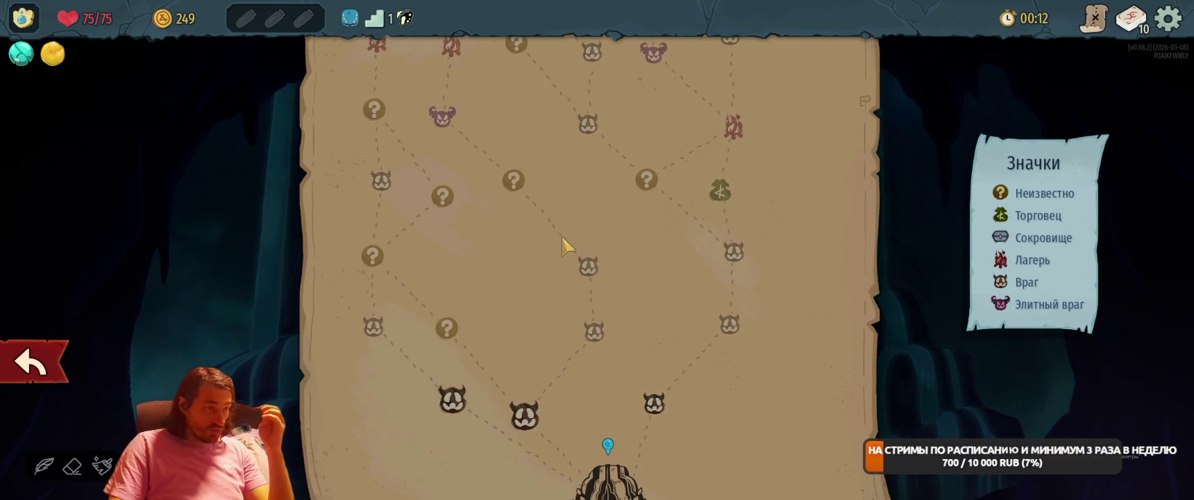
left_click(667, 411)
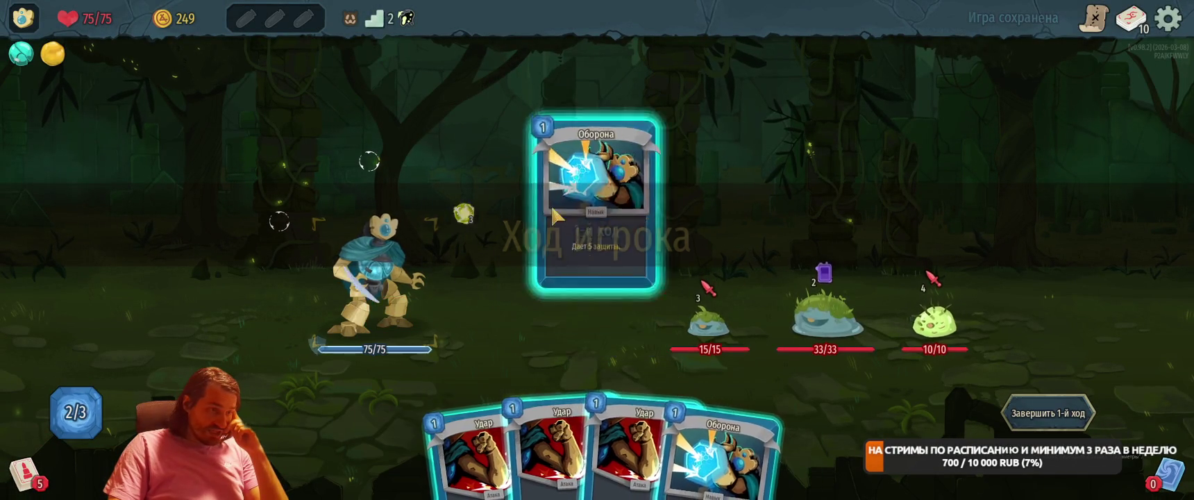
Play Оборона and Удар on the small slime, then two Оборона and Шок before ending turn two.
left_click(593, 221)
left_click_drag(677, 417, 708, 323)
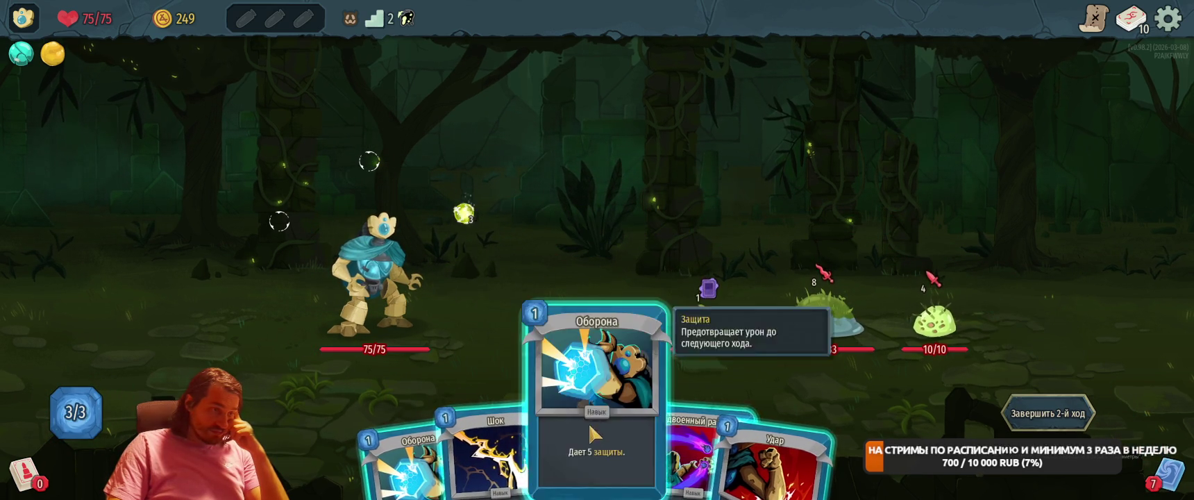
left_click(567, 403)
left_click(500, 417)
left_click(510, 402)
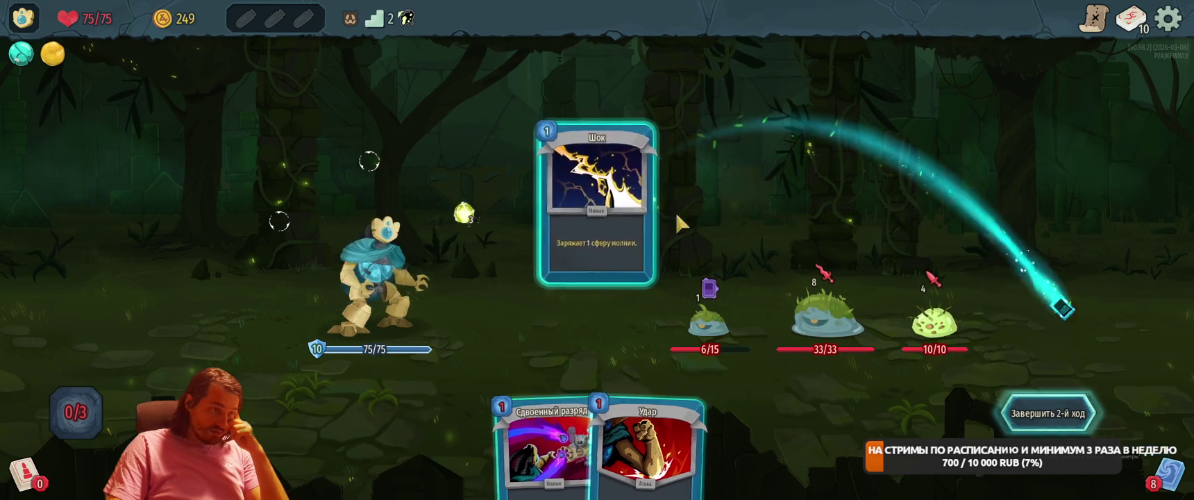
left_click(1048, 413)
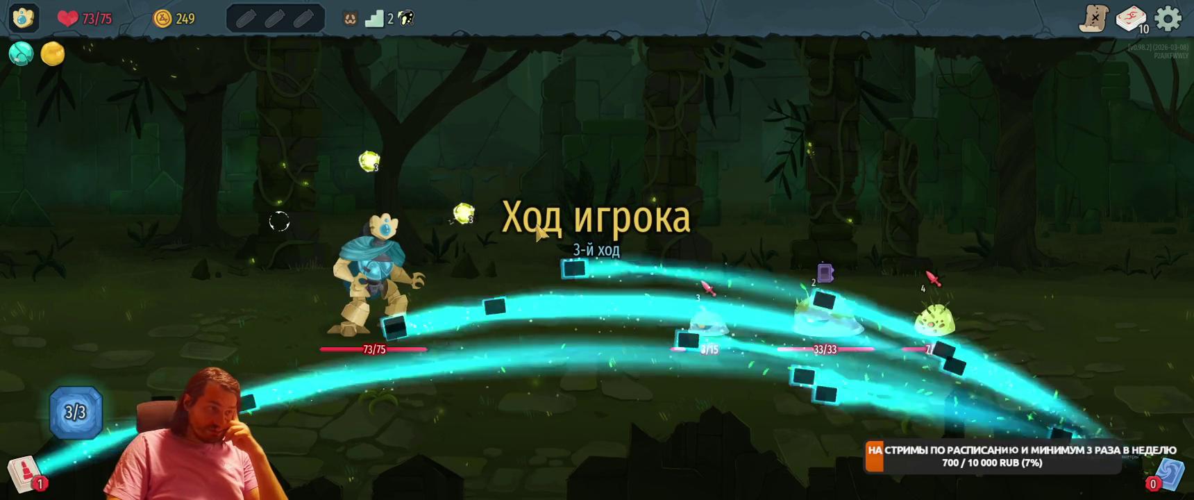
Over turns three and four, block with Оборона, hit the small slime with Удар, and channel Шок.
left_click_drag(440, 387, 587, 269)
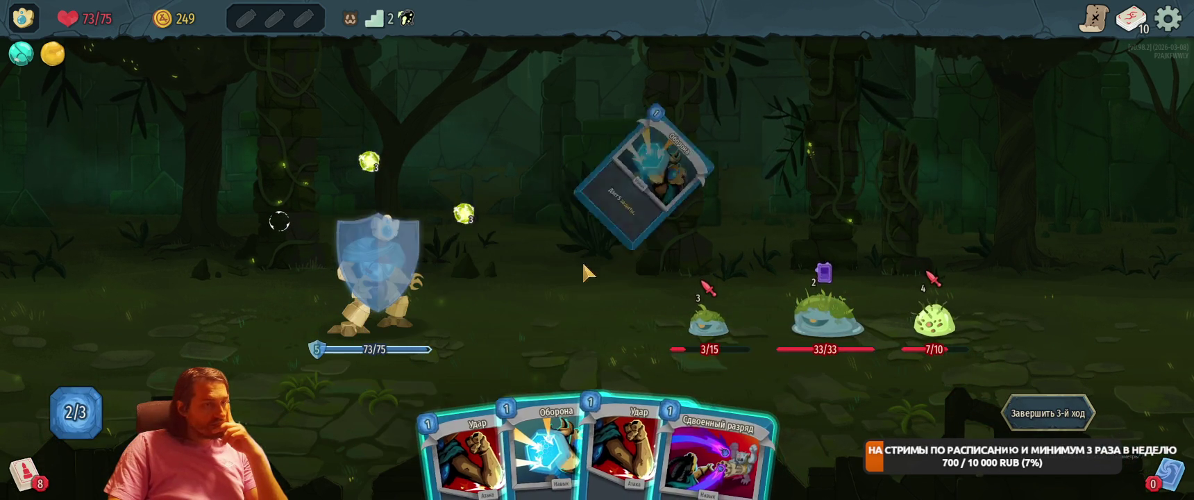
left_click_drag(566, 373, 622, 148)
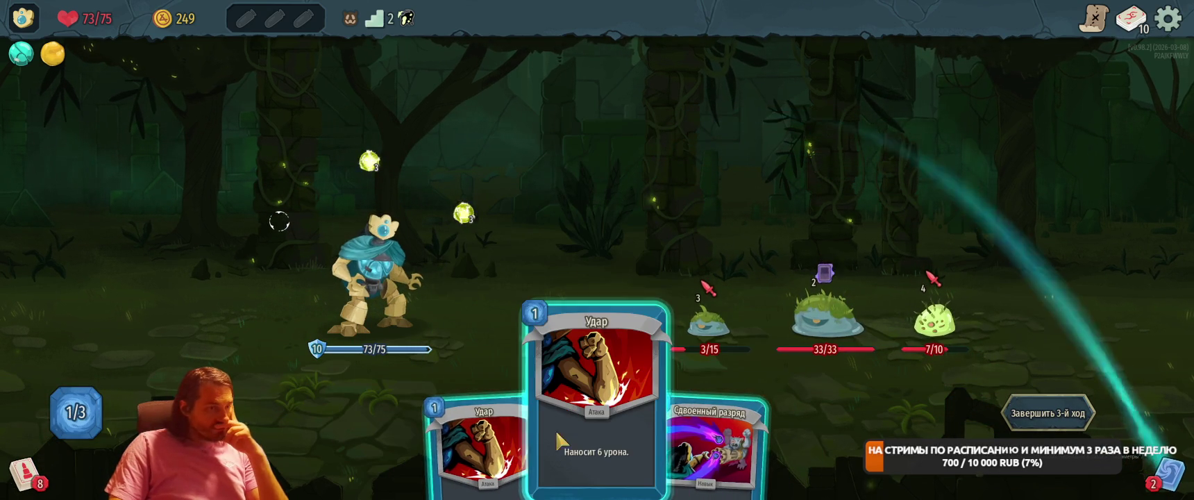
left_click_drag(567, 420, 715, 320)
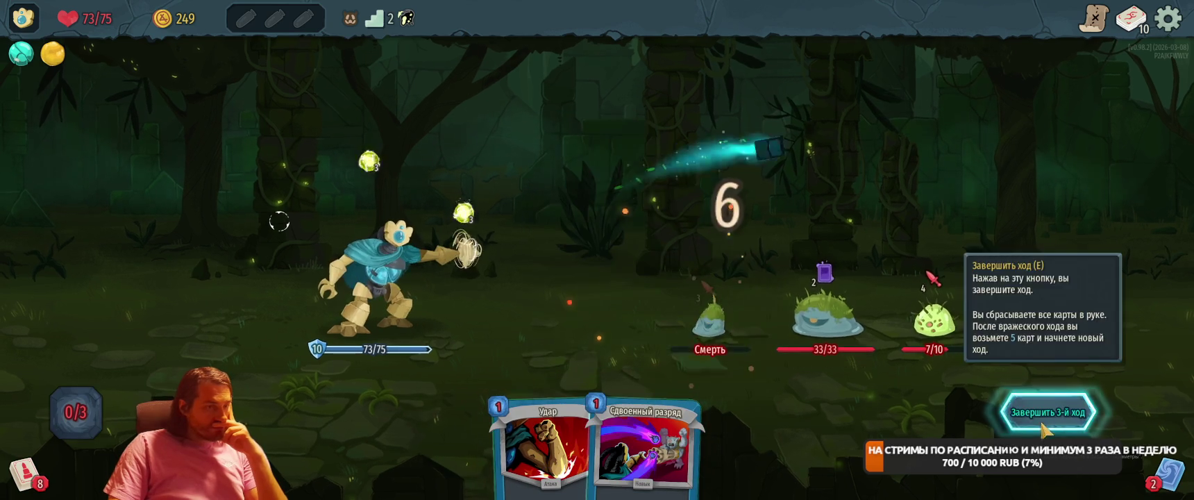
left_click(1049, 413)
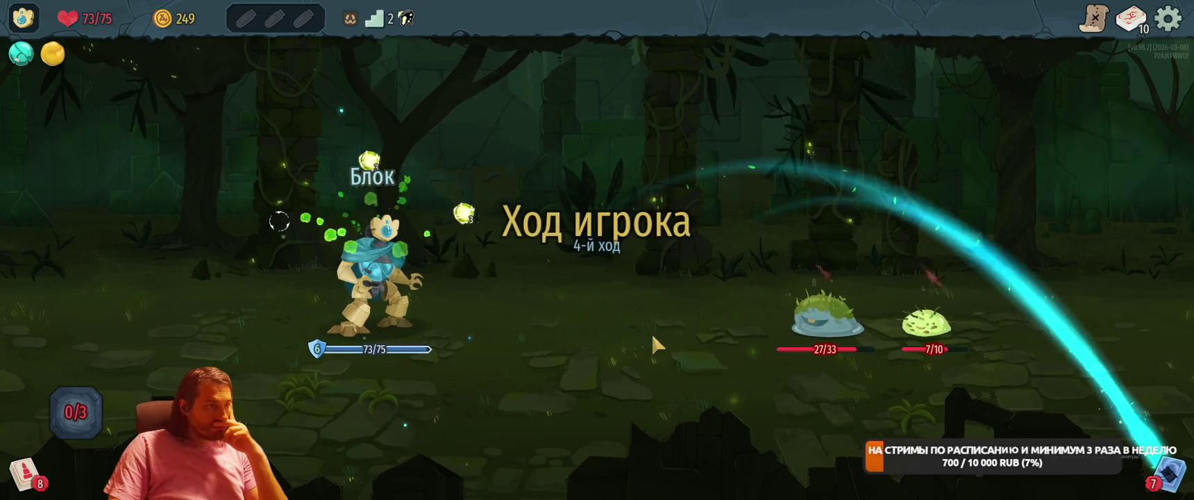
mouse_move(429, 390)
left_mouse_down()
mouse_move(597, 292)
mouse_move(720, 272)
left_mouse_up()
left_click_drag(458, 448, 608, 243)
left_click_drag(687, 444, 618, 243)
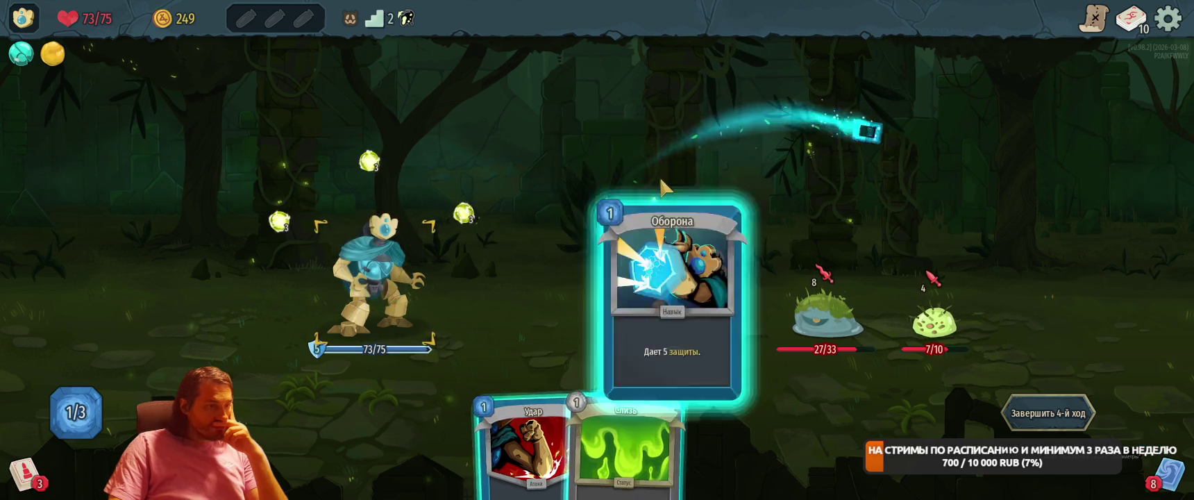
key("e")
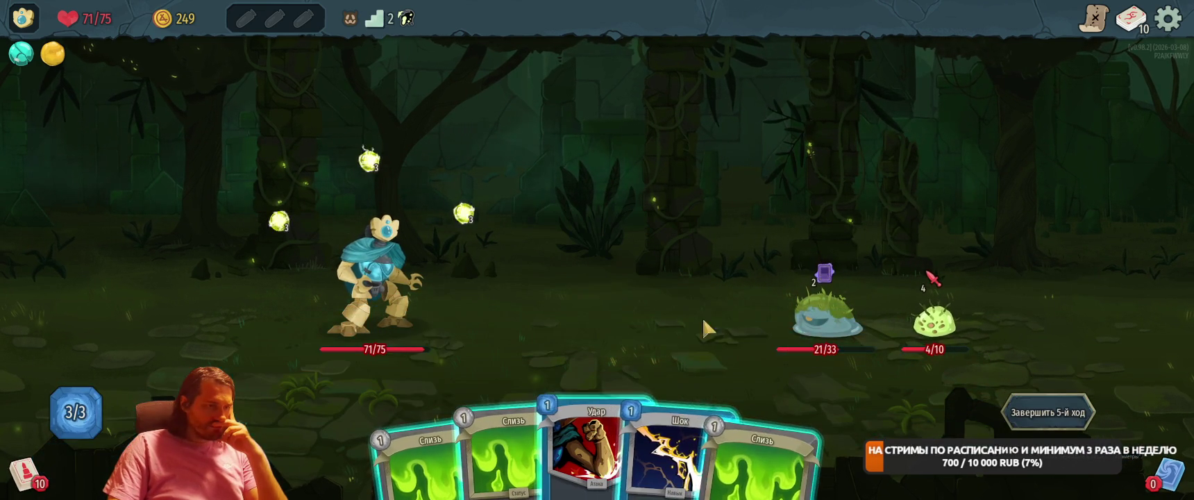
Kill the small slime with Шок, hit the large one with Удар, then take the Шторм reward.
left_click_drag(658, 468, 667, 285)
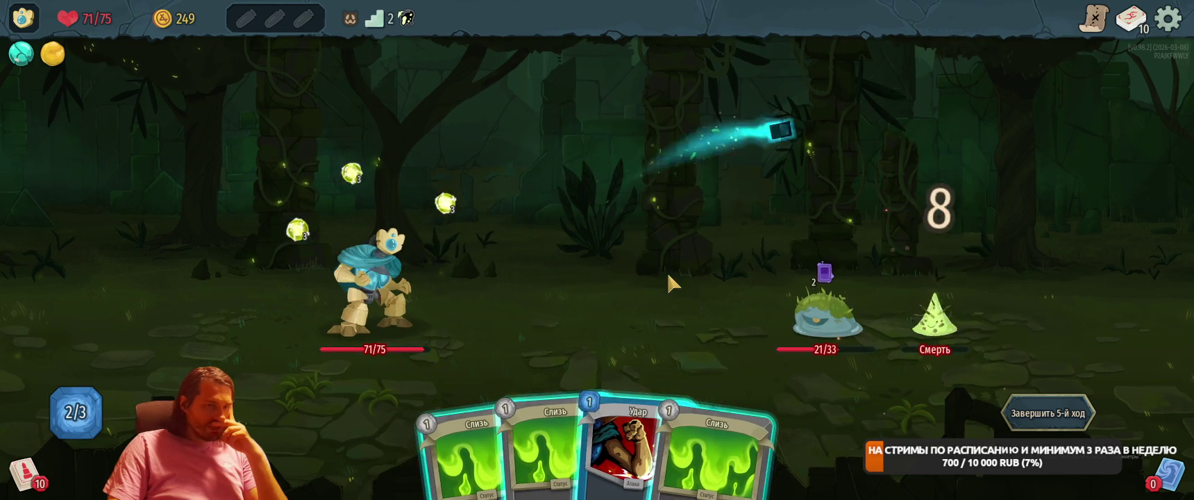
left_click_drag(625, 437, 798, 263)
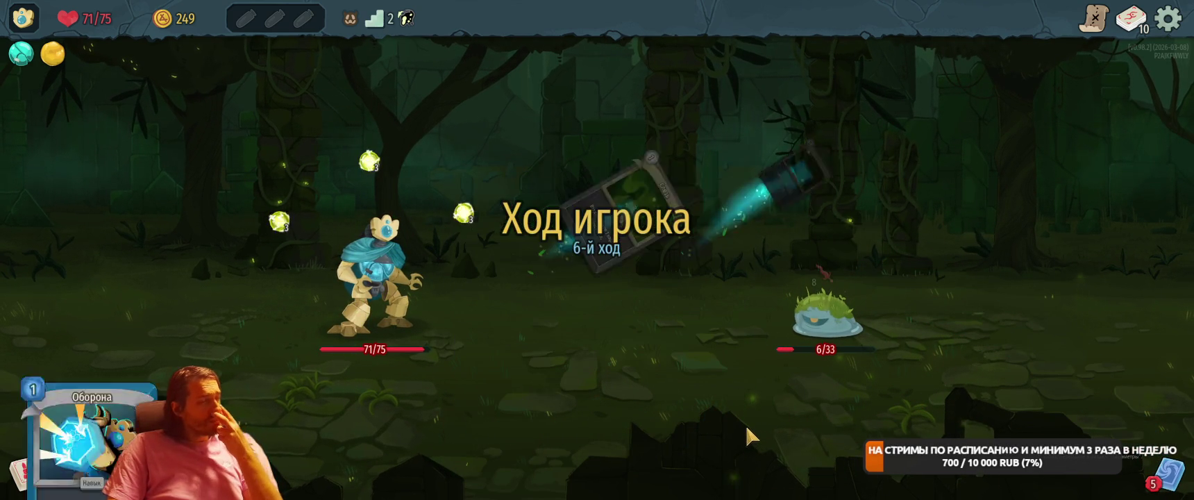
left_click(1039, 414)
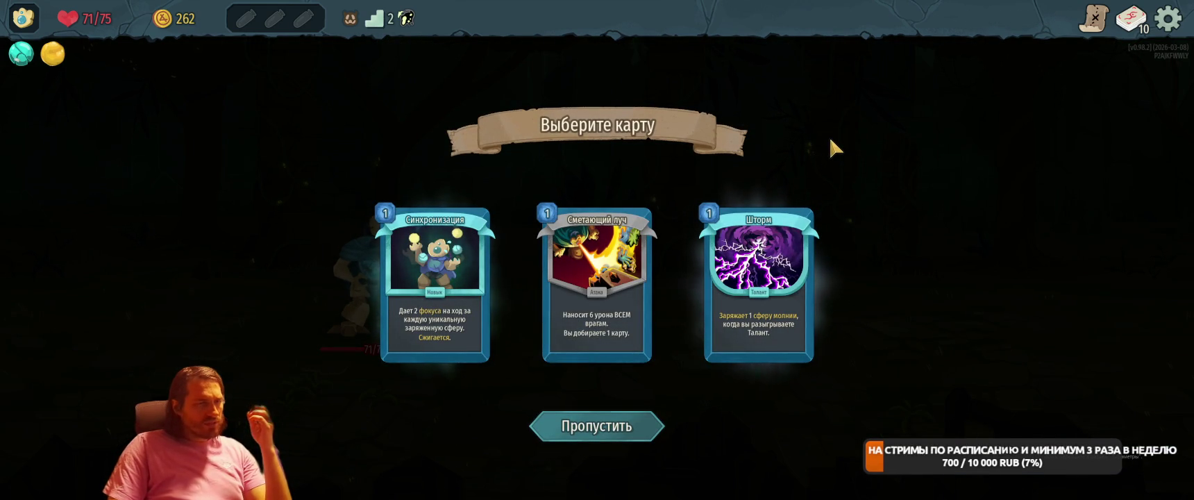
left_click(776, 220)
left_click(1036, 379)
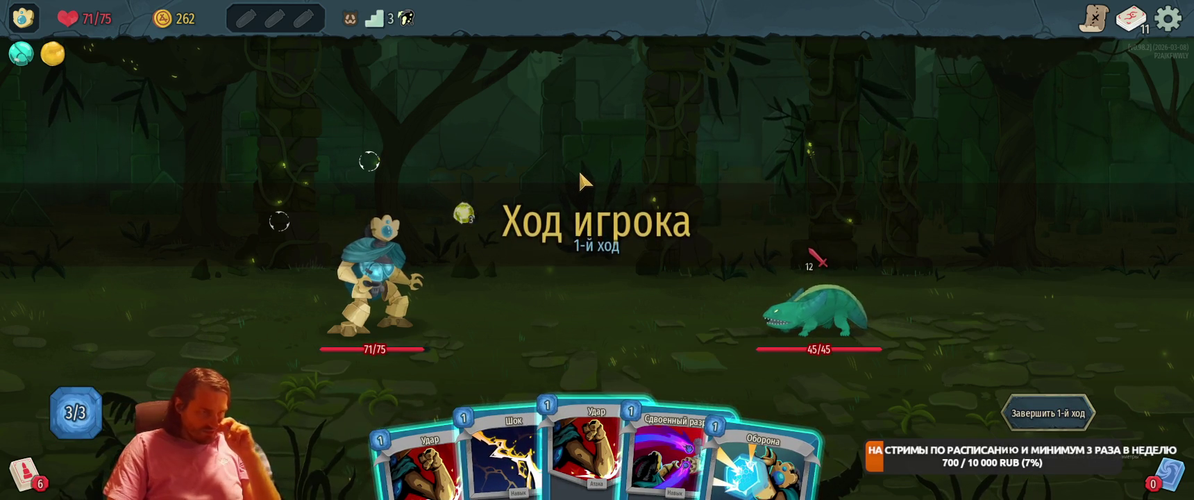
Block with Оборона, channel lightning, hit the lizard with Сдвоенный разряд, then play Шторм and two defense cards.
mouse_move(499, 490)
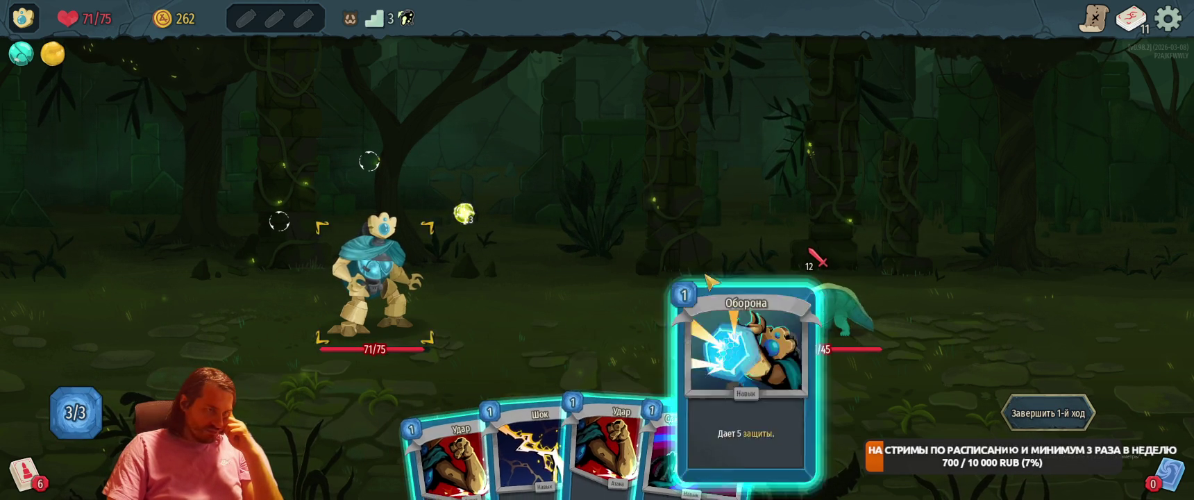
left_click_drag(757, 444, 695, 263)
left_click_drag(569, 445, 702, 293)
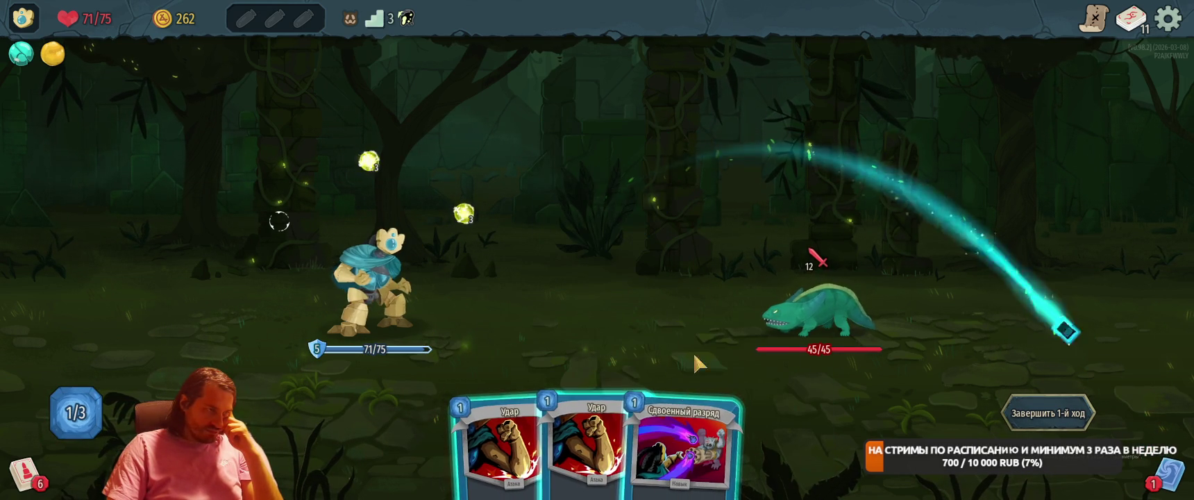
left_click_drag(684, 441, 701, 271)
left_click(1062, 425)
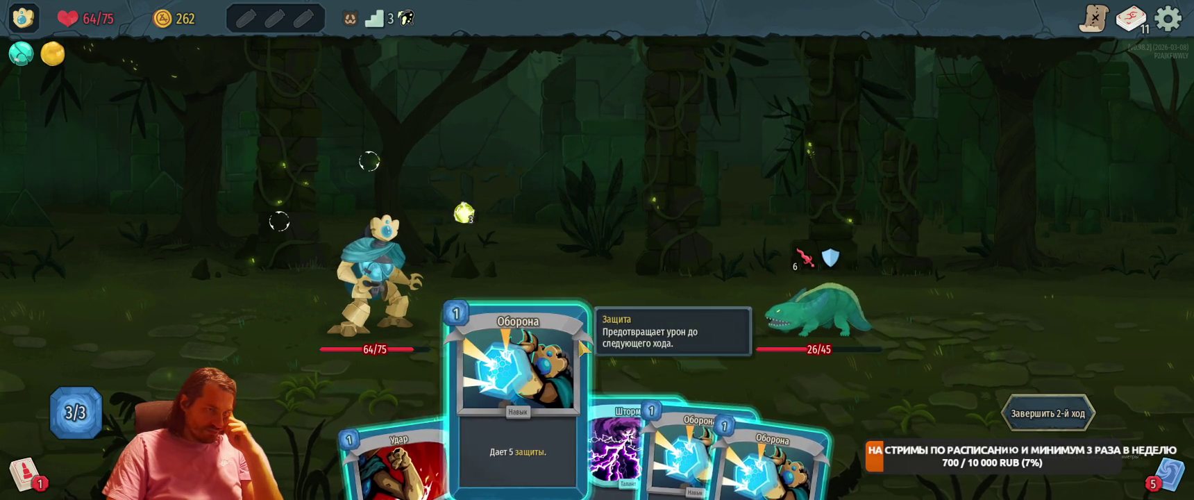
mouse_move(548, 444)
left_mouse_down()
mouse_move(598, 250)
mouse_move(555, 229)
left_mouse_up()
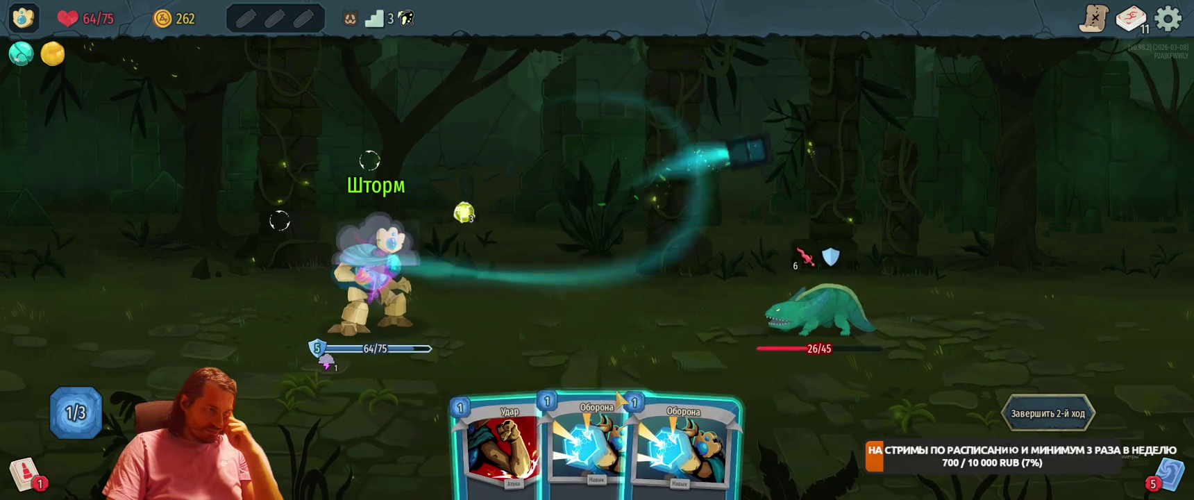
left_click_drag(574, 417, 649, 215)
left_click(1042, 414)
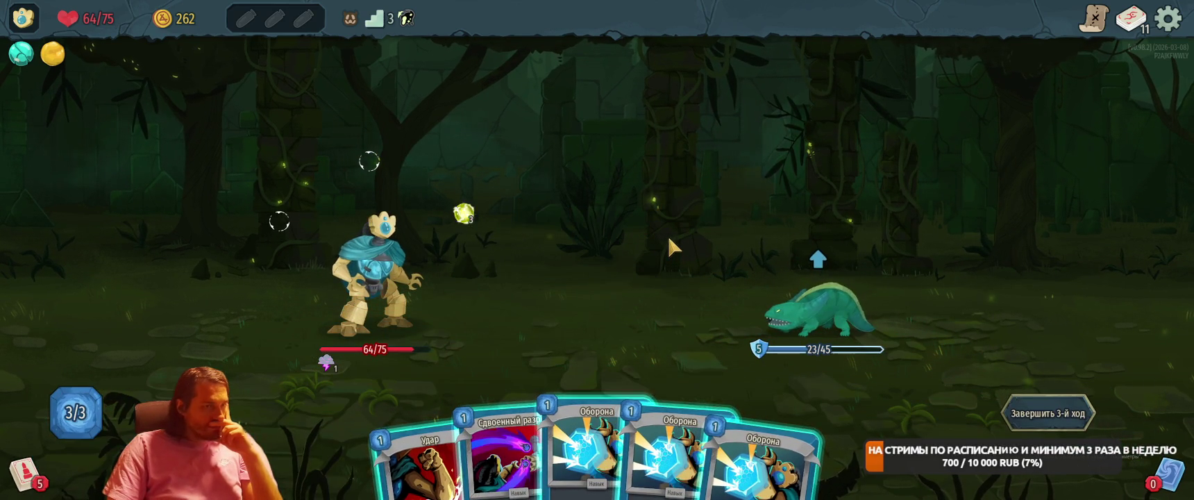
Strike the lizard with Удар, block with Оборона, then finish it with Шок and Удар.
mouse_move(434, 437)
left_mouse_down()
mouse_move(589, 236)
mouse_move(819, 305)
left_mouse_up()
left_click(473, 437)
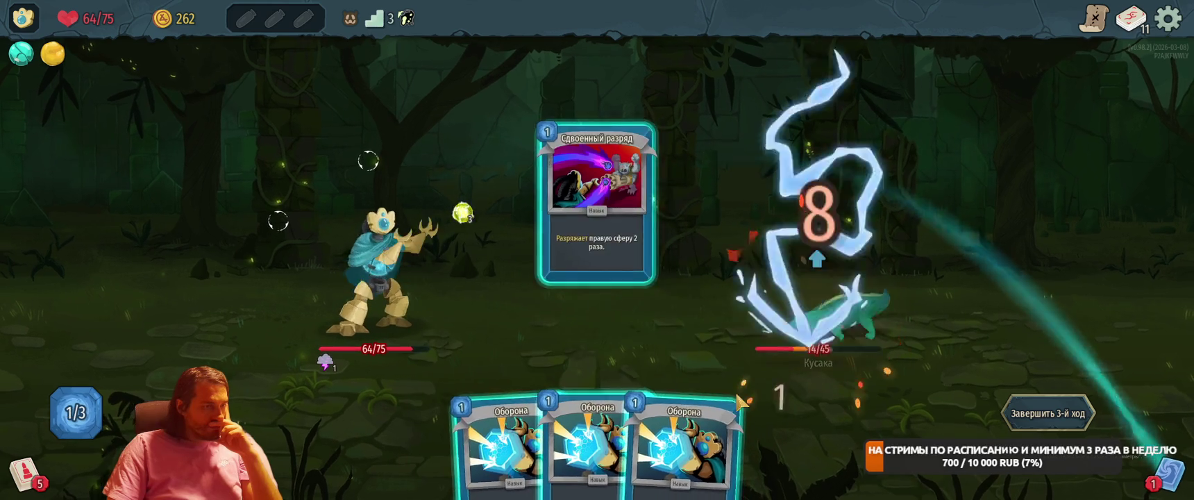
left_click(684, 437)
left_click(1049, 414)
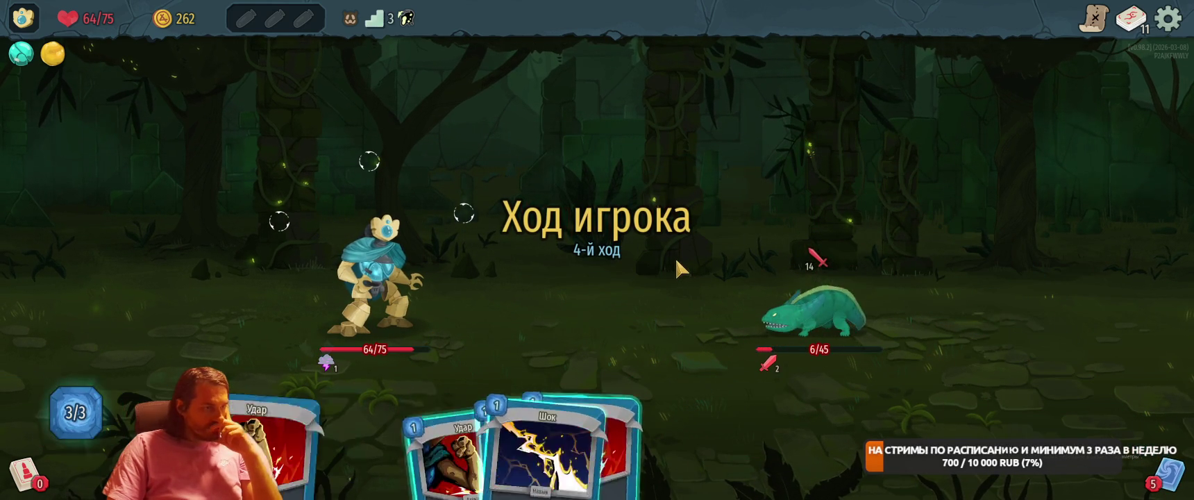
left_click(688, 417)
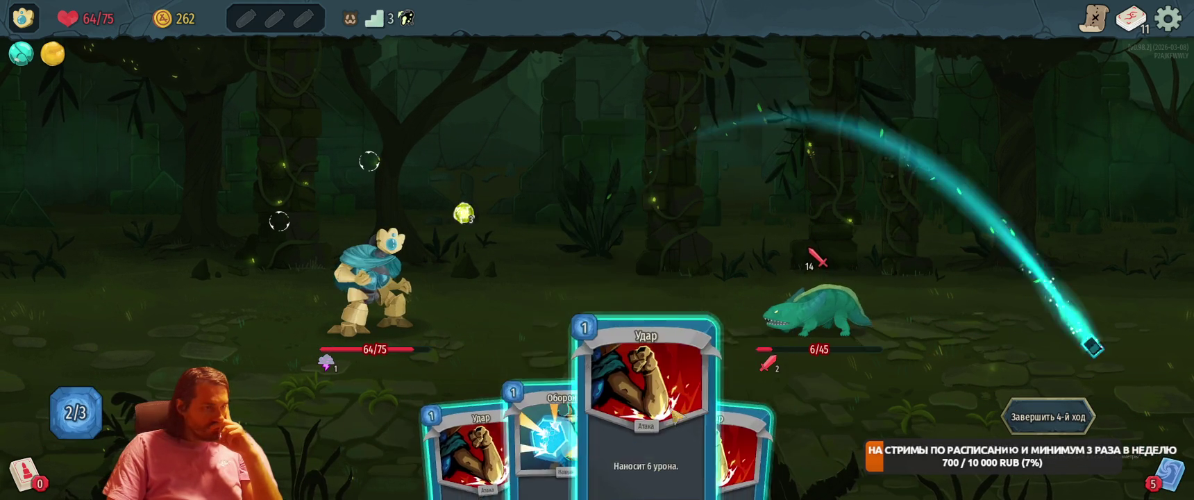
left_click(639, 431)
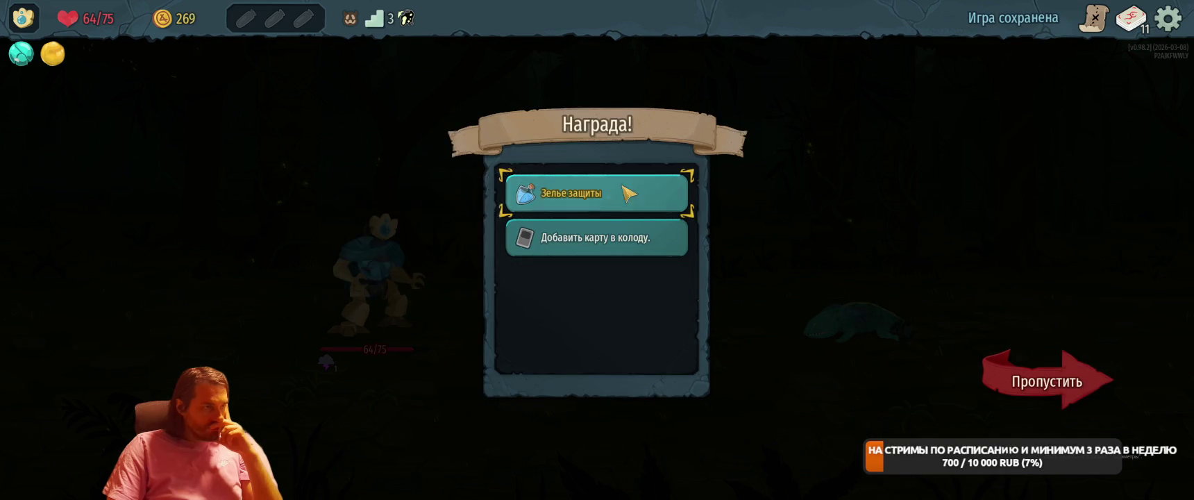
Collect the defense potion, add Двойная энергия to the deck, and head to the next enemy node.
left_click(623, 193)
left_click(623, 193)
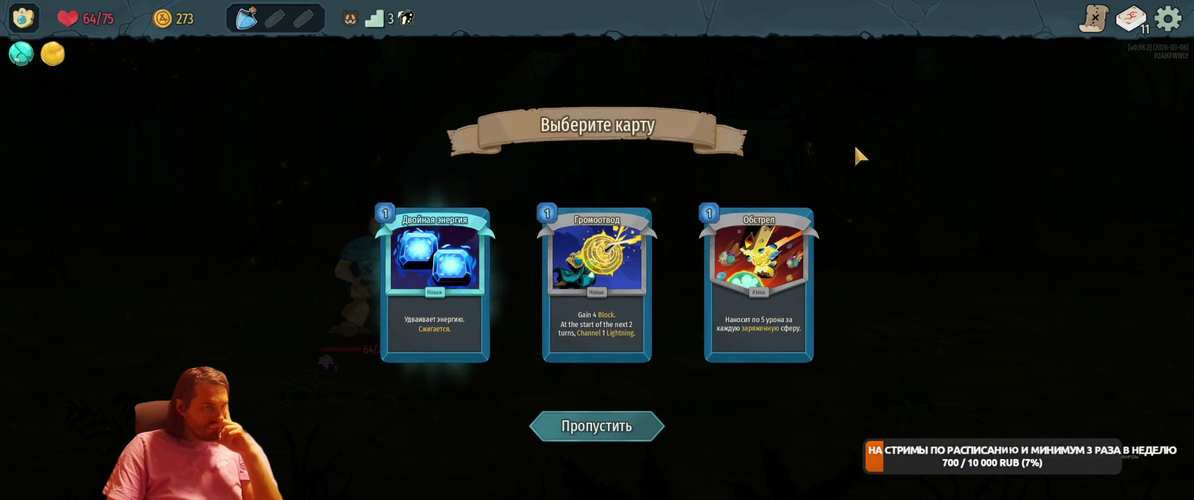
left_click(508, 237)
left_click(1027, 375)
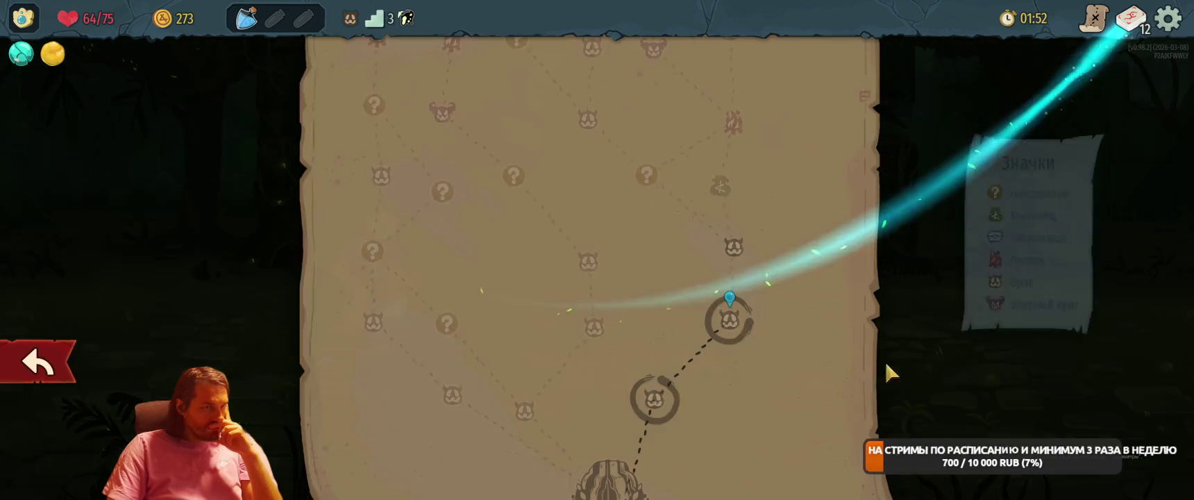
left_click(764, 261)
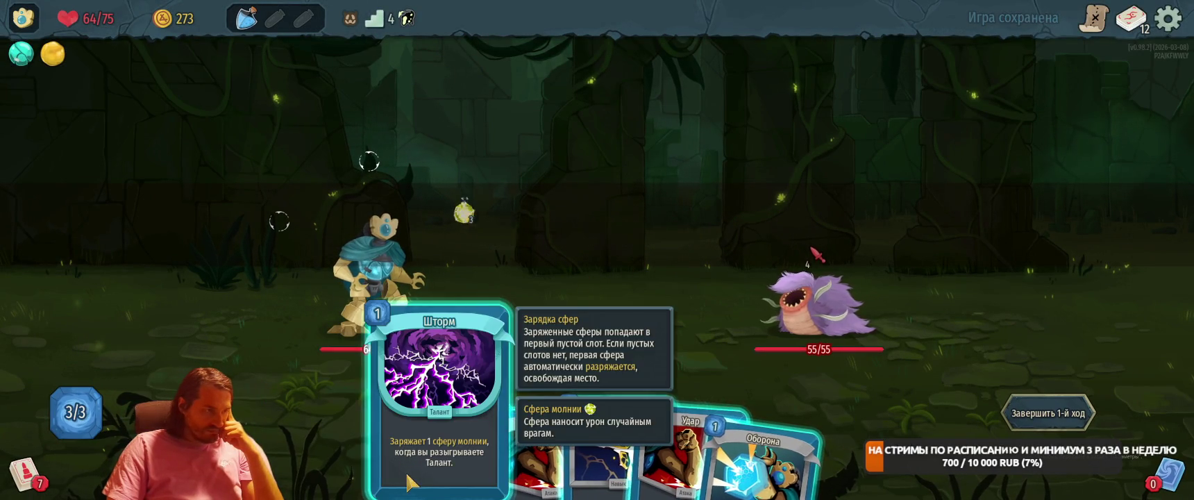
Play Шторм, Оборона for 5 block and Шок to channel lightning, then end the turn.
left_click_drag(462, 325, 576, 180)
left_click_drag(729, 452, 632, 187)
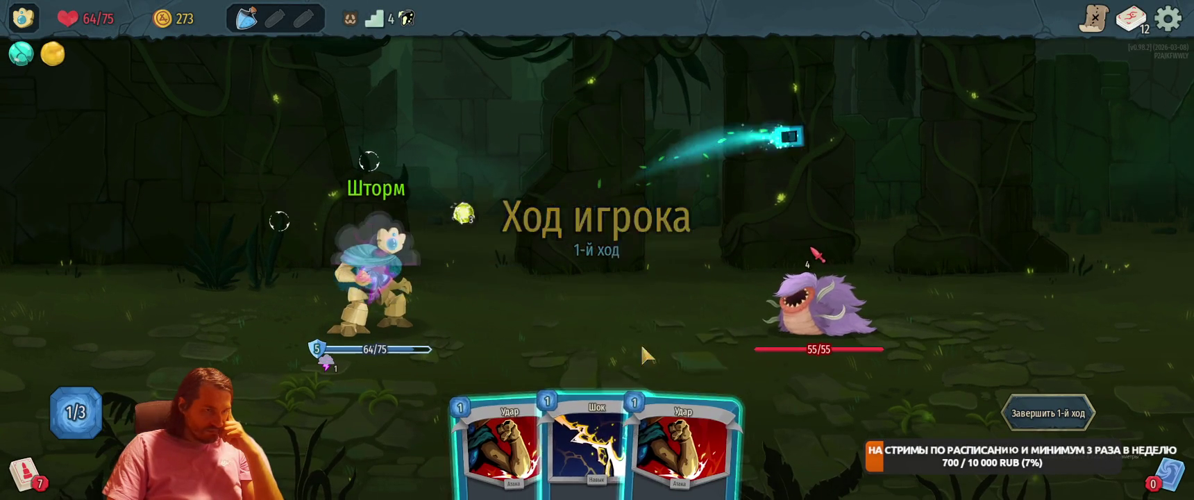
mouse_move(573, 444)
left_mouse_down()
mouse_move(800, 266)
mouse_move(722, 244)
left_mouse_up()
key("e")
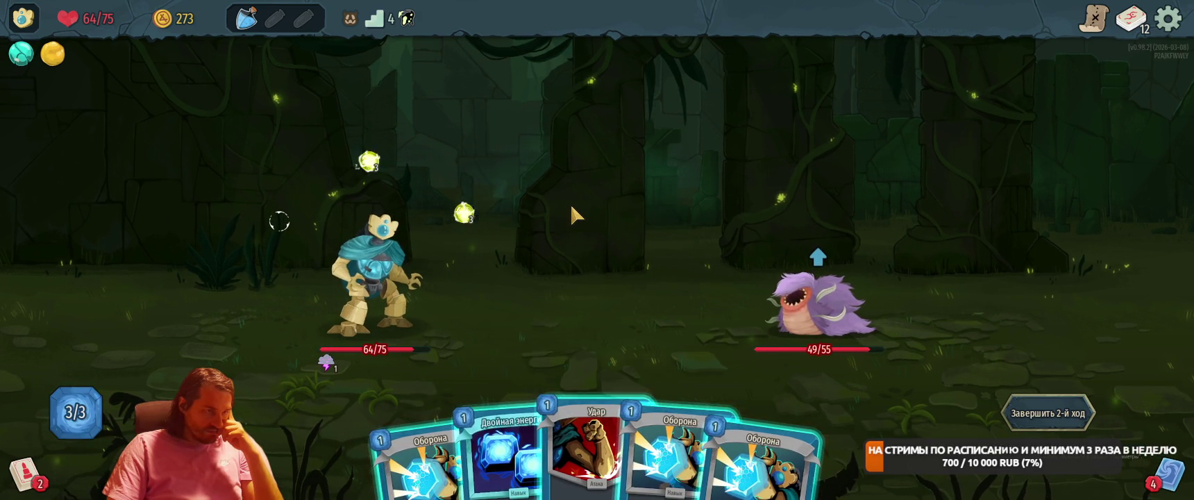
Double energy with Двойная энергия, strike the worm with Удар, and stack 15 block with three defense cards.
key("2")
key("Return")
key("2")
key("Return")
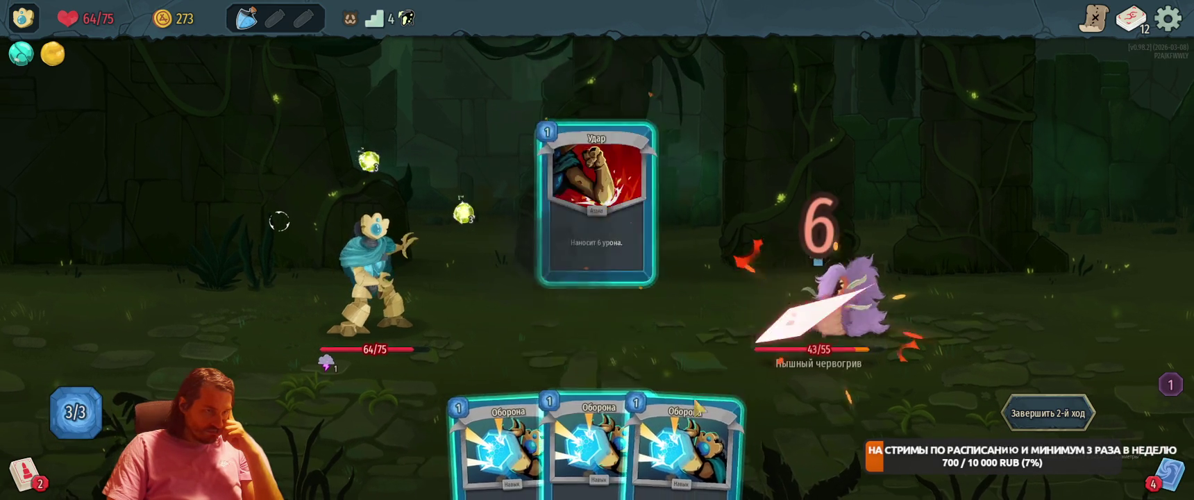
key("1")
key("Return")
key("1")
key("Return")
key("1")
key("Return")
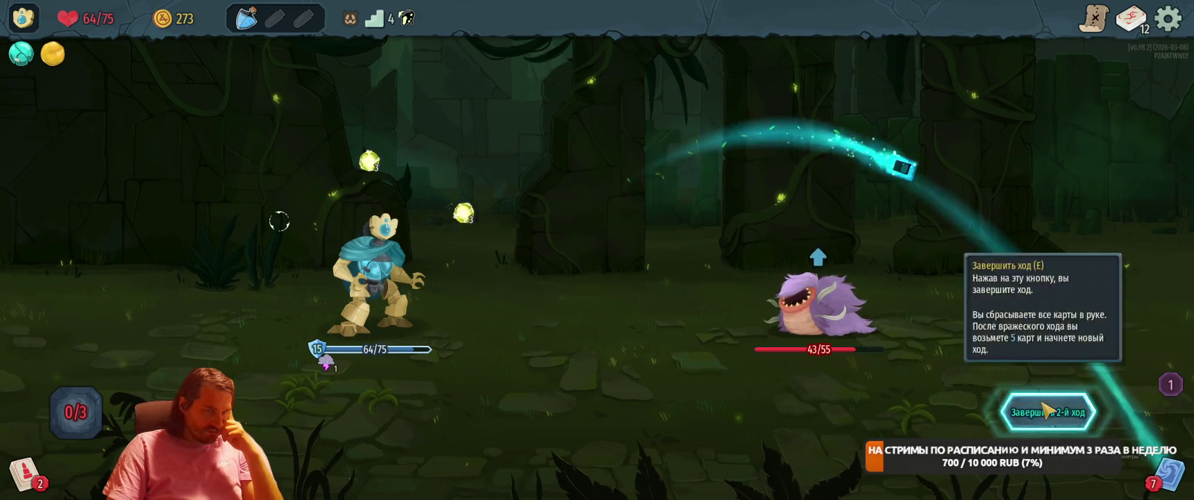
left_click(1045, 410)
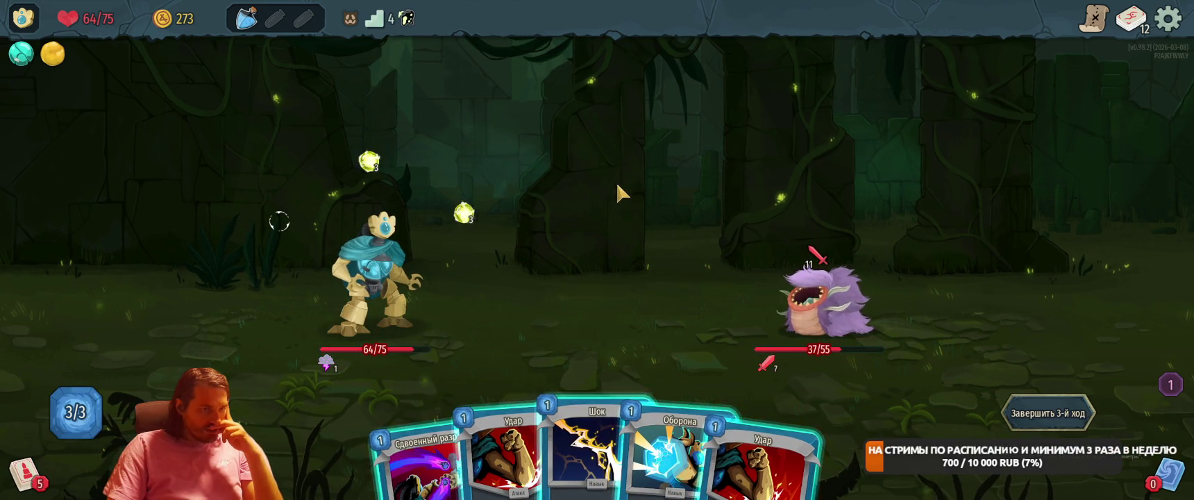
Play Шок, a defense card and Сдвоенный разряд, then block with three defense cards next turn.
key("3")
key("3")
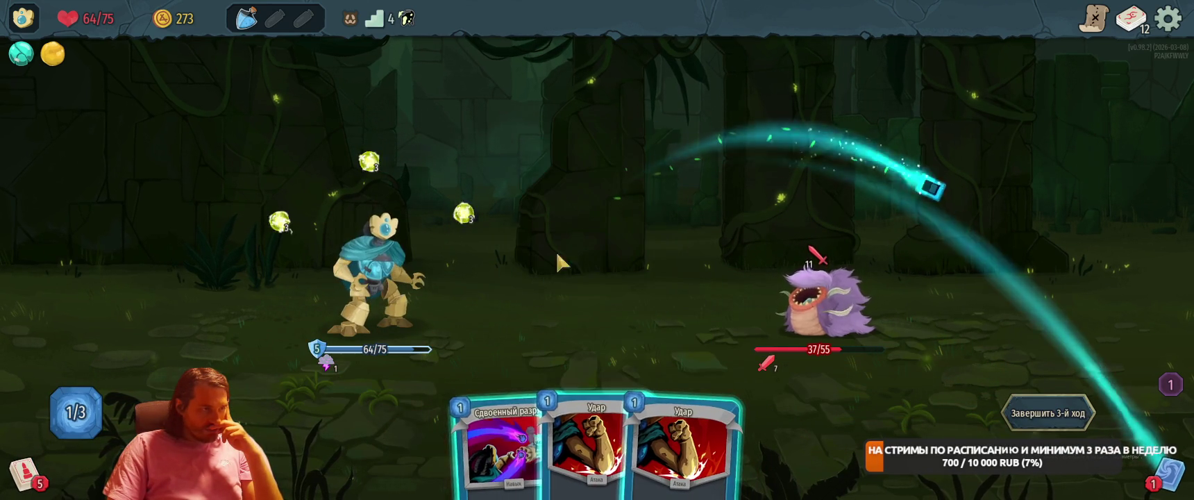
key("1")
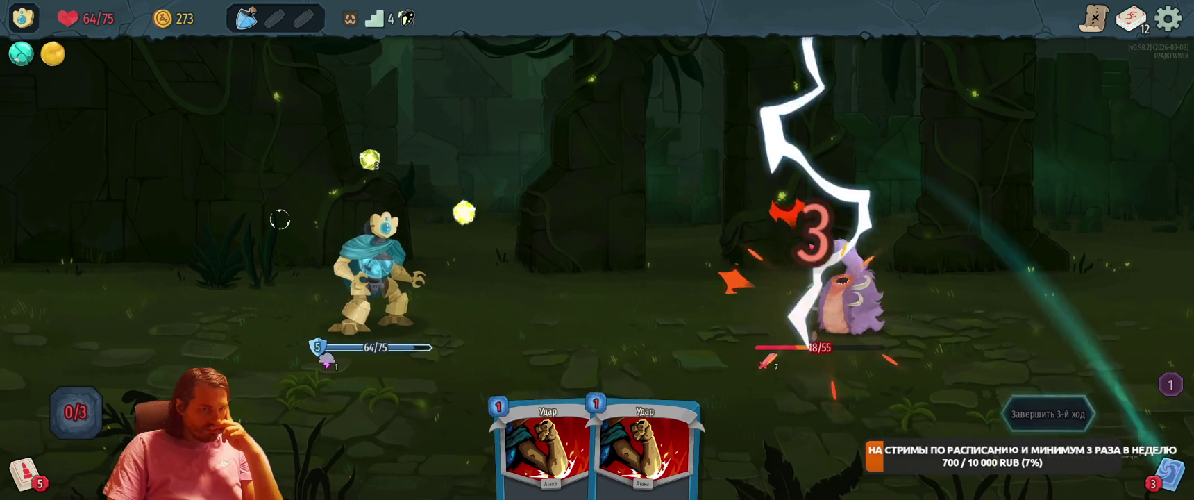
key("e")
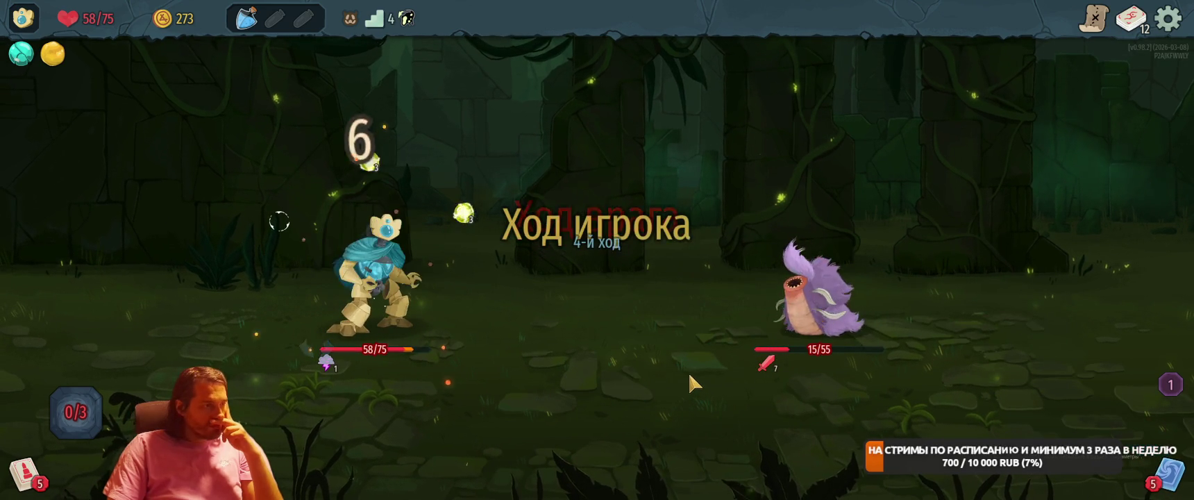
key("1")
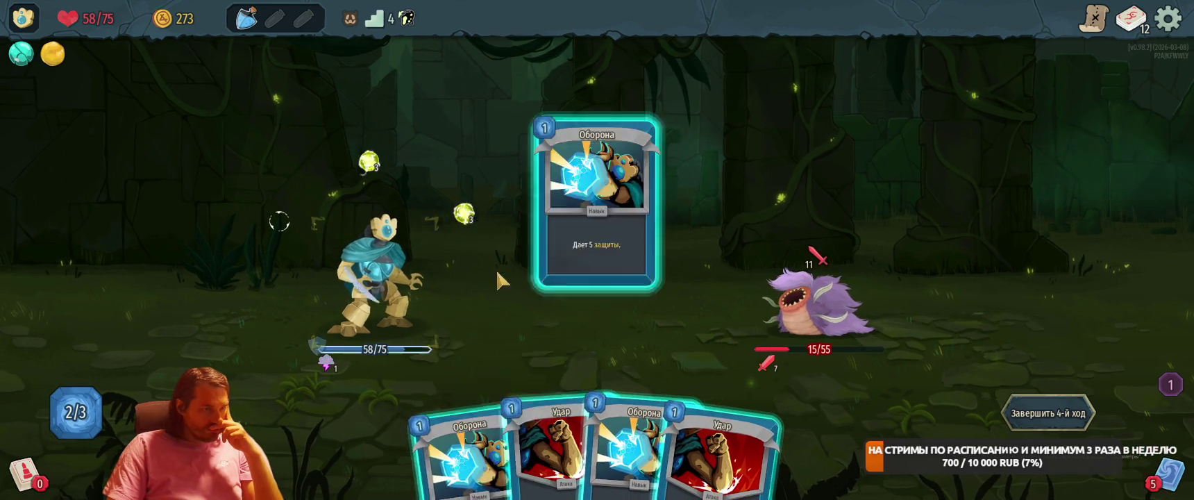
key("1")
key("2")
key("e")
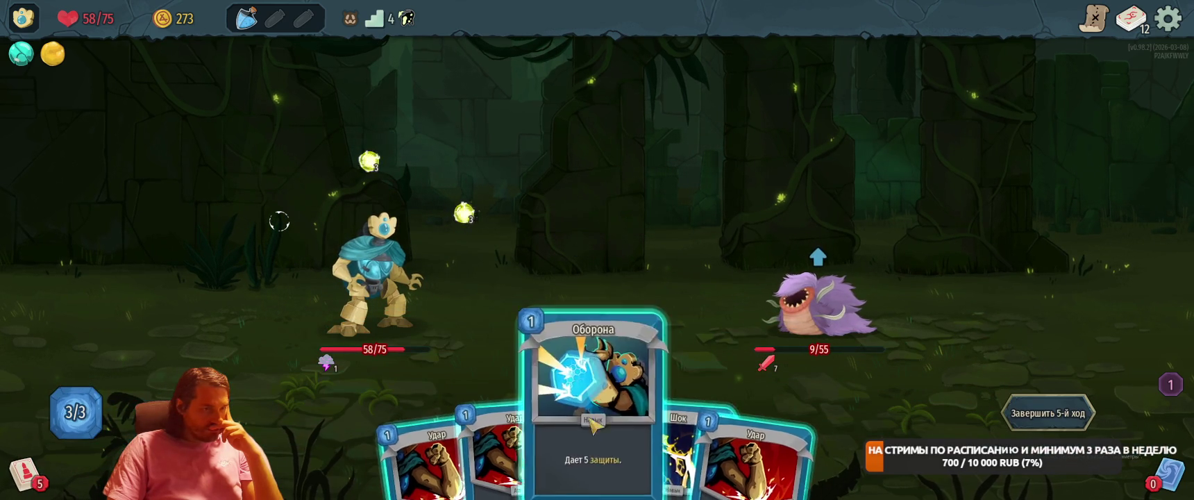
Block 5 with Оборона and finish the worm with two Удар strikes.
left_click(592, 425)
key("4")
left_click(771, 295)
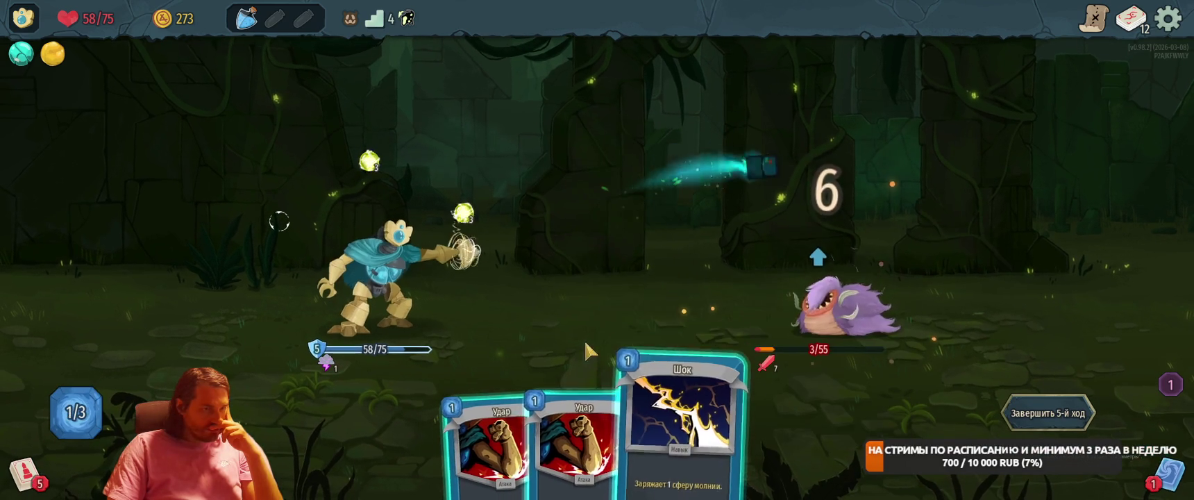
key("1")
left_click(805, 292)
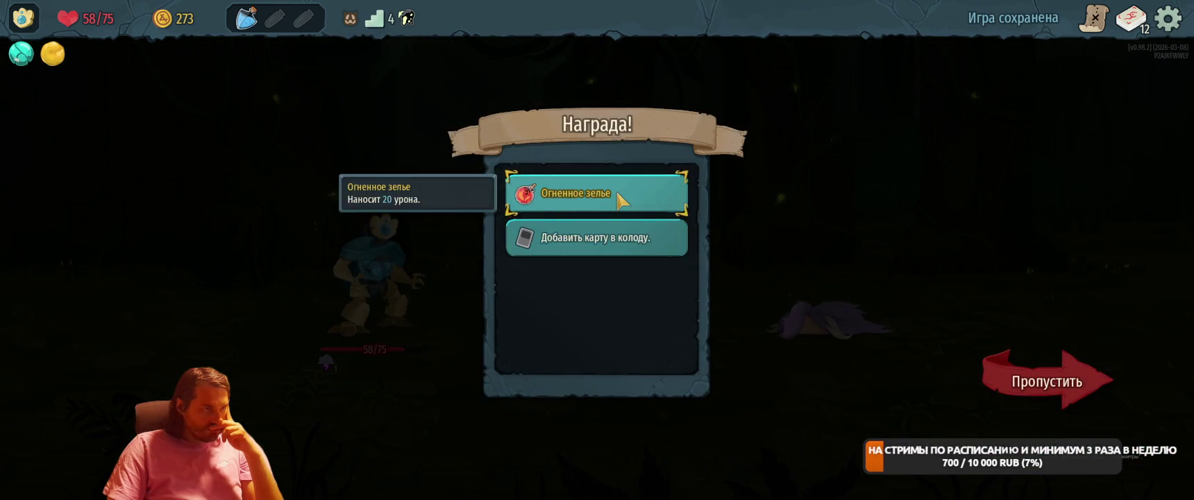
Take the Огненное зелье fire potion and add Модификация to the deck.
left_click(620, 198)
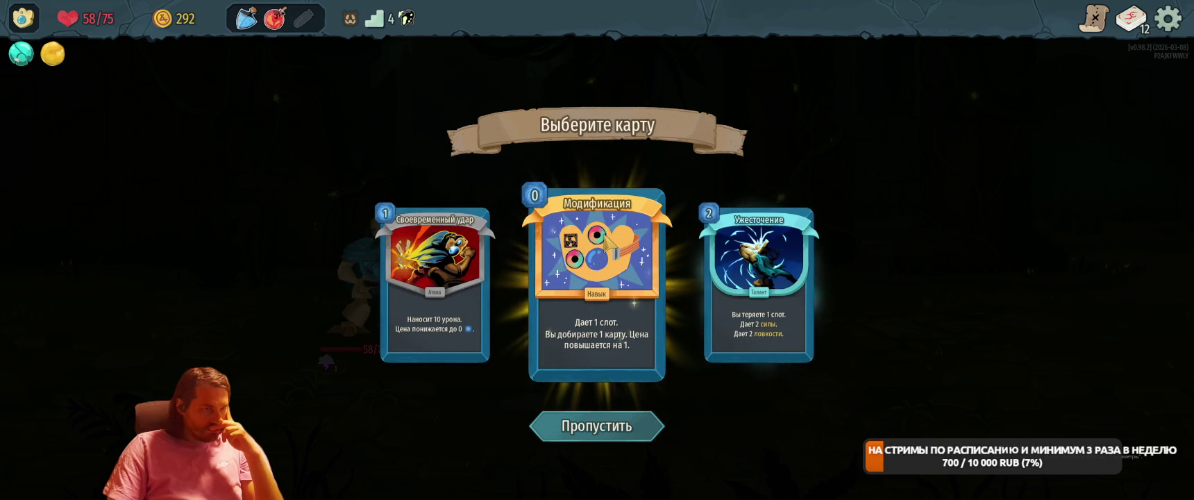
left_click(597, 284)
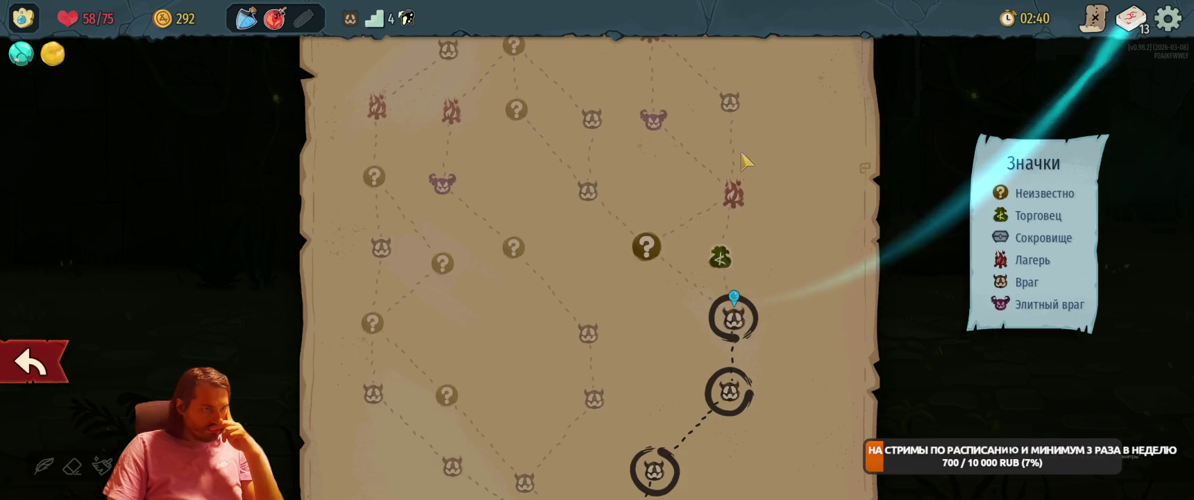
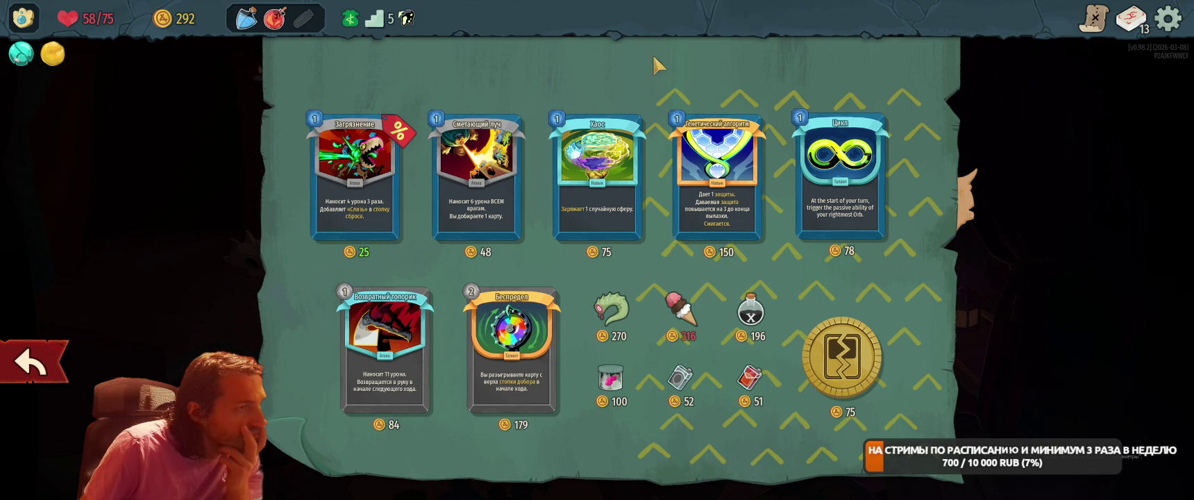
Buy Беспредел for 179 gold, leave the shop, travel to the campfire and choose Forge.
left_click(512, 348)
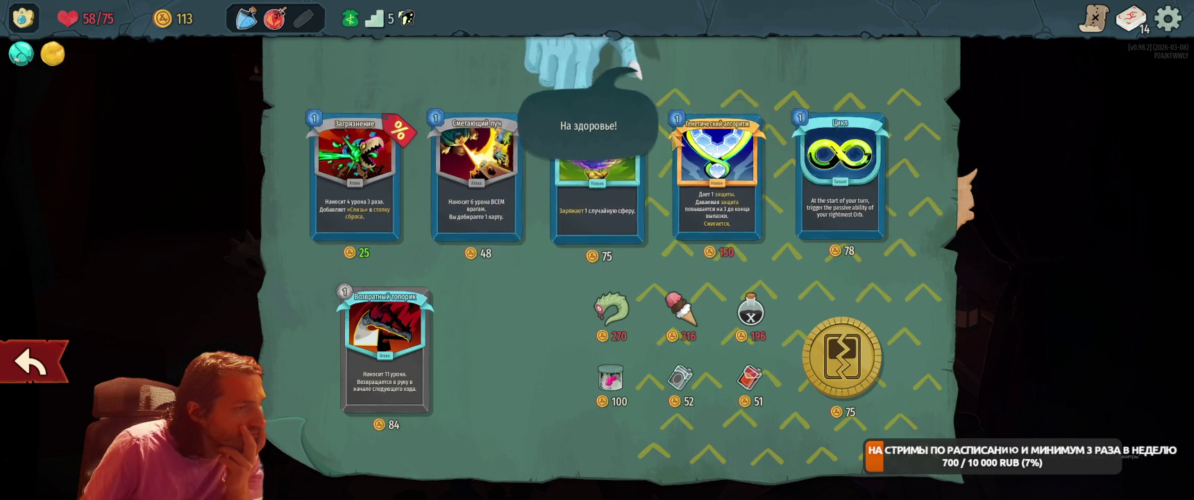
left_click(55, 366)
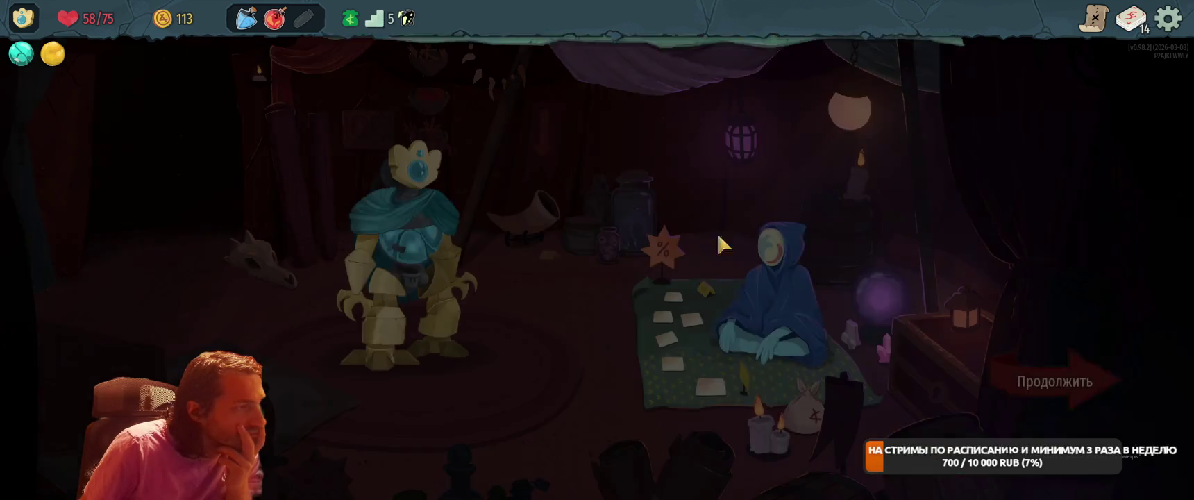
left_click(1050, 391)
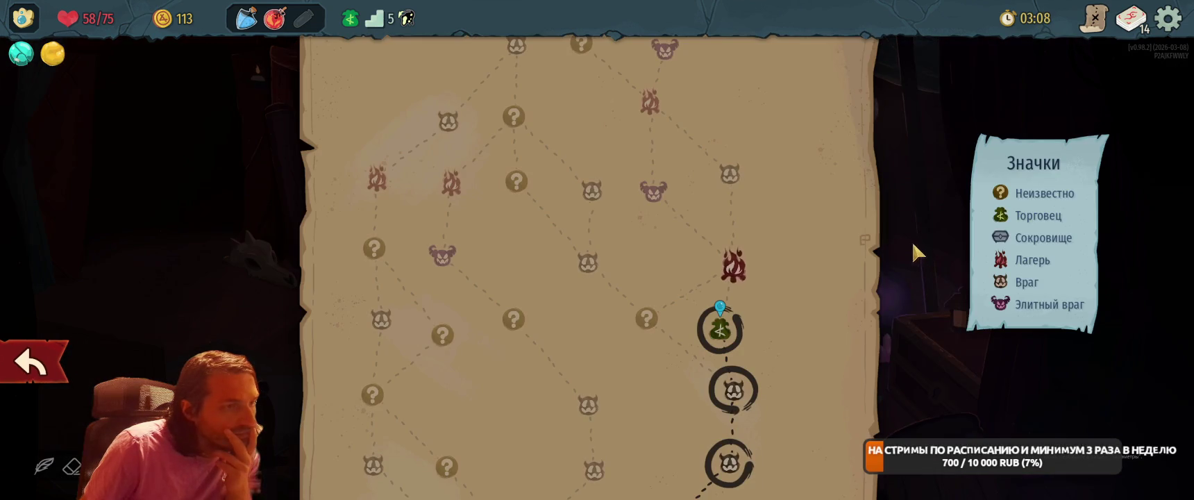
left_click(734, 266)
left_click(669, 158)
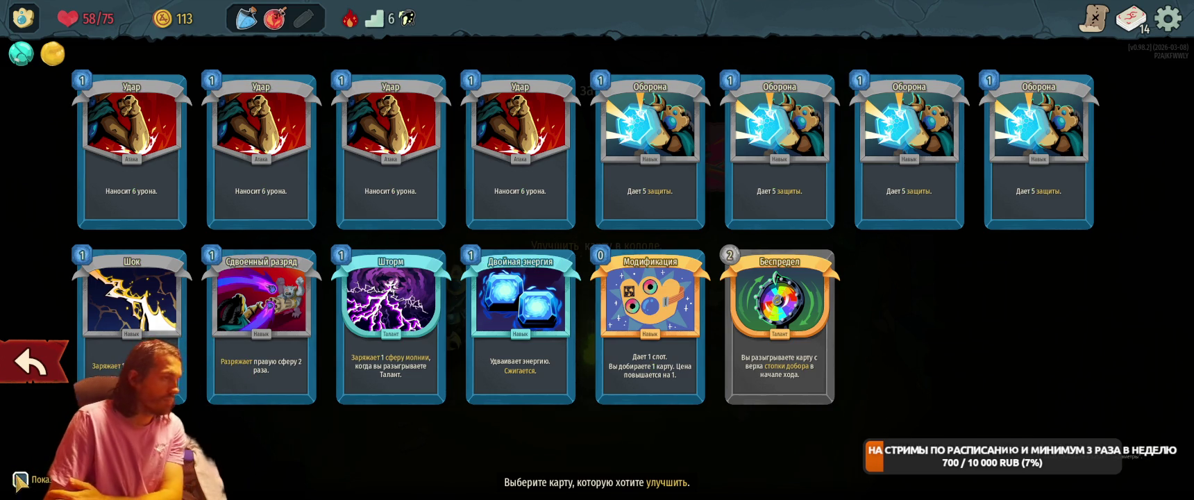
Preview upgrades and upgrade Двойная энергия to Двойная энергия+, back on the map.
left_click(20, 479)
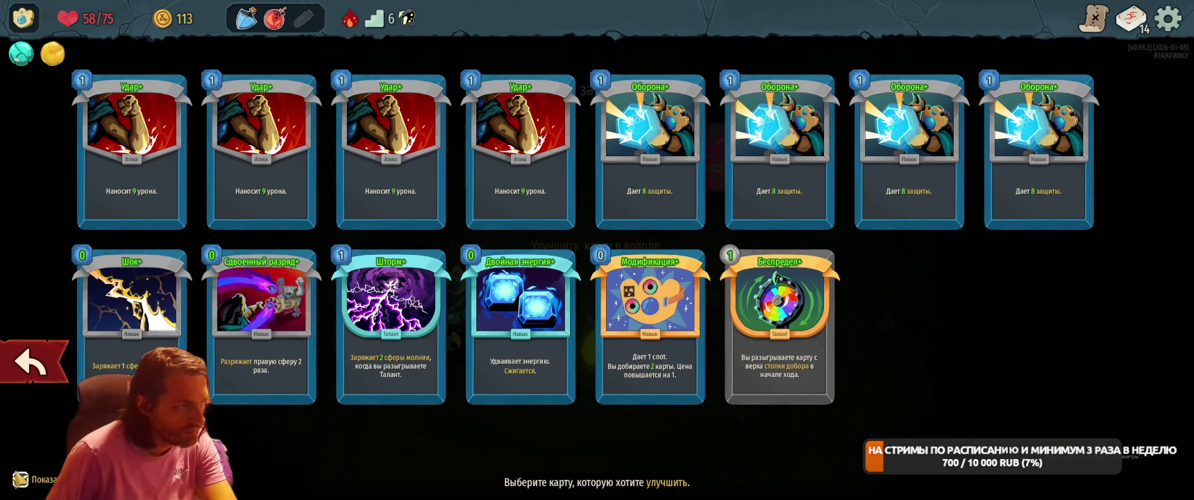
left_click(521, 326)
left_click(1147, 357)
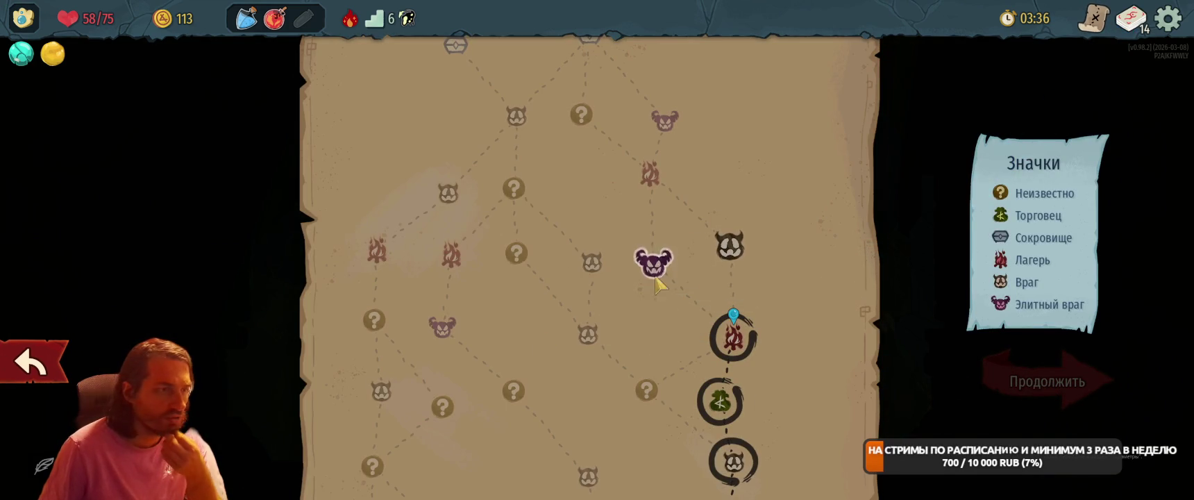
scroll(843, 309, "up", 2)
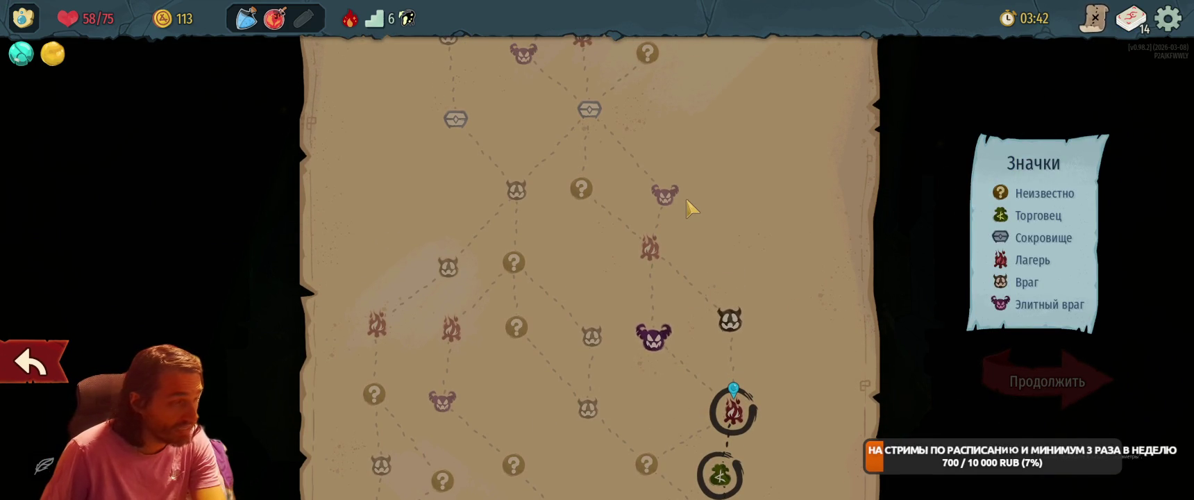
Enter the elite fight and play Двойная энергия, Беспредел and two Оборона cards in turn one.
left_click(660, 337)
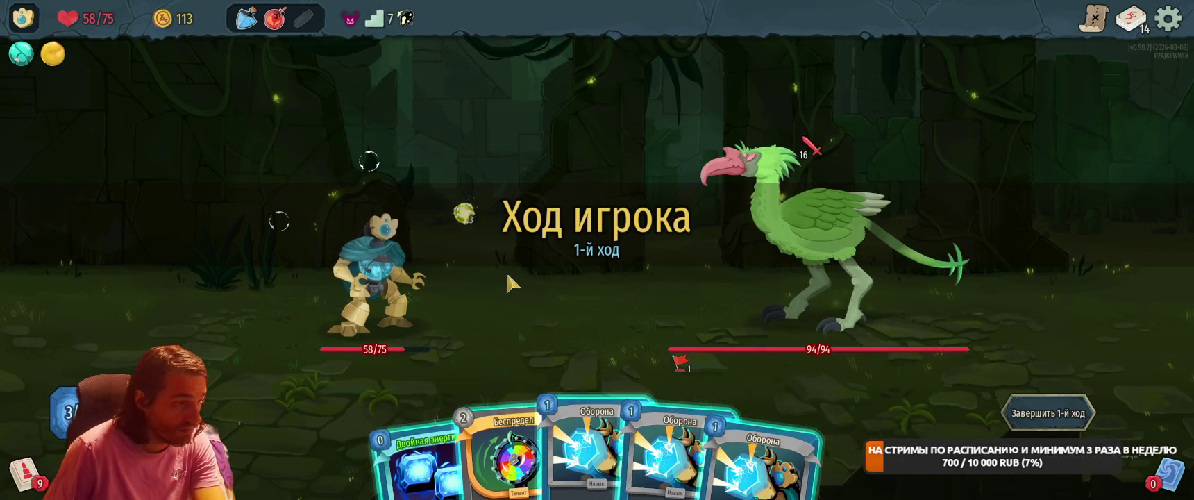
mouse_move(503, 473)
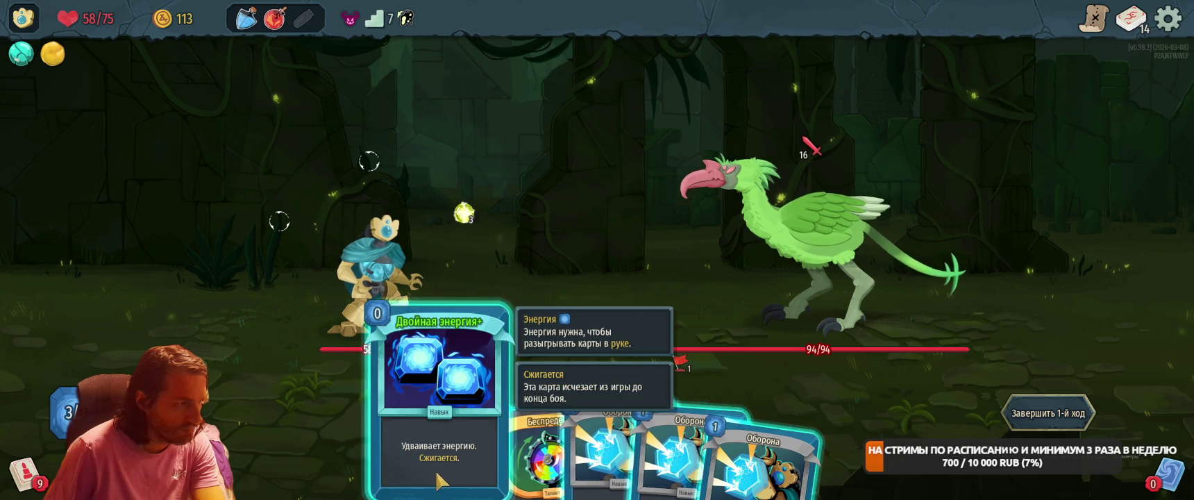
left_click_drag(420, 444, 520, 280)
left_click_drag(486, 416, 542, 264)
left_click_drag(504, 441, 597, 229)
left_click_drag(626, 440, 597, 229)
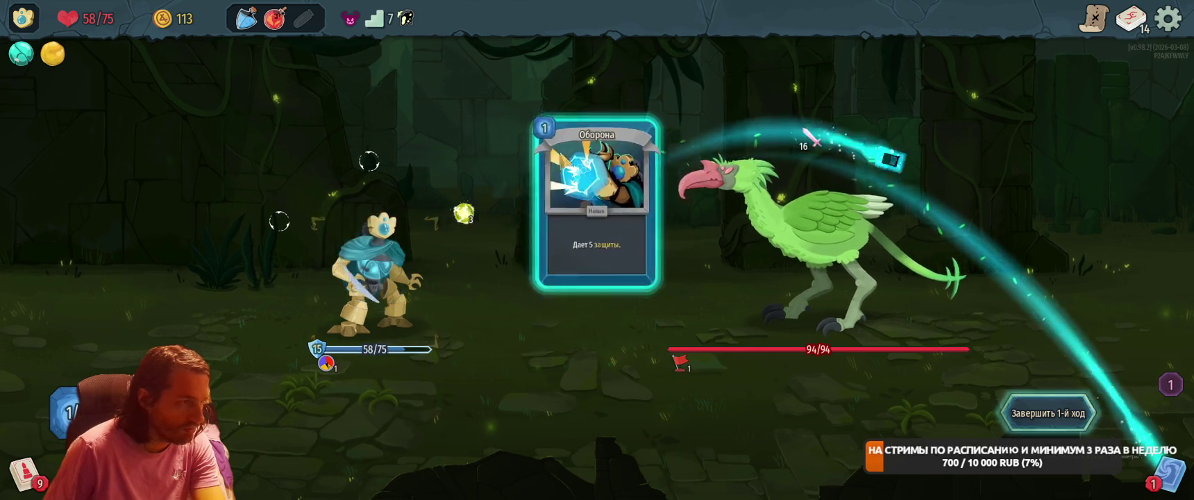
left_click(1006, 414)
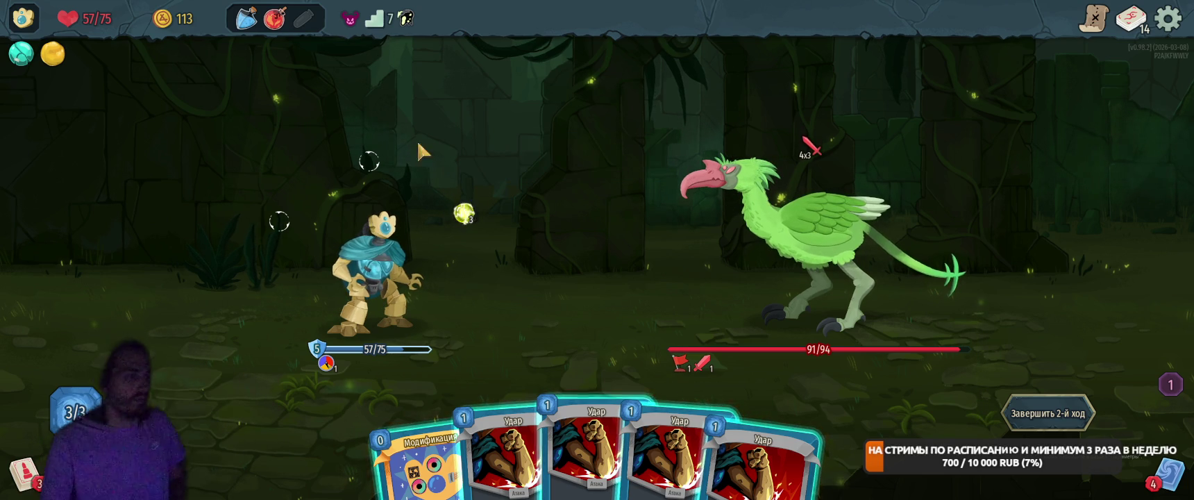
Play Модификация, drink the protection potion, cast Сдвоенный разряд and two Удар strikes.
left_click_drag(427, 417, 500, 247)
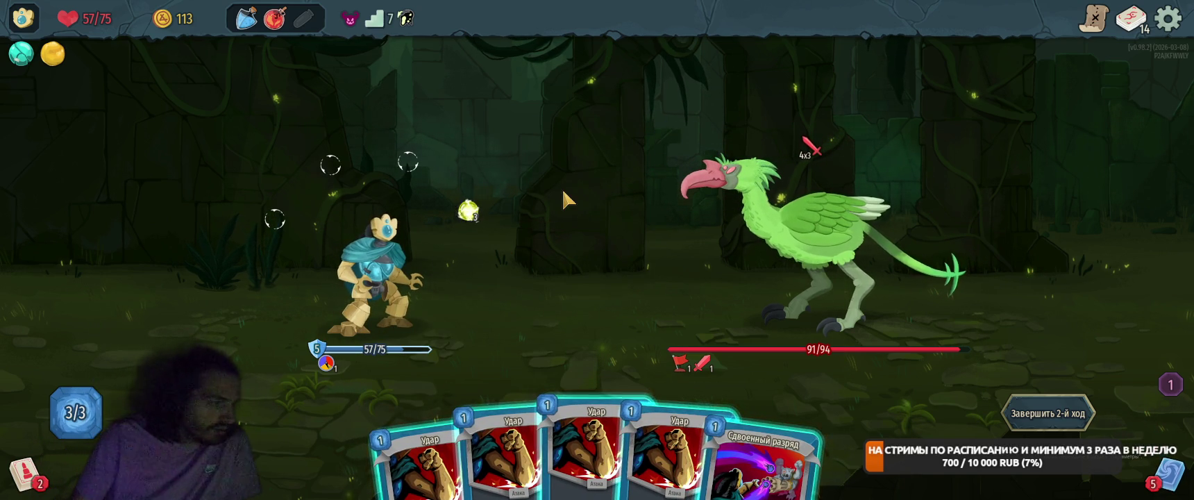
mouse_move(747, 248)
mouse_move(778, 477)
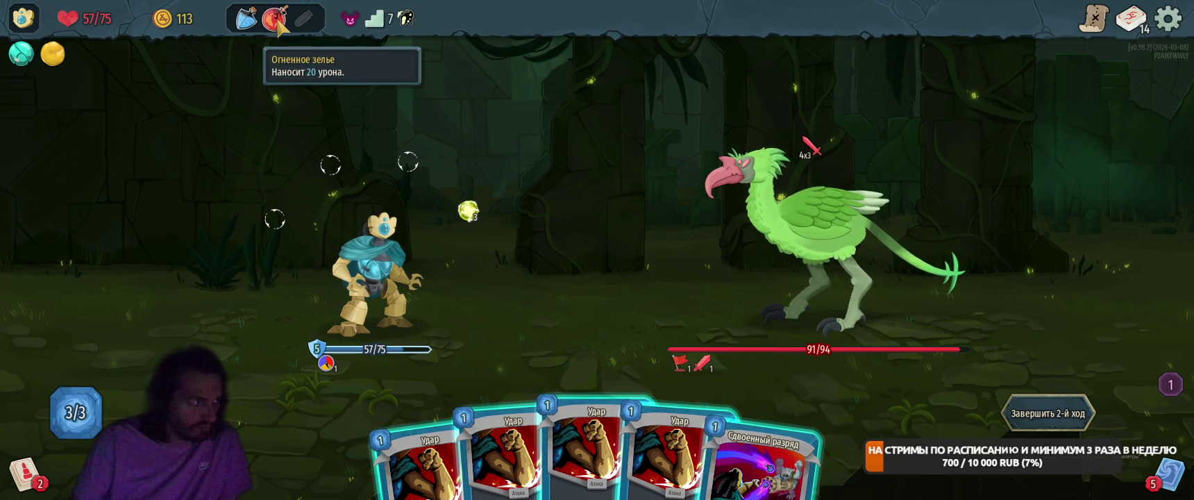
left_click(247, 21)
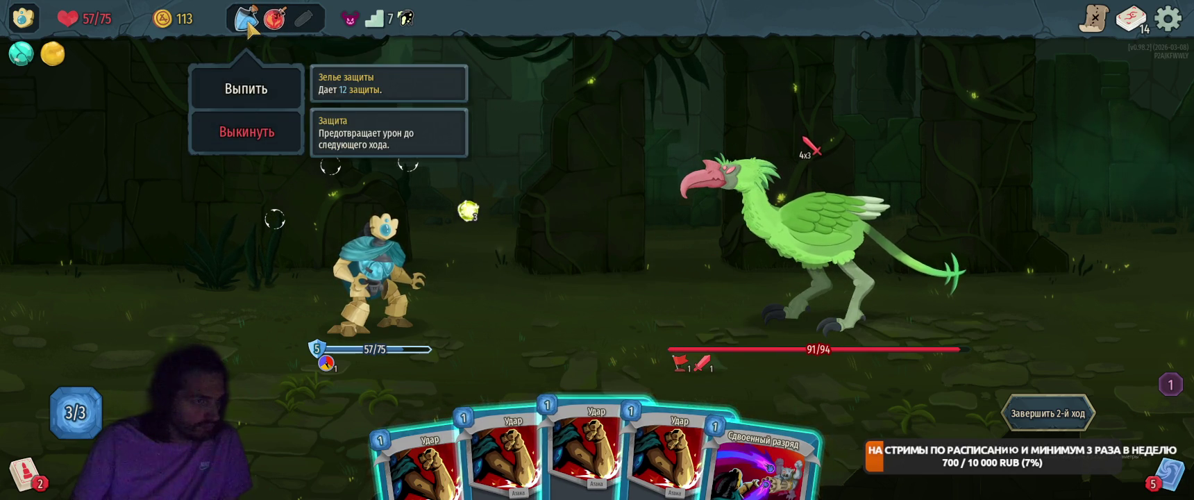
left_click(254, 83)
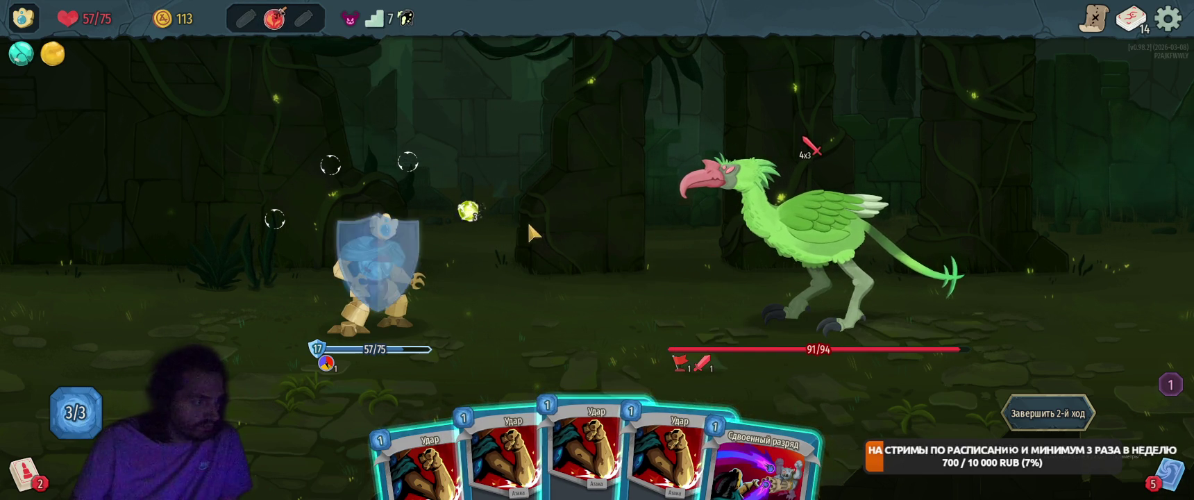
left_click(756, 460)
left_click(722, 417)
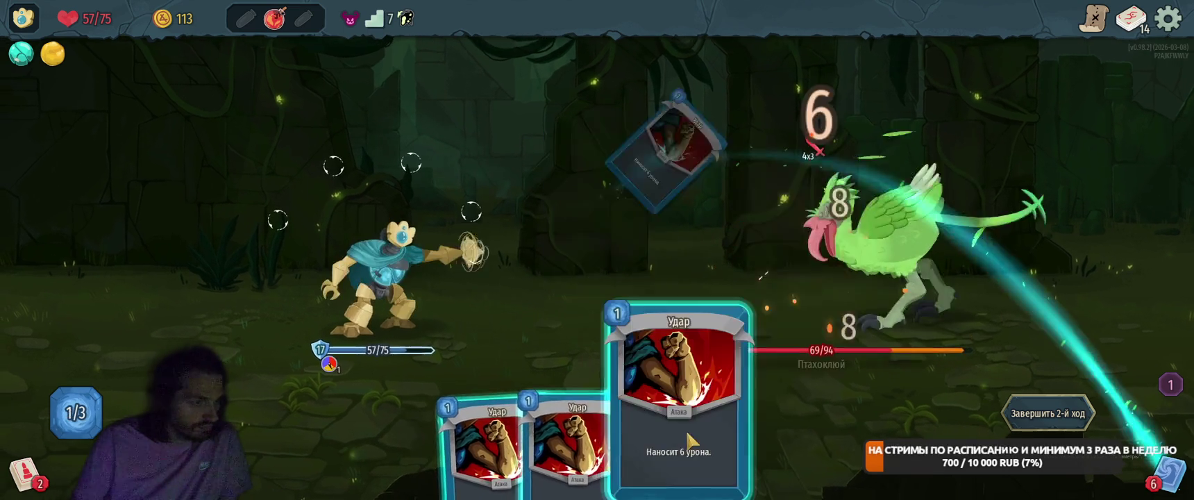
left_click(762, 388)
key("e")
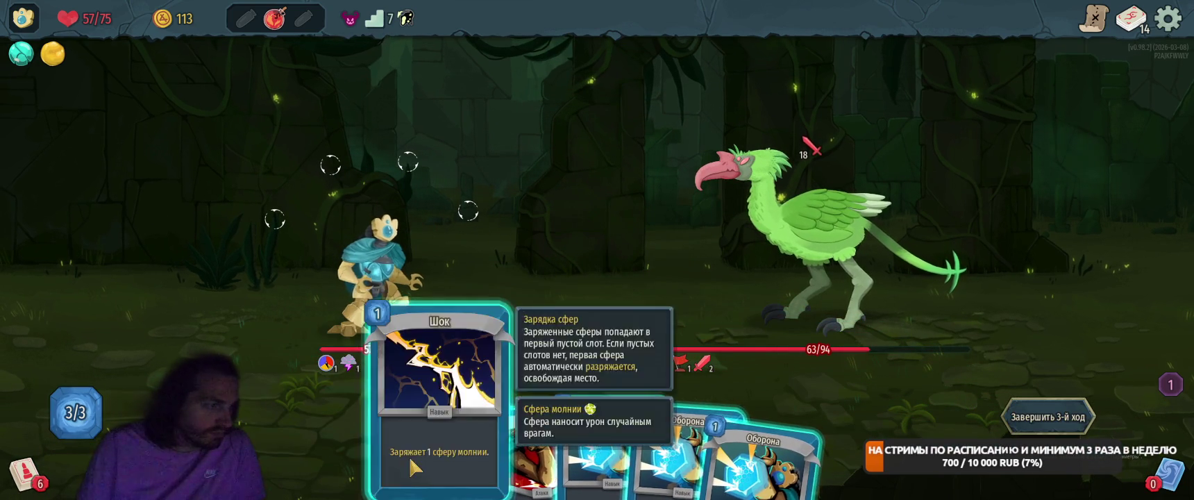
Channel a lightning orb with Шок and raise 10 block with two Оборона cards.
left_click_drag(528, 416, 624, 268)
left_click_drag(625, 437, 611, 263)
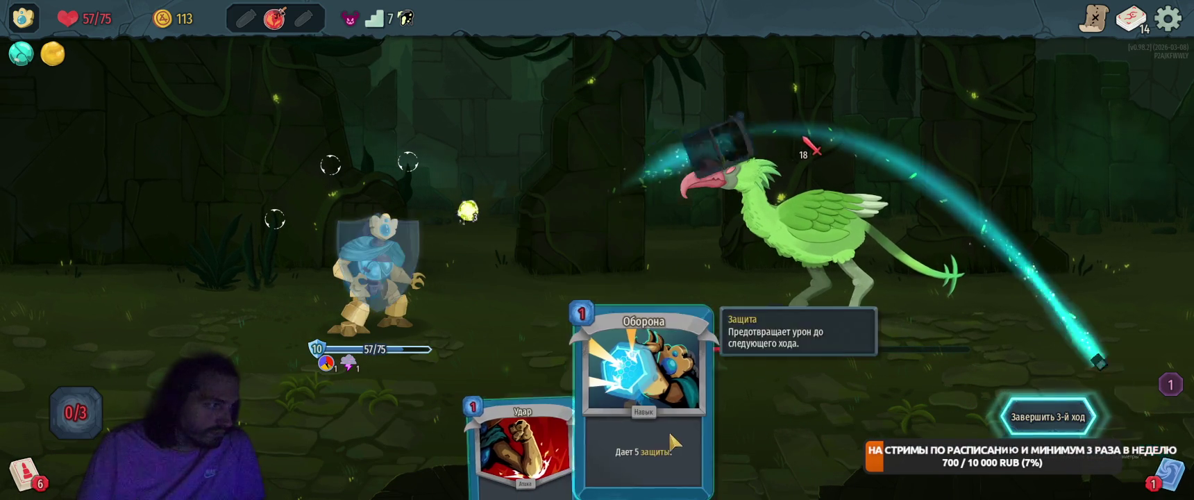
left_click_drag(680, 430, 768, 254)
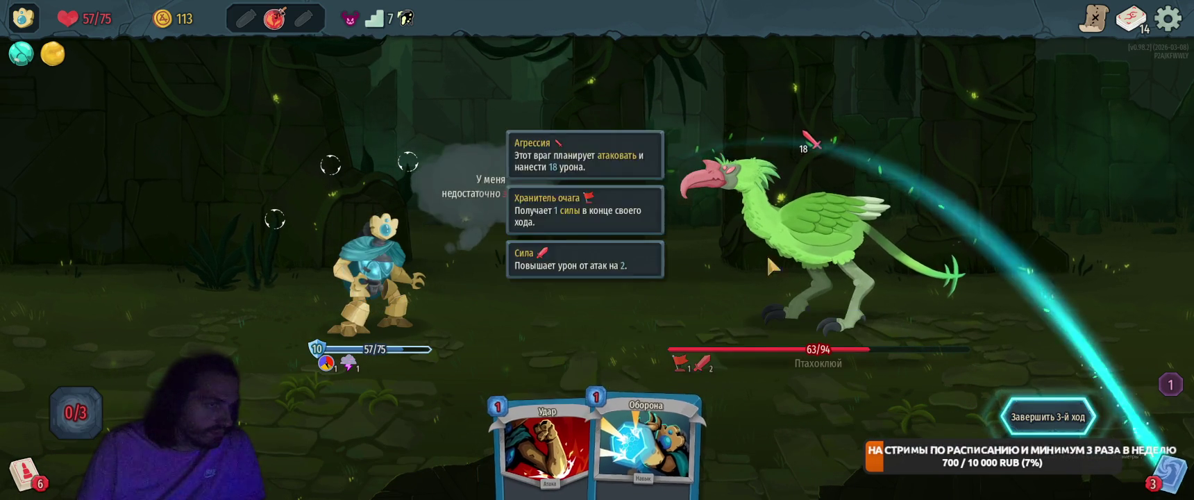
End turn three, then block with Оборона, strike with Удар, and channel a second Шок orb.
left_click(1045, 415)
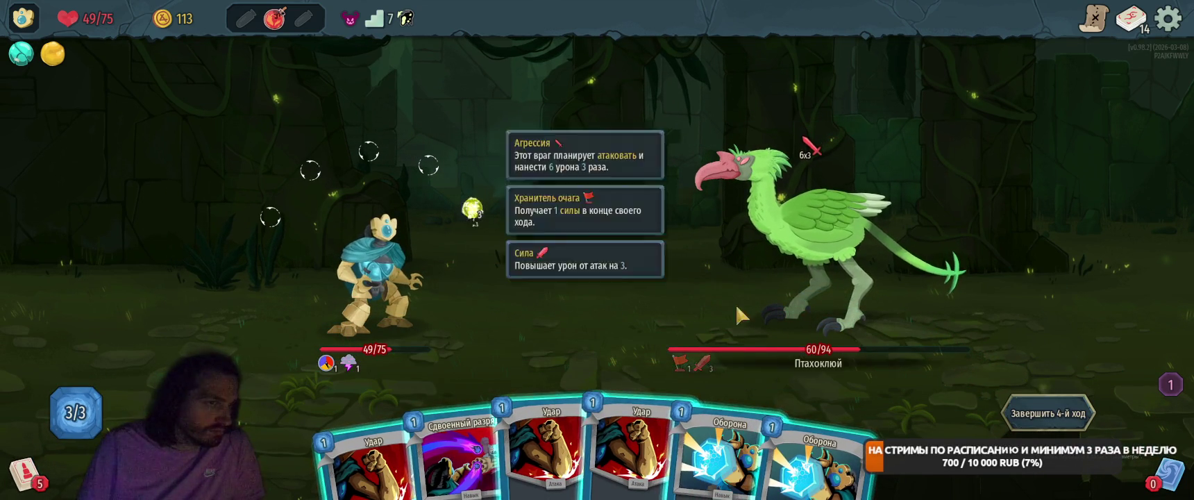
mouse_move(715, 417)
left_mouse_down()
mouse_move(639, 167)
mouse_move(585, 287)
left_mouse_up()
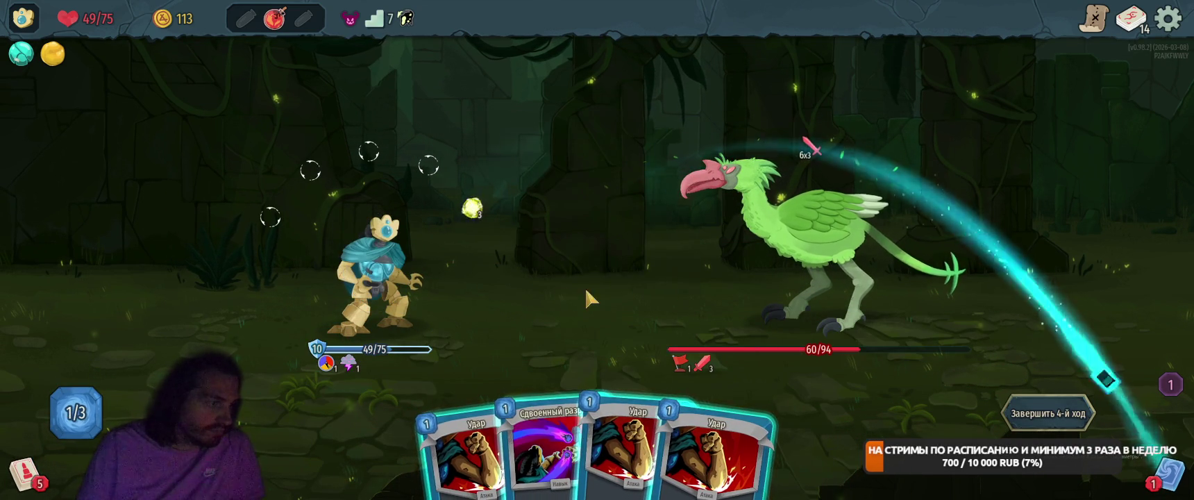
mouse_move(722, 431)
left_mouse_down()
mouse_move(632, 389)
mouse_move(660, 243)
left_mouse_up()
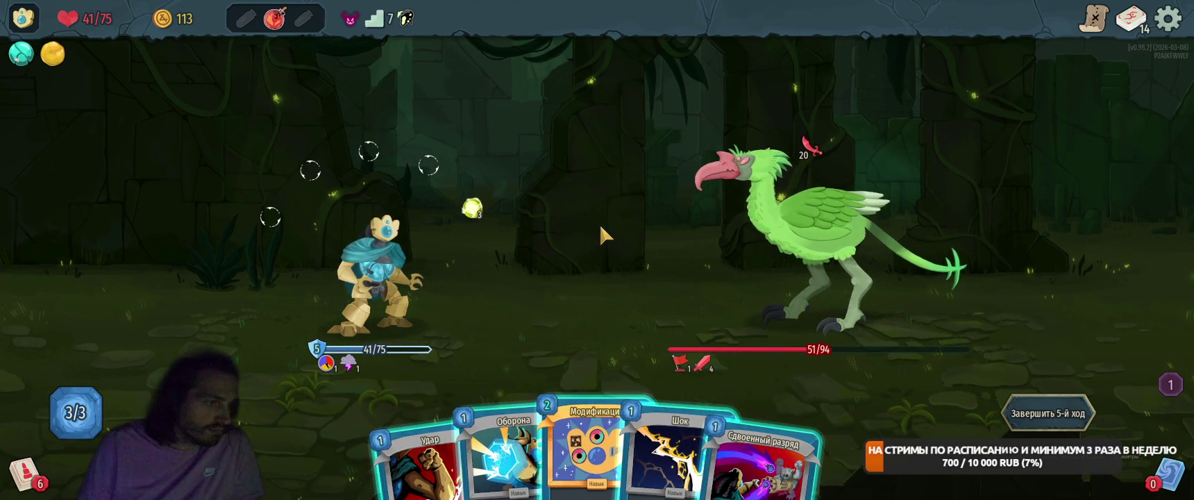
mouse_move(672, 453)
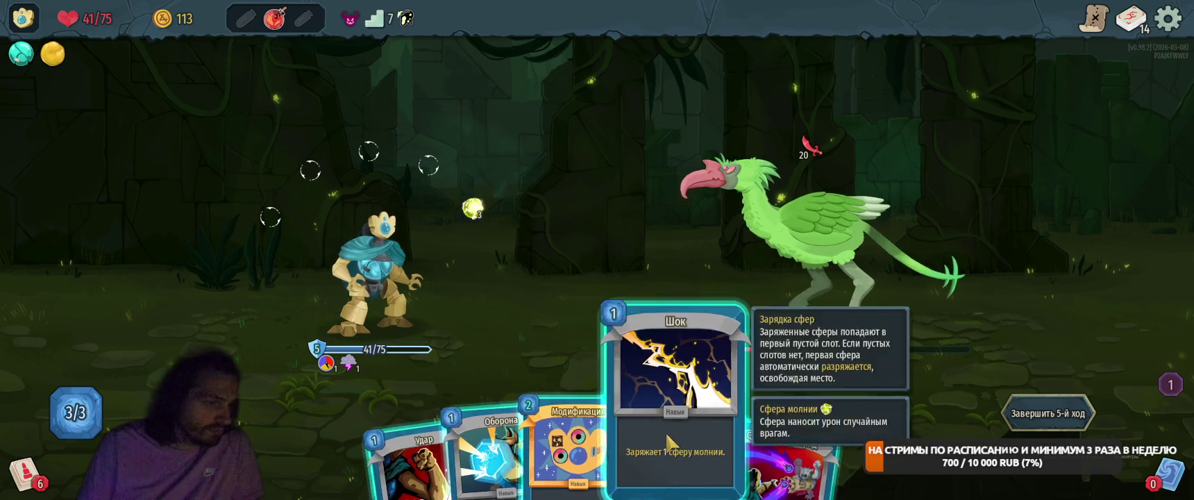
left_click(672, 416)
left_click(533, 444)
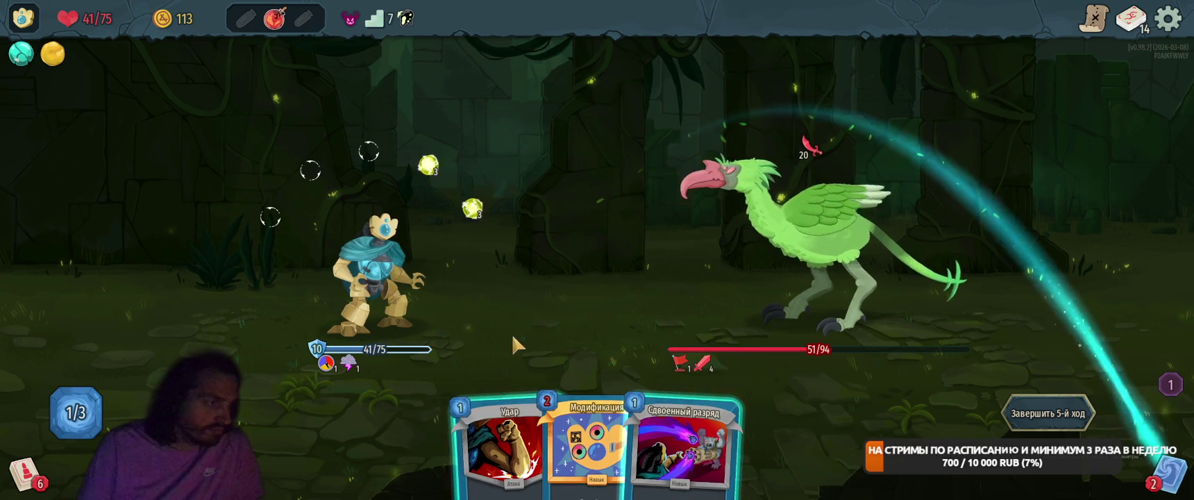
Strike the bird with Удар, play both Оборона cards for block, and end the turn.
mouse_move(488, 460)
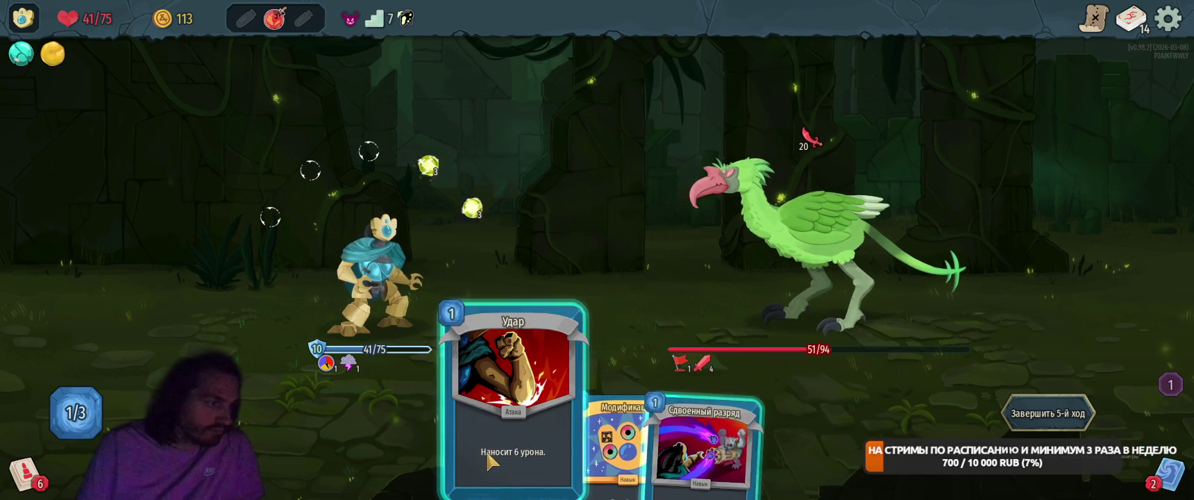
left_click(505, 419)
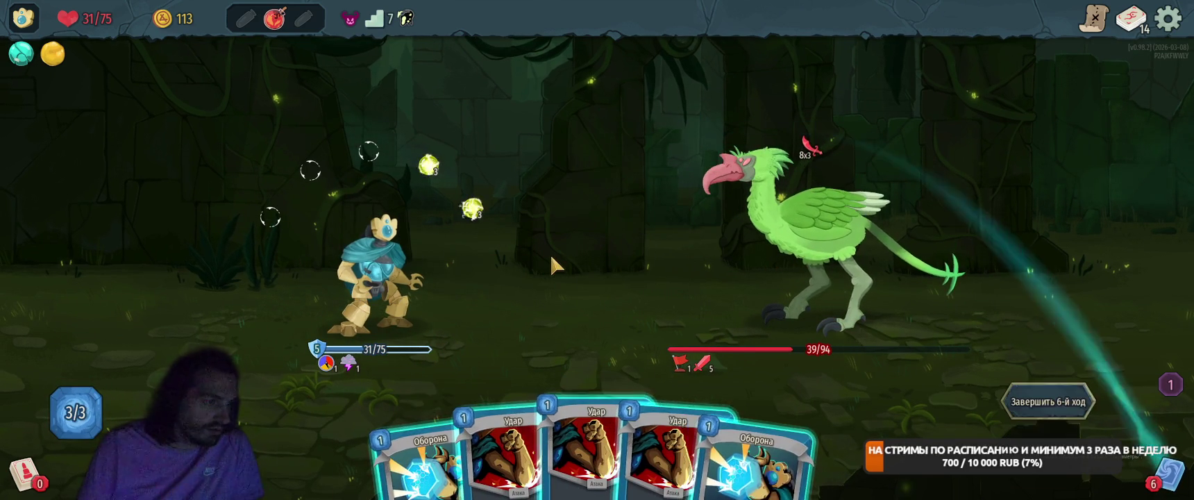
left_click(757, 465)
left_click(416, 465)
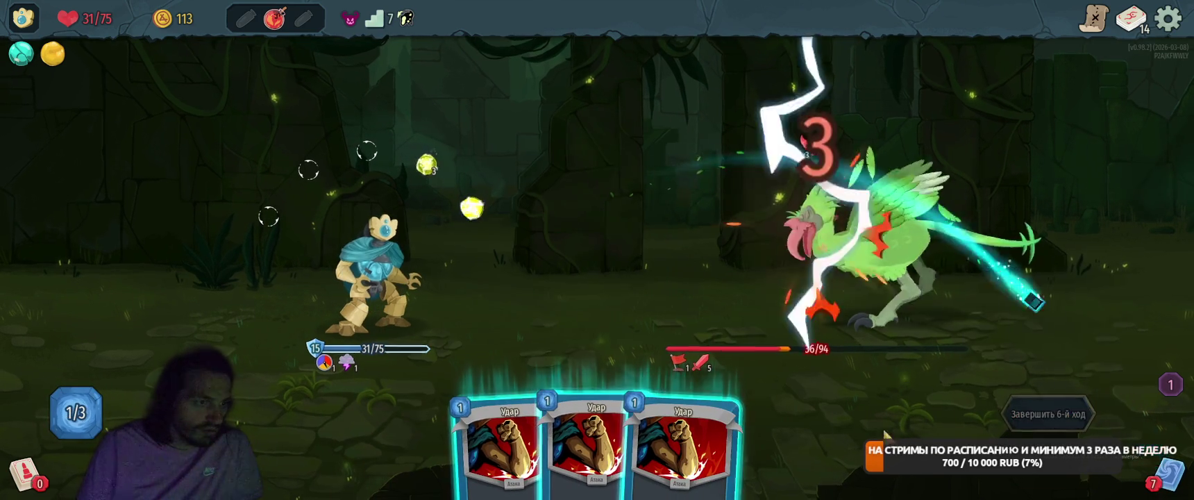
key("e")
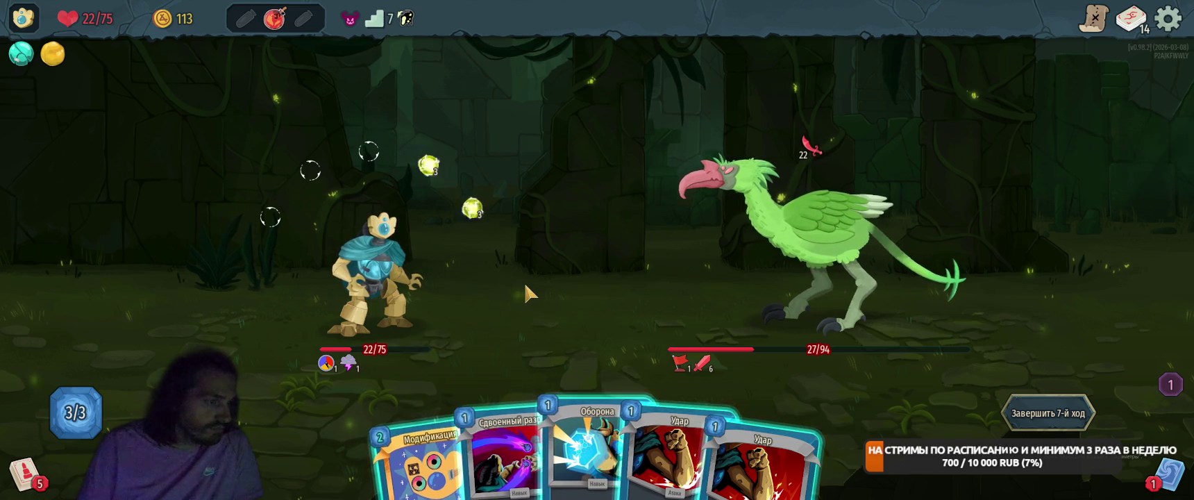
Throw the fire potion at the bird and finish it off with an Удар card.
left_click(274, 19)
left_click(274, 89)
left_click(700, 220)
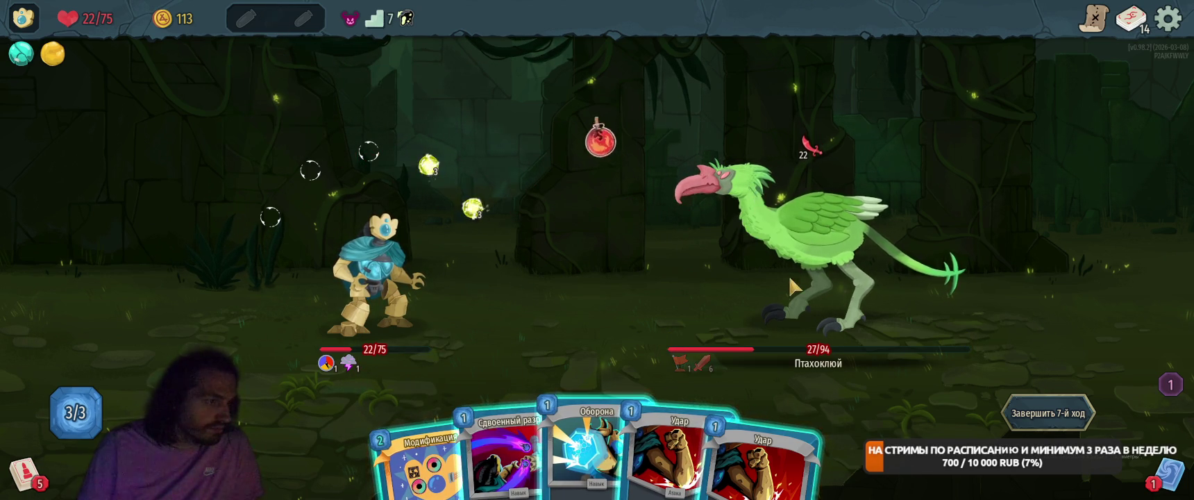
left_click_drag(663, 445, 805, 229)
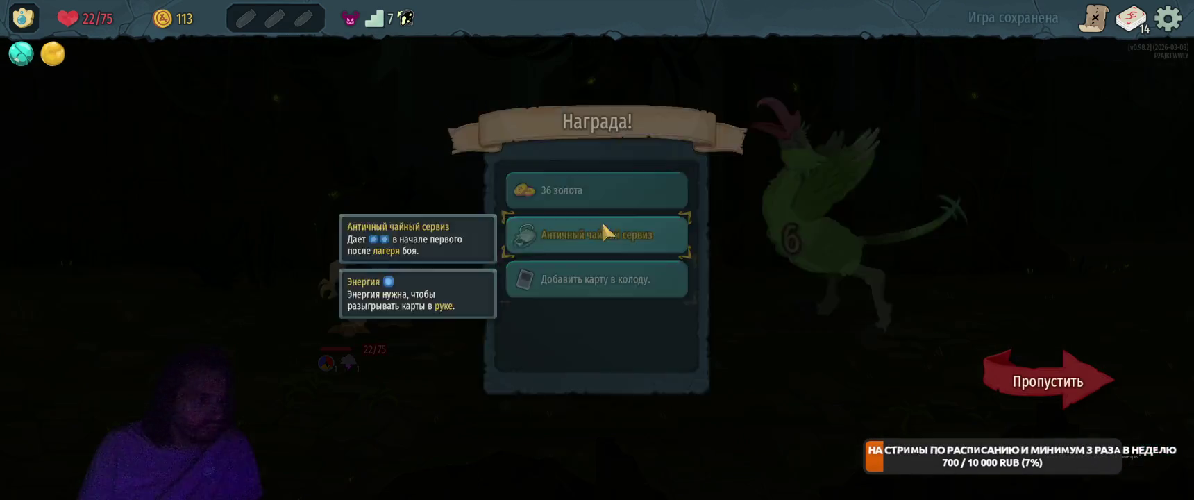
Collect 36 gold and the Античный чайный сервиз relic, take Пролистать, and travel to the campfire.
left_click(590, 201)
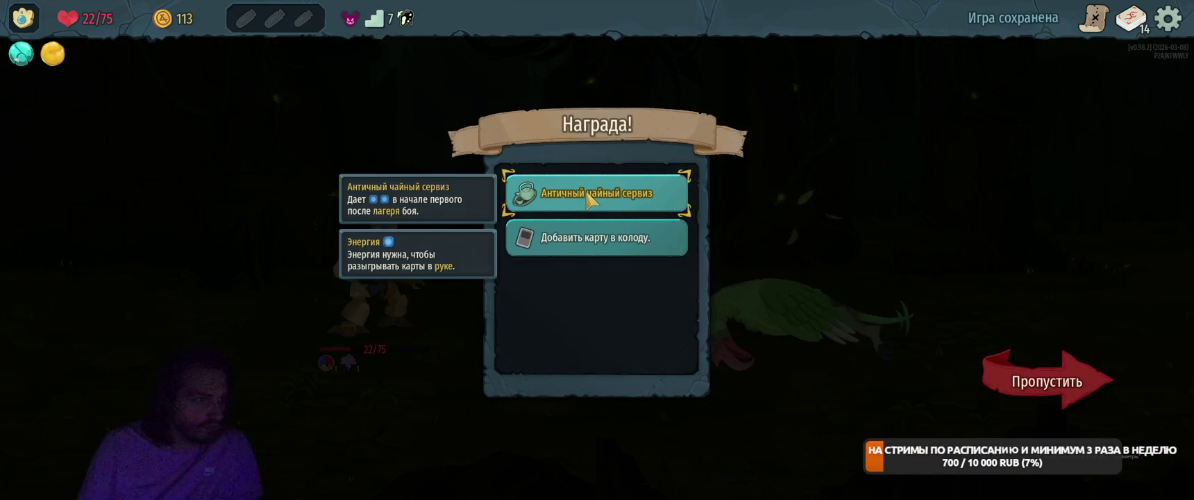
left_click(589, 200)
left_click(590, 198)
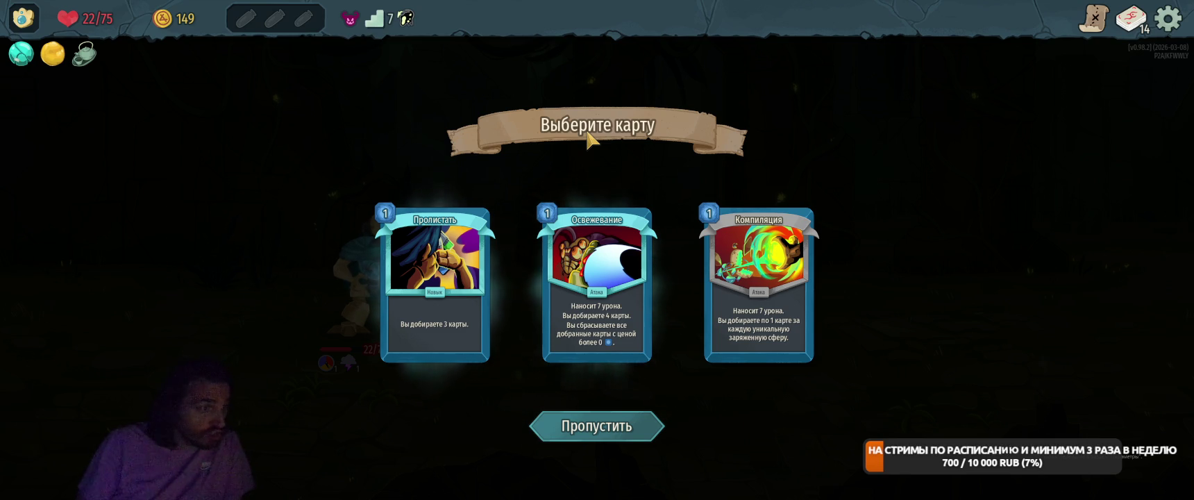
left_click(435, 306)
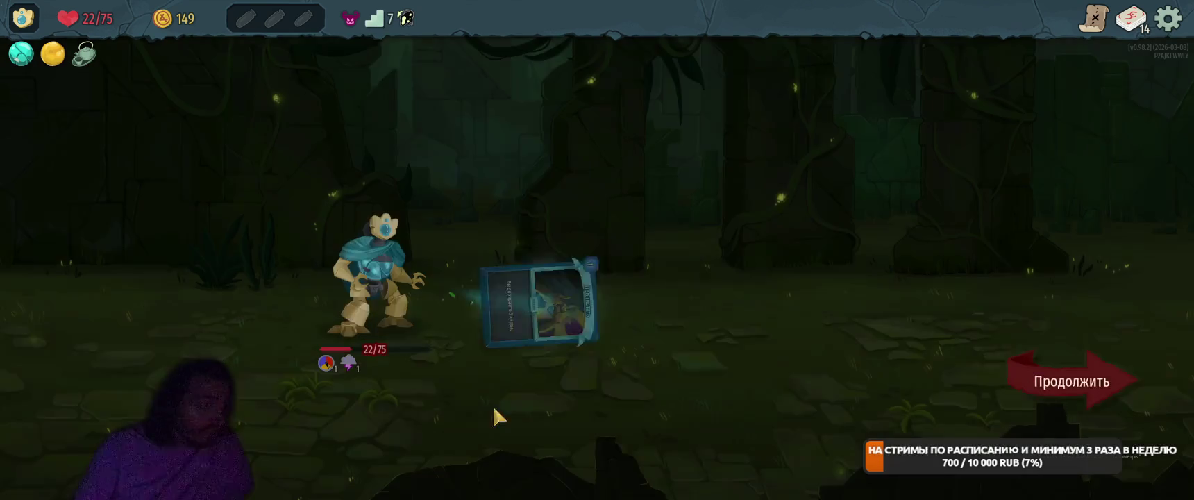
left_click(1072, 378)
left_click(650, 251)
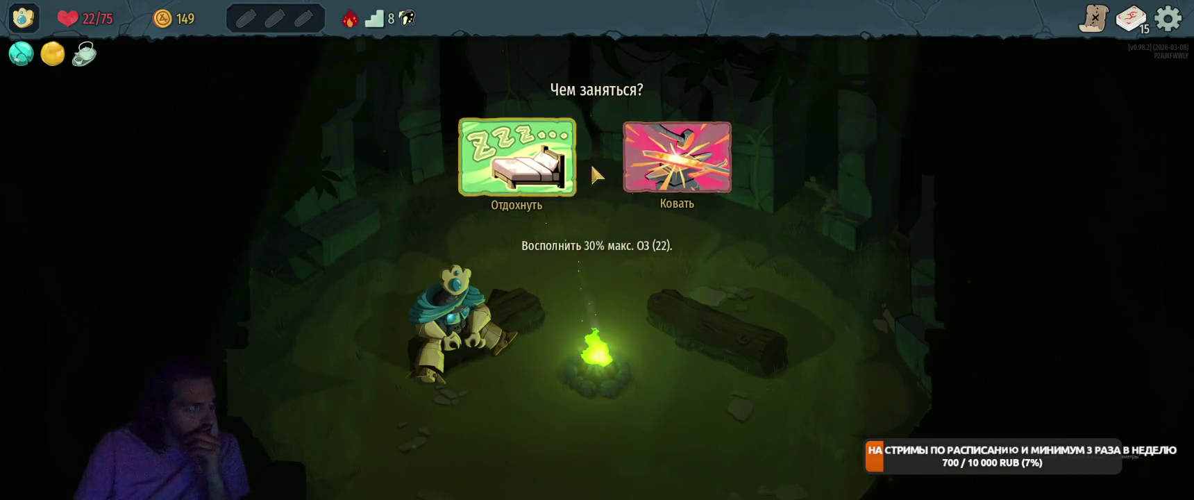
Forge Шок into Шок+, then travel to the '?' event node Аромат хаоса.
left_click(677, 158)
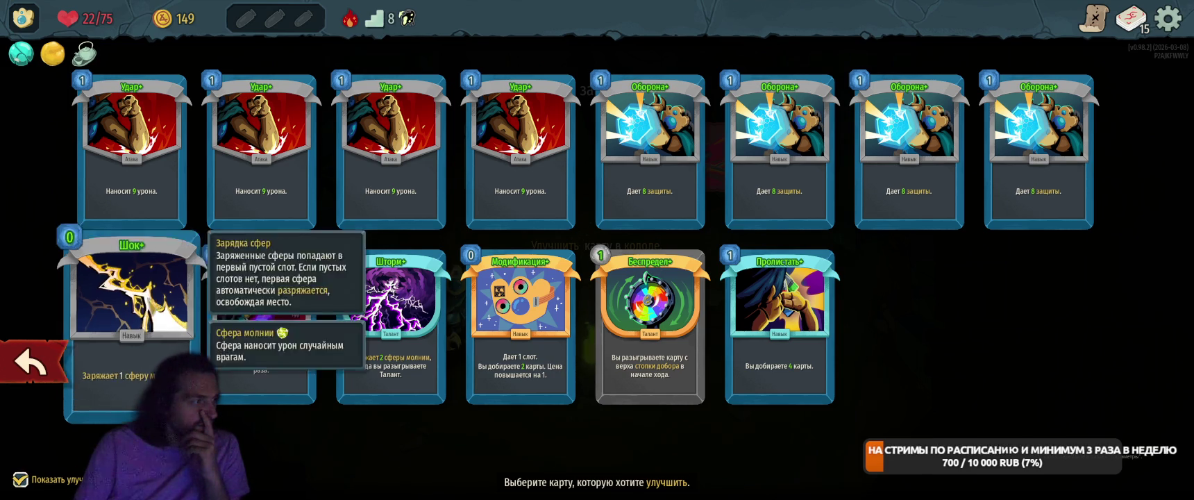
left_click(132, 312)
left_click(1149, 356)
left_click(1081, 387)
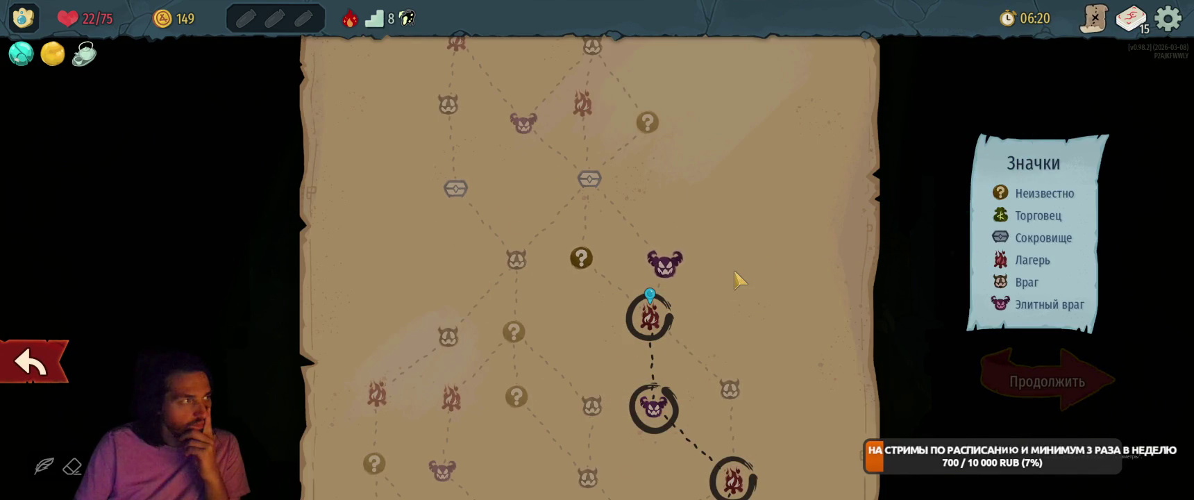
left_click(581, 259)
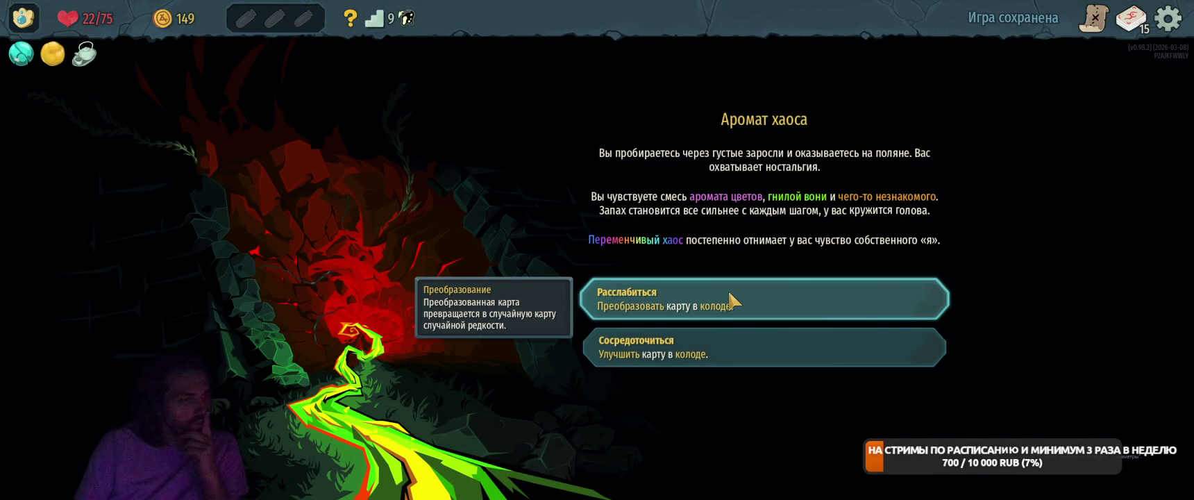
Choose Расслабиться to transform an Удар card into Скорость света.
left_click(734, 300)
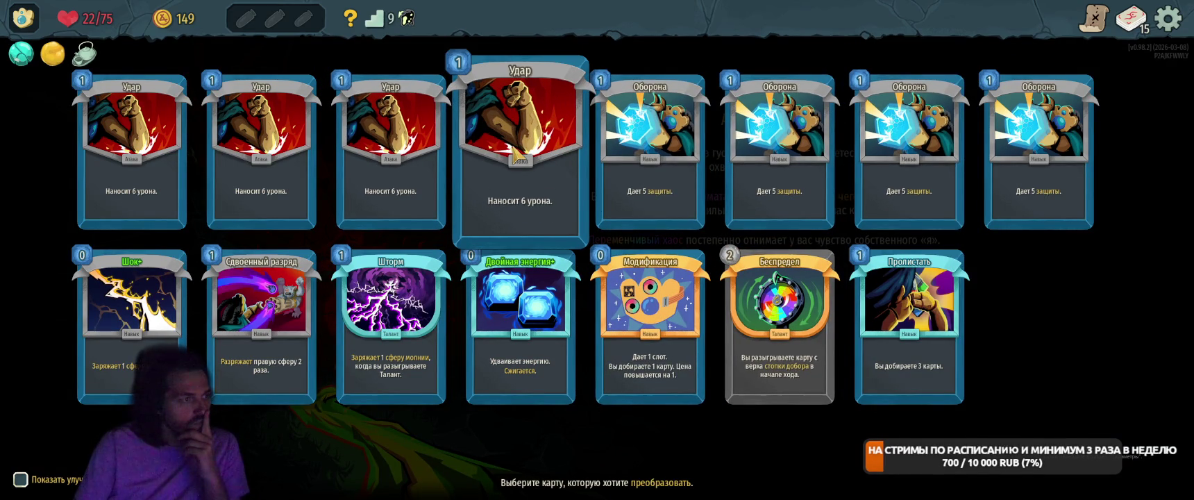
left_click(516, 148)
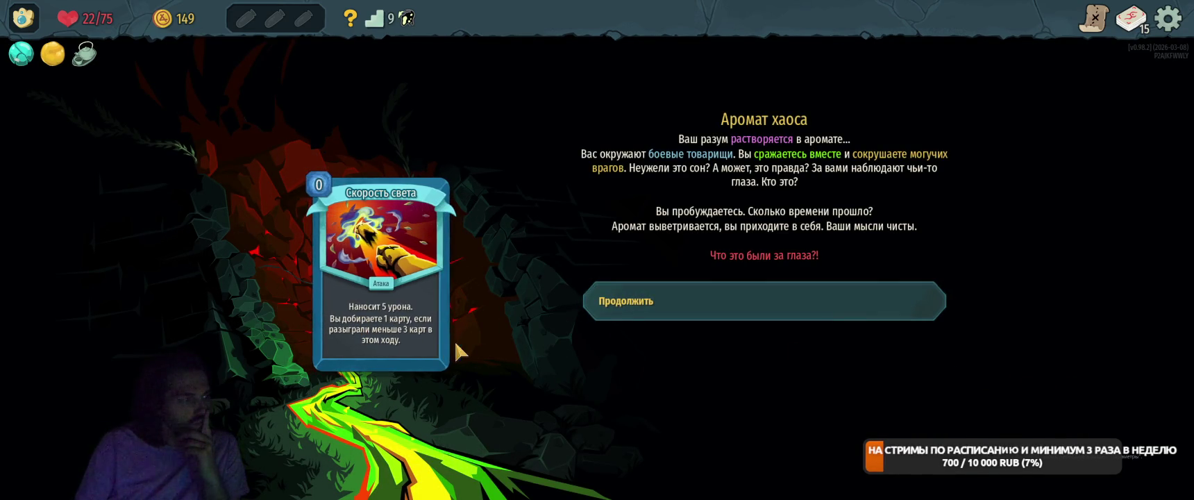
left_click(715, 303)
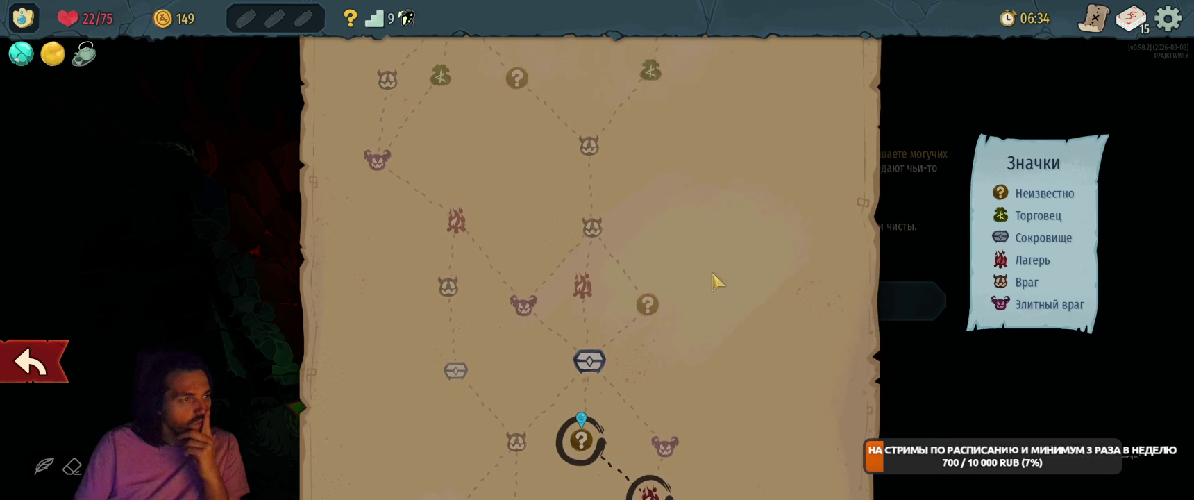
Loot the floor-10 treasure chest for gold and travel to the floor-11 campfire.
left_click(612, 365)
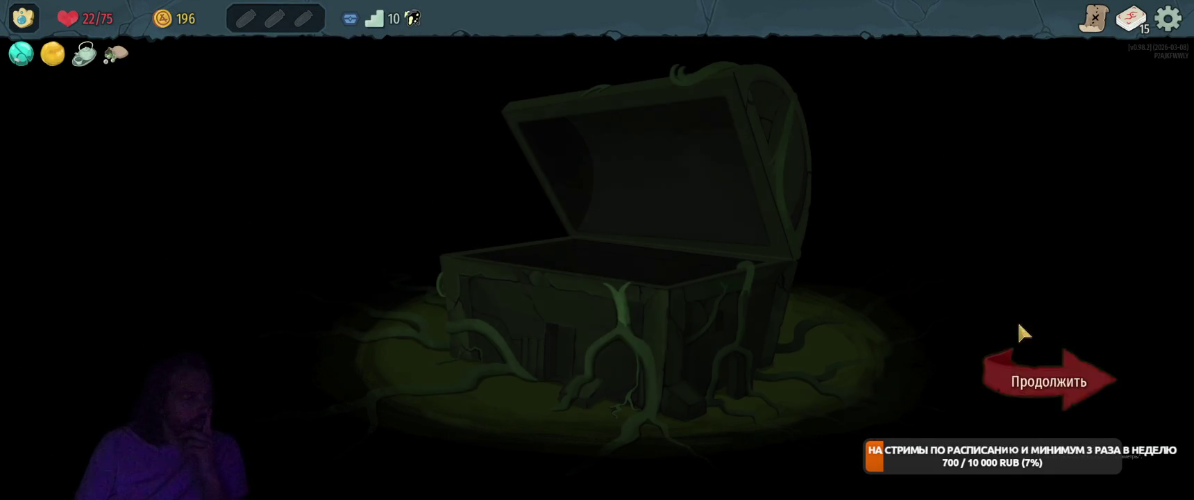
left_click(1007, 362)
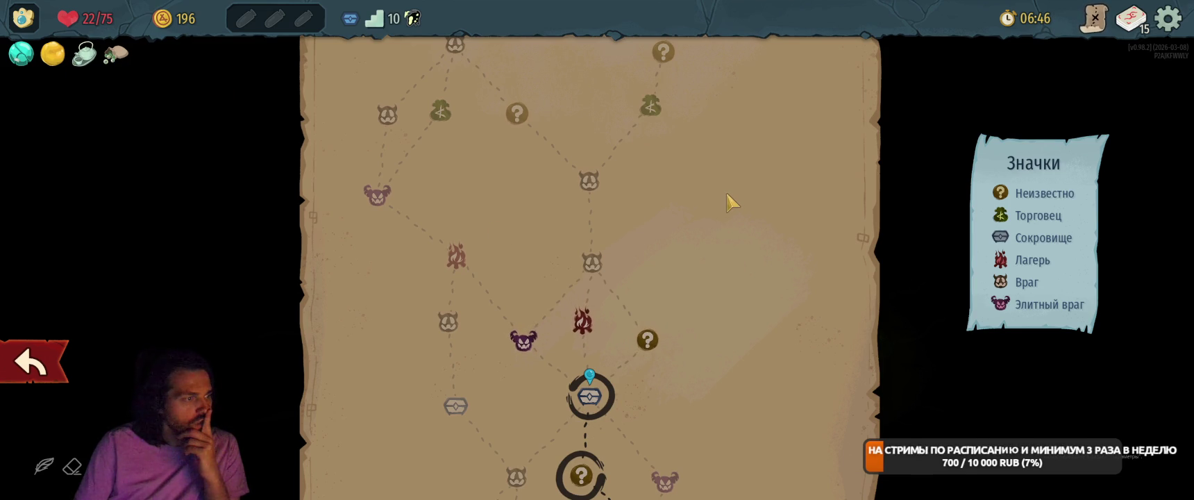
scroll(729, 203, "up", 2)
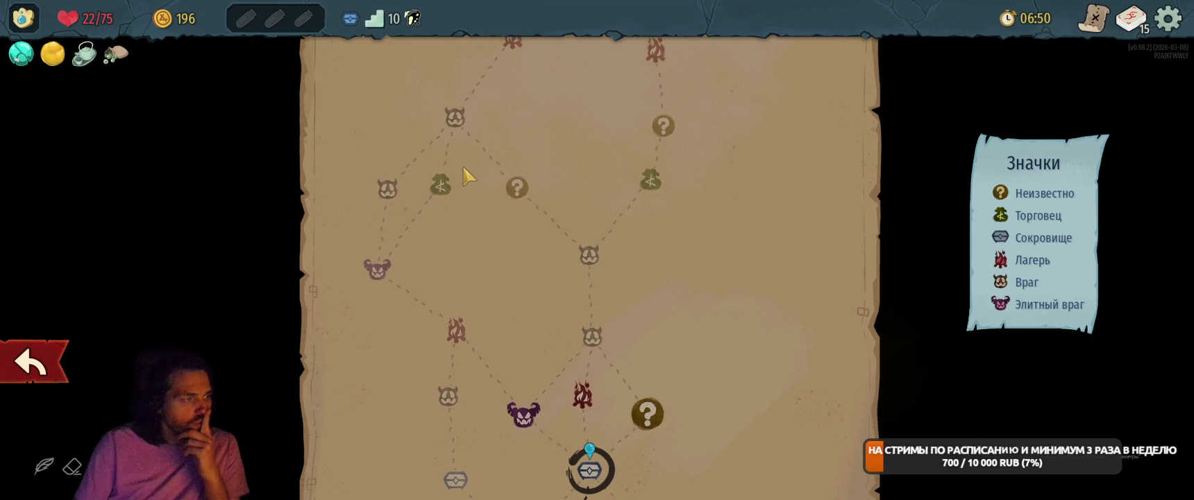
left_click(589, 406)
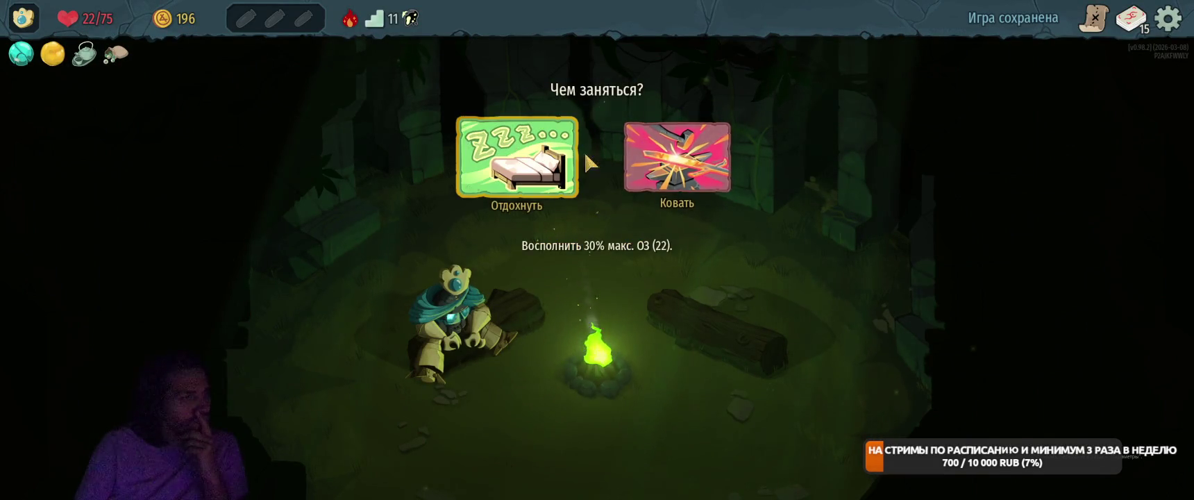
Forge the Шторм card into Шторм+ at the floor-11 campfire.
left_click(677, 157)
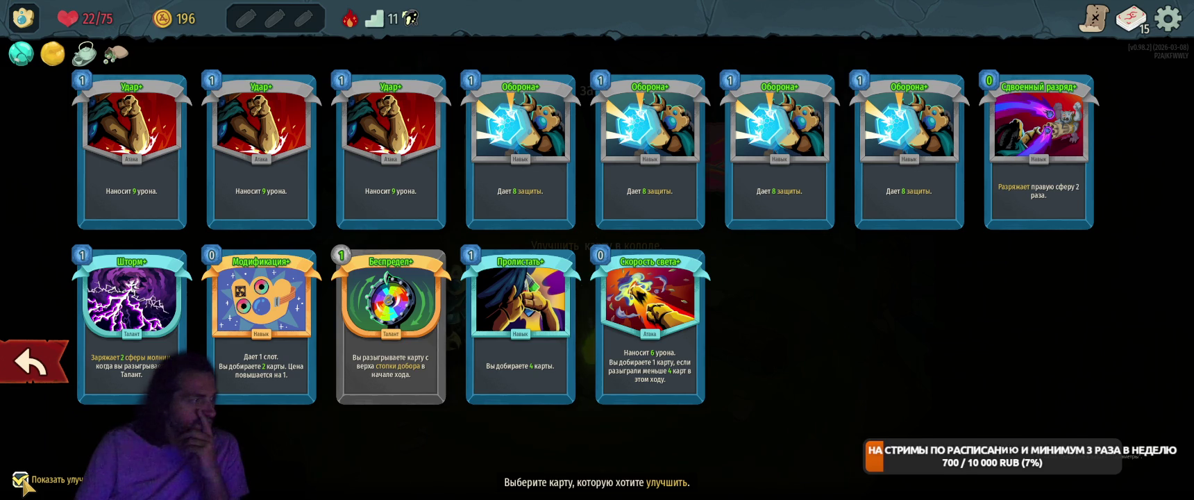
left_click(129, 326)
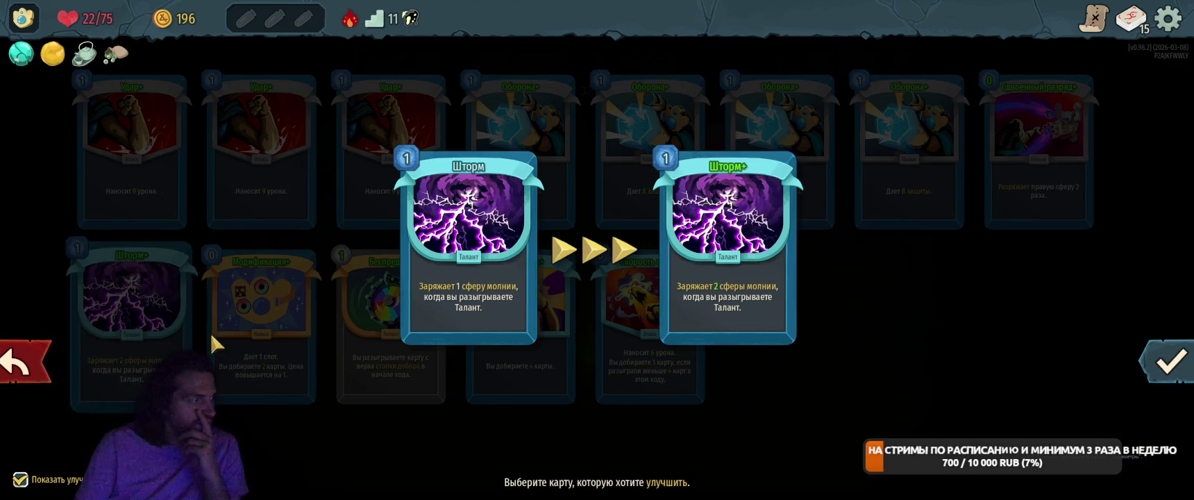
left_click(1149, 371)
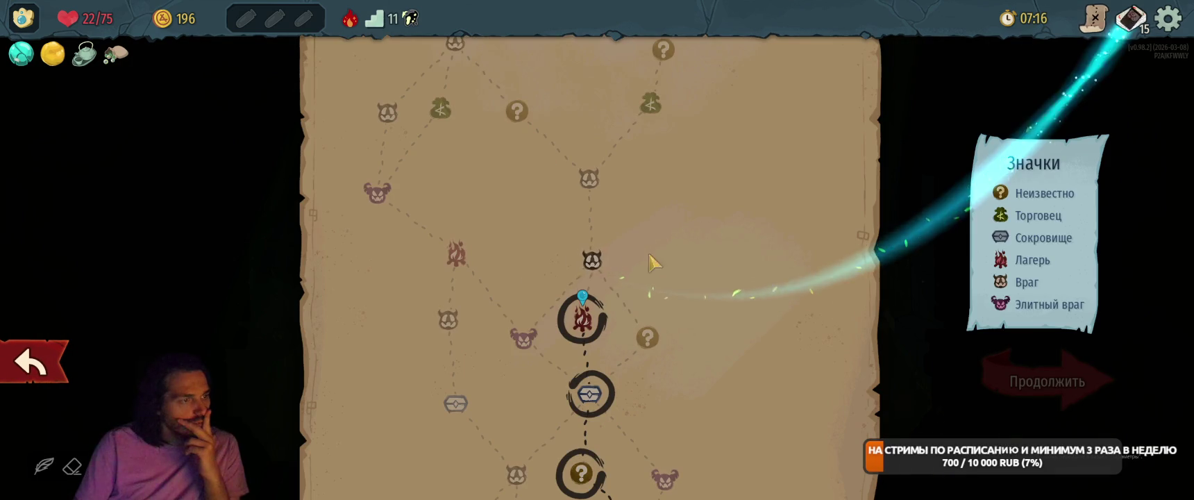
Start the floor-12 fight, play Модификация, Шторм+, Оборона, Сдвоенный разряд and two Удар strikes.
left_click(592, 259)
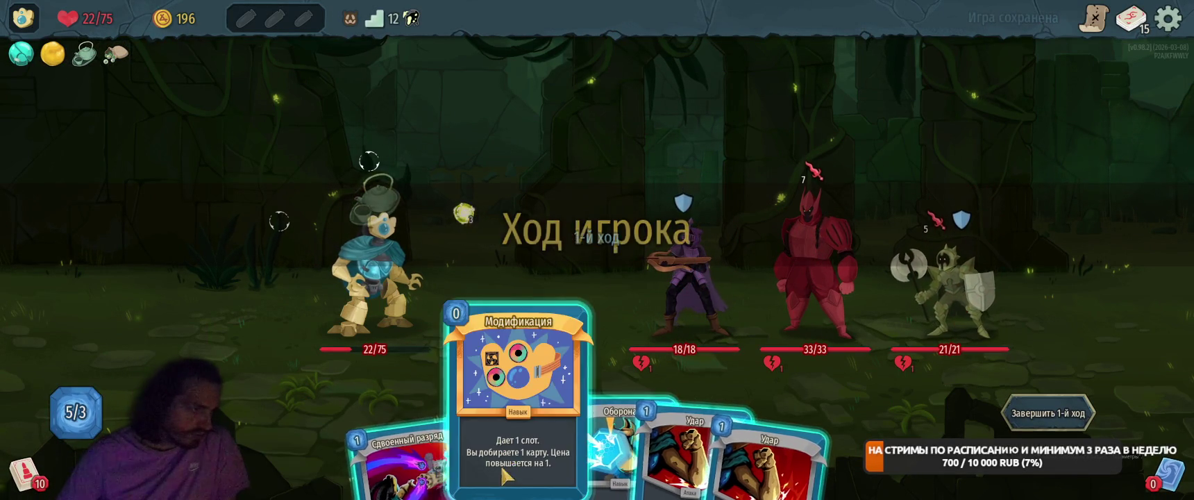
mouse_move(505, 476)
left_mouse_down()
mouse_move(534, 292)
mouse_move(564, 268)
left_mouse_up()
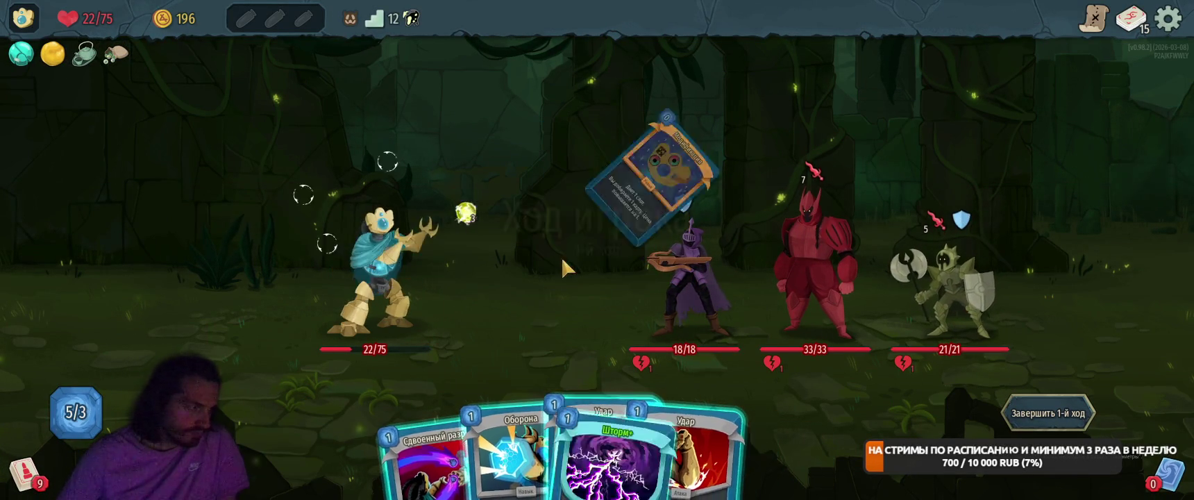
mouse_move(763, 438)
left_mouse_down()
mouse_move(512, 263)
mouse_move(570, 274)
left_mouse_up()
left_click_drag(555, 416, 602, 284)
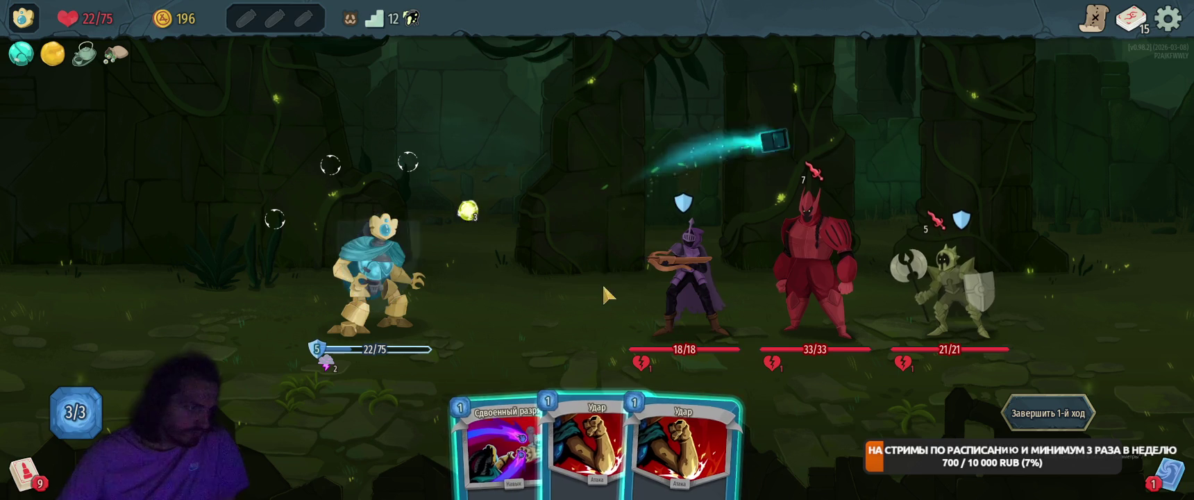
mouse_move(494, 472)
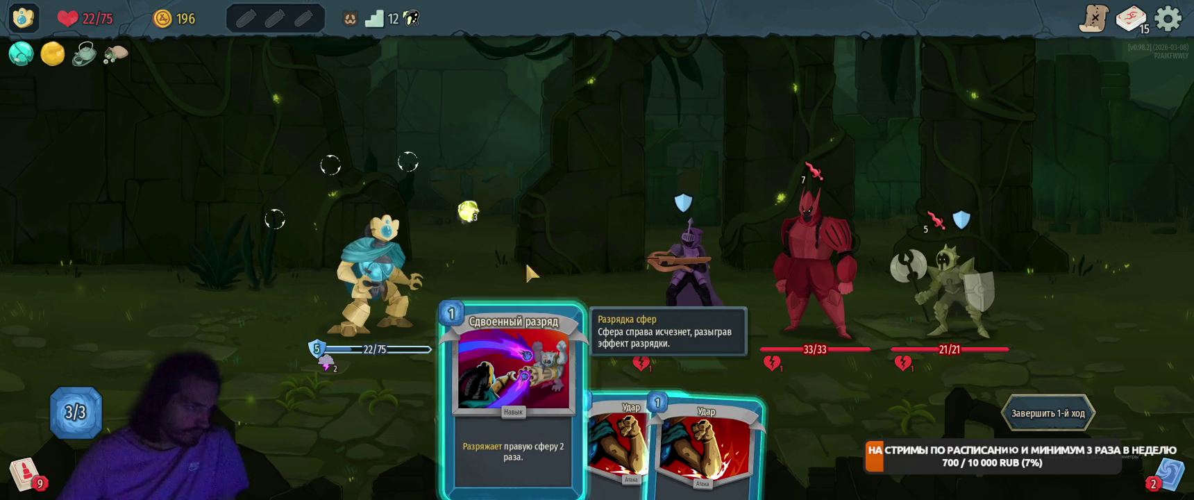
left_click_drag(528, 267, 529, 270)
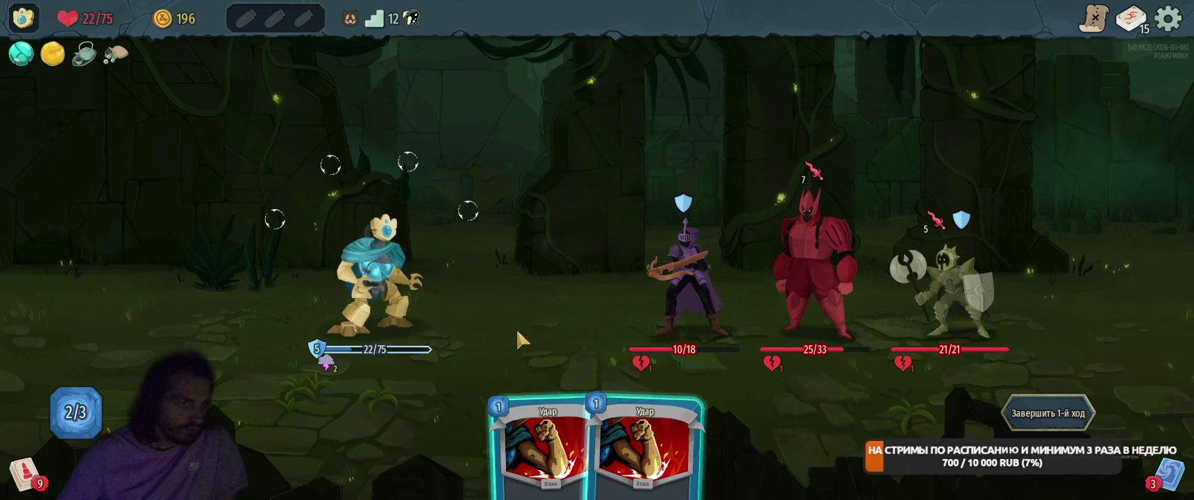
mouse_move(549, 430)
left_mouse_down()
mouse_move(866, 267)
mouse_move(941, 285)
left_mouse_up()
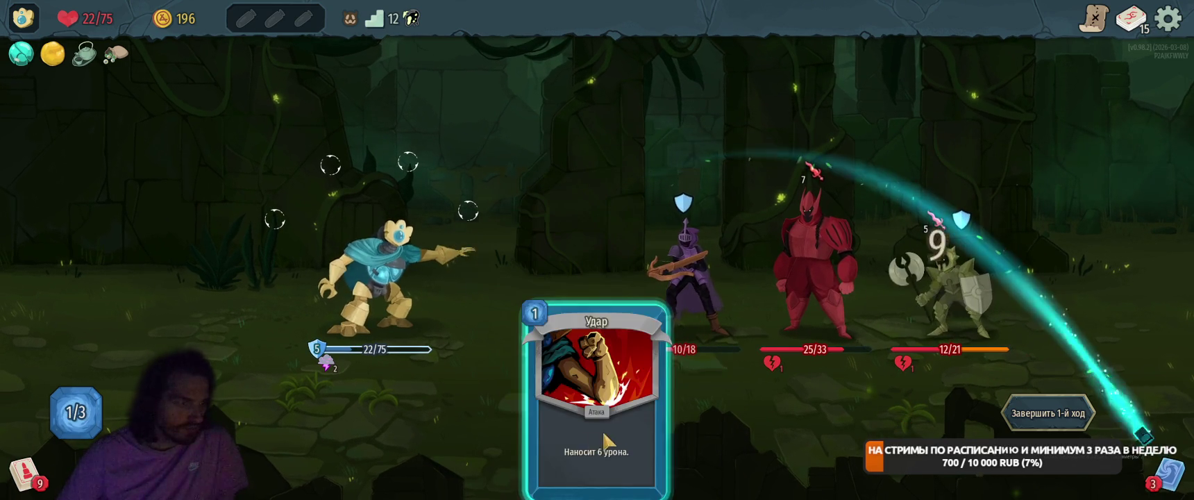
mouse_move(604, 439)
left_mouse_down()
mouse_move(923, 257)
mouse_move(937, 278)
left_mouse_up()
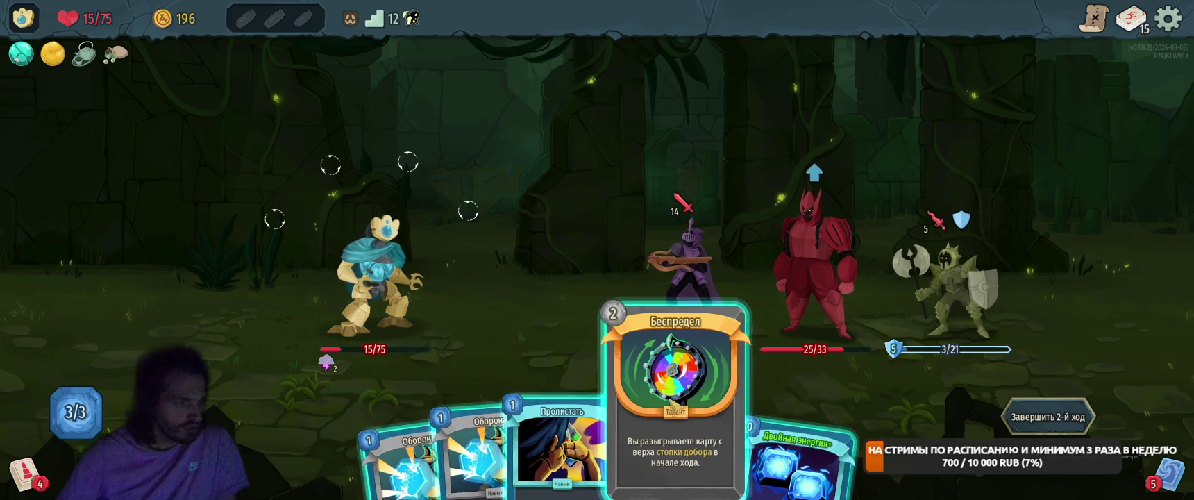
Play Двойная энергия+, Беспредел, Пролистать and two Оборона cards, then end the turn.
left_click_drag(670, 437, 531, 241)
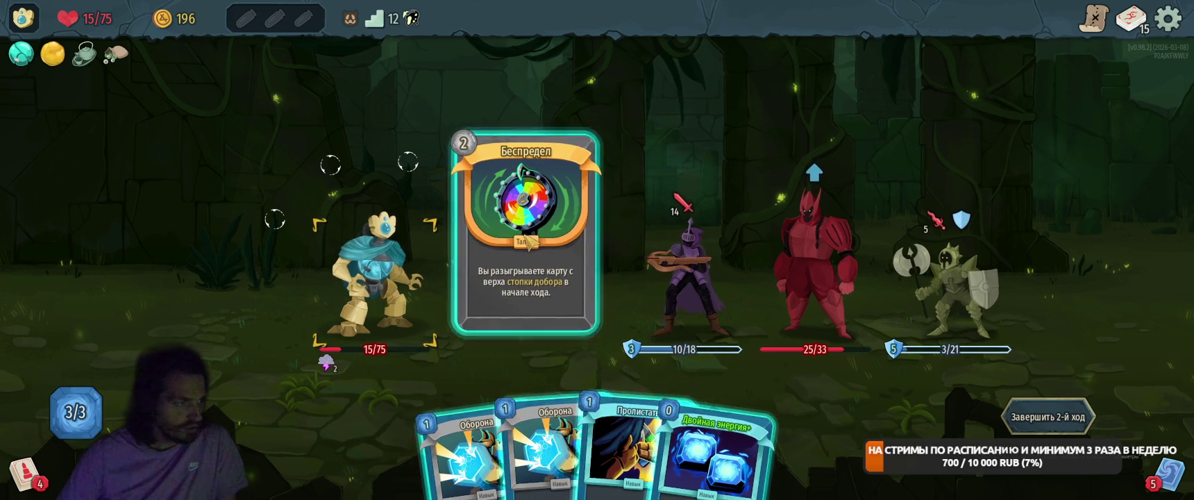
right_click(531, 242)
left_click_drag(739, 400, 755, 307)
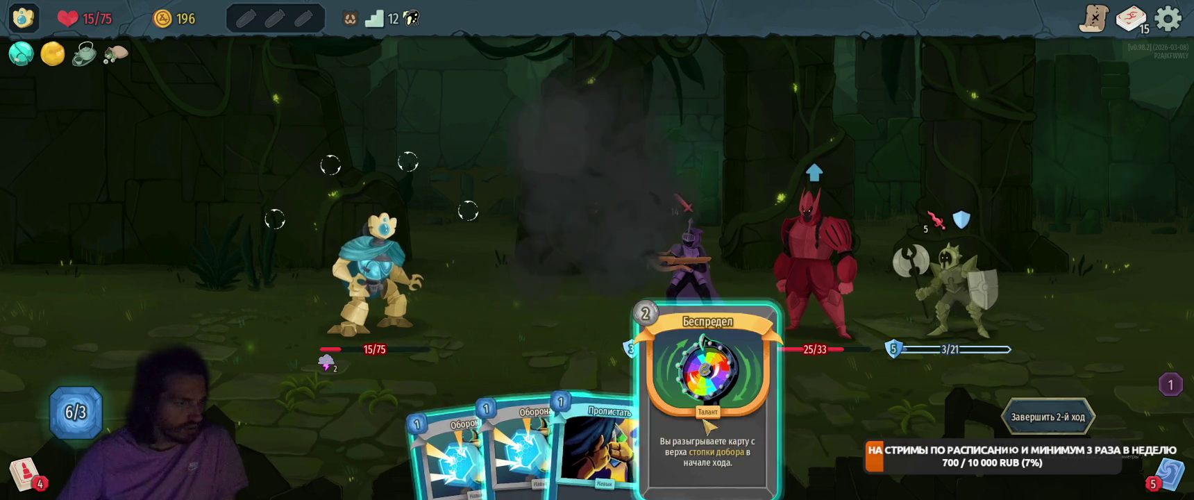
left_click_drag(708, 425, 590, 264)
mouse_move(625, 444)
left_mouse_down()
mouse_move(563, 284)
mouse_move(646, 281)
left_mouse_up()
left_click(677, 389)
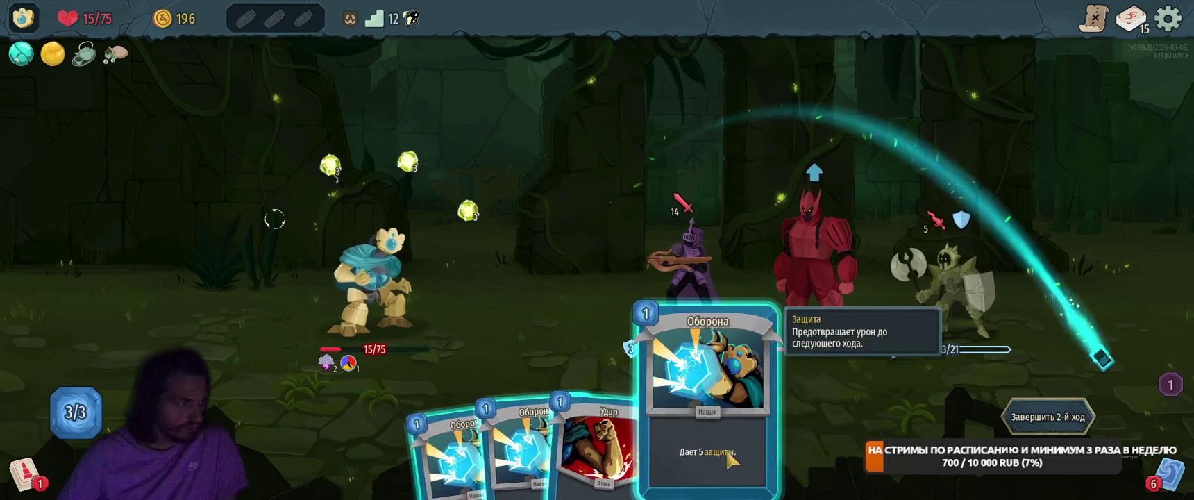
left_click_drag(729, 458, 625, 209)
mouse_move(587, 417)
left_mouse_down()
mouse_move(611, 208)
mouse_move(585, 234)
left_mouse_up()
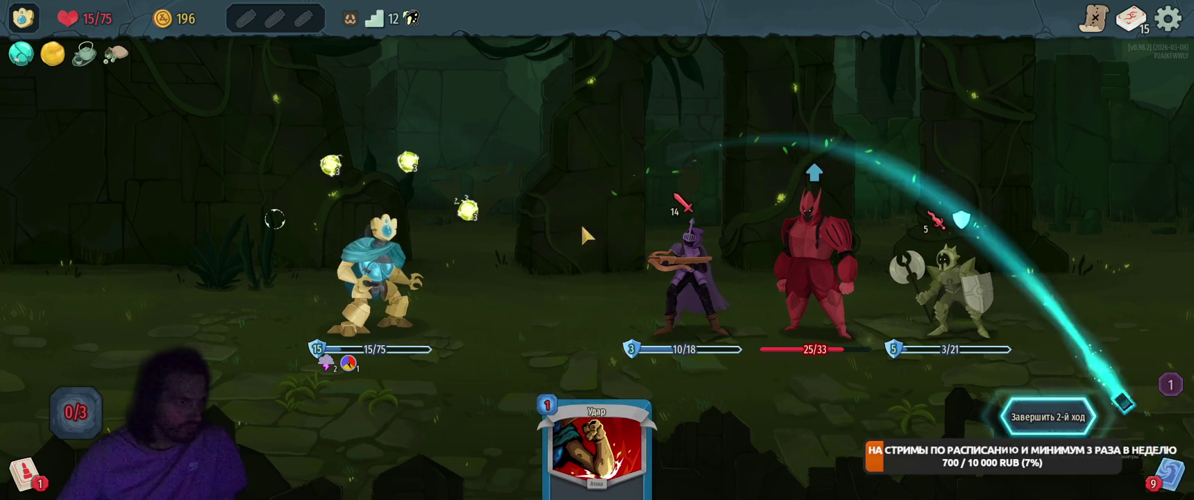
key("e")
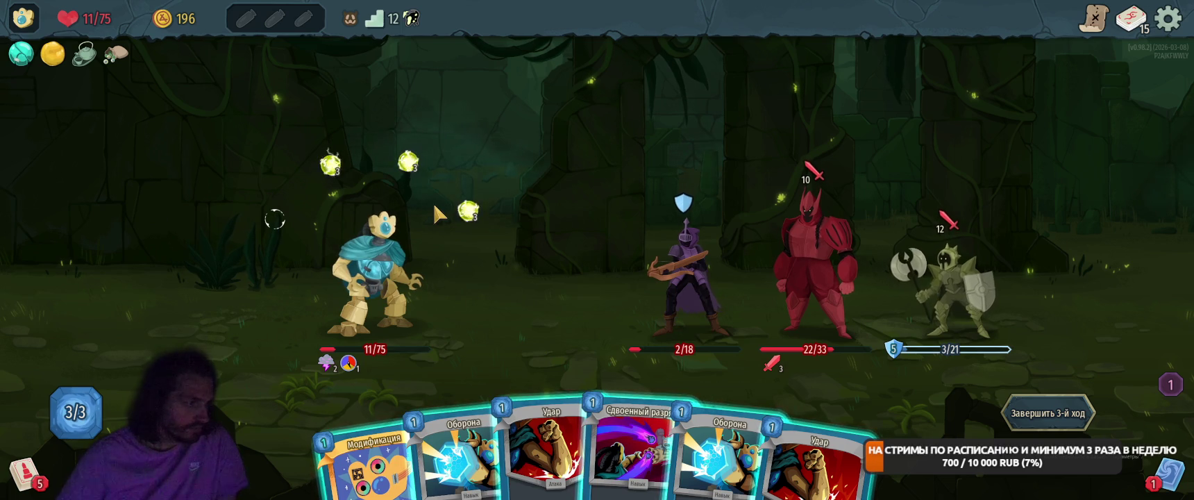
Kill the skeleton with Сдвоенный разряд, block with Оборона, and finish the red brute with Удар and lightning.
left_click_drag(364, 462, 448, 264)
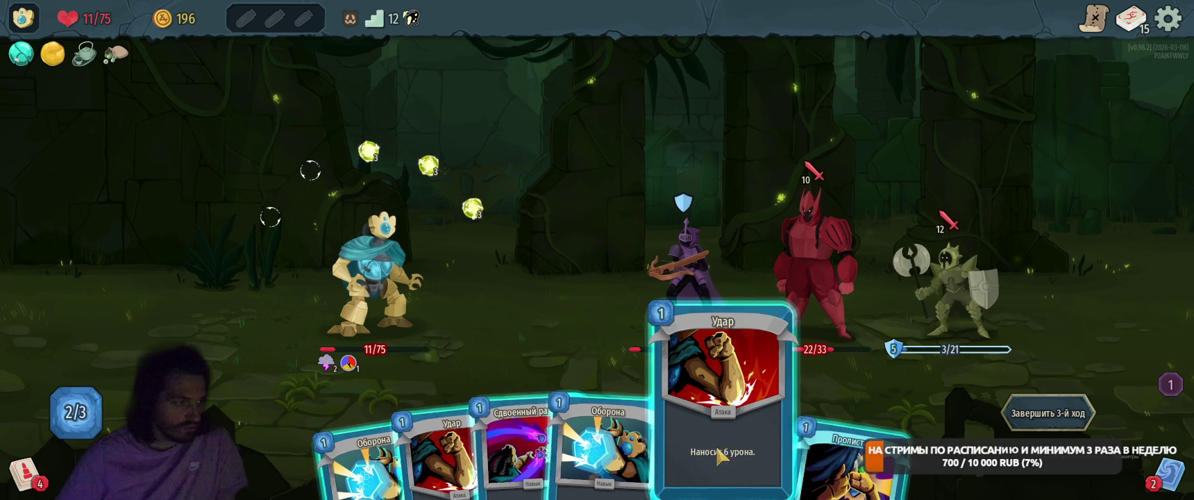
left_click_drag(590, 451, 609, 182)
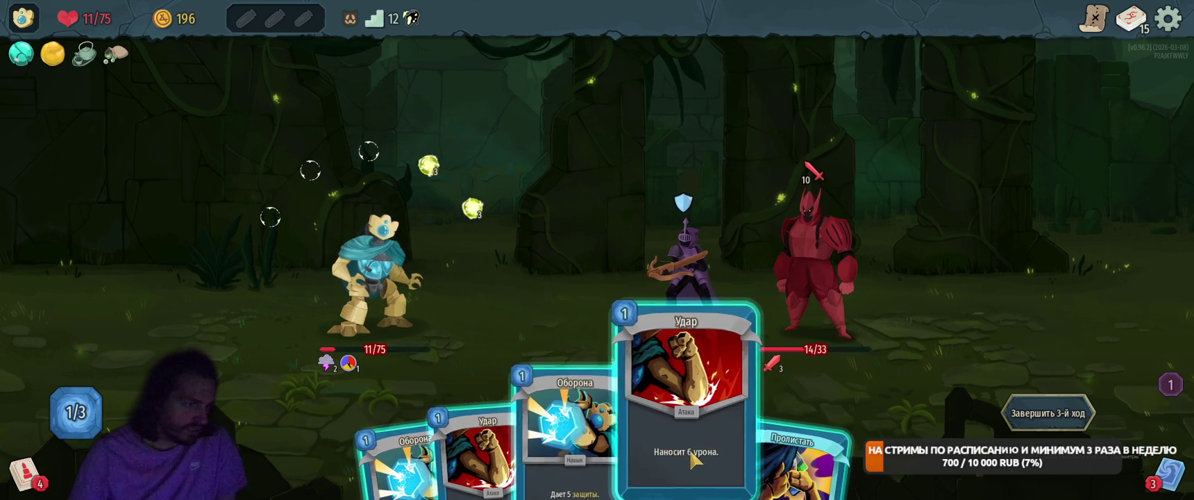
mouse_move(566, 423)
left_mouse_down()
mouse_move(618, 201)
mouse_move(635, 314)
left_mouse_up()
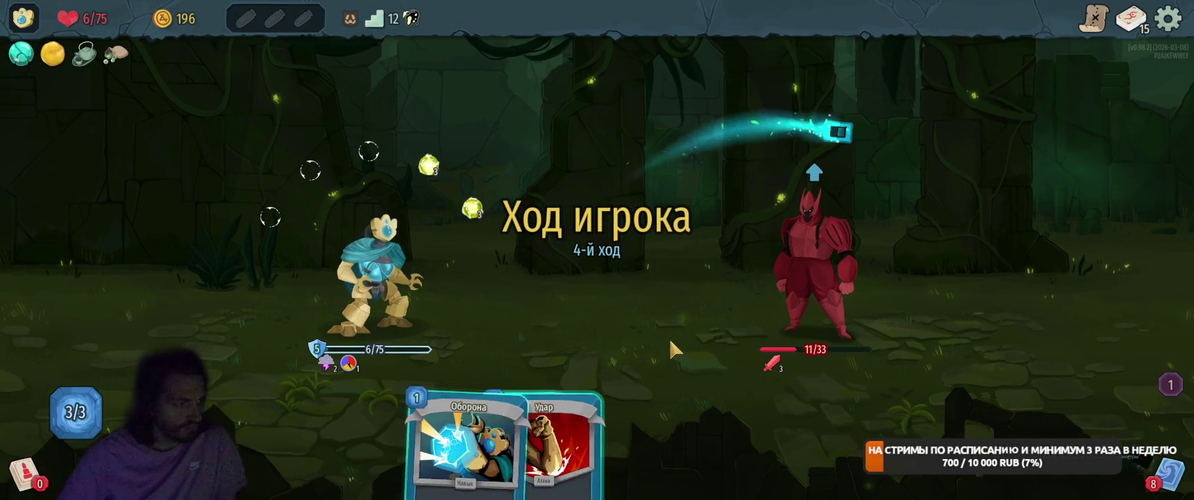
left_click_drag(517, 451, 634, 239)
mouse_move(465, 451)
left_mouse_down()
mouse_move(800, 199)
mouse_move(746, 257)
left_mouse_up()
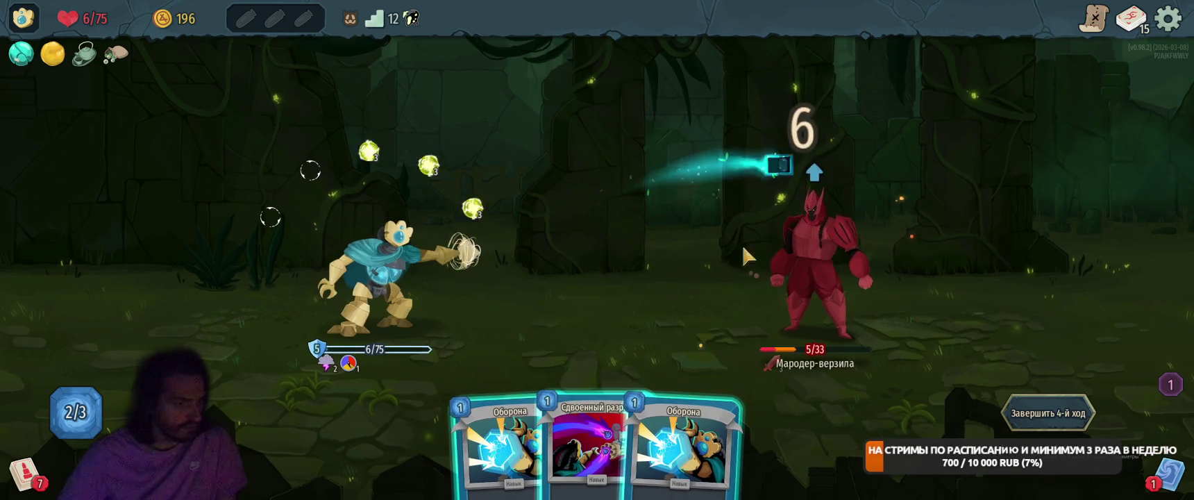
left_click_drag(593, 445, 666, 184)
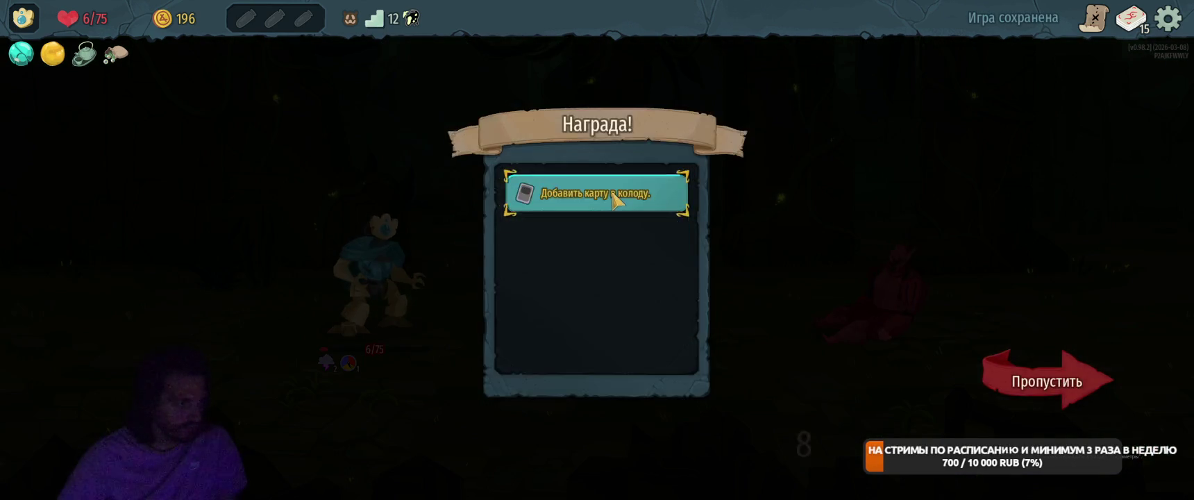
Take Скорость света as the floor-12 card reward, bringing the deck to 16.
left_click(677, 191)
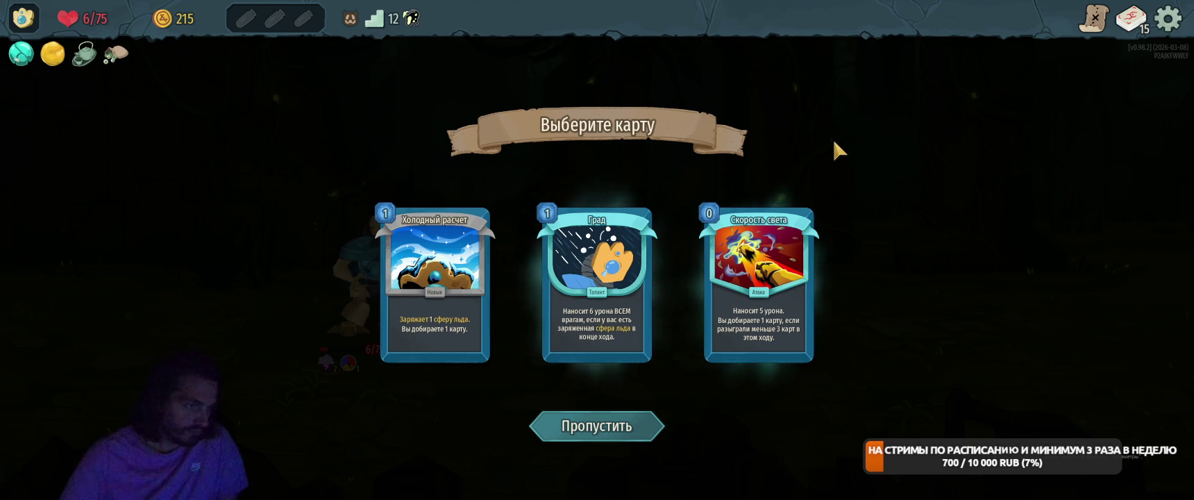
left_click(811, 229)
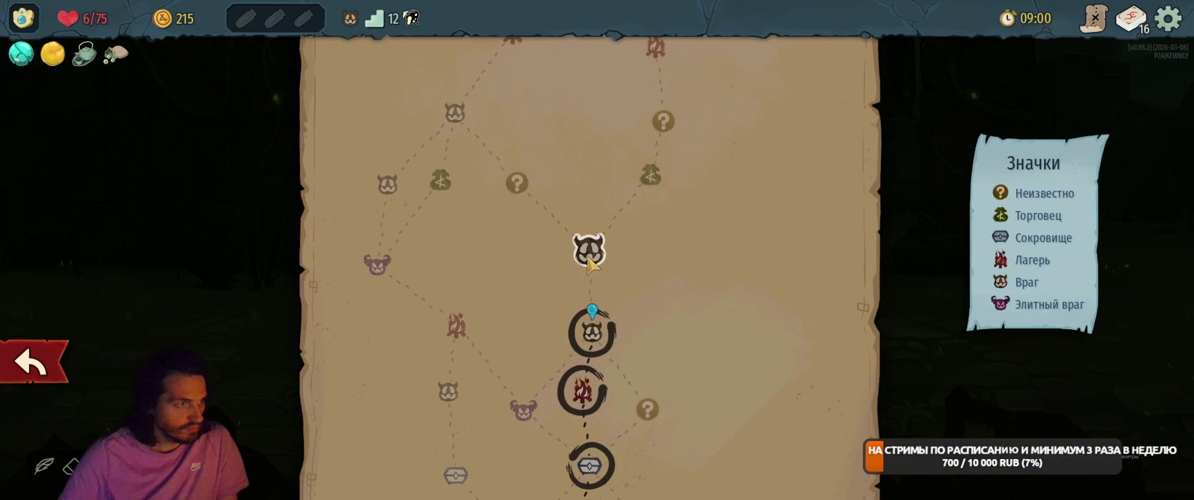
Enter the next enemy room, play Беспредел, zap the mushroom with Сдвоенный разряд, and end the turn.
left_click(589, 253)
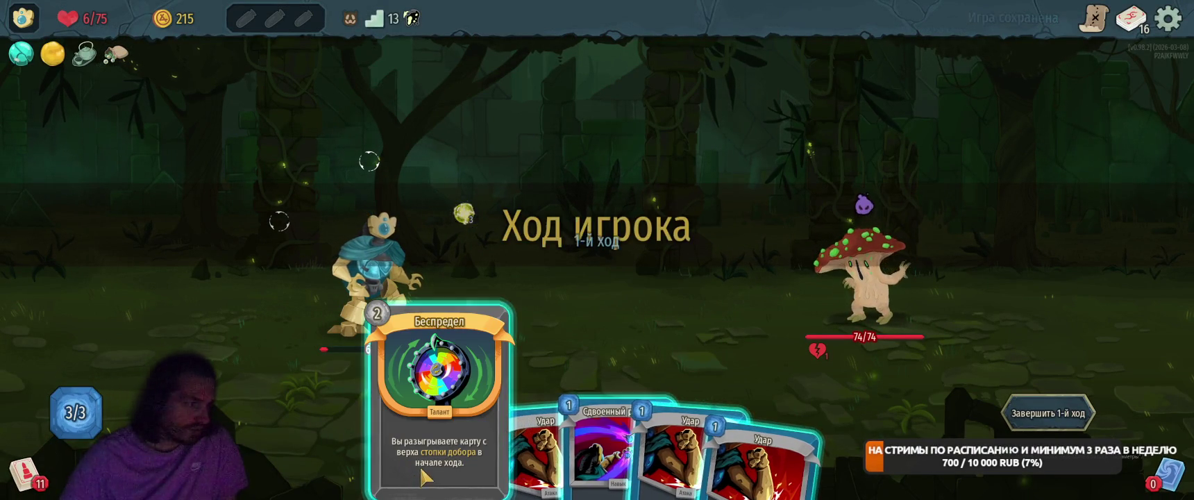
left_click_drag(433, 449, 549, 246)
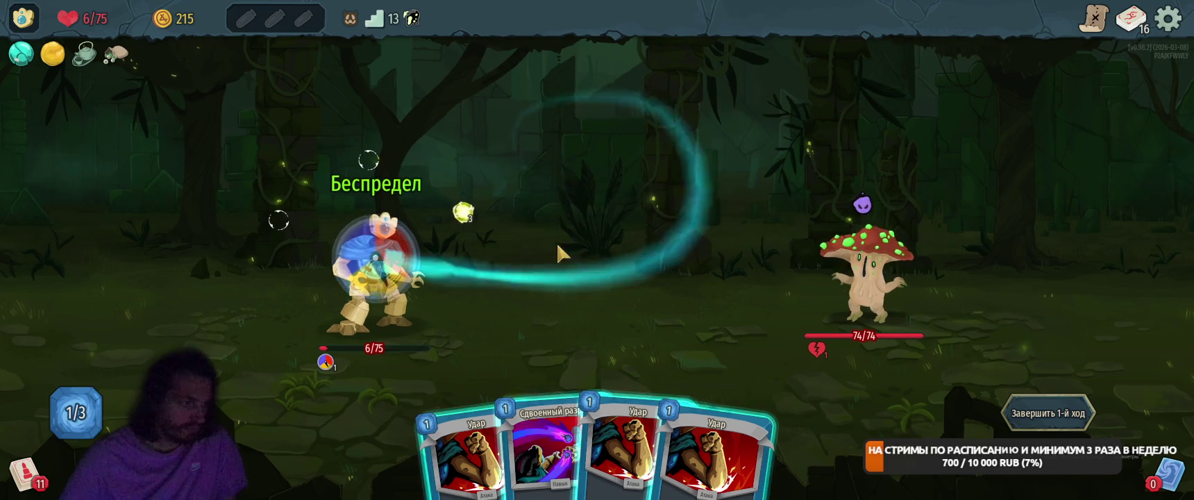
left_click_drag(569, 444, 611, 222)
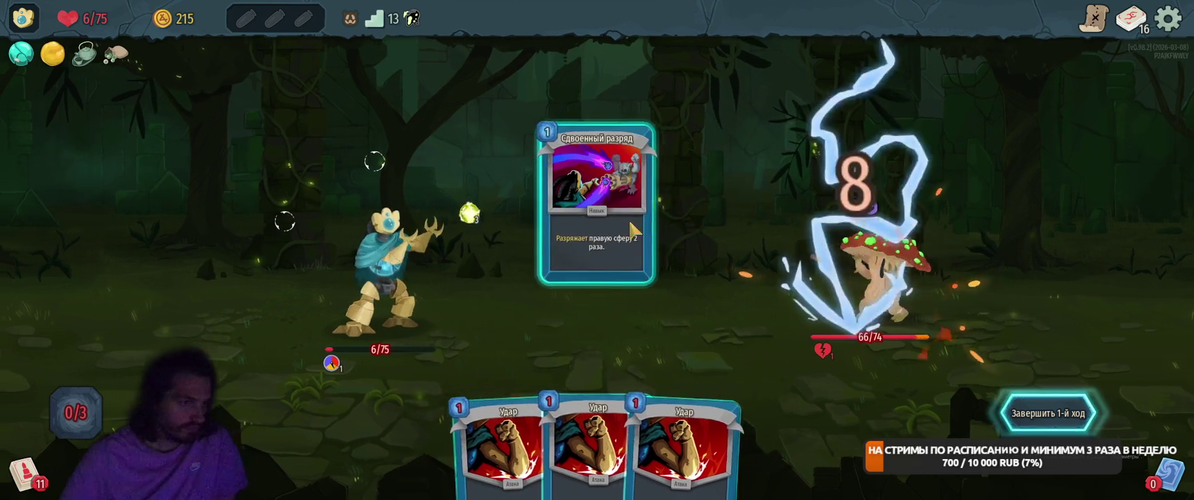
left_click(1049, 413)
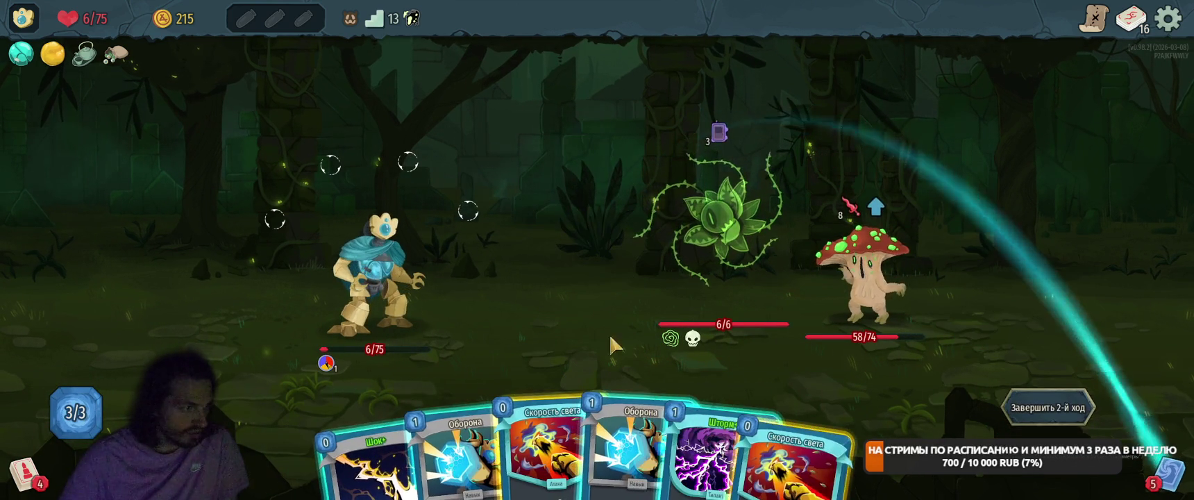
Play Шок+, two Шторм+, two Скорость света on the mushroom and two Оборона, then end the turn.
left_click_drag(611, 437, 583, 229)
left_click_drag(665, 449, 583, 229)
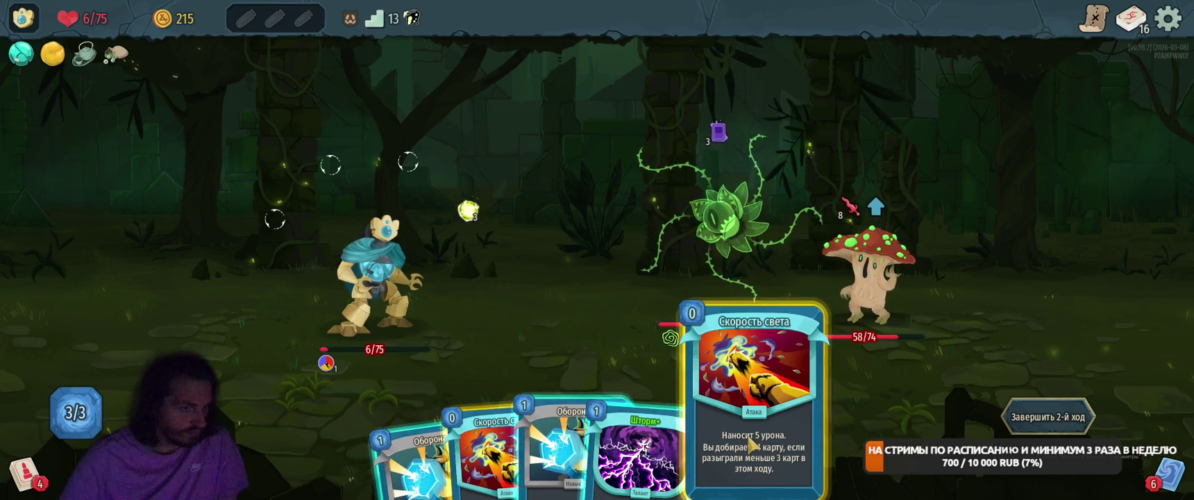
mouse_move(761, 453)
left_mouse_down()
mouse_move(618, 135)
mouse_move(809, 239)
left_mouse_up()
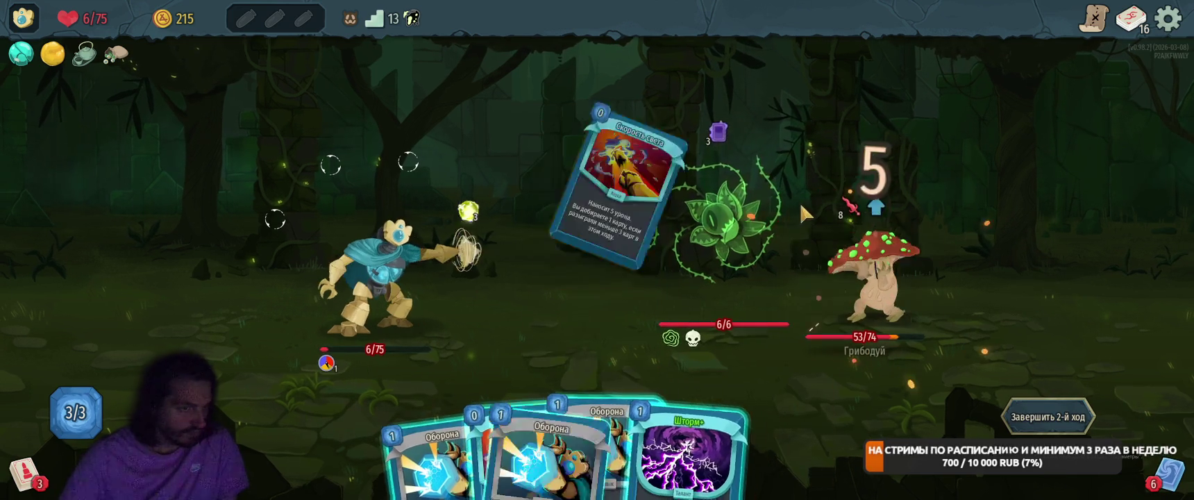
left_click_drag(694, 451, 618, 237)
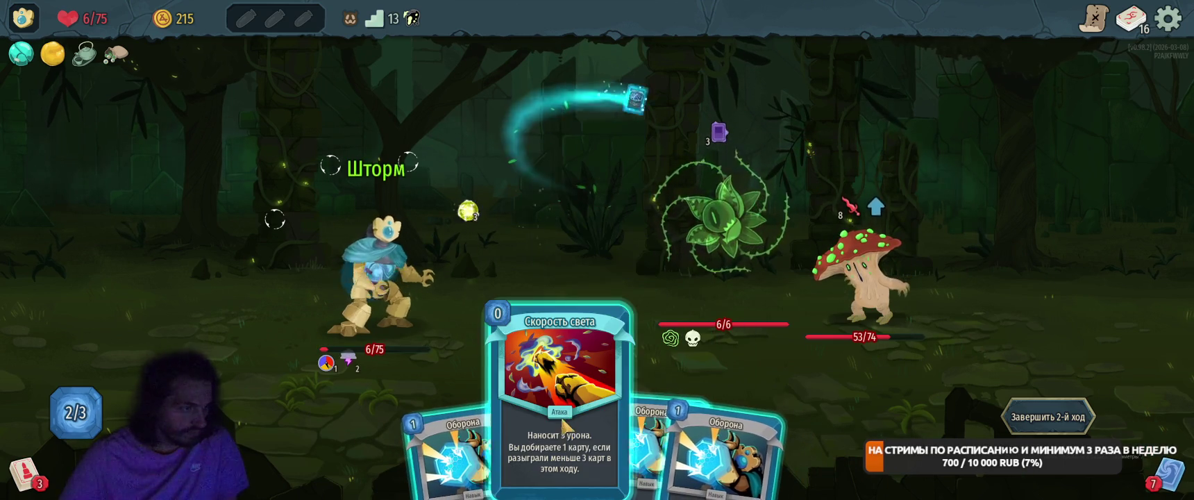
mouse_move(553, 410)
left_mouse_down()
mouse_move(892, 254)
mouse_move(875, 264)
left_mouse_up()
left_click_drag(684, 444, 618, 240)
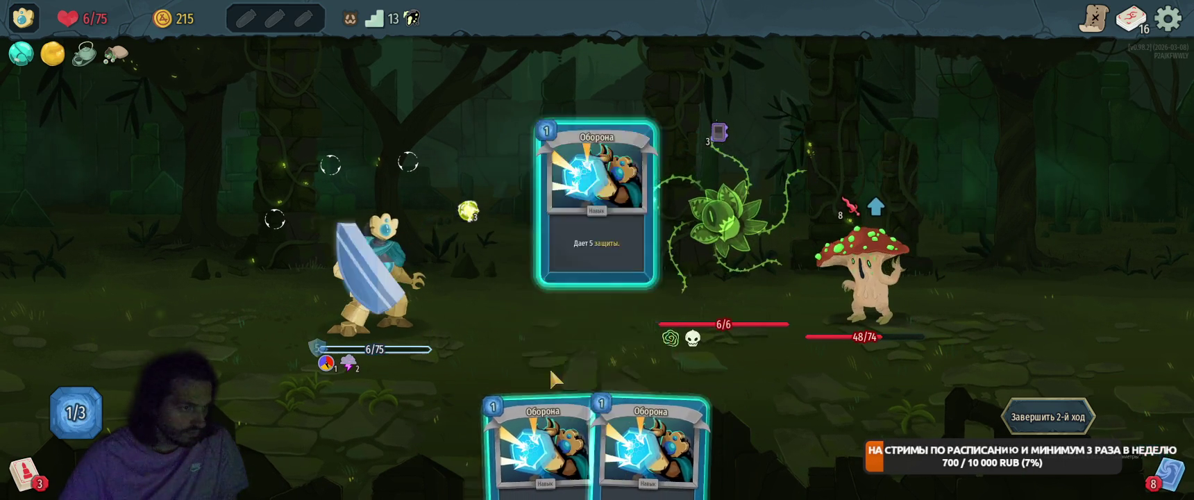
left_click_drag(511, 444, 625, 243)
left_click(1035, 415)
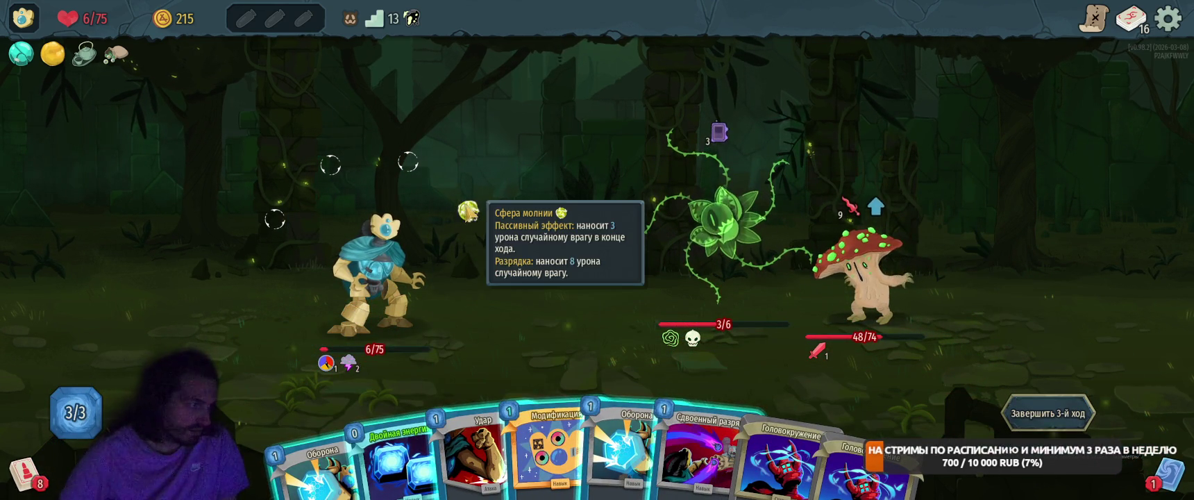
Play Двойная энергия, Модификация, three Оборона, Сдвоенный разряд and Удар on the mushroom, then end turn.
mouse_move(392, 454)
left_mouse_down()
mouse_move(467, 327)
mouse_move(568, 224)
left_mouse_up()
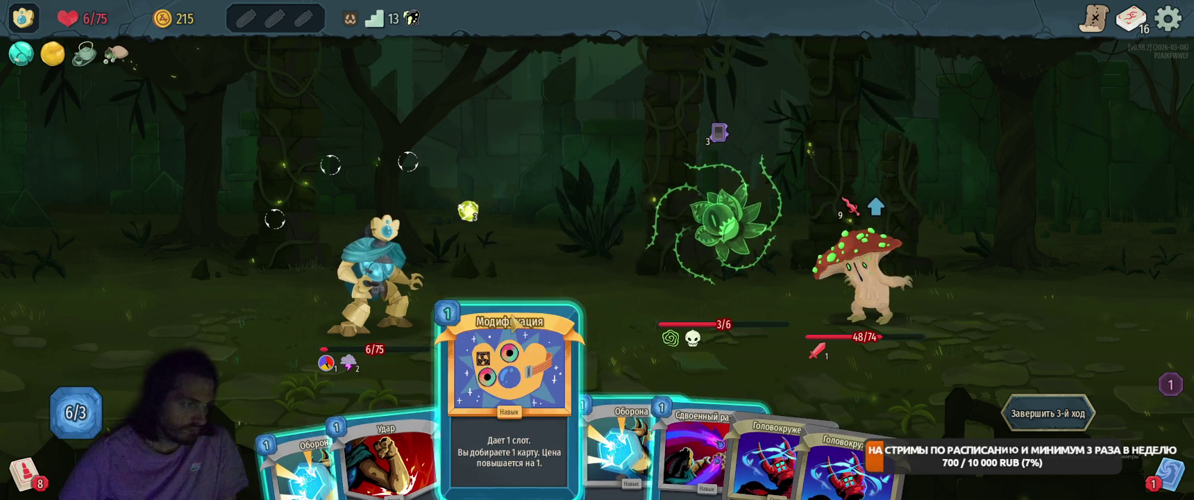
left_click_drag(511, 457, 542, 236)
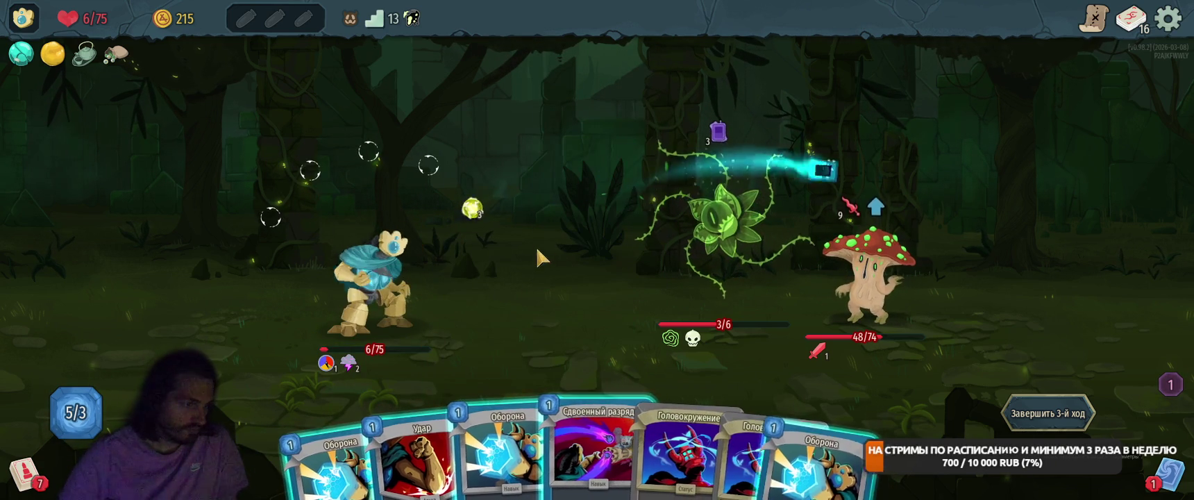
mouse_move(493, 452)
left_mouse_down()
mouse_move(517, 199)
mouse_move(520, 208)
left_mouse_up()
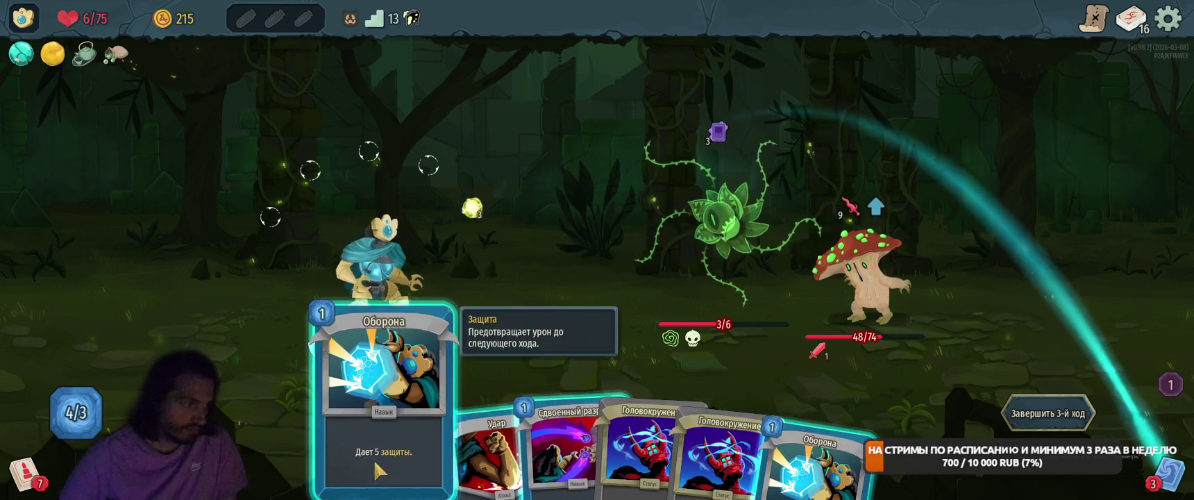
mouse_move(357, 444)
left_mouse_down()
mouse_move(569, 201)
mouse_move(559, 230)
left_mouse_up()
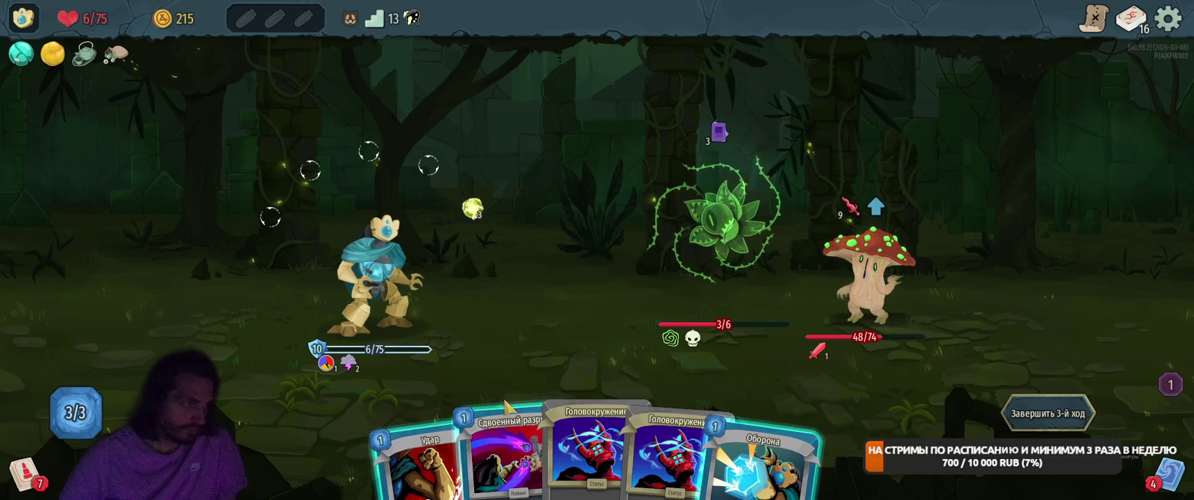
left_click_drag(506, 410, 598, 215)
left_click_drag(694, 417, 519, 195)
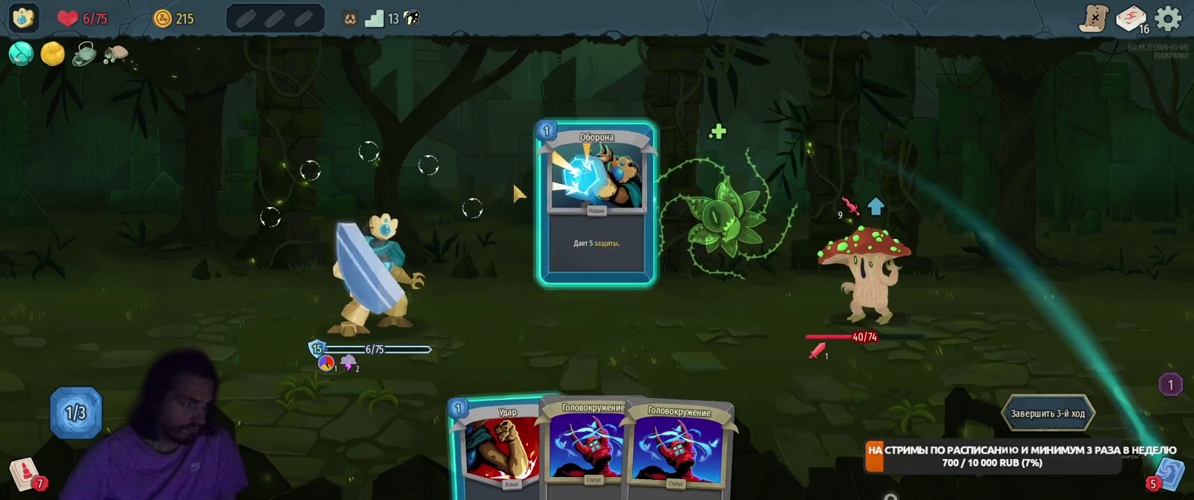
left_click_drag(500, 445, 798, 278)
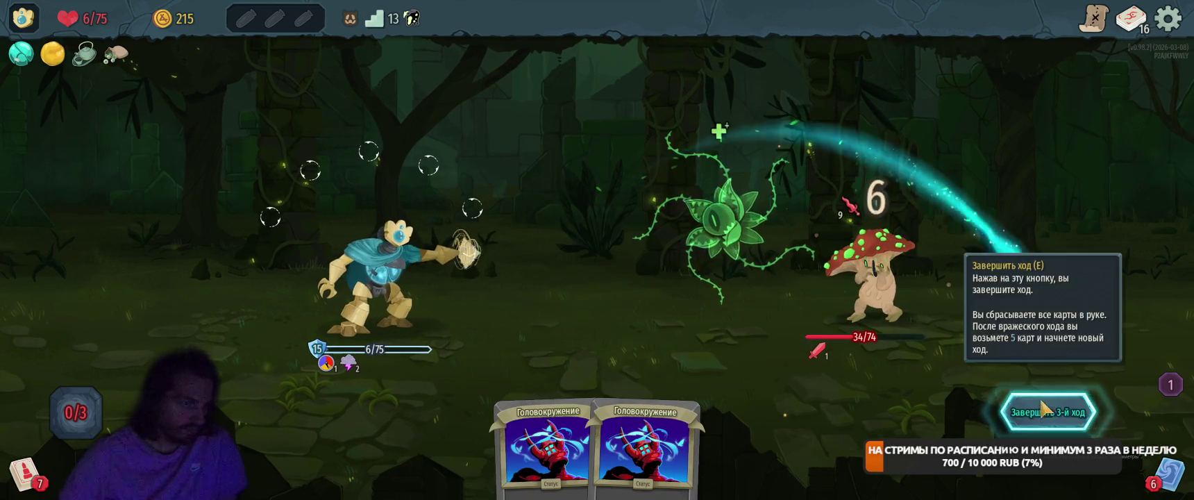
left_click(1044, 409)
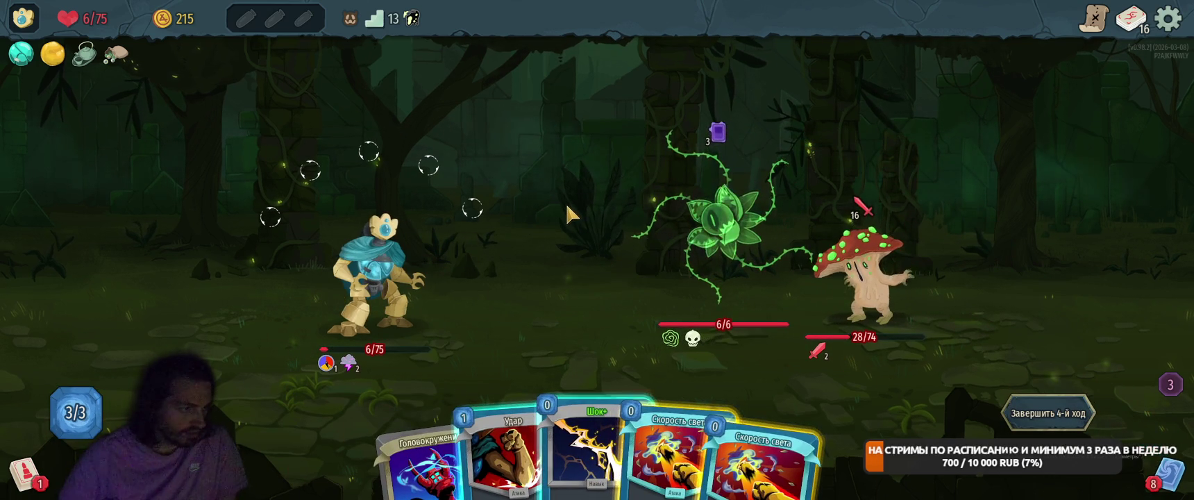
Hit the mushroom with two Скорость света and Удар, play Оборона for 5 block, and end the turn.
mouse_move(627, 476)
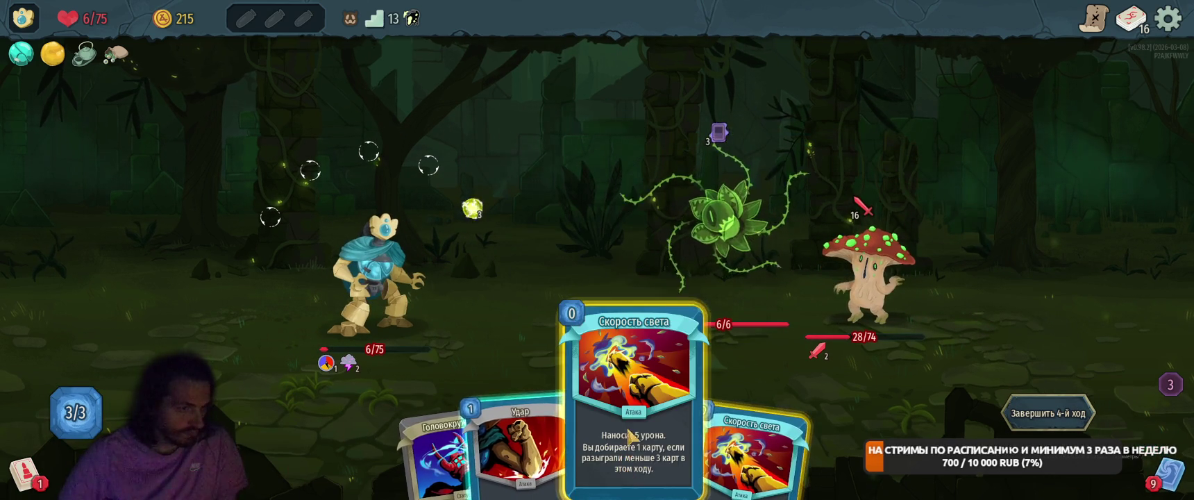
left_click_drag(629, 436, 873, 264)
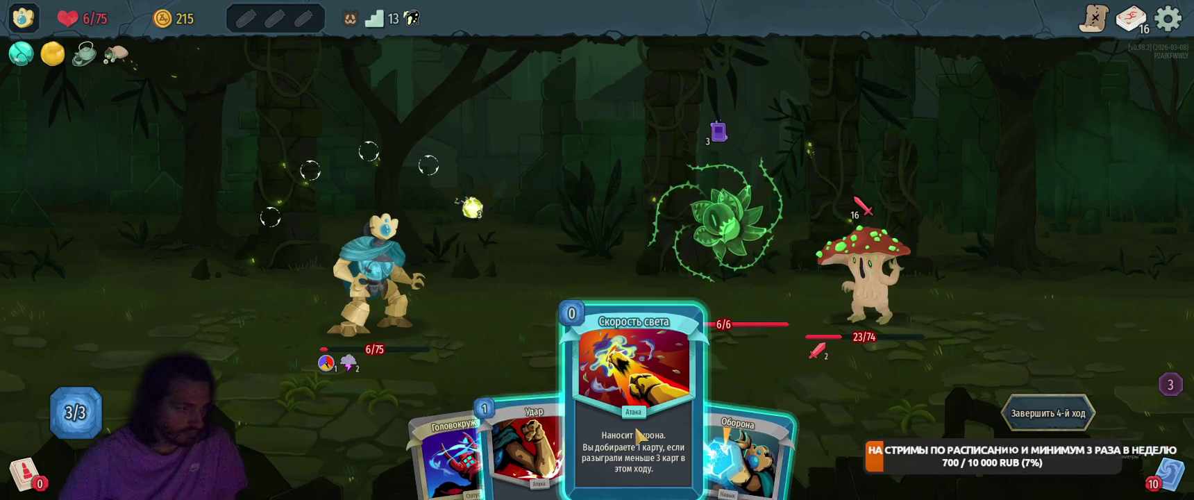
left_click_drag(621, 436, 849, 383)
left_click_drag(684, 444, 619, 322)
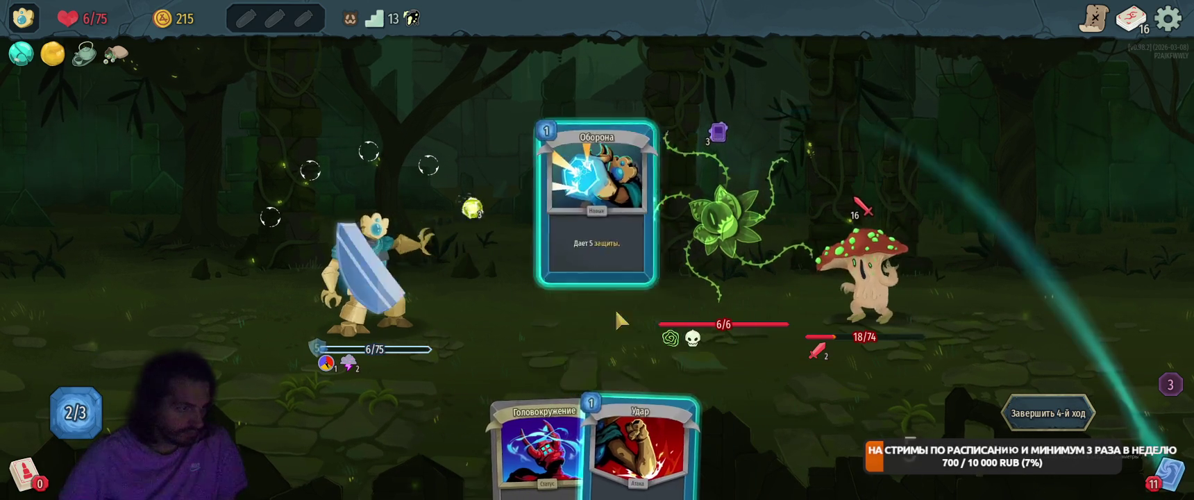
left_click_drag(639, 444, 874, 271)
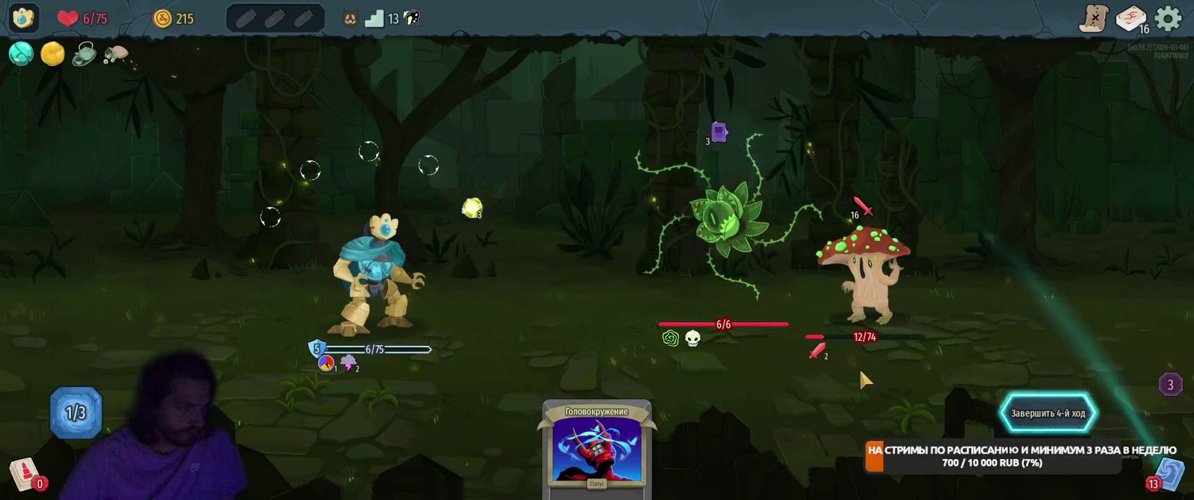
left_click(1053, 418)
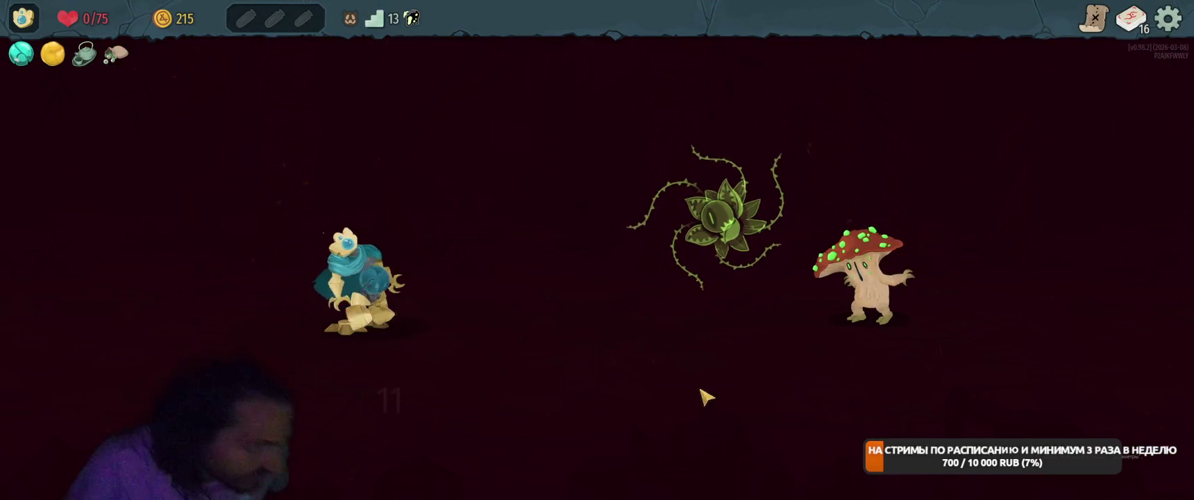
Continue past the defeat screen to Главное меню, then quit the game and confirm with Да.
left_click(589, 442)
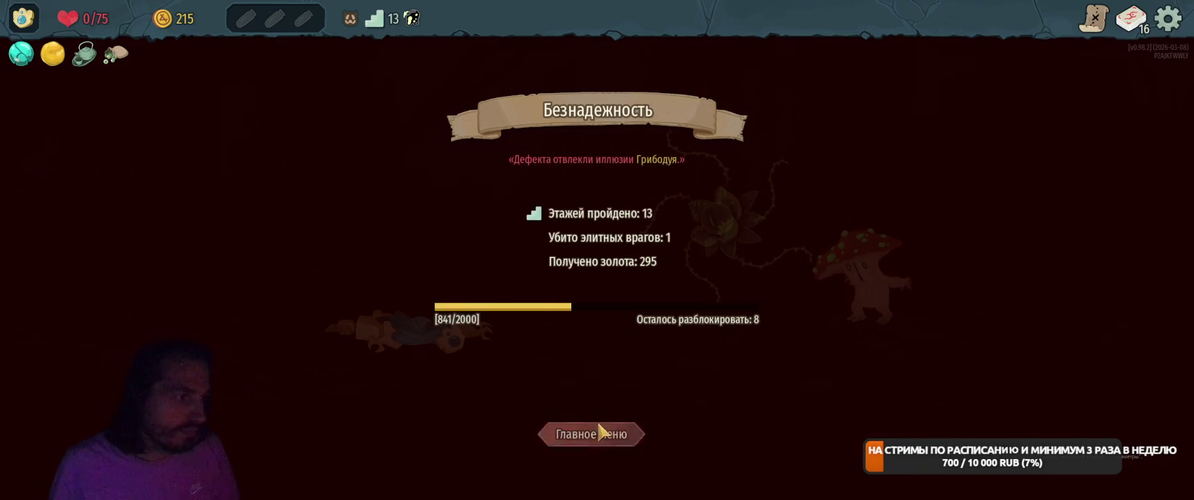
left_click(593, 431)
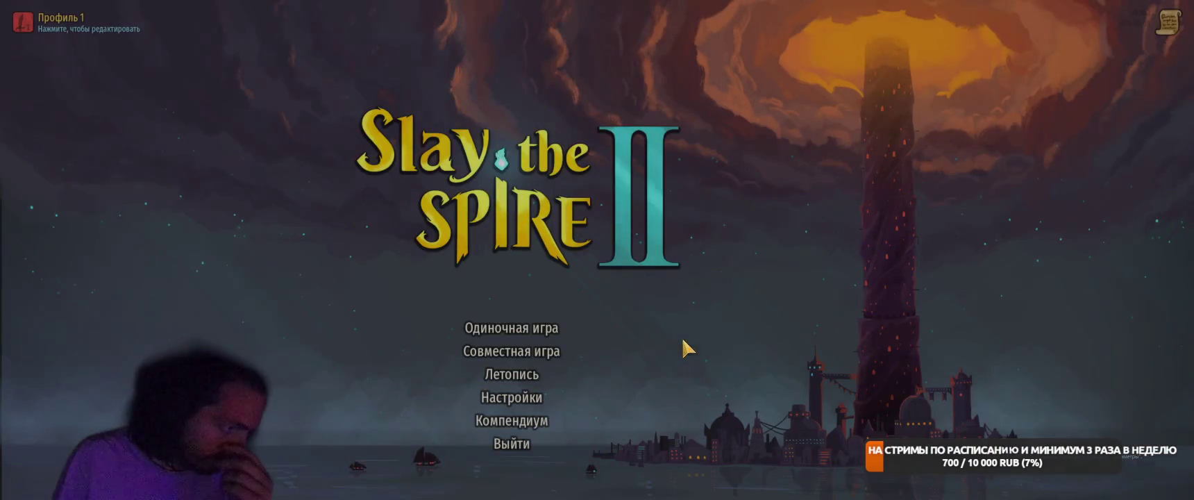
left_click(516, 439)
left_click(672, 337)
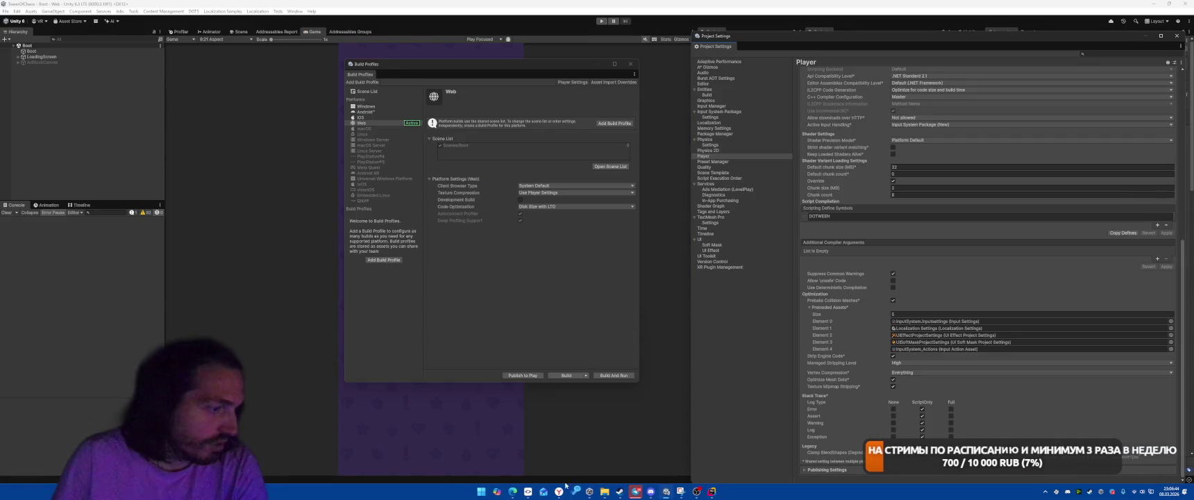
Close Build Profiles, run the game, drop the building card on the battlefield slot, then stop play mode.
mouse_move(637, 494)
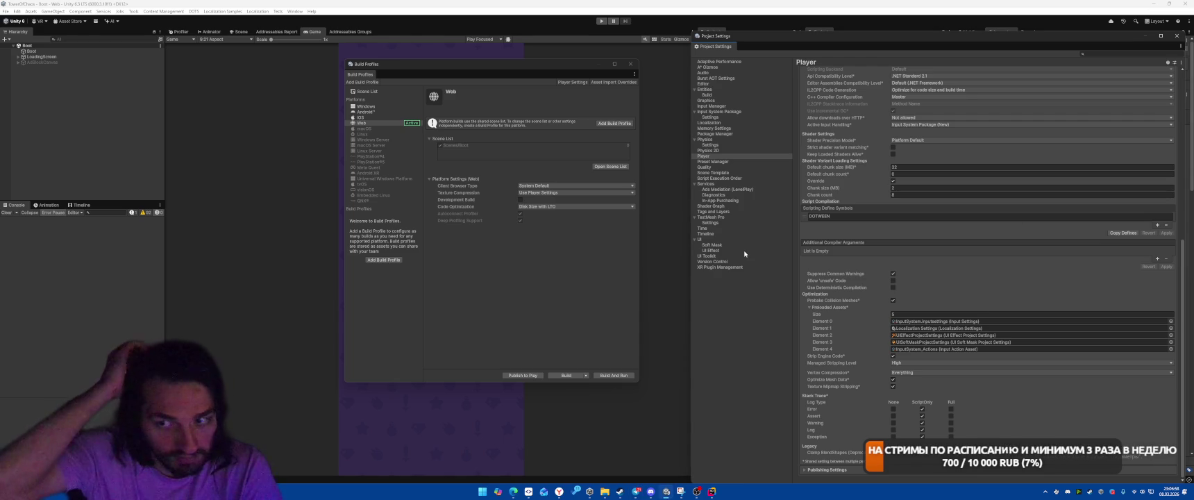
left_click(631, 63)
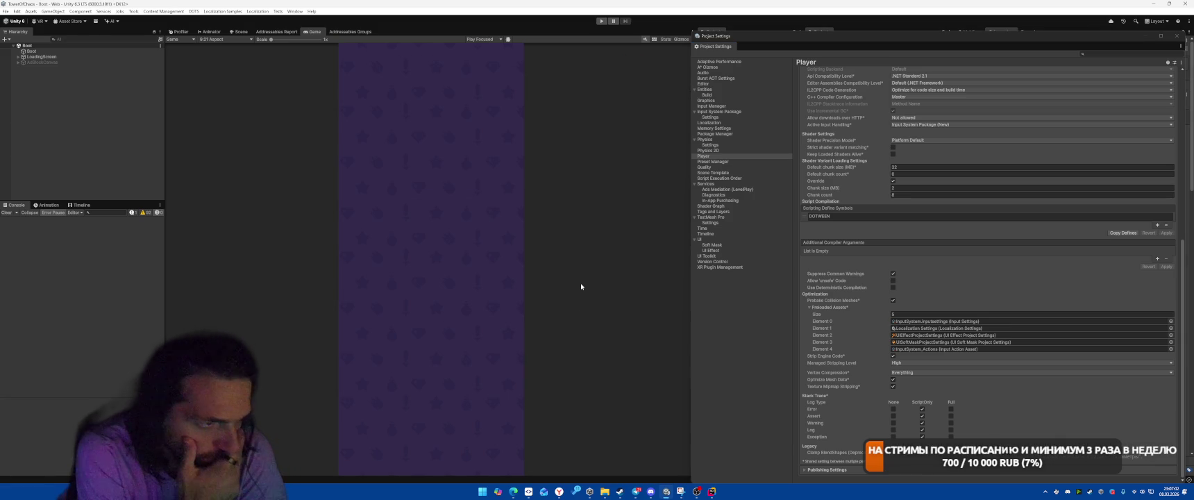
left_click(601, 21)
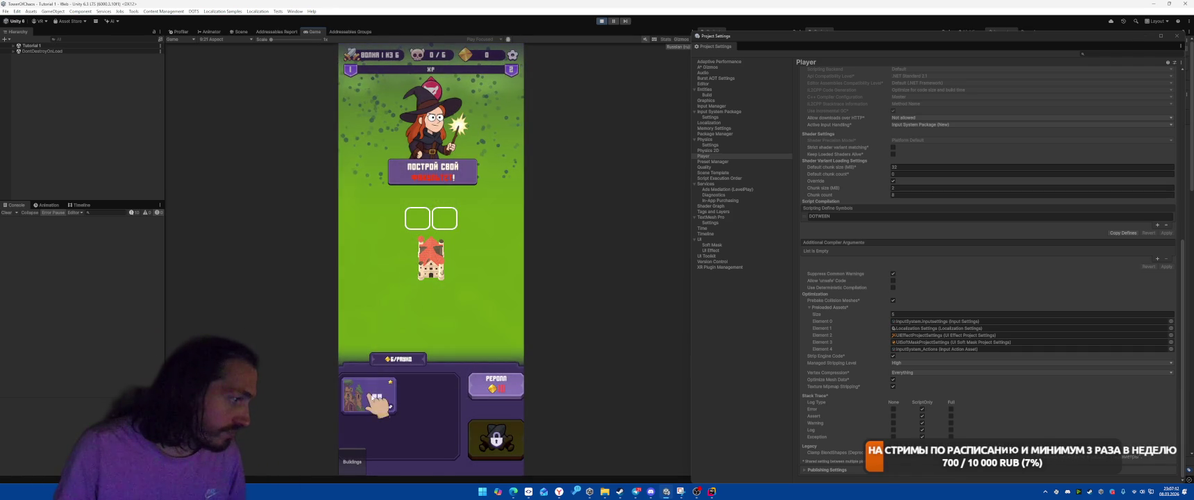
left_click_drag(369, 394, 427, 215)
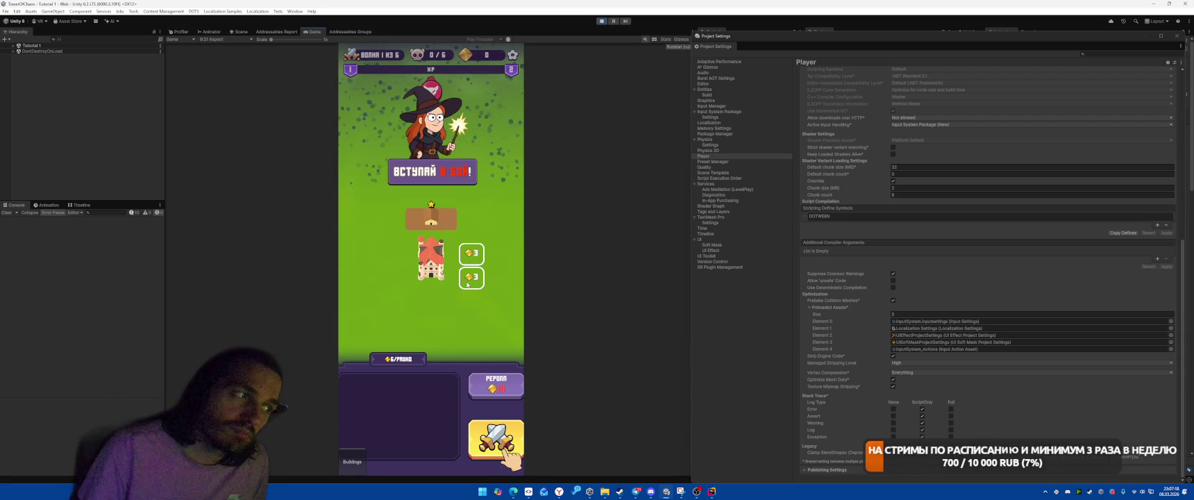
key("ctrl+p")
Locate the HideAllDigCell() call on line 43 and jump to the ShowDragBuilding definition.
left_click(704, 493)
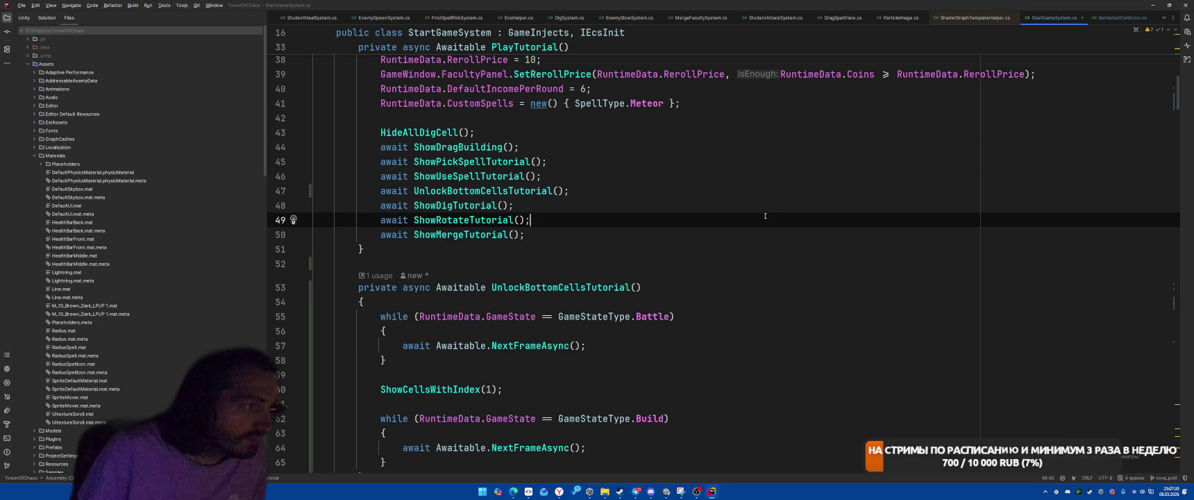
scroll(440, 359, "up", 4)
double_click(439, 351)
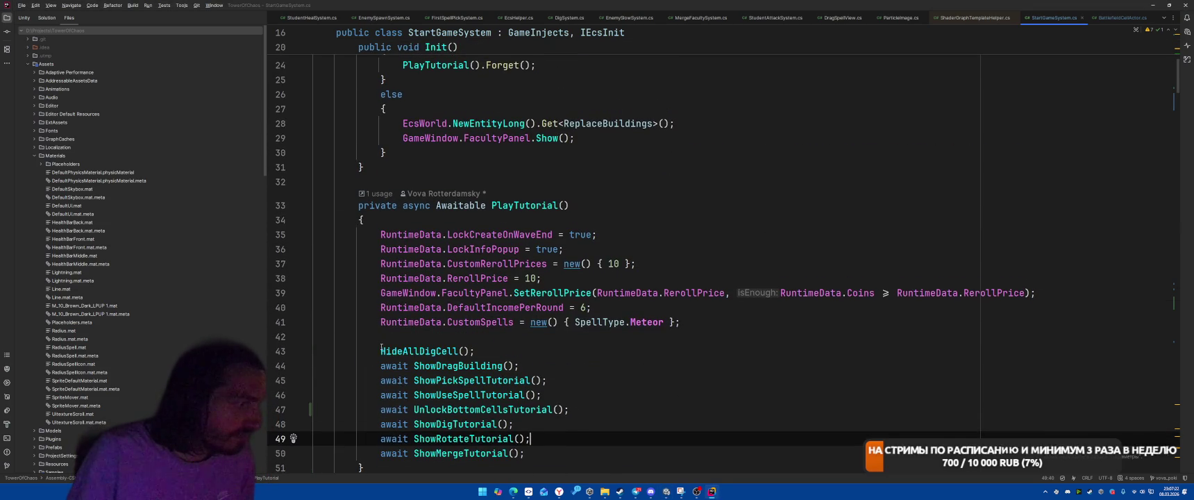
left_click(515, 352, "shift")
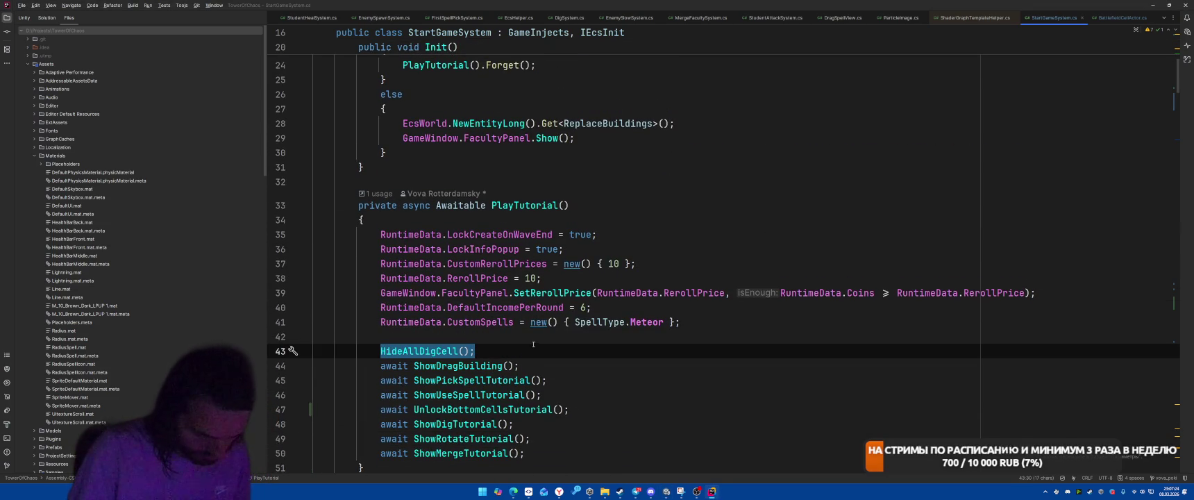
left_click(479, 366, "ctrl")
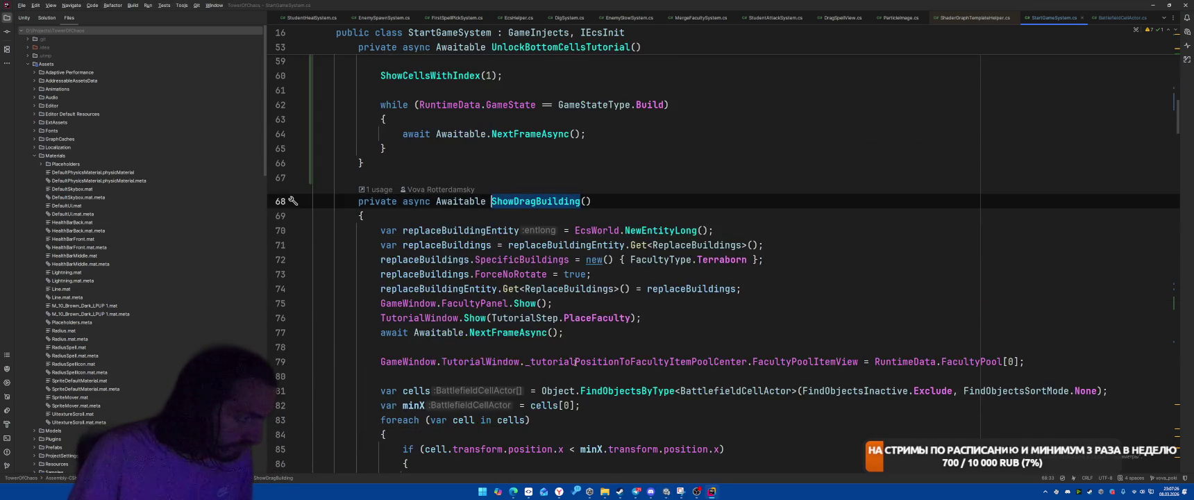
scroll(640, 352, "down", 8)
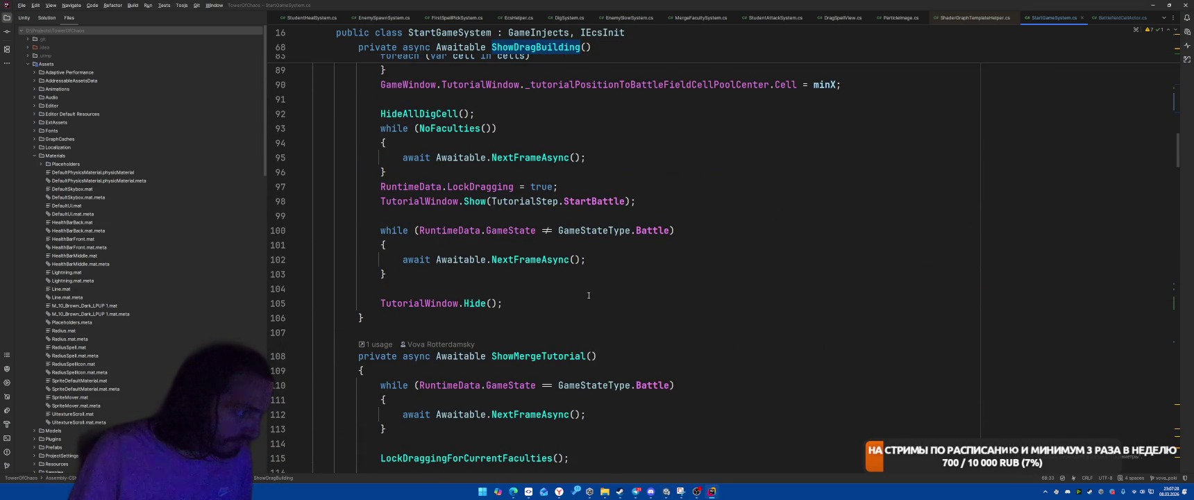
Add HideAllDigCell(); on a new line after line 98's StartBattle step, then return to Unity.
left_click(645, 275)
left_click(718, 207)
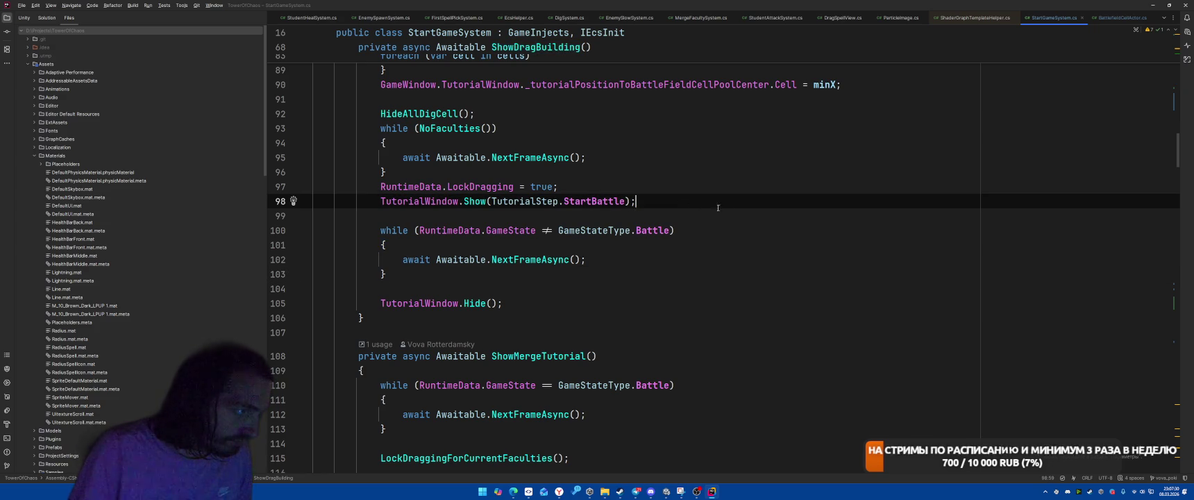
scroll(719, 209, "up", 3)
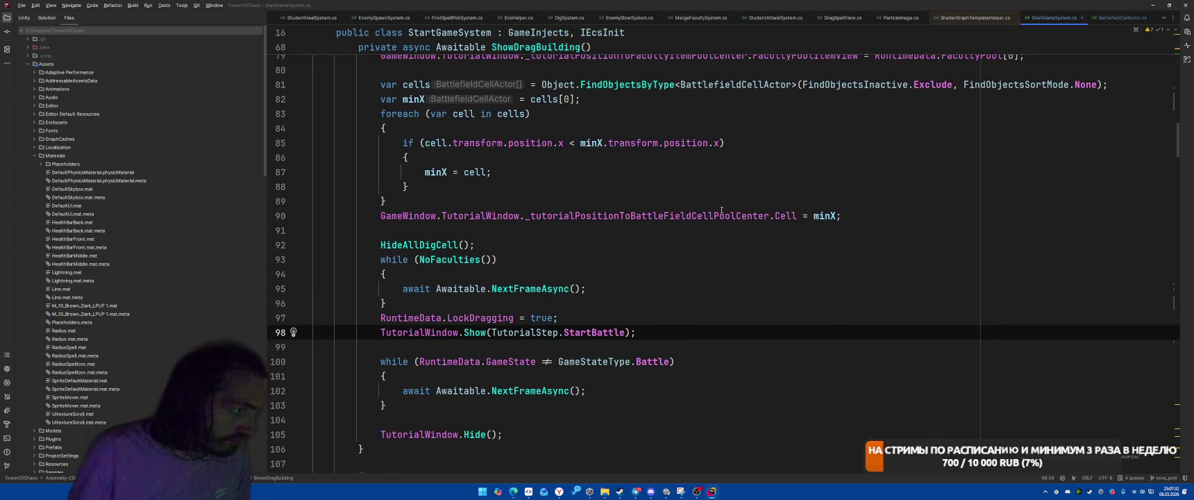
key("Return")
type("HideAllDigCell();")
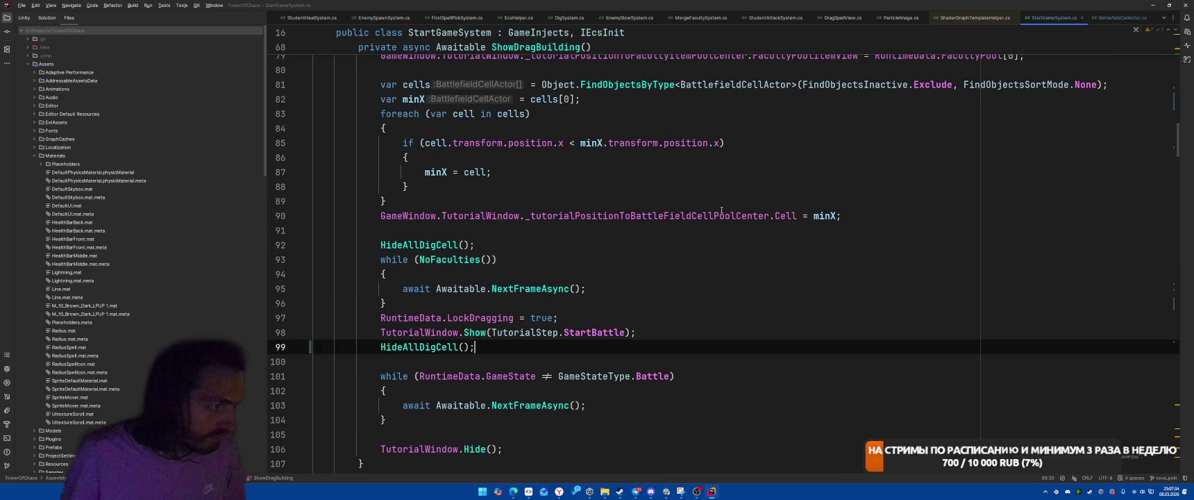
key("alt+Tab")
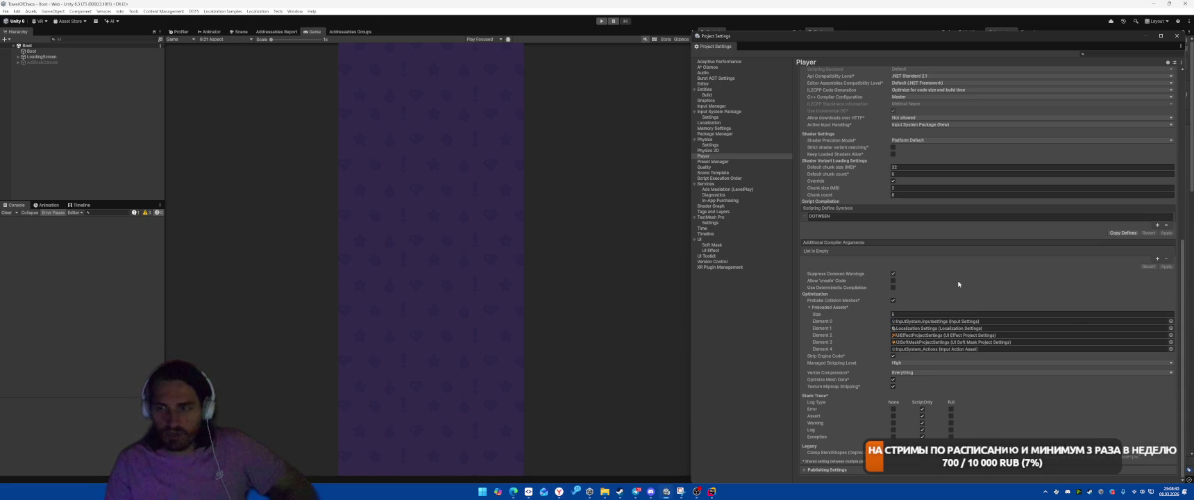
Run the game, drop the building card on the battlefield slot, then return to Rider at line 97.
left_click(601, 21)
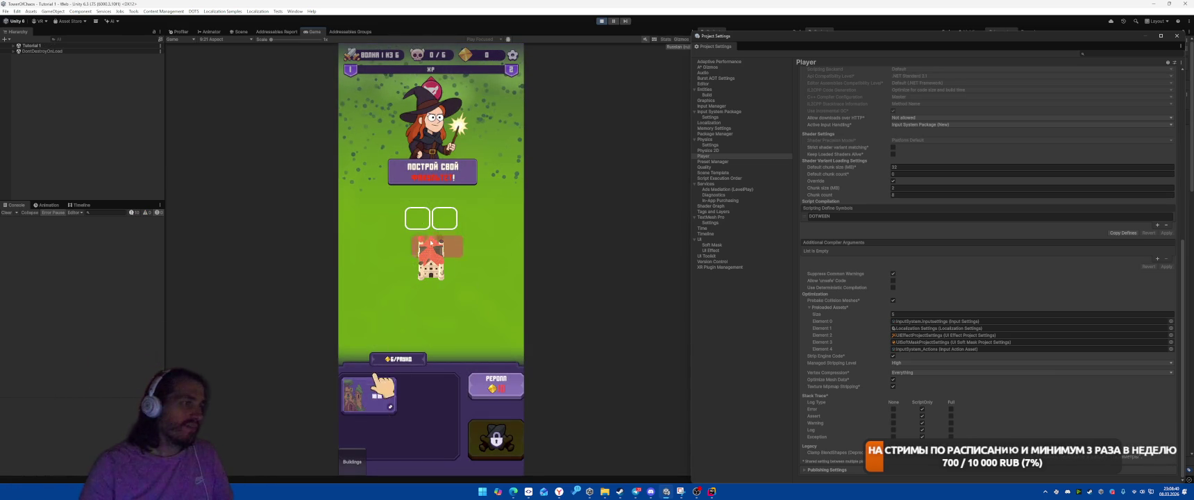
left_click_drag(368, 395, 424, 218)
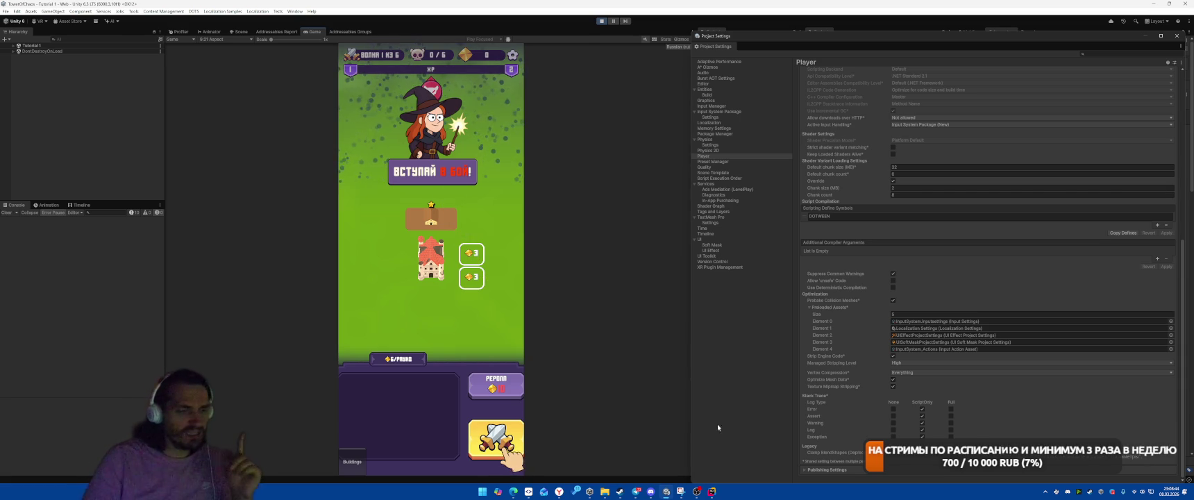
key("alt+Tab")
key("Up")
key("Up")
key("End")
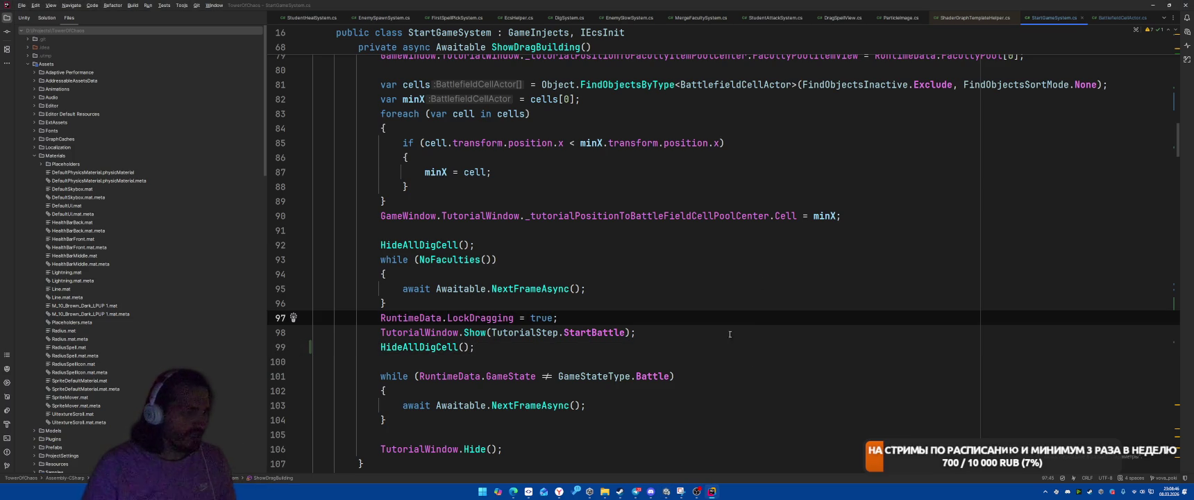
Inspect the HideAllDigCell declaration with F12, then come back to the call on line 99.
left_click(463, 347)
key("F12")
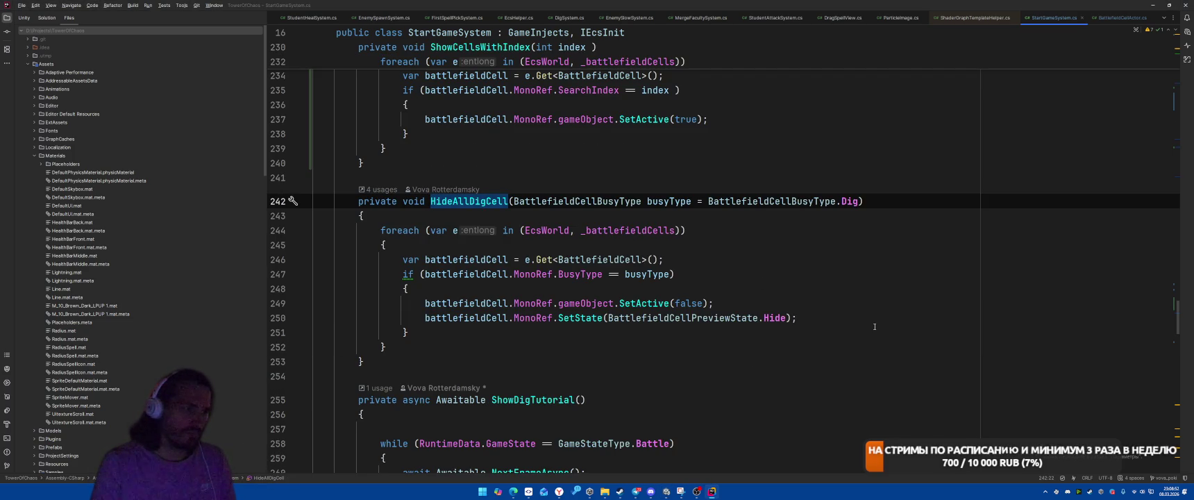
key("ctrl+minus")
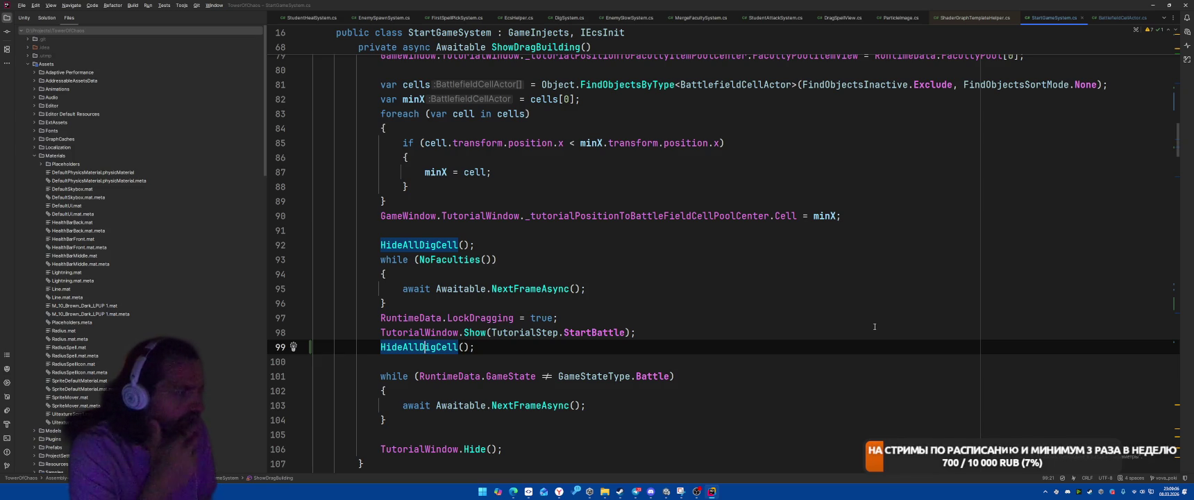
Insert the frame-wait await Awaitable.NextFrameAsync(); before the second HideAllDigCell() call, then switch to Unity.
left_click_drag(402, 288, 553, 291)
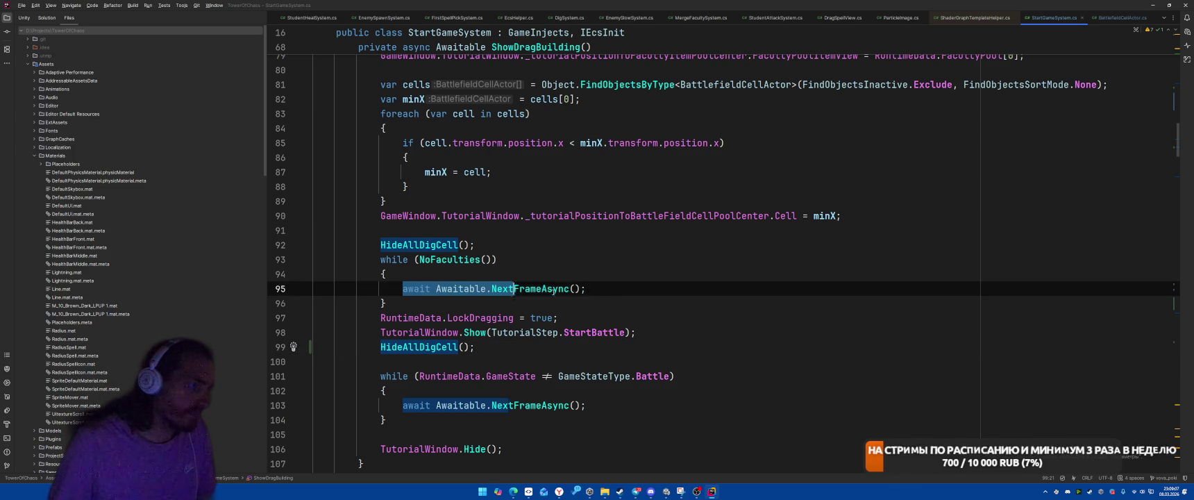
left_click(684, 338)
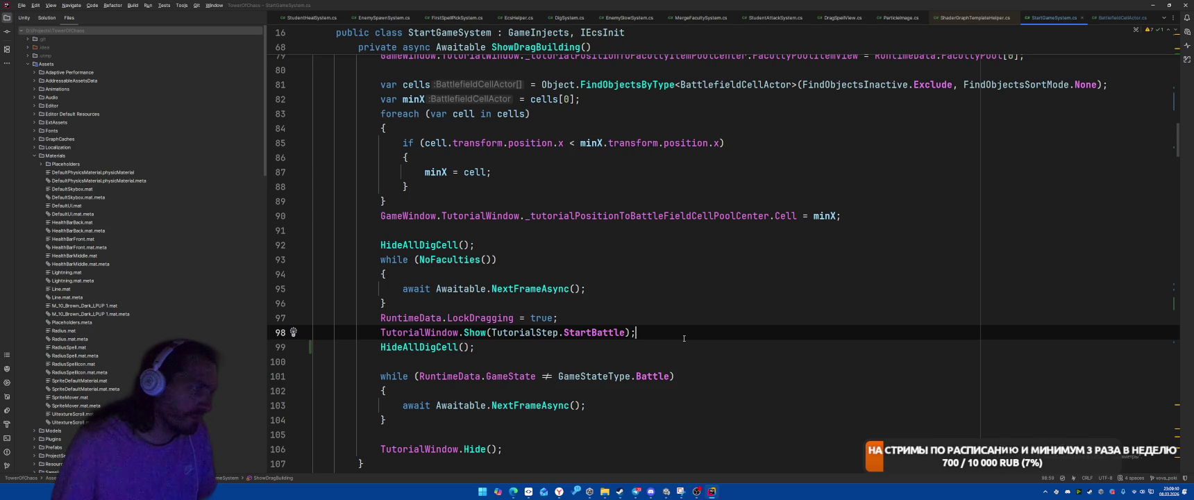
key("Return")
key("Return")
type("await Awaitable.NextFrameAsync();")
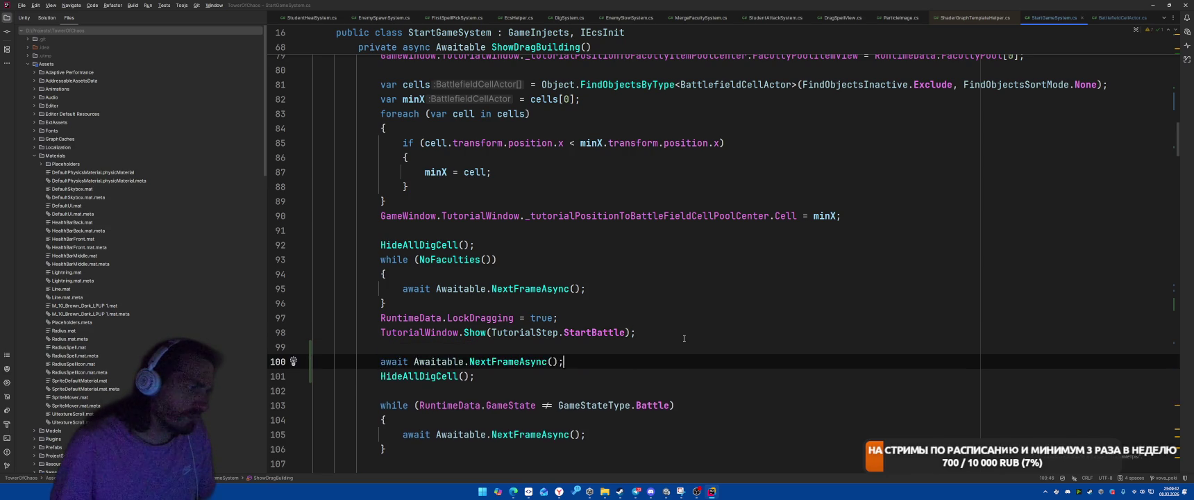
key("ctrl+a")
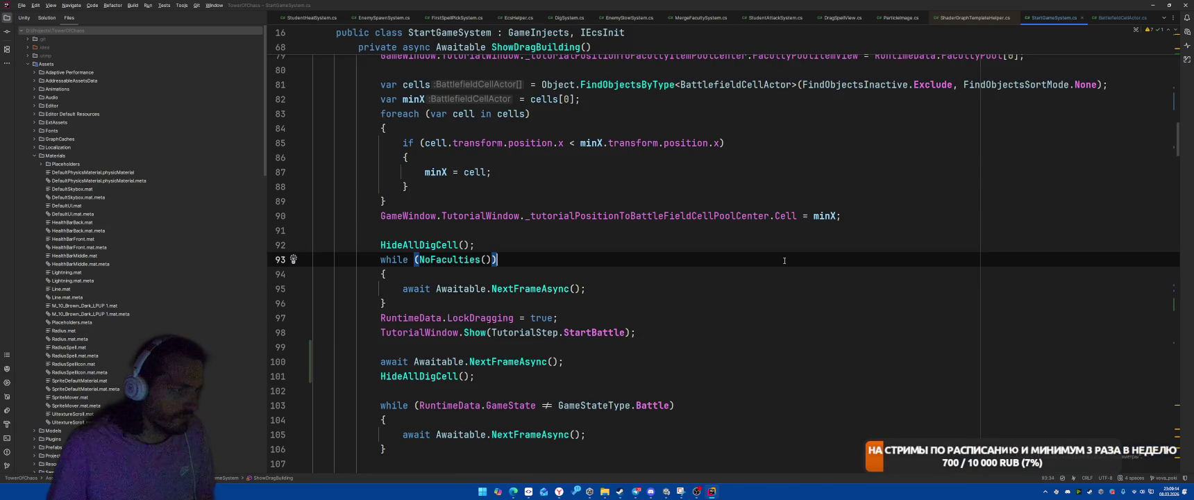
key("alt+Tab")
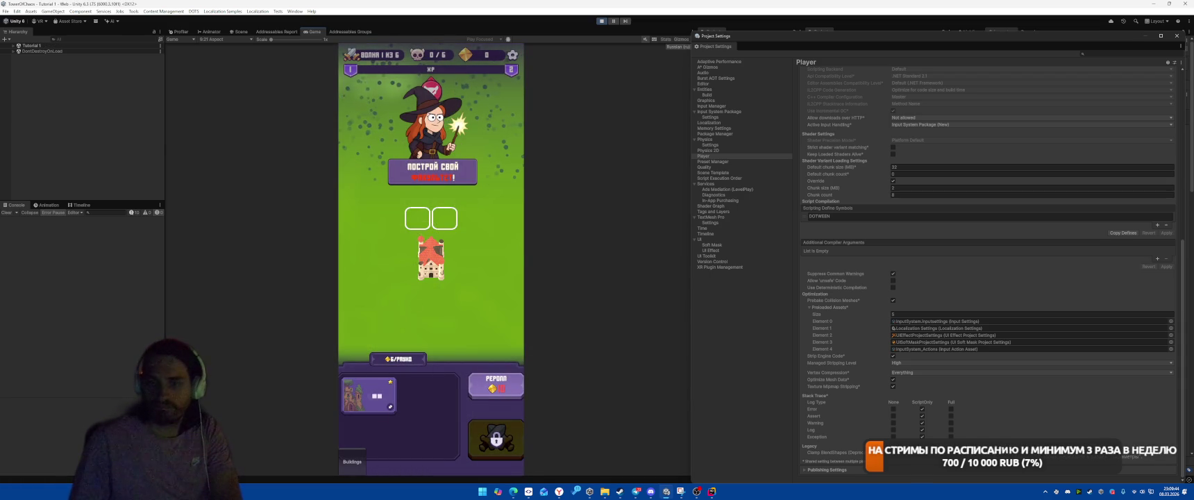
Place the building card, start the battle, cast Meteor onto the enemies, then stop play mode.
left_click(377, 397)
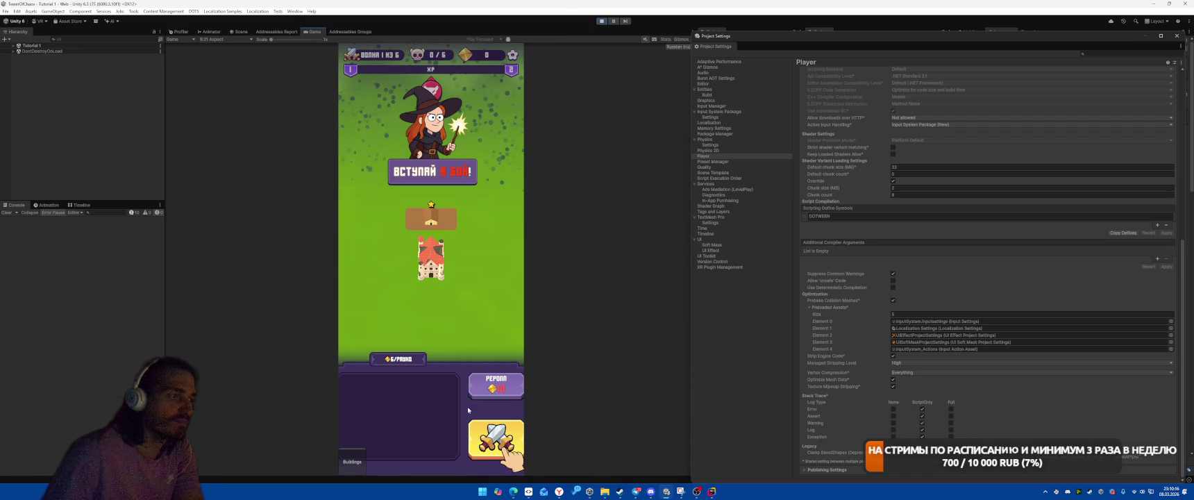
left_click(495, 437)
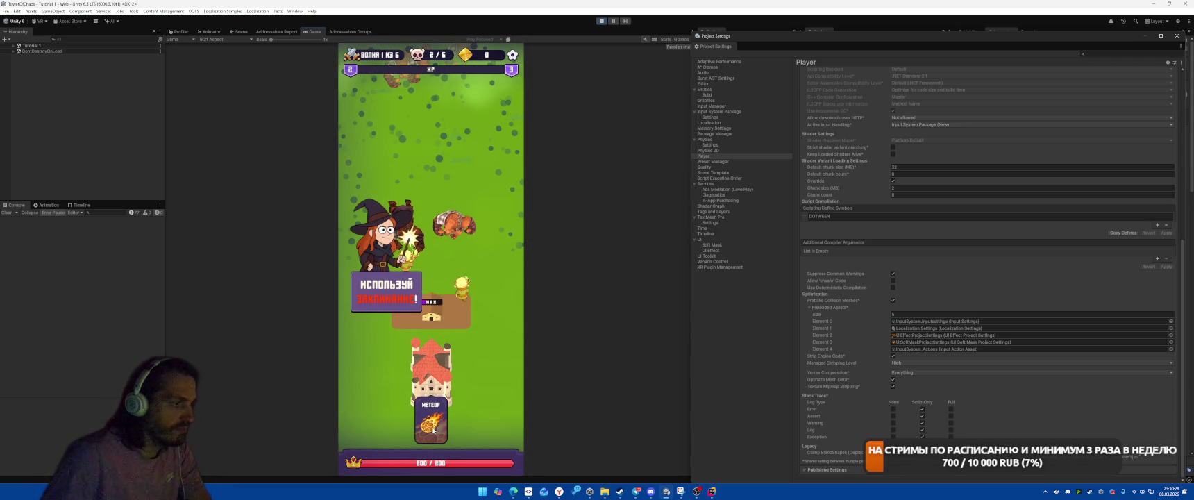
left_click_drag(433, 430, 450, 236)
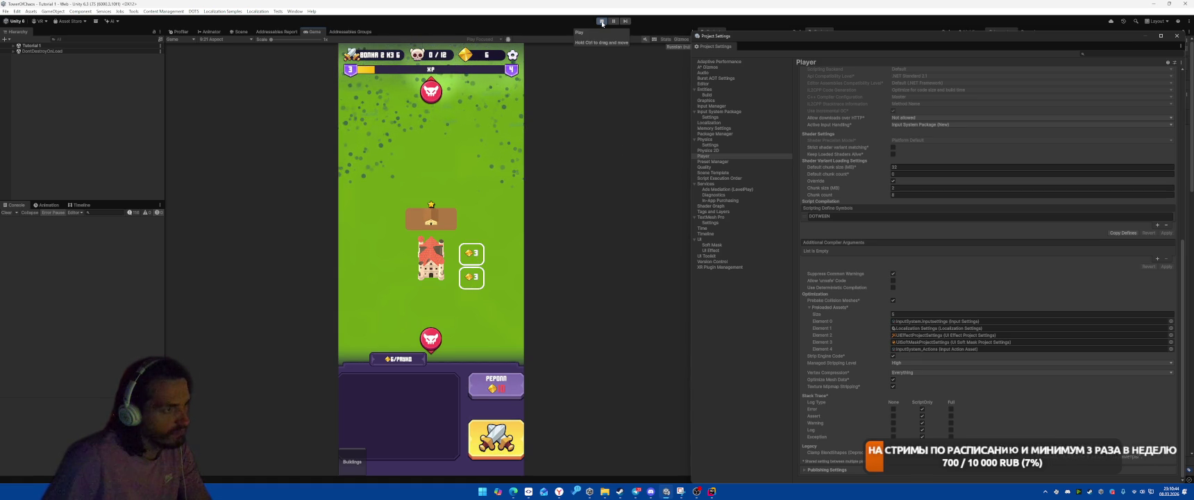
left_click(602, 24)
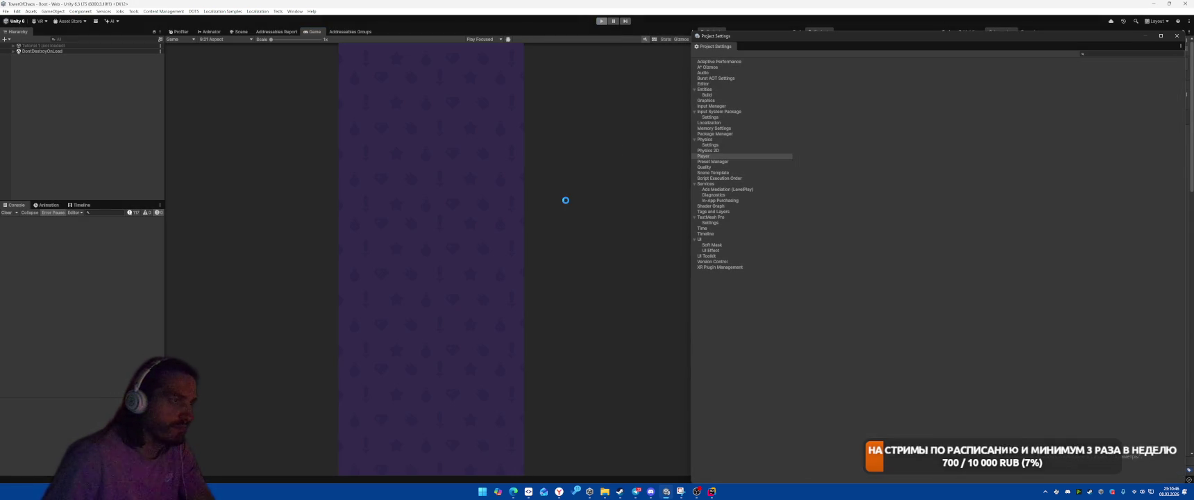
Close Project Settings, search 'al' to open the Tutorial 1 scene, and show the scene view.
left_click(1177, 35)
left_click(861, 41)
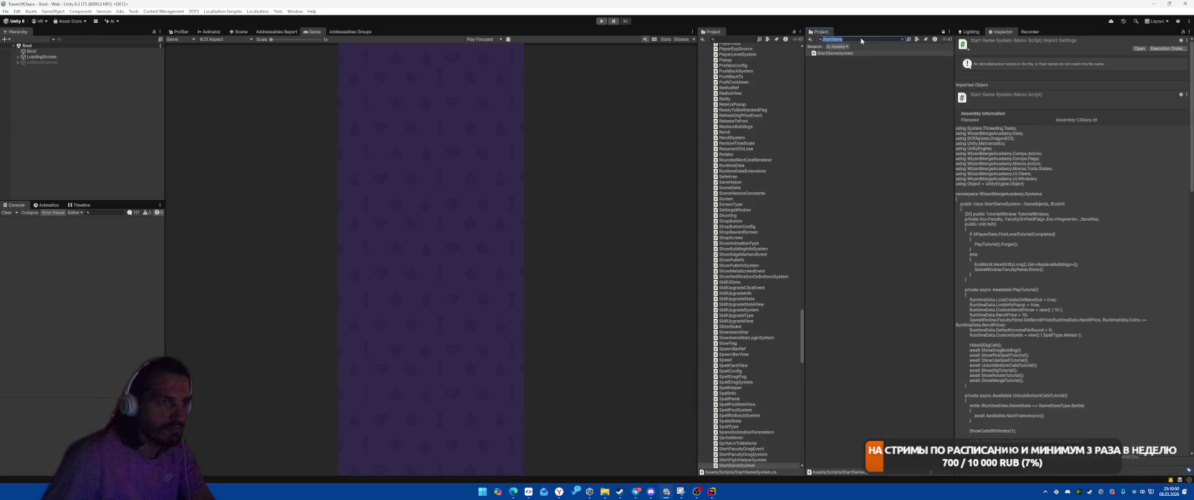
key("BackSpace")
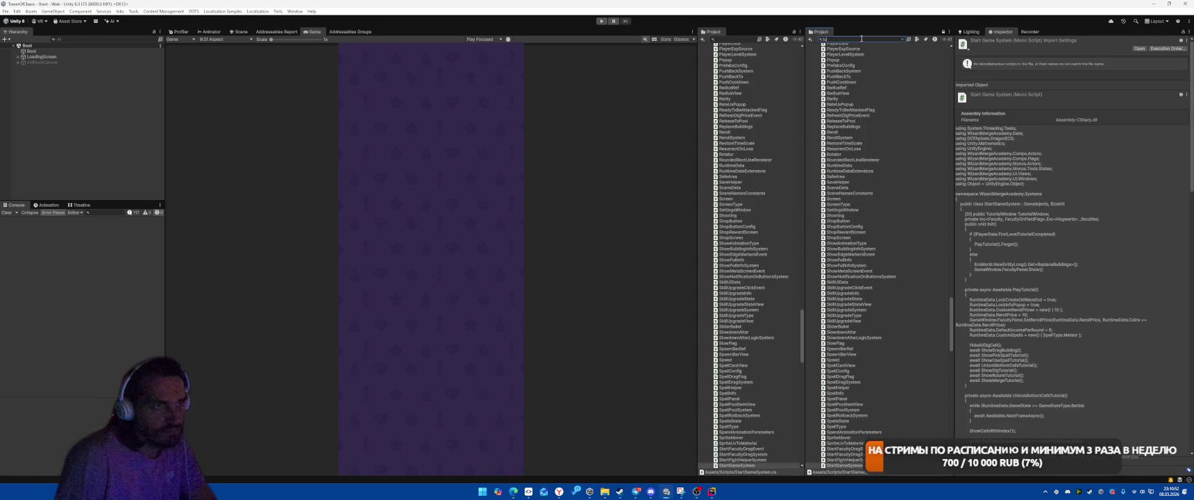
type("torial")
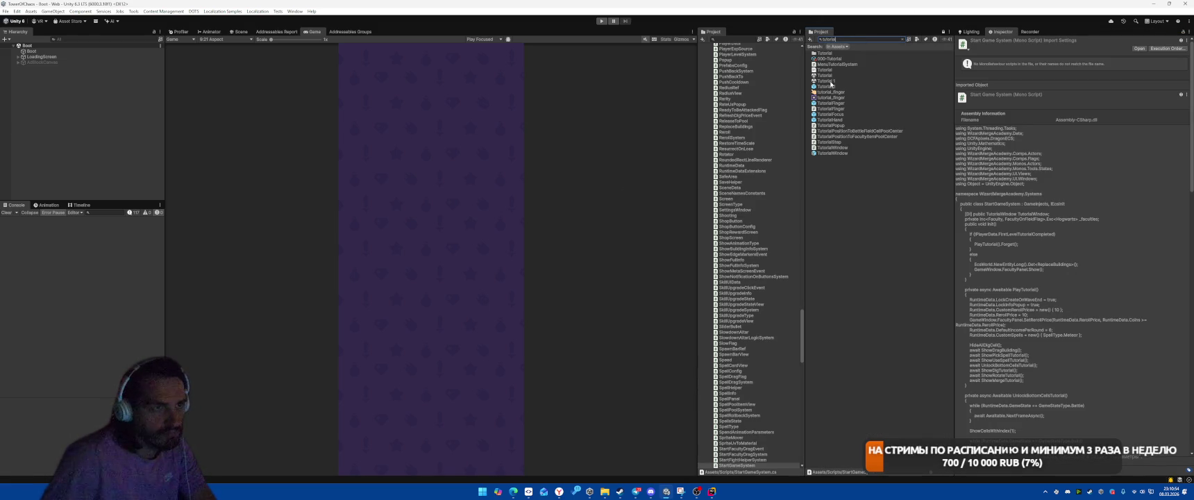
left_click(833, 81)
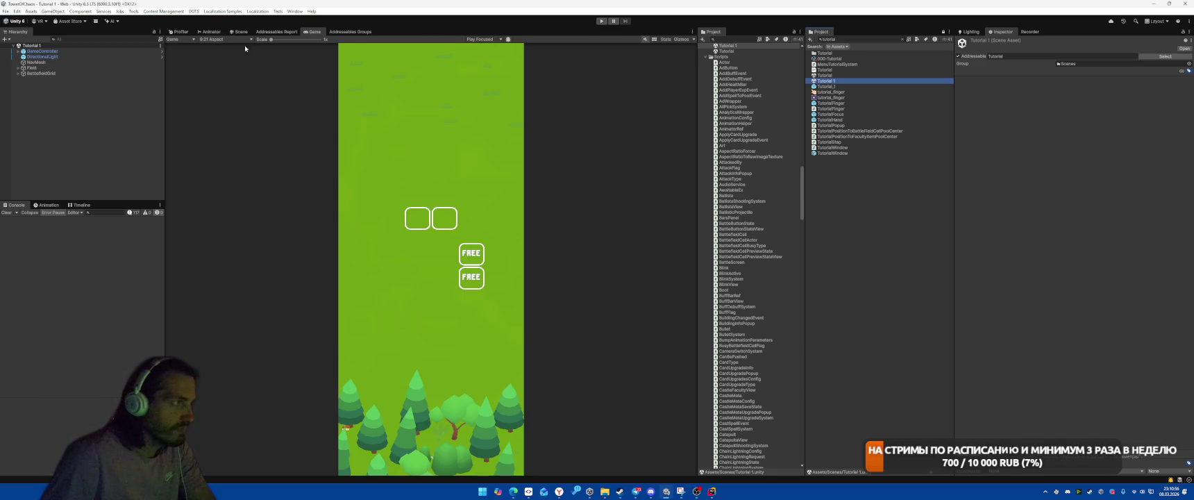
left_click(240, 32)
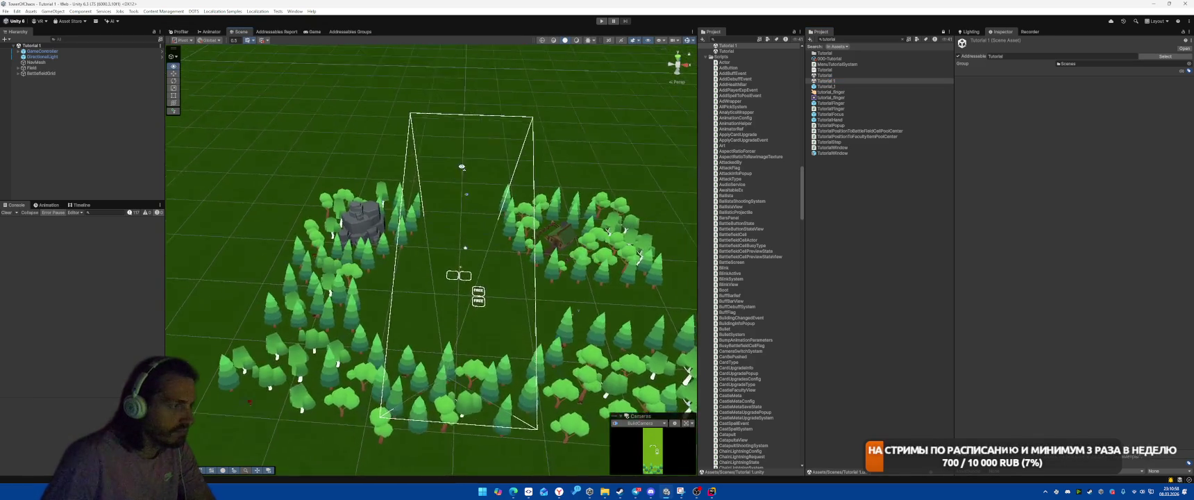
Duplicate the two FREE battlefield cells, move the copies to the left, and reorder them.
left_click(447, 218)
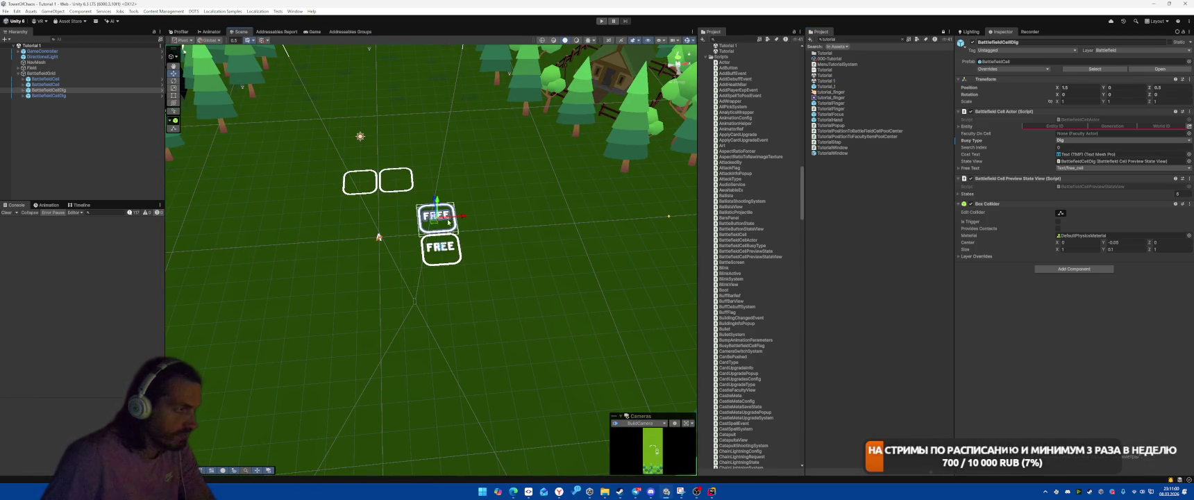
left_click(79, 95, "ctrl")
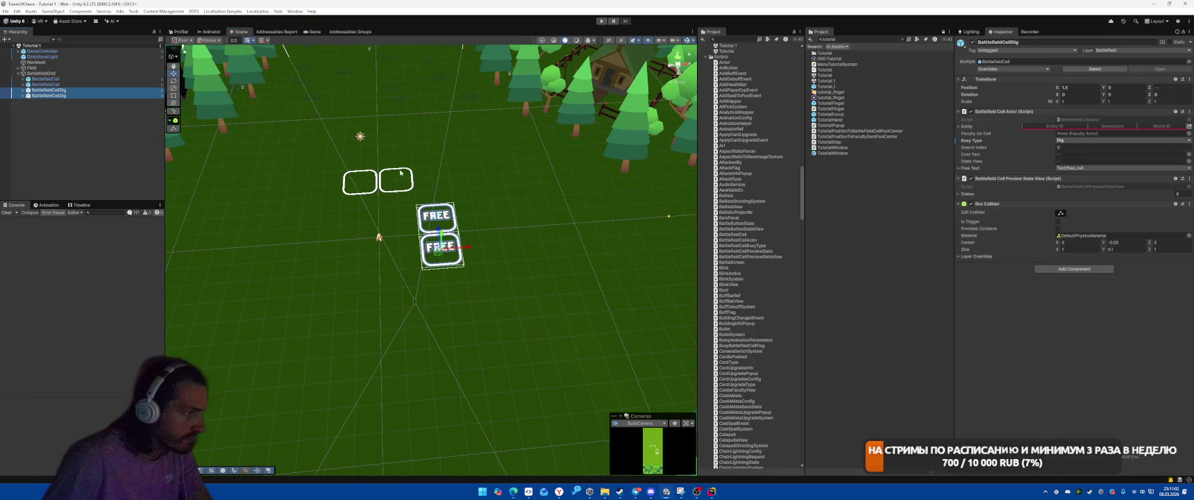
left_click(403, 187)
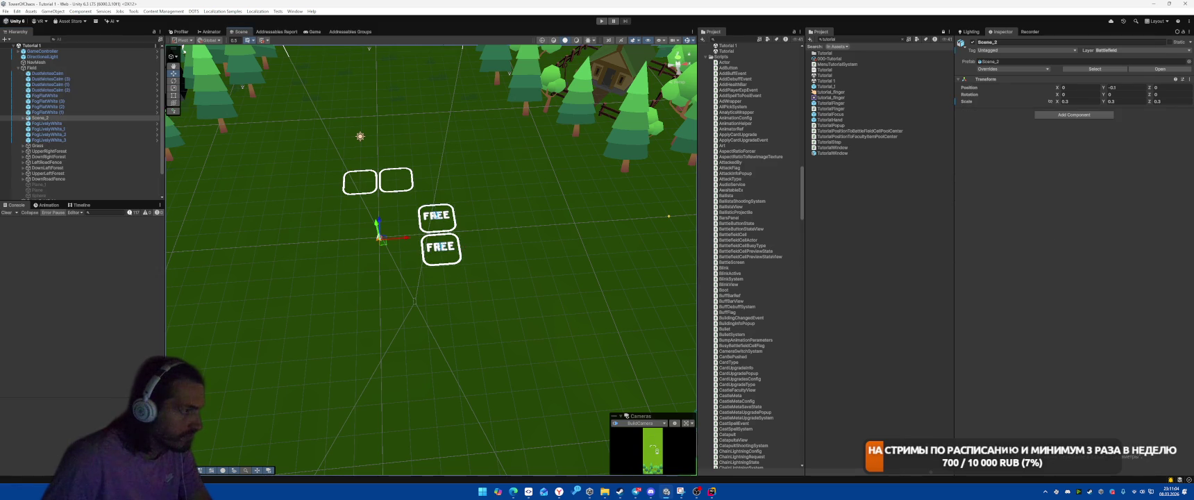
left_click(450, 255)
left_click(449, 219, "ctrl")
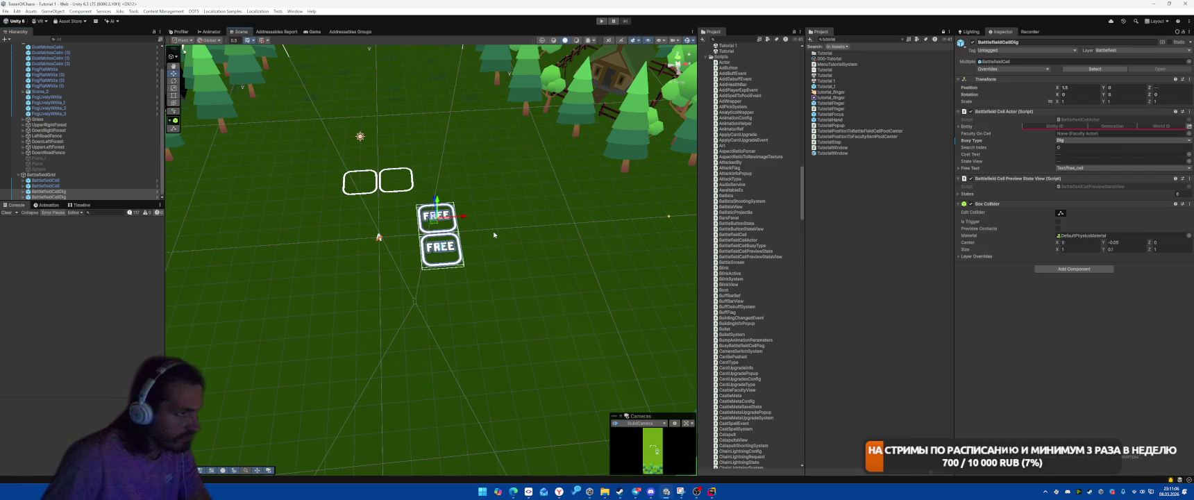
key("ctrl+d")
left_click_drag(465, 216, 345, 223)
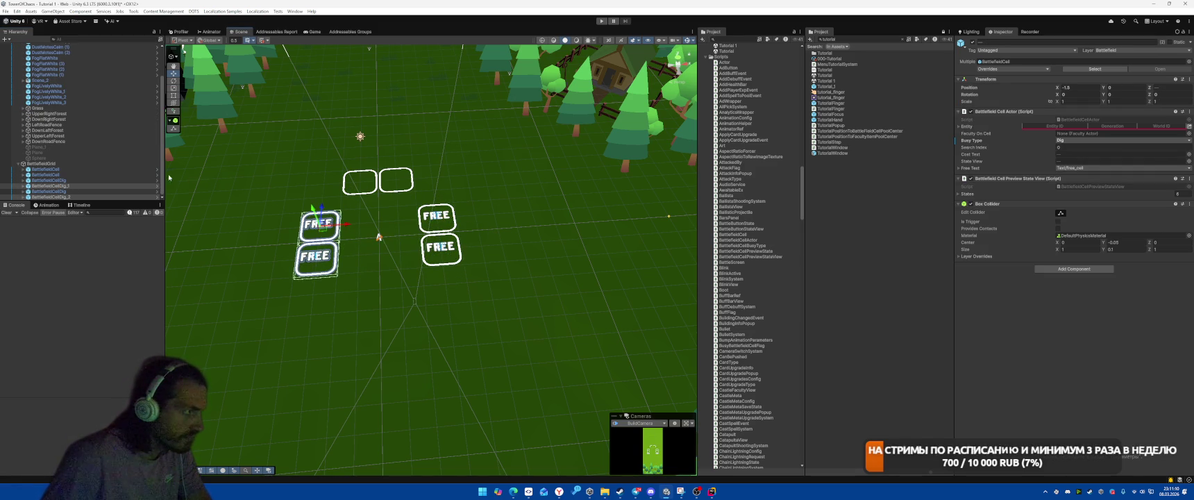
left_click(73, 185)
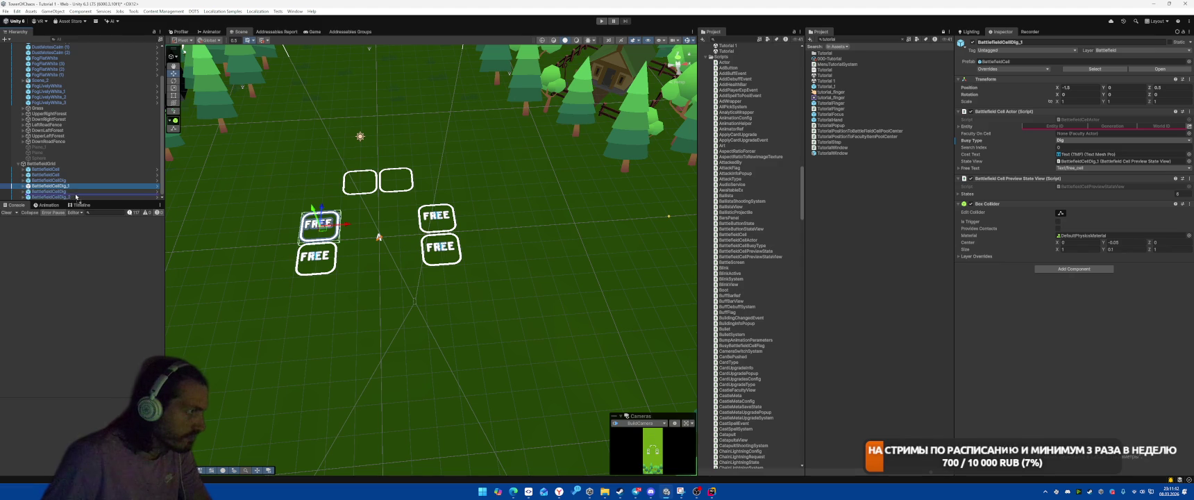
left_click_drag(76, 197, 77, 193)
Rename the two left cells Left1 and Left2.
left_click(114, 190)
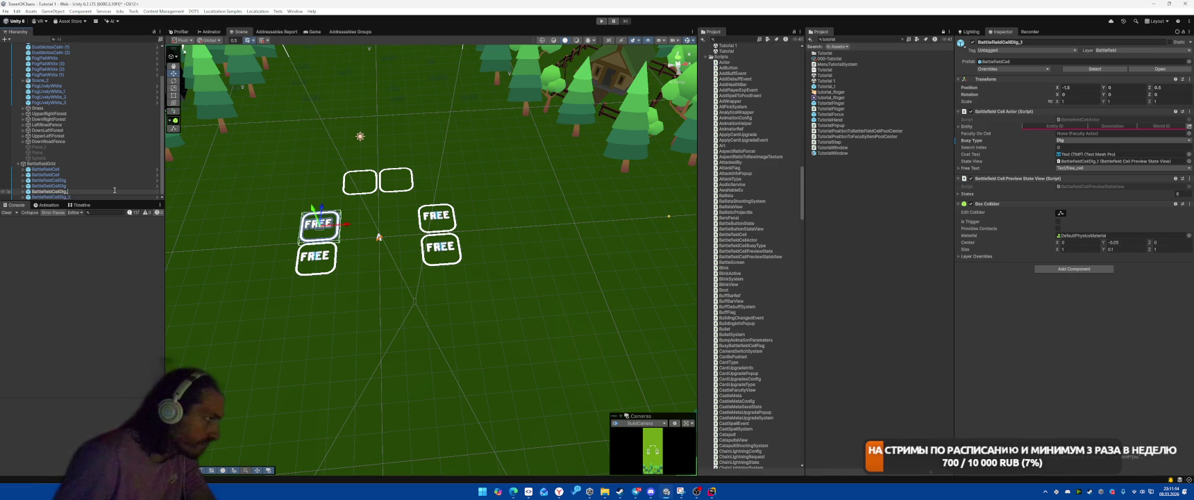
type("_Left")
key("Return")
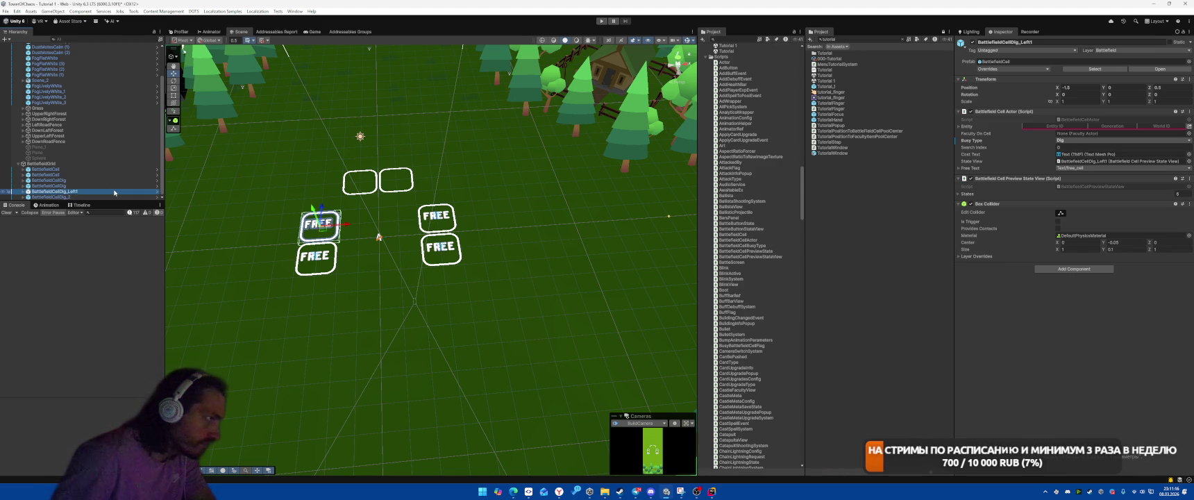
key("Down")
key("F2")
key("BackSpace")
type("Left2")
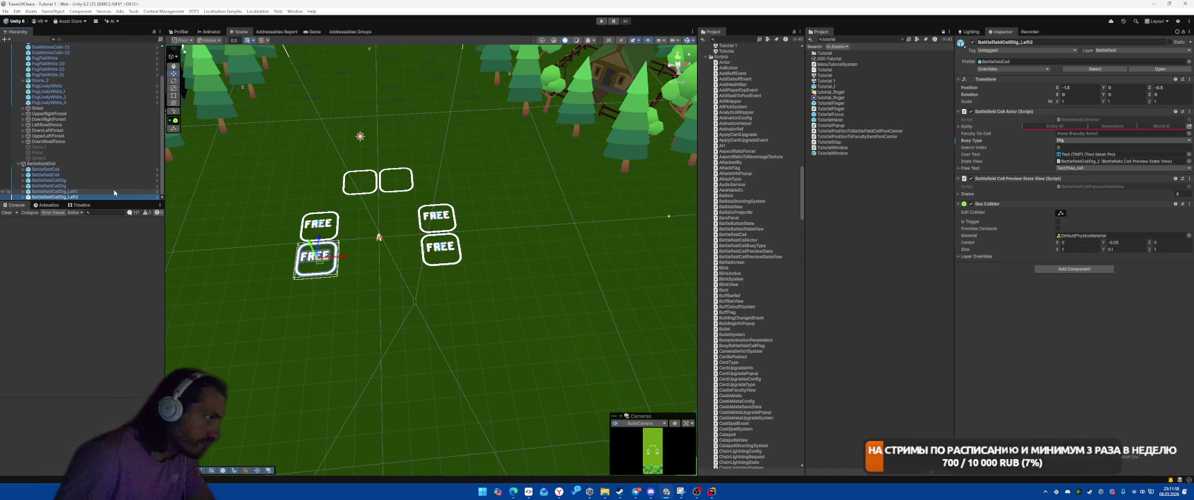
key("Return")
Rename the two right cells Right1 and Right2.
key("Up")
key("Up")
key("Up")
key("F2")
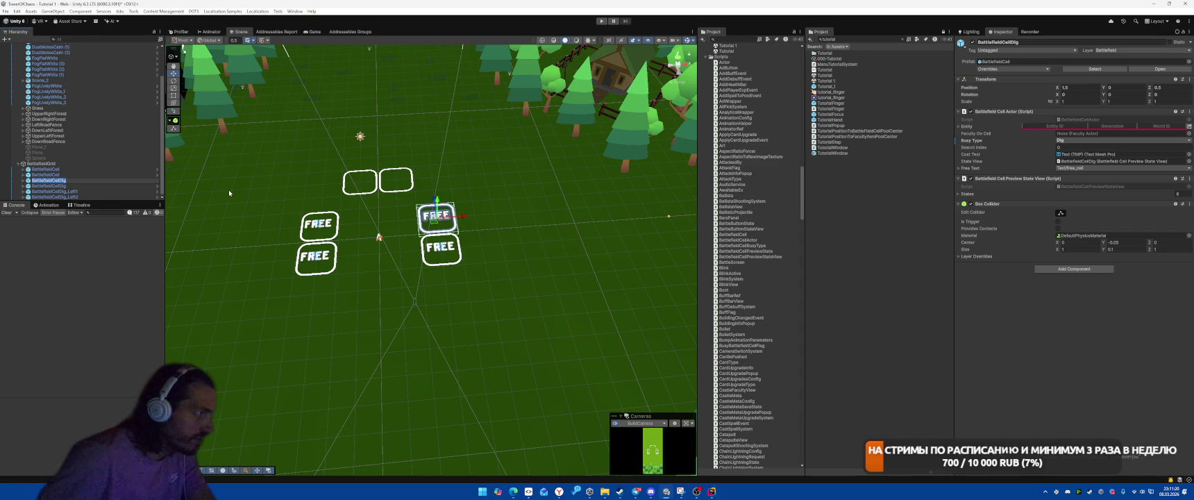
type("_Right")
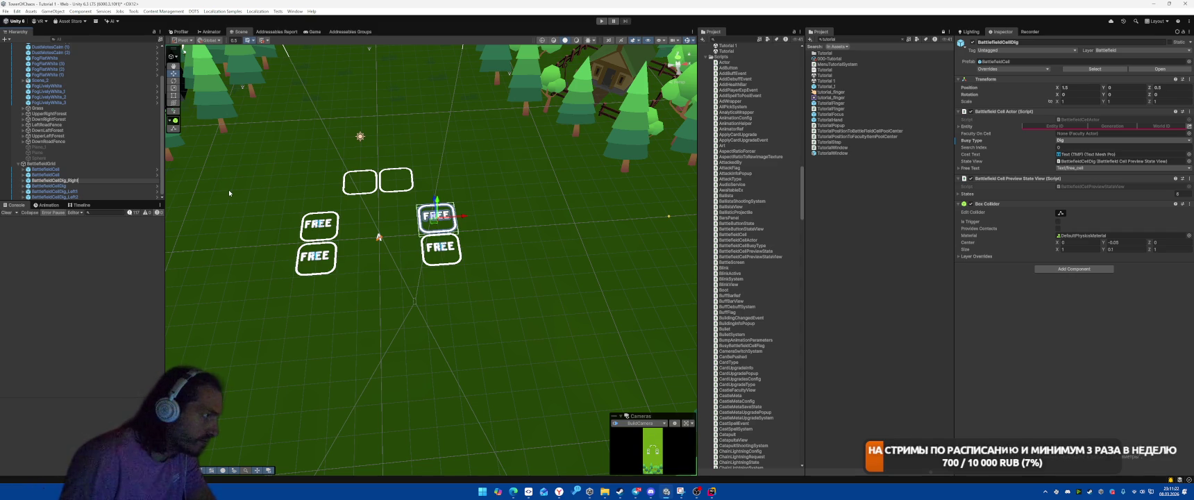
type("1")
key("Return")
key("Down")
key("F2")
type("_L")
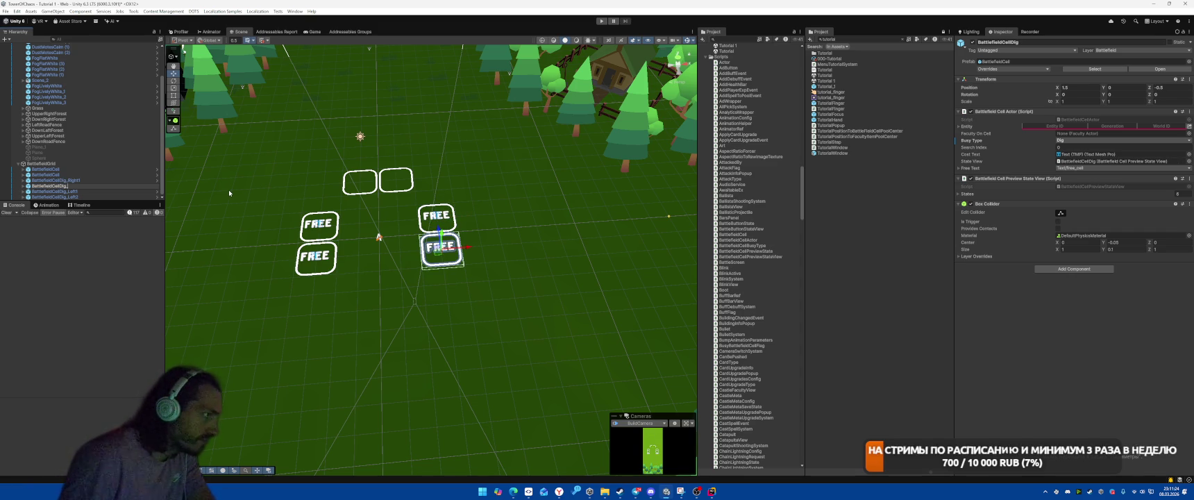
type("eft2")
key("Return")
Rename the two top cells Top1 and Top2.
key("Up")
key("Up")
key("Up")
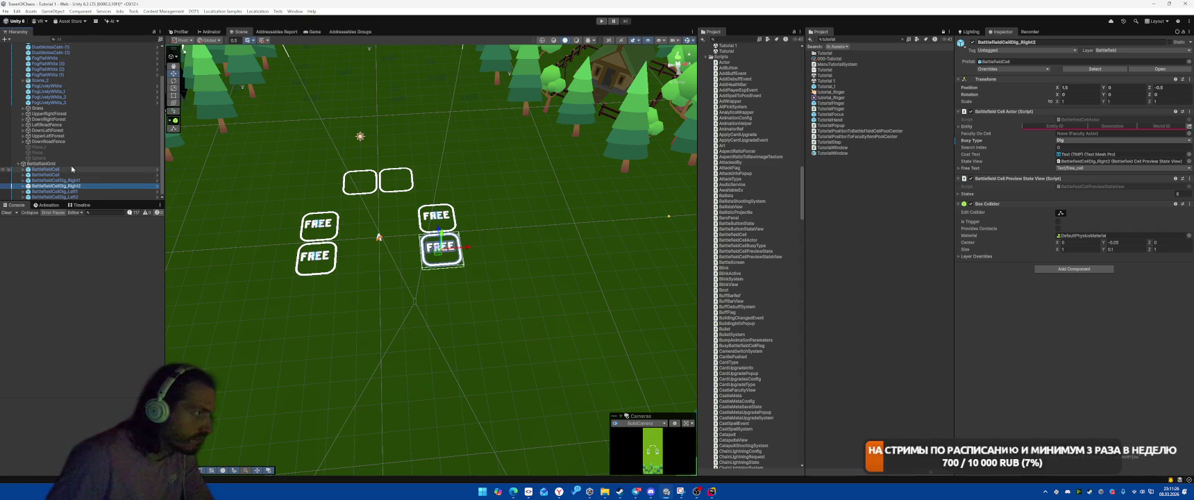
key("F2")
type("_")
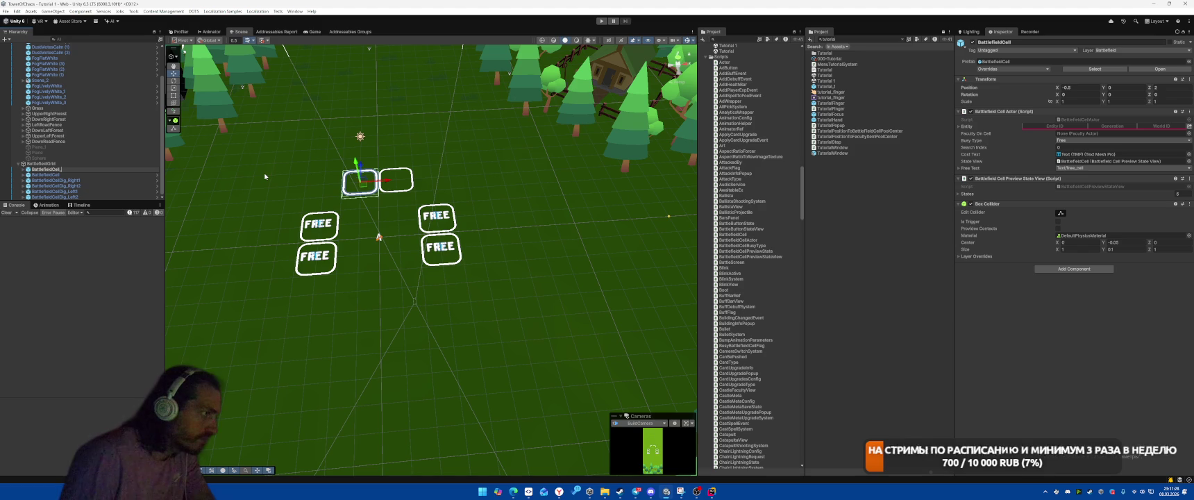
type("Top1")
key("Return")
key("Down")
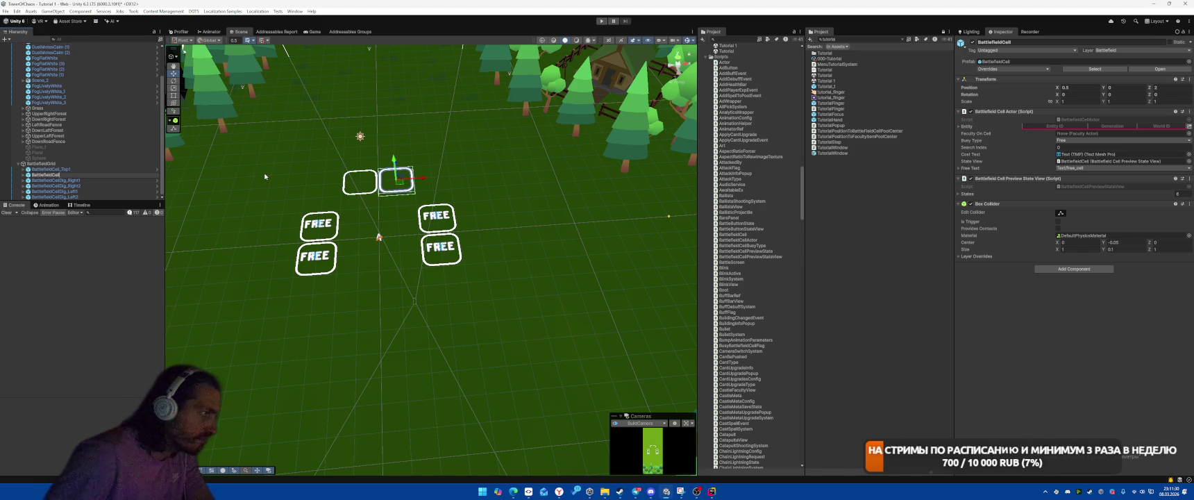
type("_Top2")
key("Return")
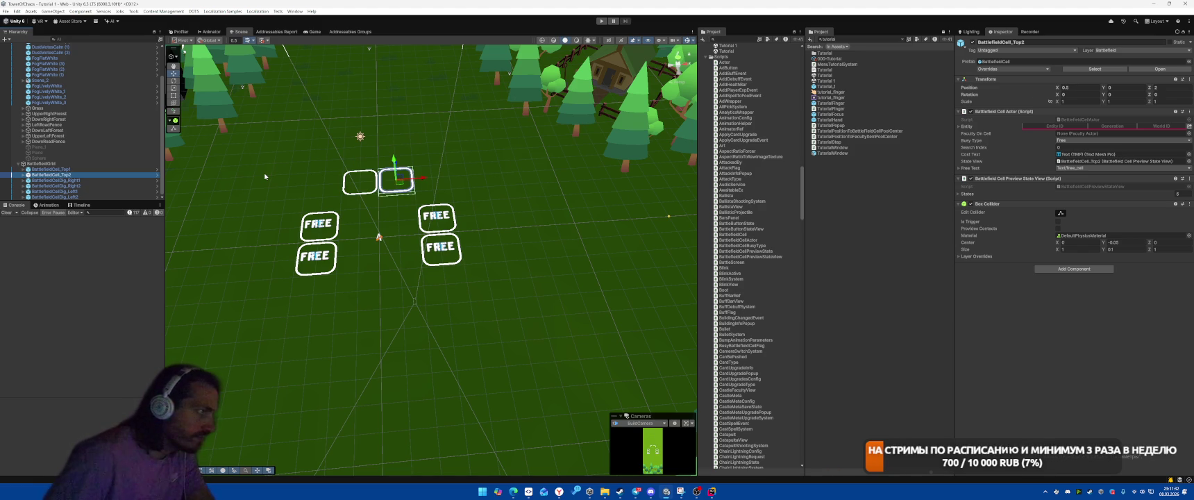
Duplicate the Top pair, move it below the FREE cells, and rename the copies Bottom1 and Bottom2.
key("shift+Up")
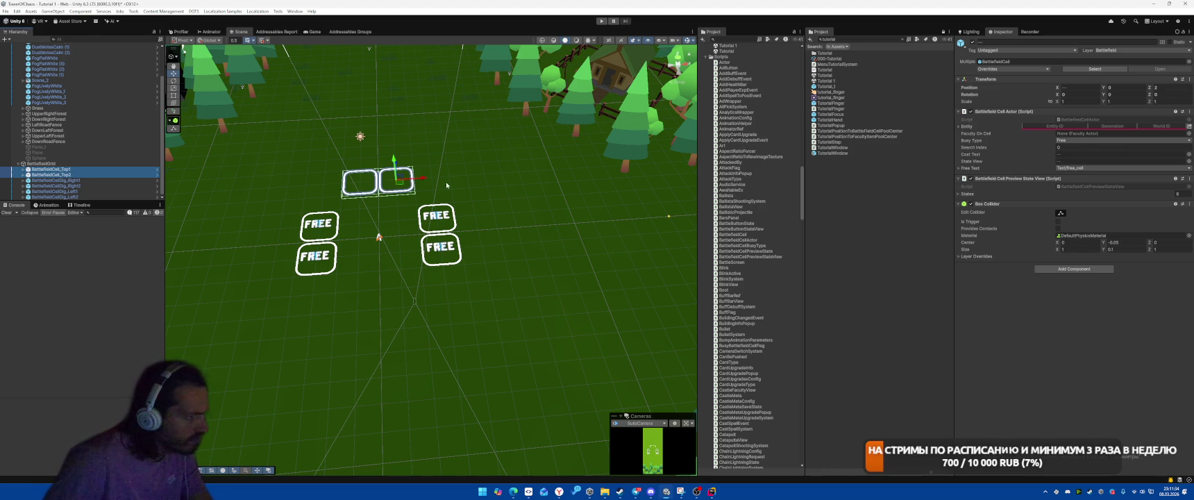
key("ctrl+d")
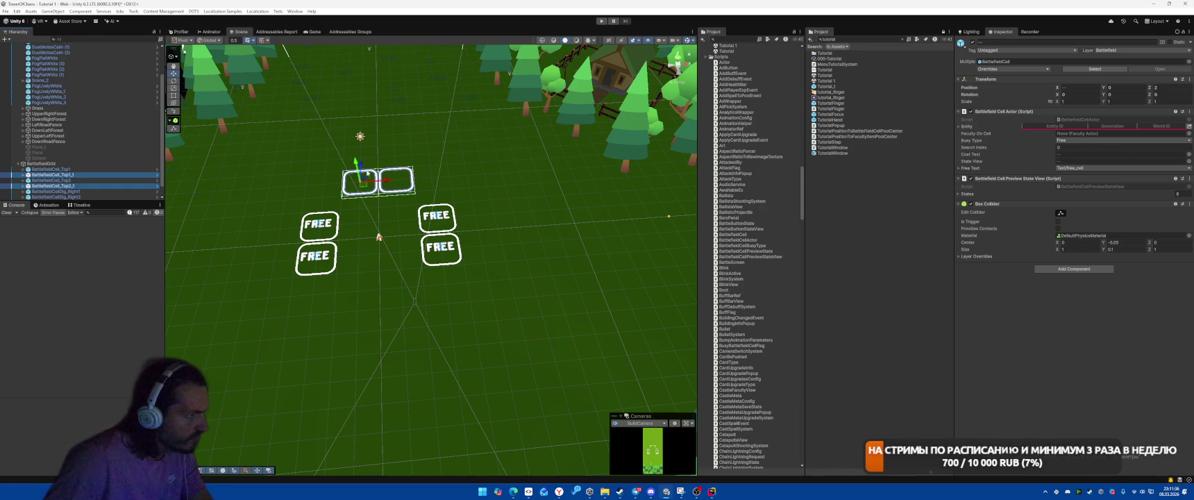
left_click_drag(361, 168, 361, 275)
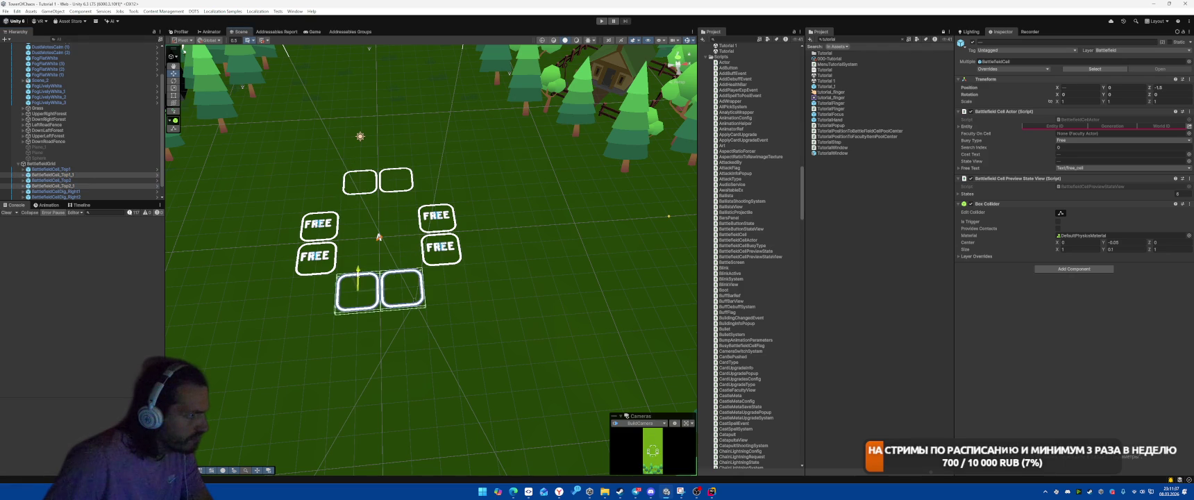
left_click(80, 175)
left_click_drag(80, 175, 142, 184)
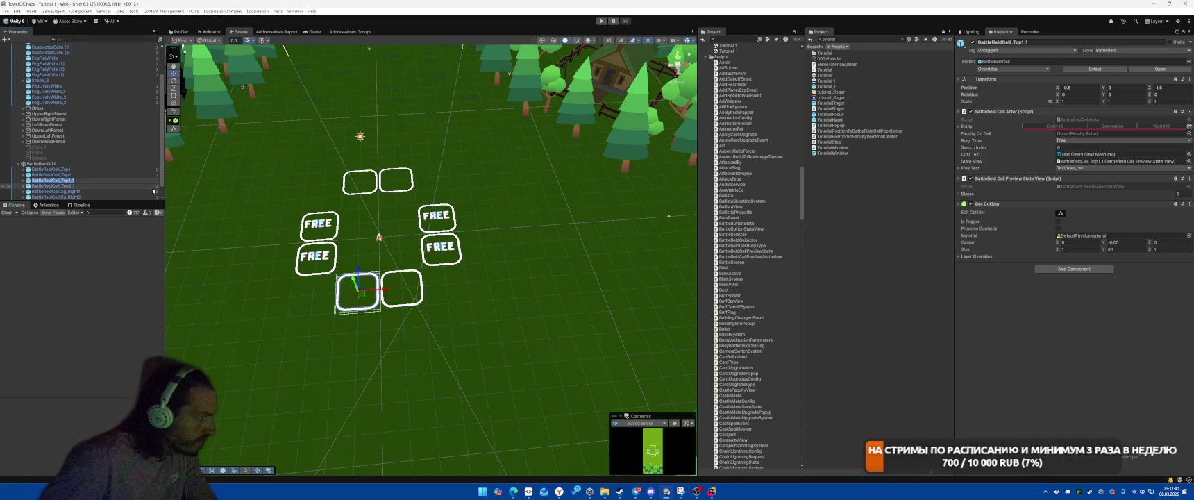
key("F2")
key("End")
key("BackSpace")
key("BackSpace")
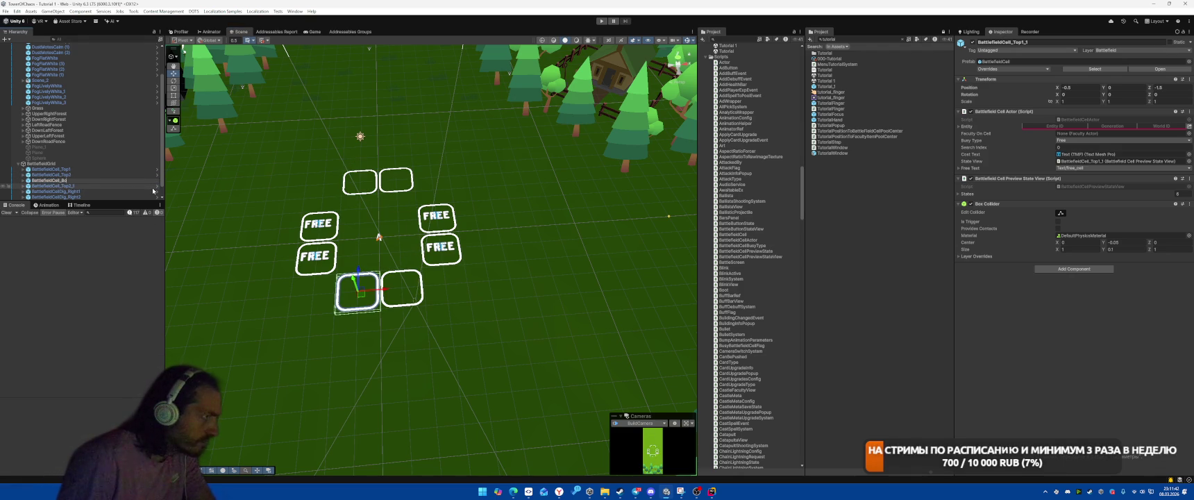
type("ttom1")
left_click(152, 186)
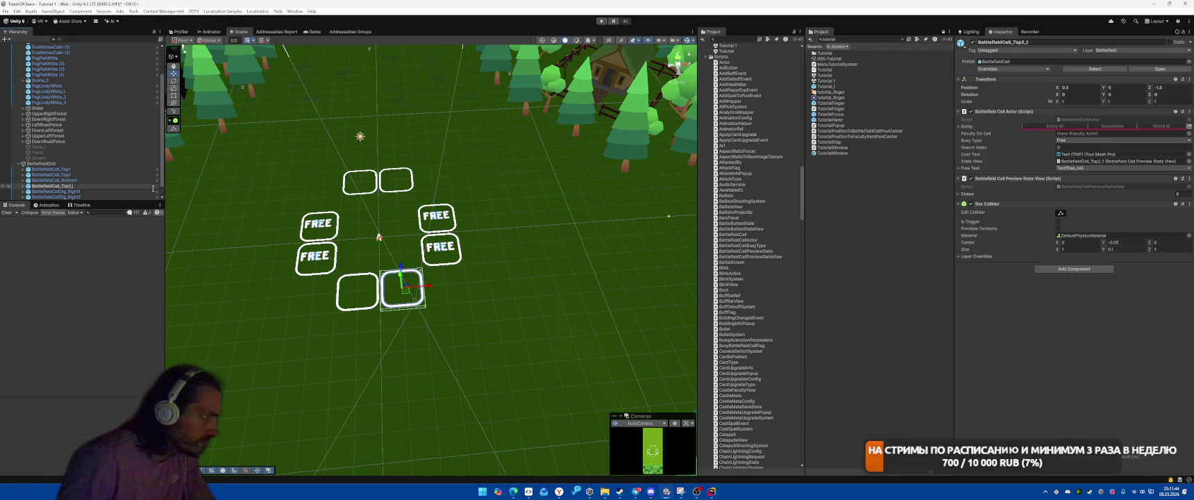
type("2")
key("Return")
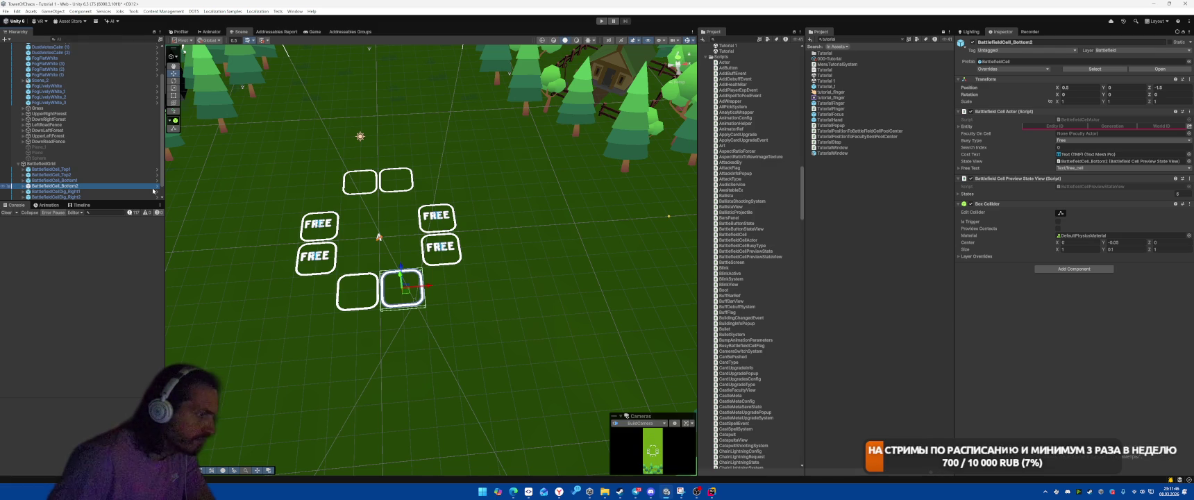
Set Search Index 1 on both Bottom cells.
left_click(73, 181)
left_click(73, 186, "ctrl")
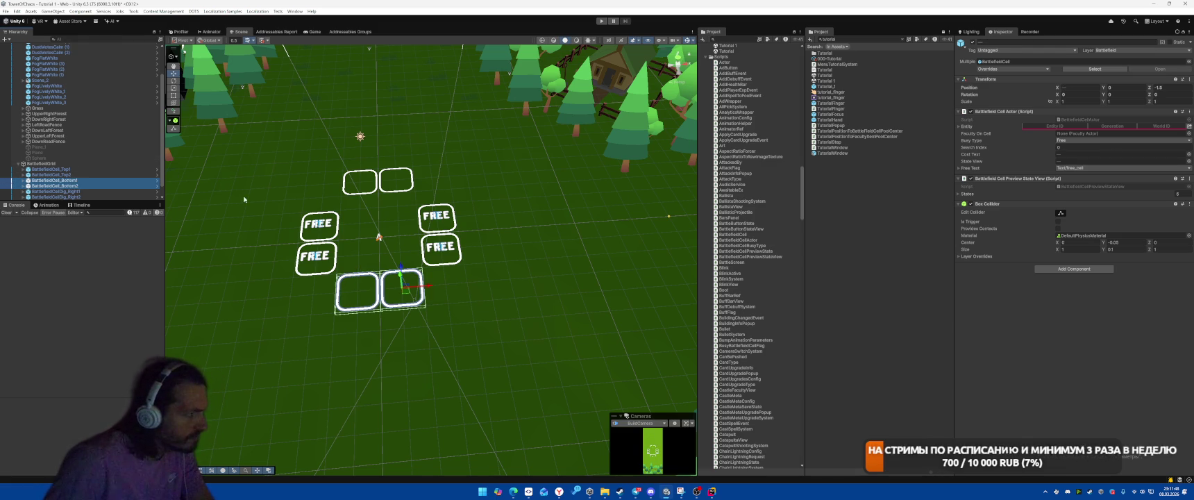
left_click(1077, 146)
type("1")
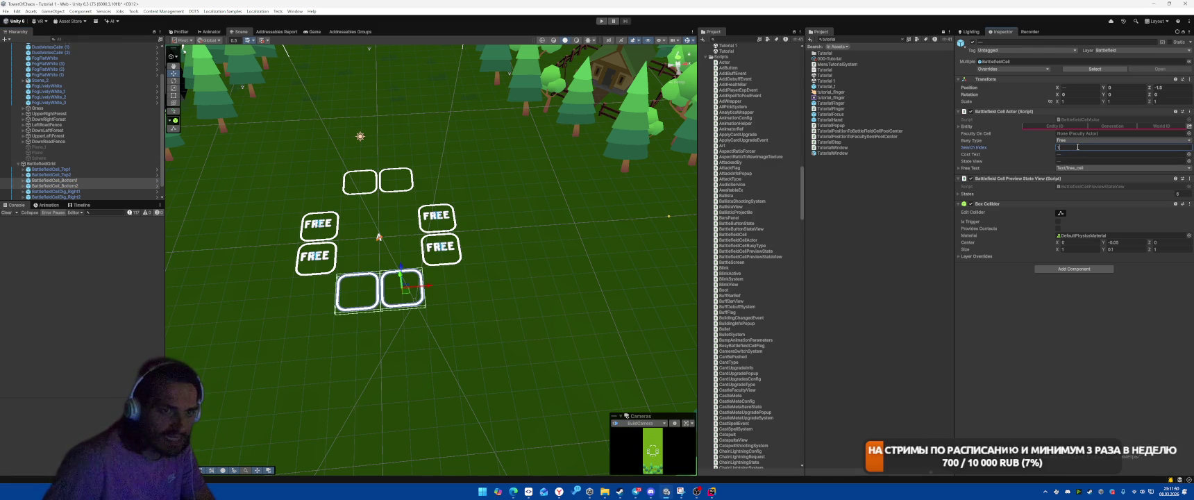
scroll(217, 93, "down", 5)
scroll(84, 139, "down", 1)
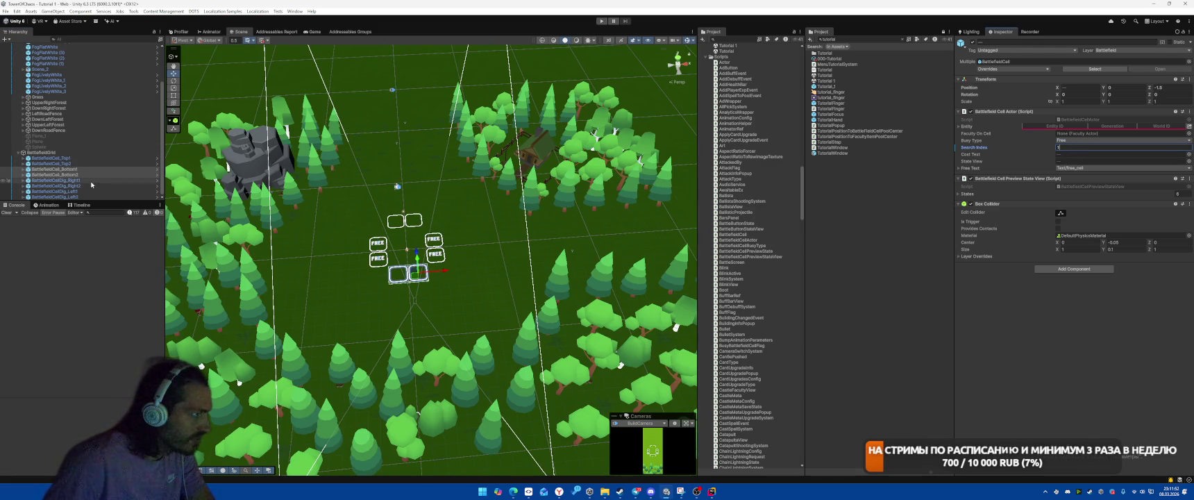
Set Search Index 2 on the Right cells and 3 on the Left cells.
left_click(77, 180)
left_click(1077, 146)
type("2")
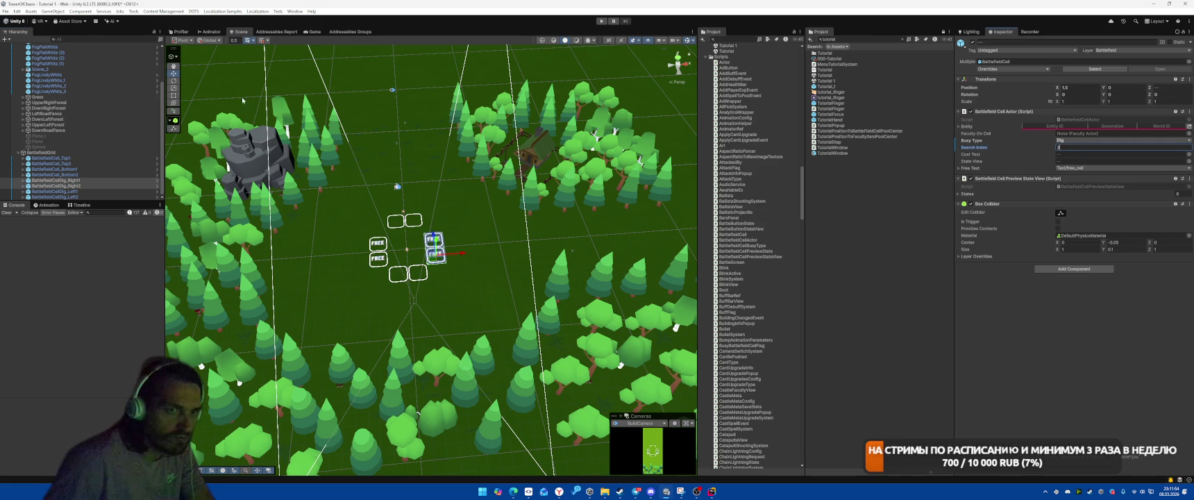
left_click(65, 191)
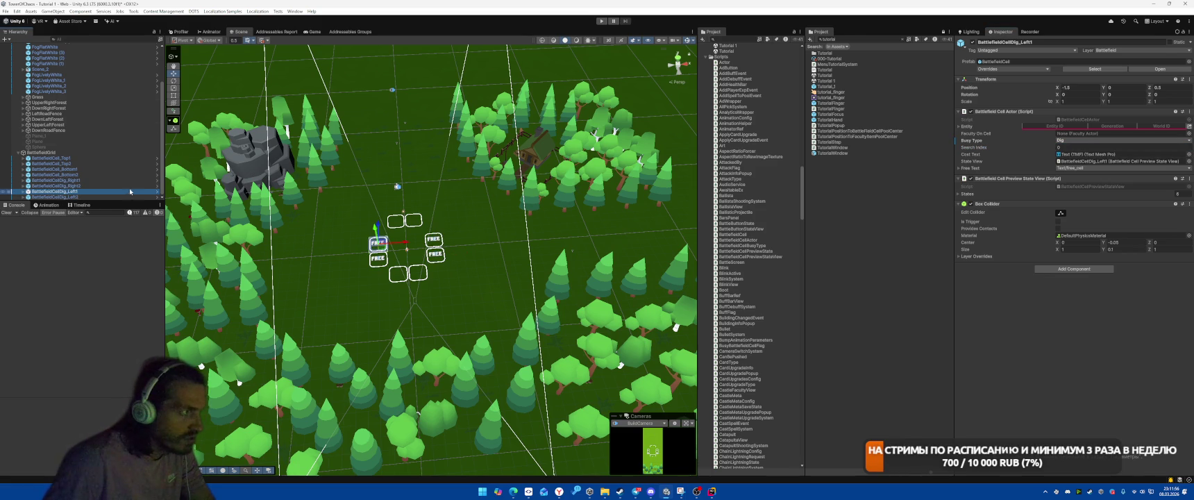
left_click(56, 196, "ctrl")
left_click(1072, 146)
type("3")
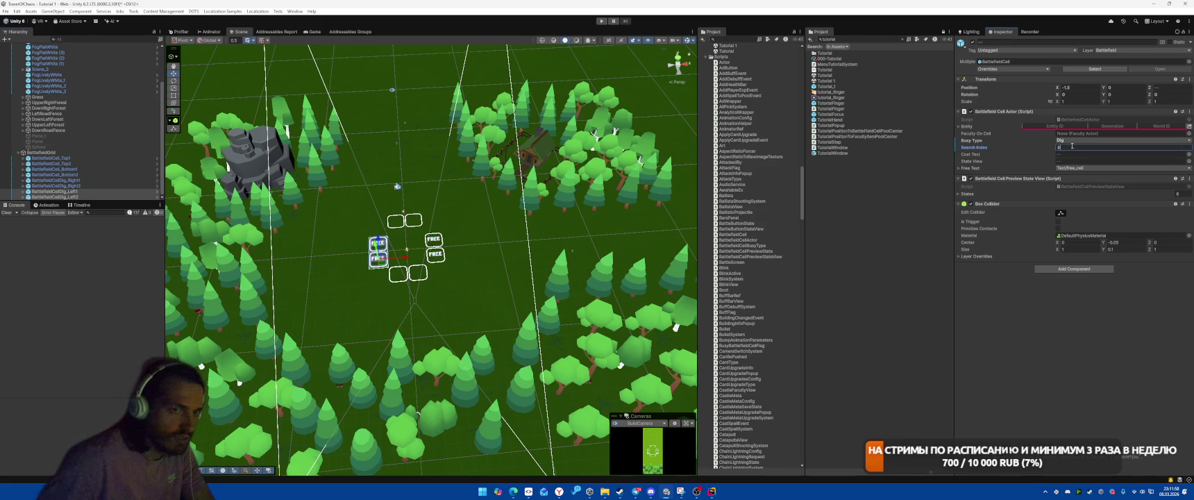
type("f")
scroll(349, 117, "down", 3)
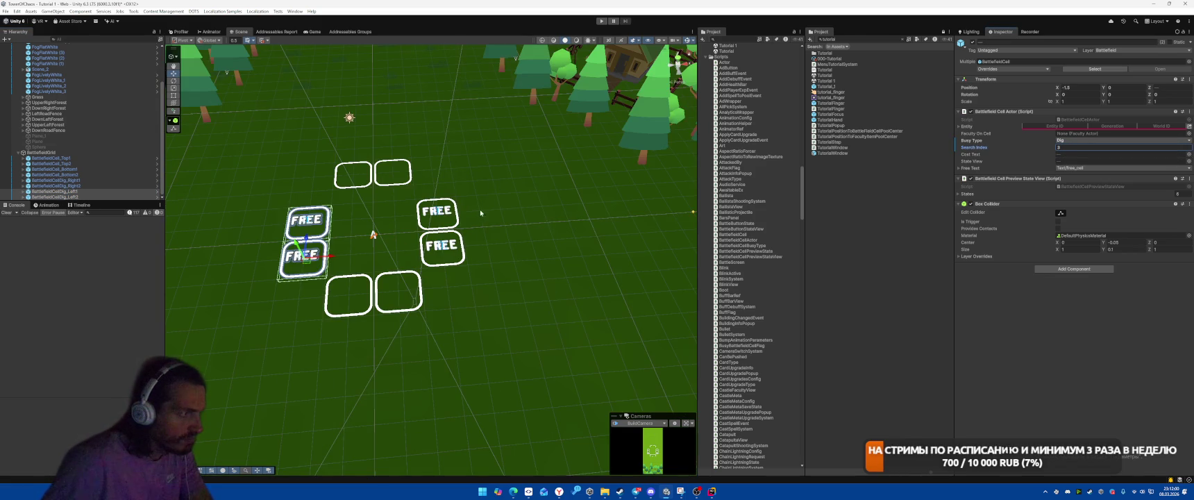
left_click(479, 162)
Frame the cells from above and move the Bottom1 and Bottom2 cells further from the centre.
key("f")
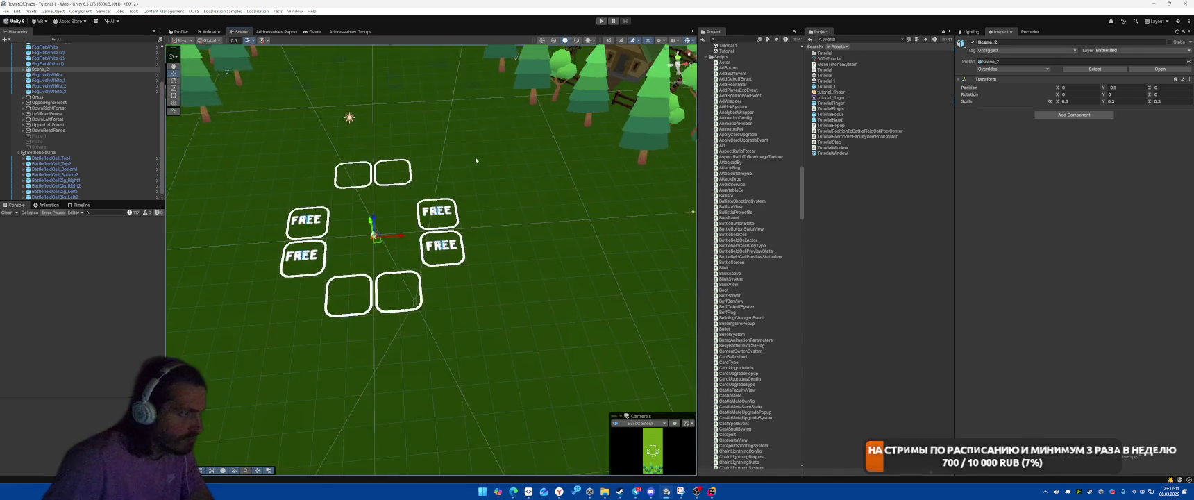
left_click_drag(479, 166, 279, 227)
scroll(279, 227, "down", 4)
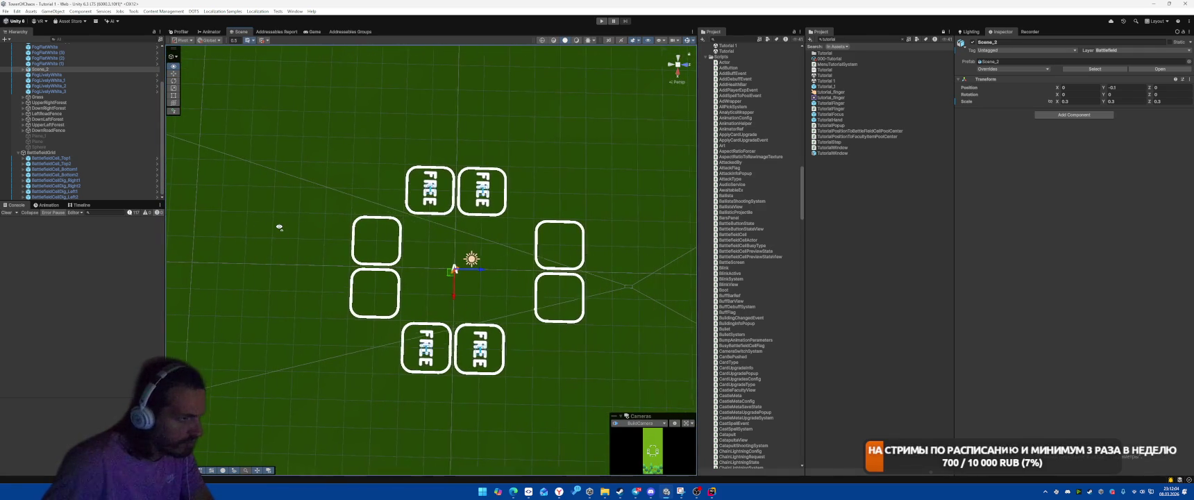
left_click(86, 169)
left_click(86, 174, "shift")
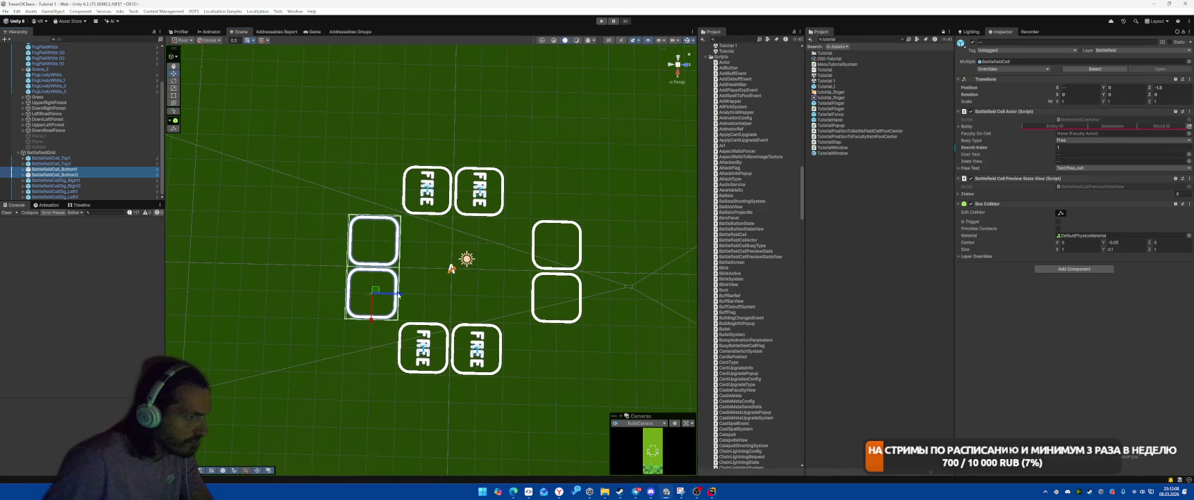
left_click_drag(398, 294, 372, 294)
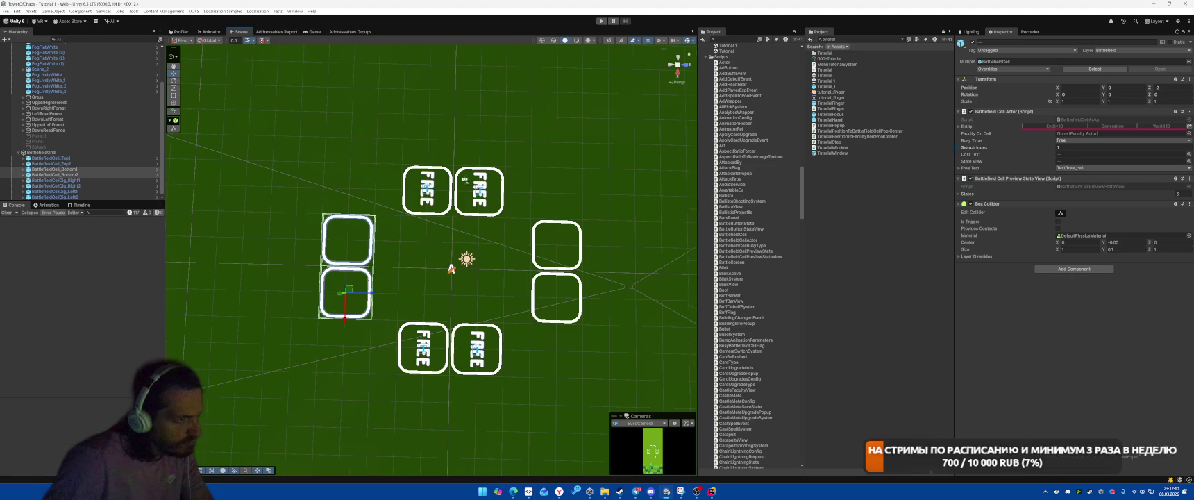
Shift the Right and Left dig cell pairs outward, then undo the left pair's move.
mouse_move(465, 179)
left_mouse_down()
mouse_move(486, 172)
mouse_move(472, 154)
left_mouse_up()
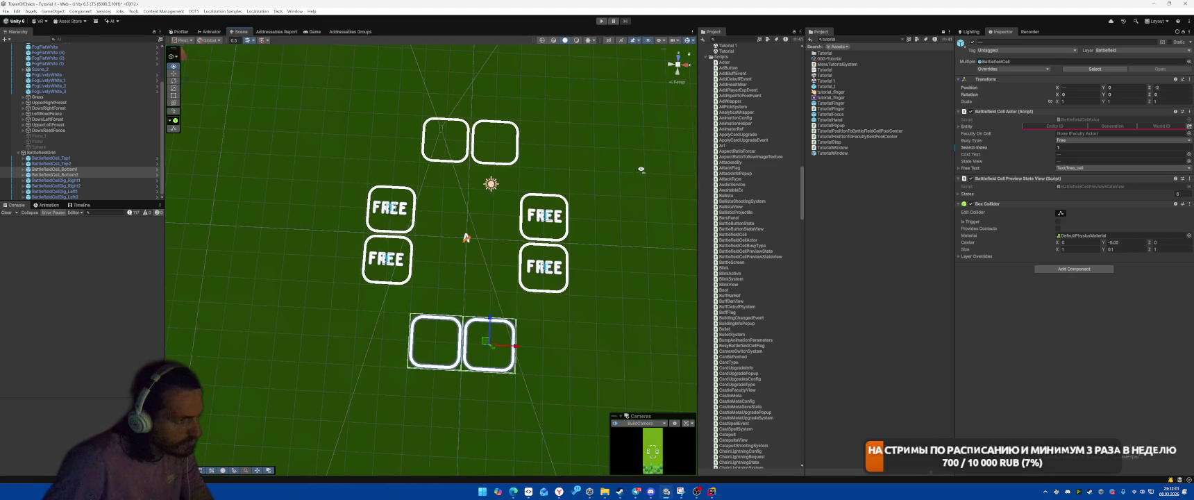
left_click(91, 180)
left_click(90, 185, "ctrl")
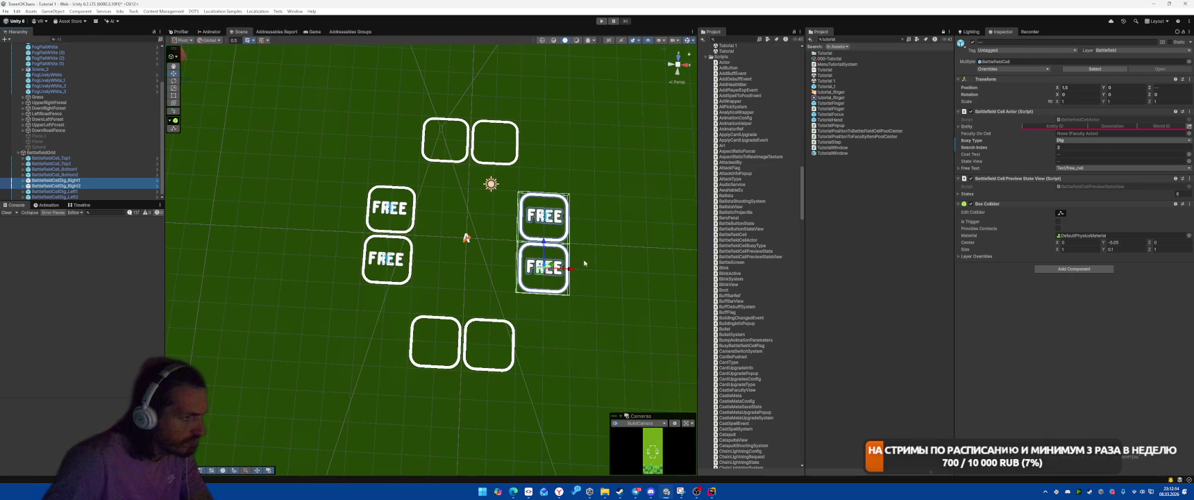
left_click_drag(573, 272, 599, 272)
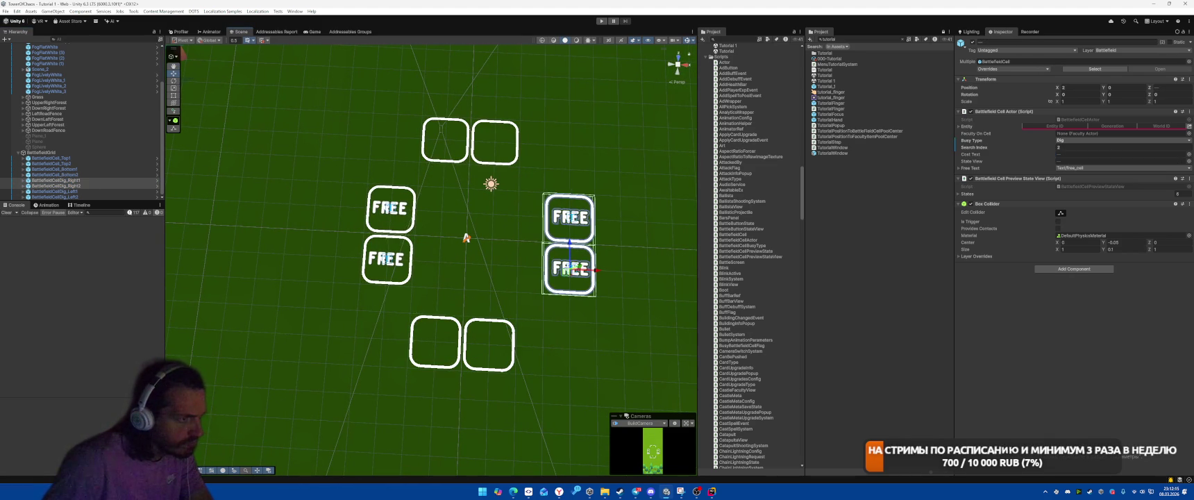
left_click(82, 191)
left_click(83, 198, "ctrl")
left_click_drag(417, 261, 392, 261)
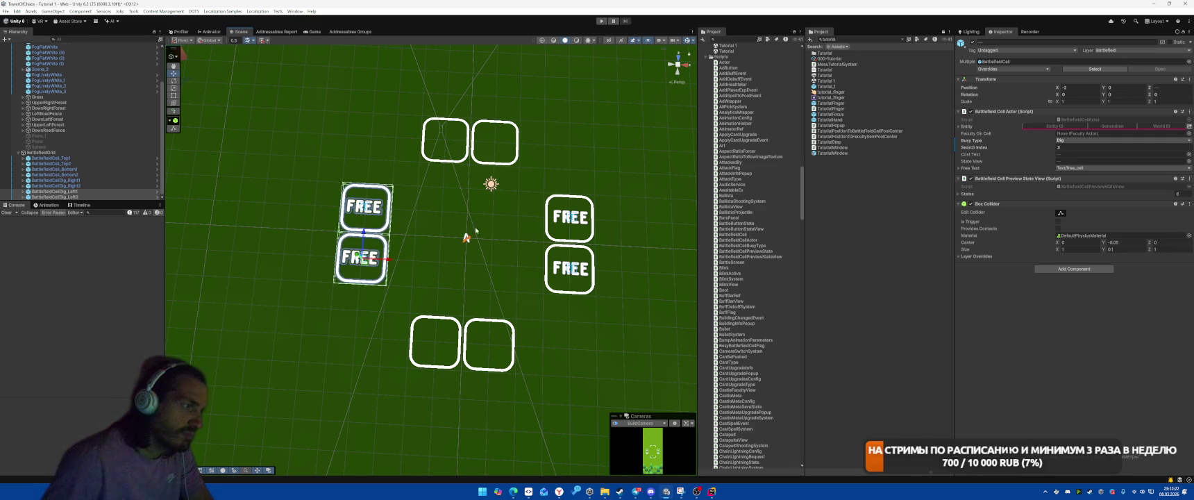
key("ctrl+z")
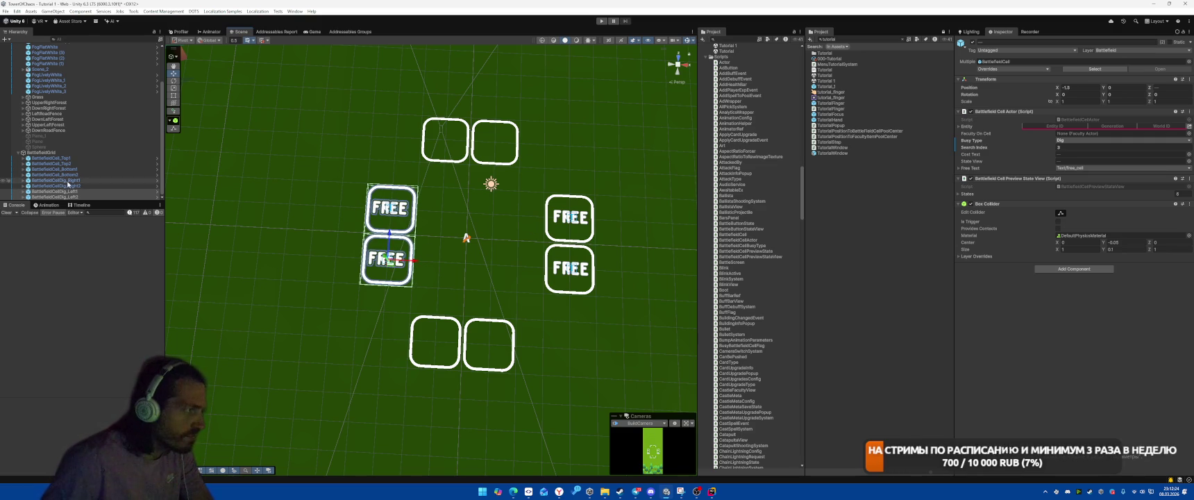
Pull the right FREE cells in to X 1.5 and the bottom cells up to Z -1.5.
left_click(78, 184)
left_click(79, 180, "ctrl")
left_click_drag(593, 217, 568, 217)
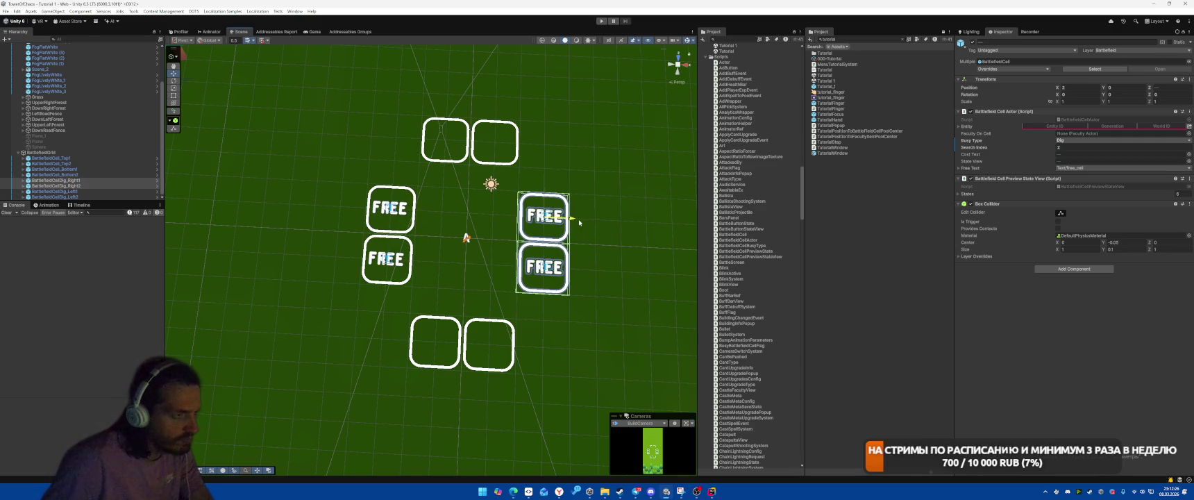
mouse_move(414, 157)
left_mouse_down()
mouse_move(476, 134)
mouse_move(496, 148)
left_mouse_up()
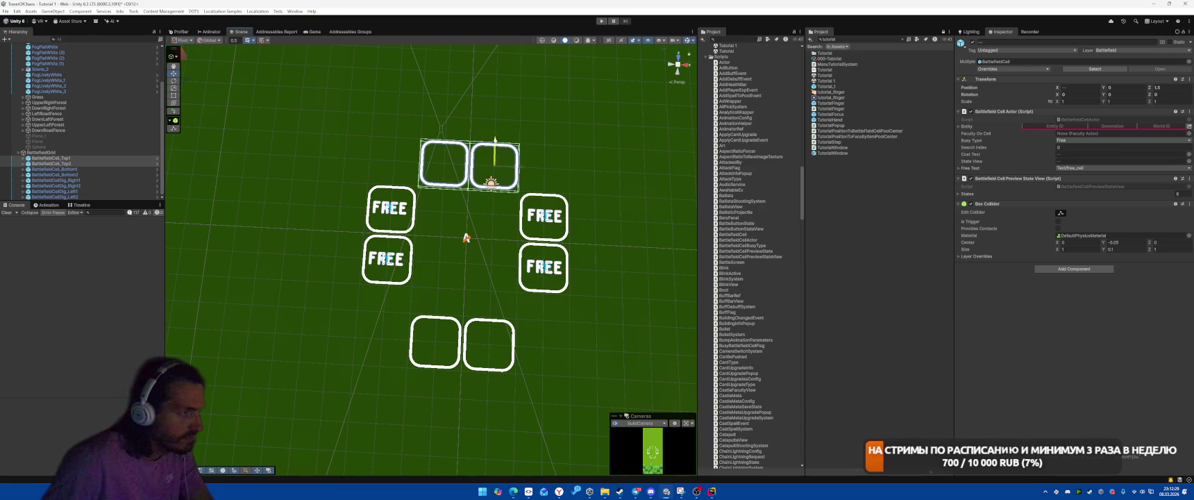
left_click(89, 169)
left_click(89, 174, "shift")
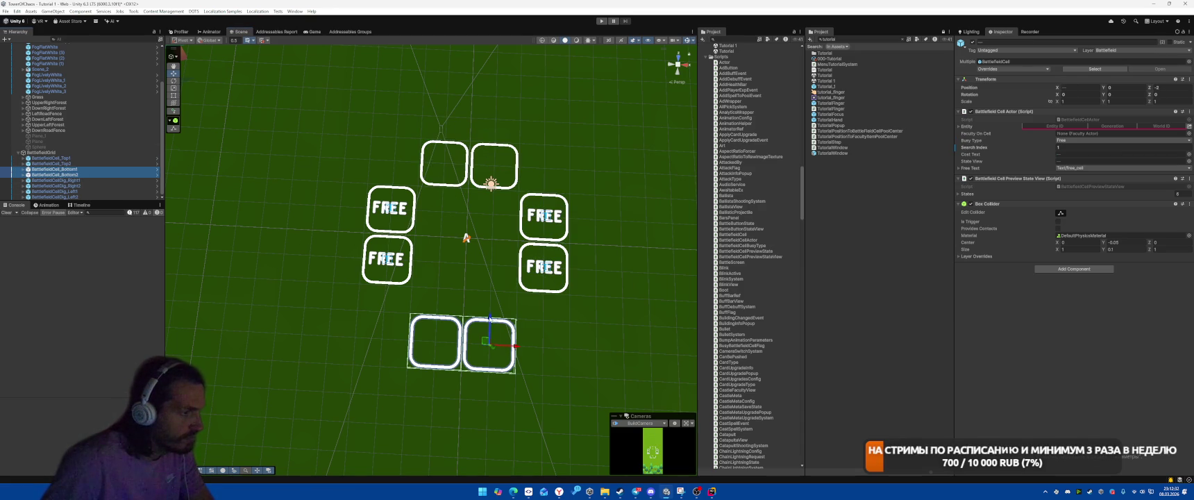
left_click_drag(490, 317, 492, 300)
left_click(614, 161)
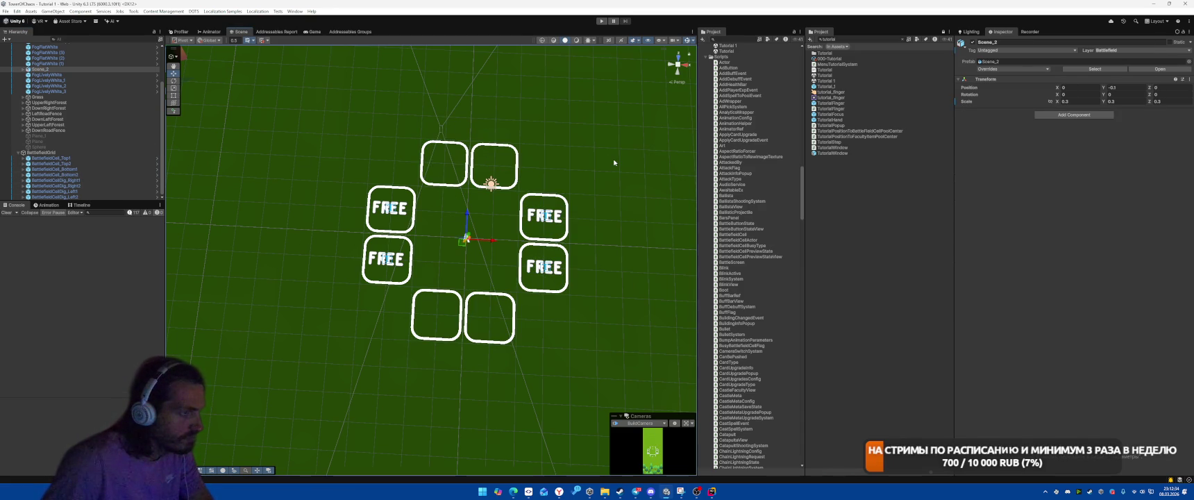
Check the bottom cells' Busy Type choices, then start play mode to test the layout.
left_click(81, 159)
left_click(89, 169)
left_click(90, 175, "shift")
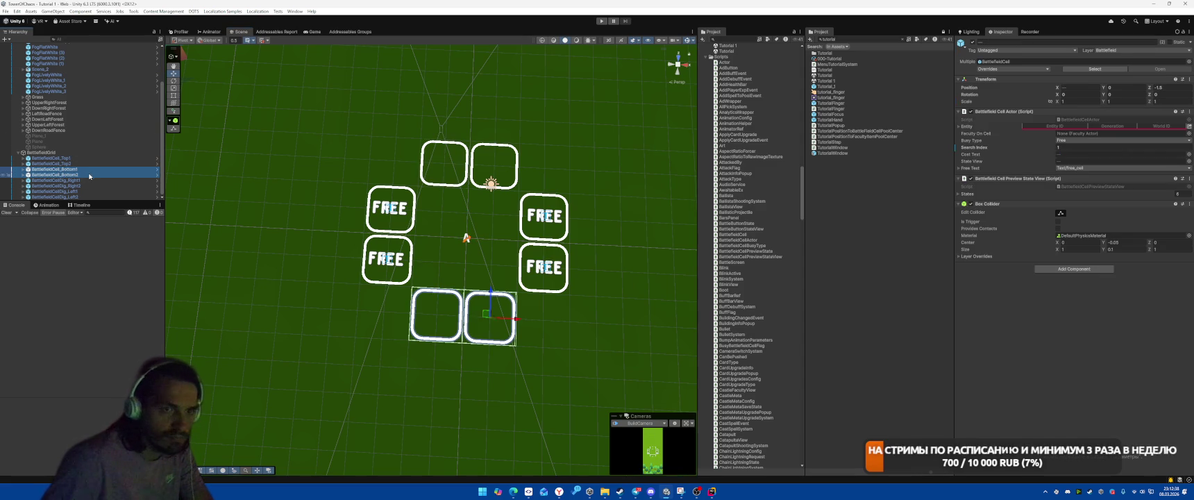
left_click(1086, 142)
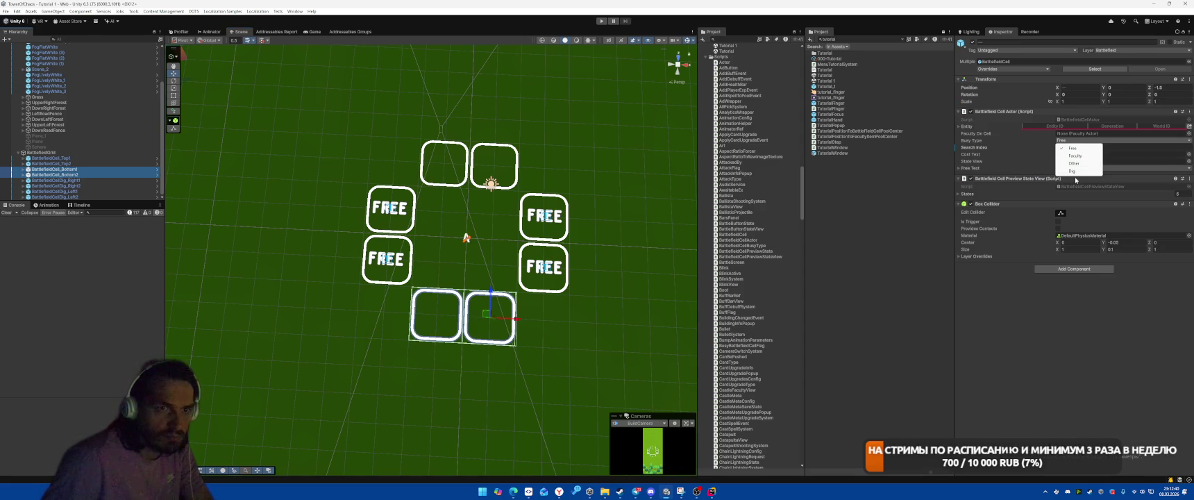
key("ctrl+p")
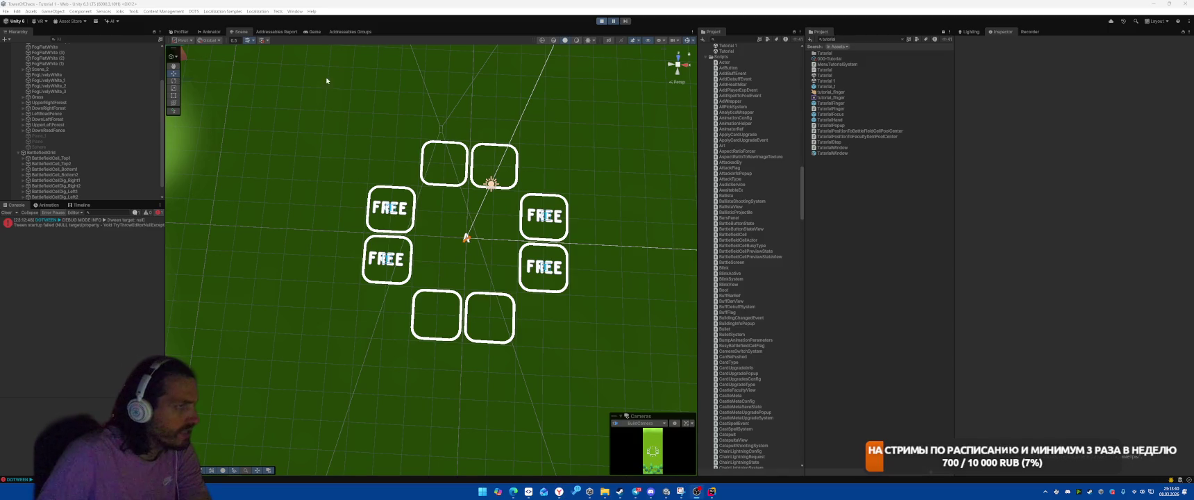
Watch the running game, return to the Scene view, stop play mode and clear the Project search.
left_click(601, 21)
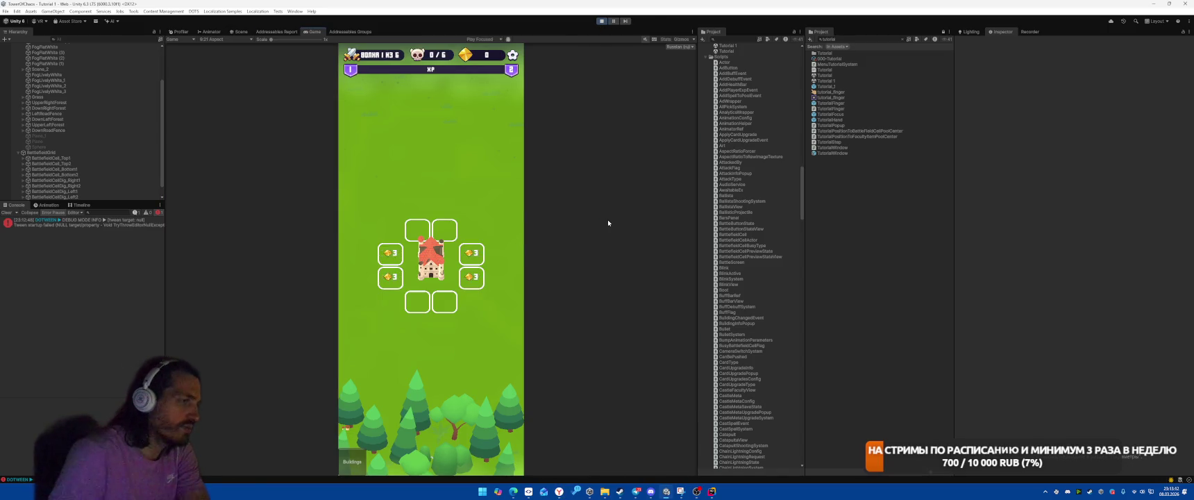
key("ctrl+1")
left_click(601, 21)
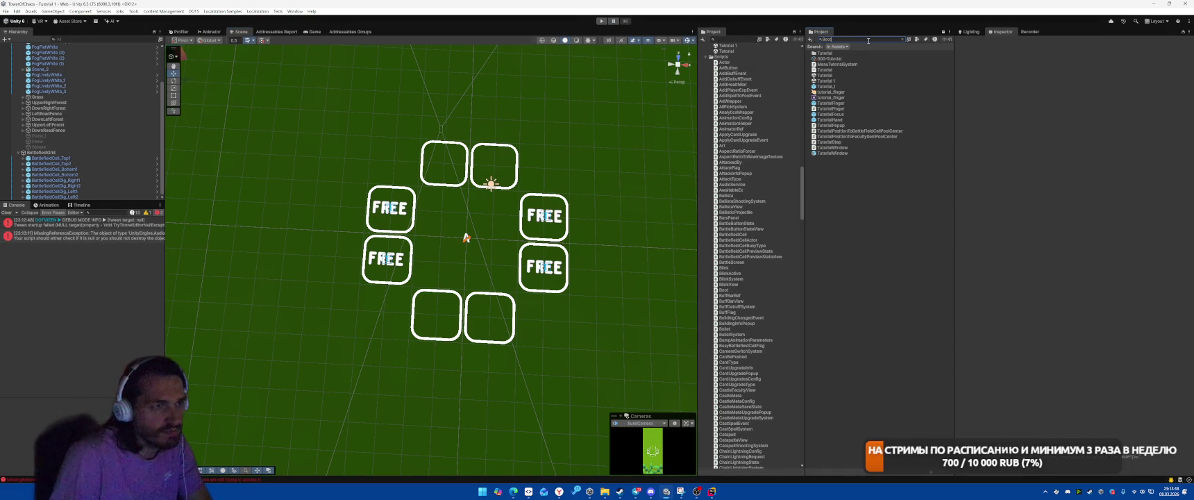
key("BackSpace")
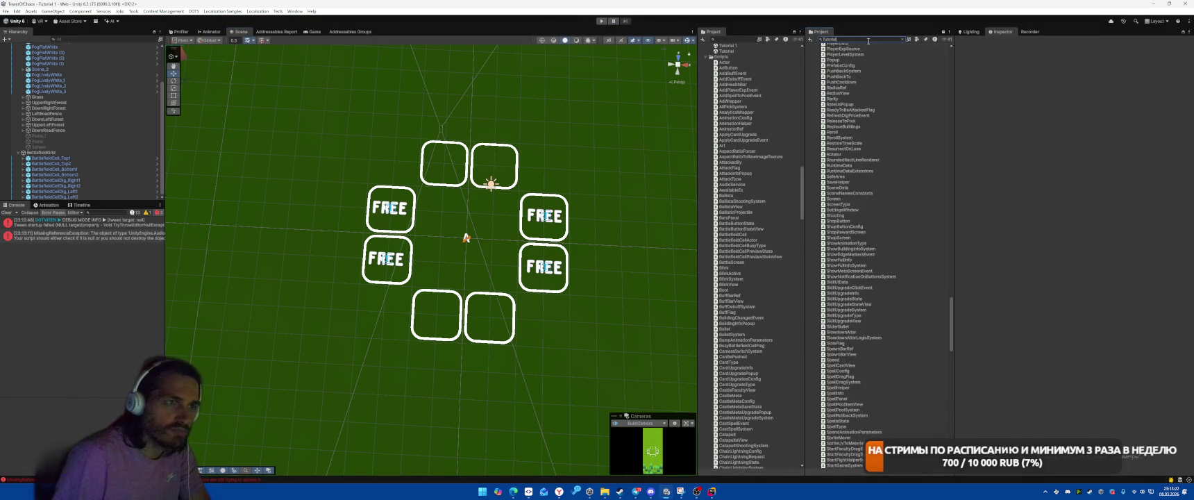
Open the TutorialWindow prefab and make its Step2-PlaceFaculty panel visible.
type("Wi")
double_click(838, 53)
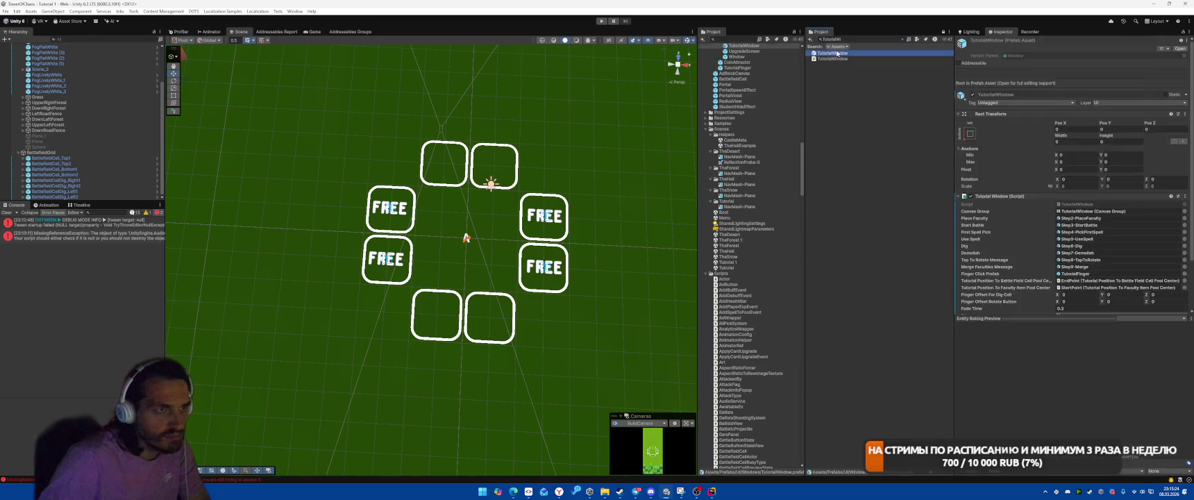
scroll(764, 160, "up", 3)
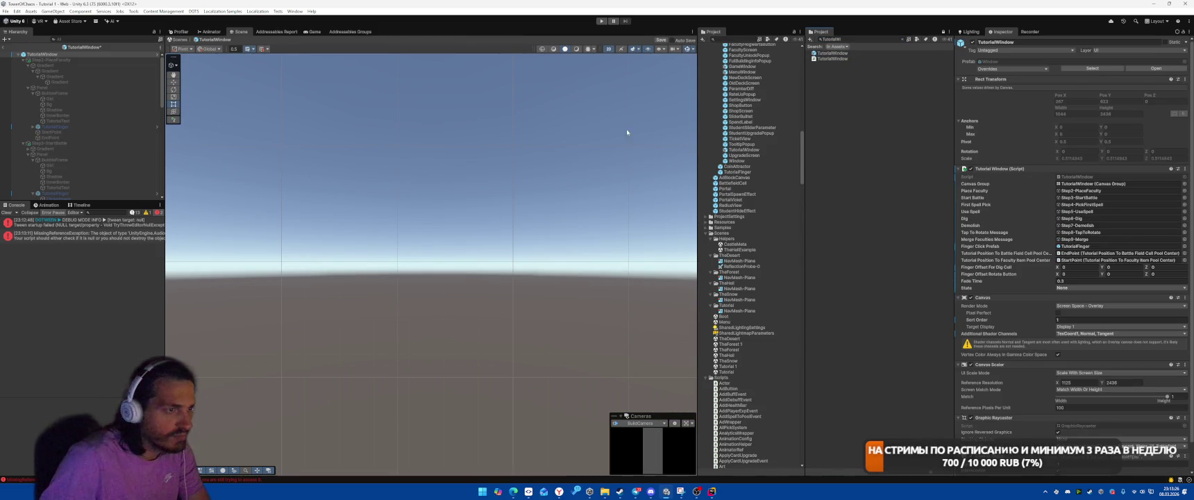
left_click(76, 60)
key("alt+shift+a")
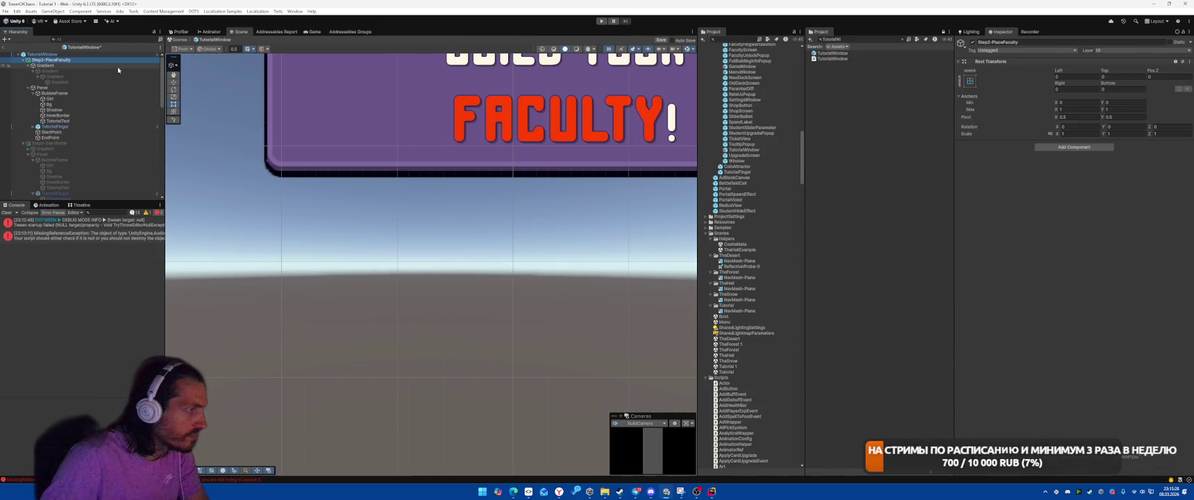
Move the innermost nested Gradient up to the same level as the other Gradient layers.
double_click(67, 65)
left_click(71, 71)
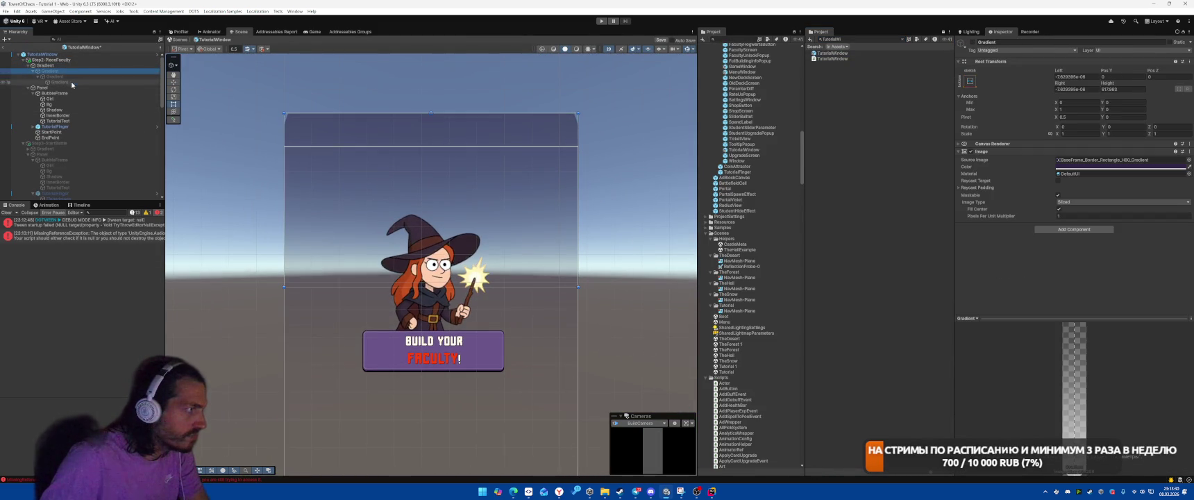
left_click(144, 81, "shift")
key("alt+shift+a")
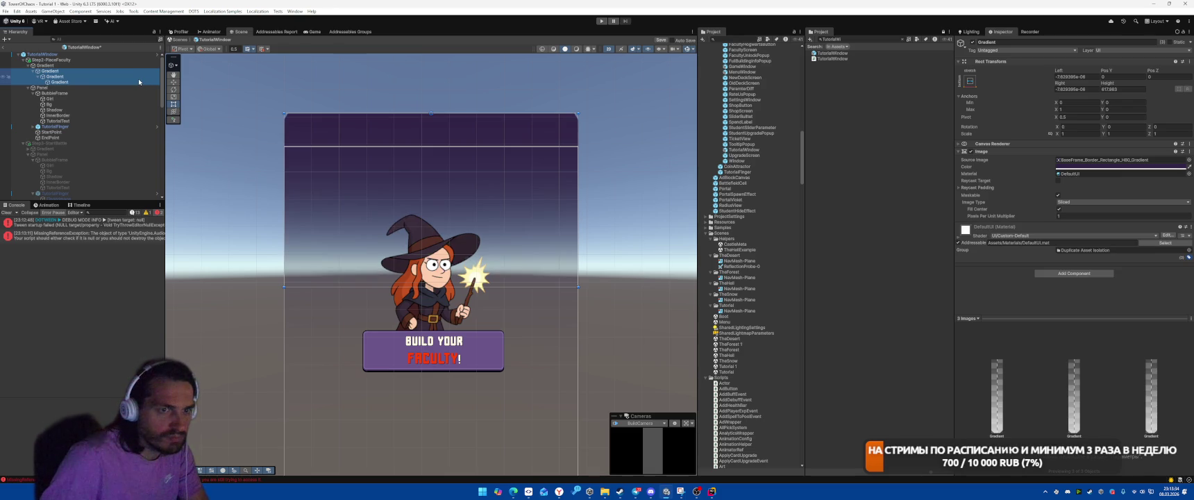
key("alt+shift+a")
key("alt+shift+a")
key("alt+shift+a")
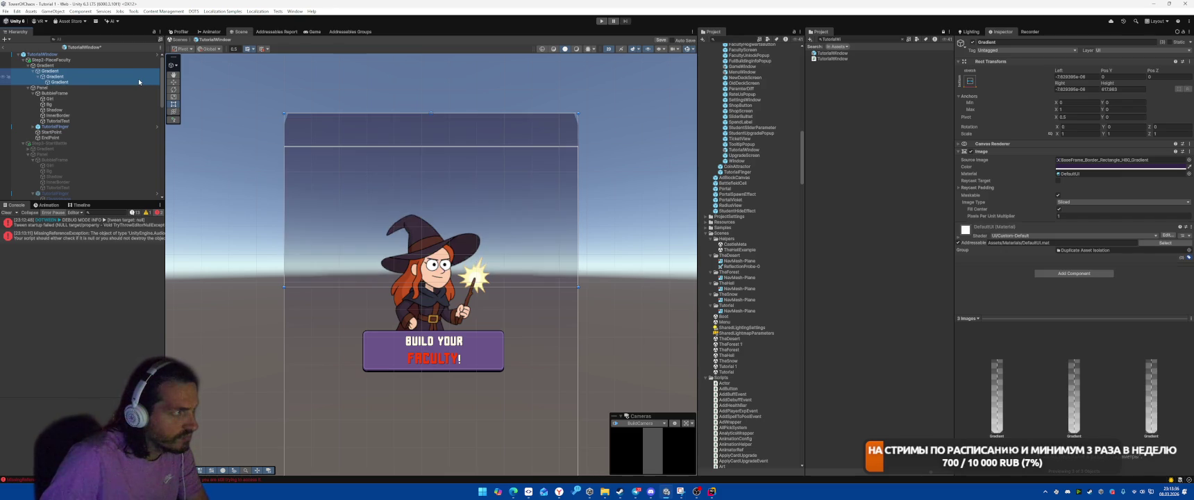
key("alt+shift+a")
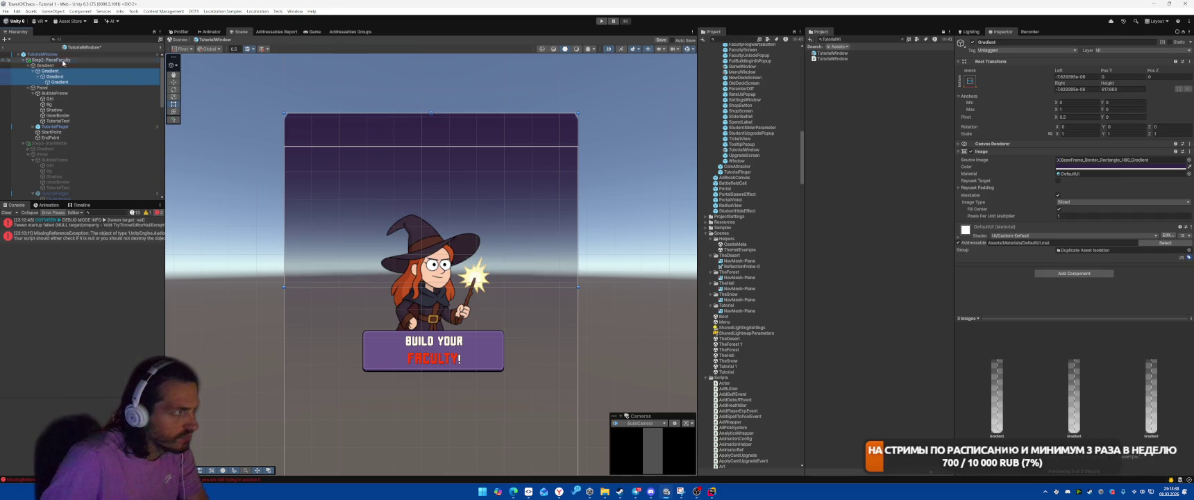
left_click(58, 69)
left_click_drag(57, 64, 65, 69)
left_click(64, 66)
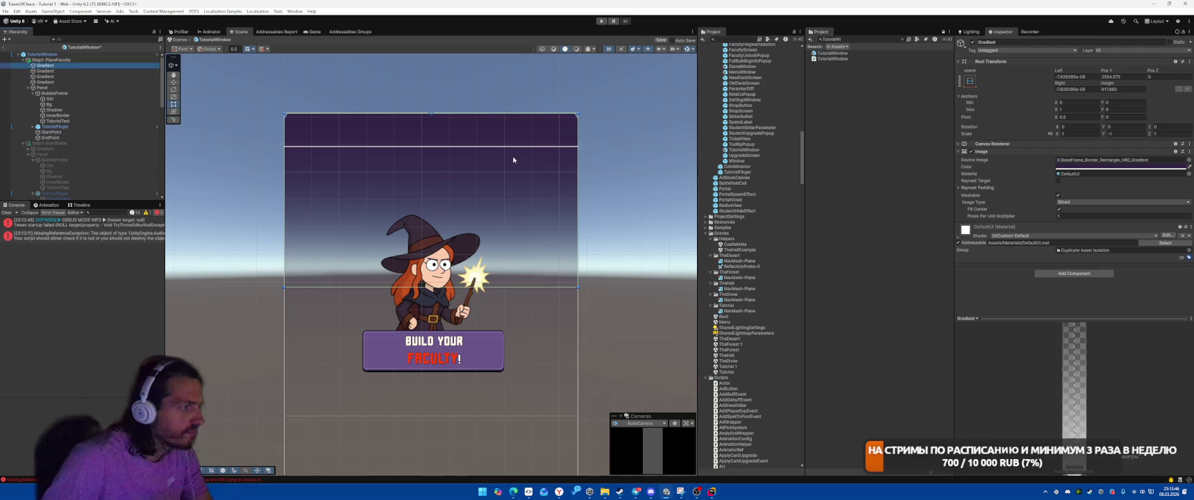
Select all four Gradient layers and set their Pos Y and Pivot Y to 0.
left_click(77, 82, "shift")
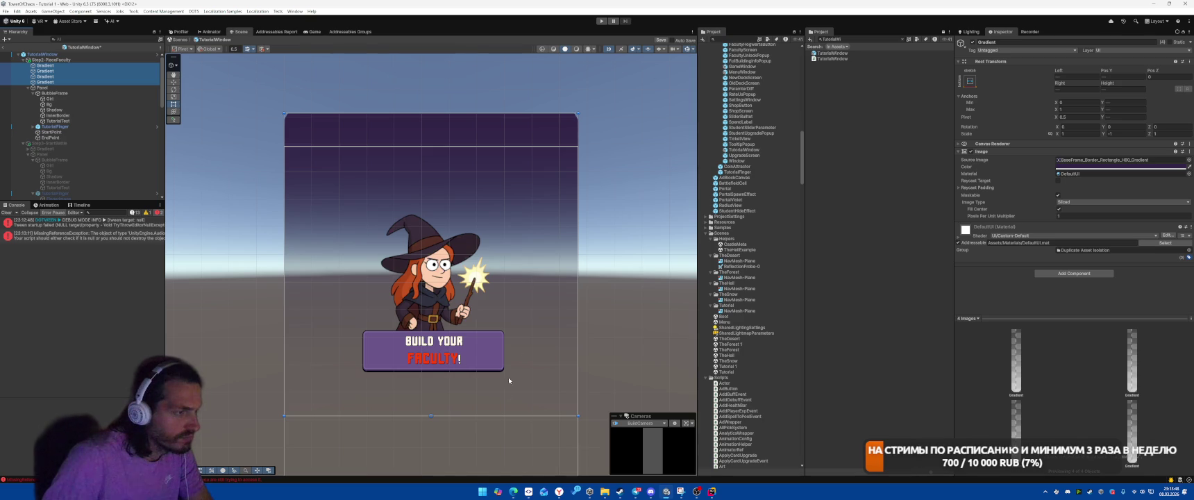
double_click(46, 65)
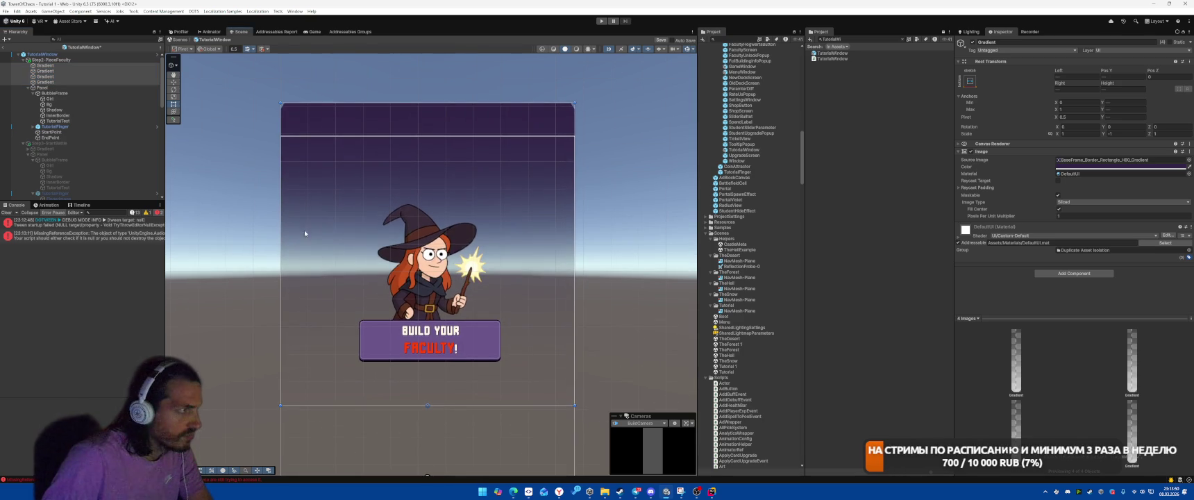
left_click(66, 82, "shift")
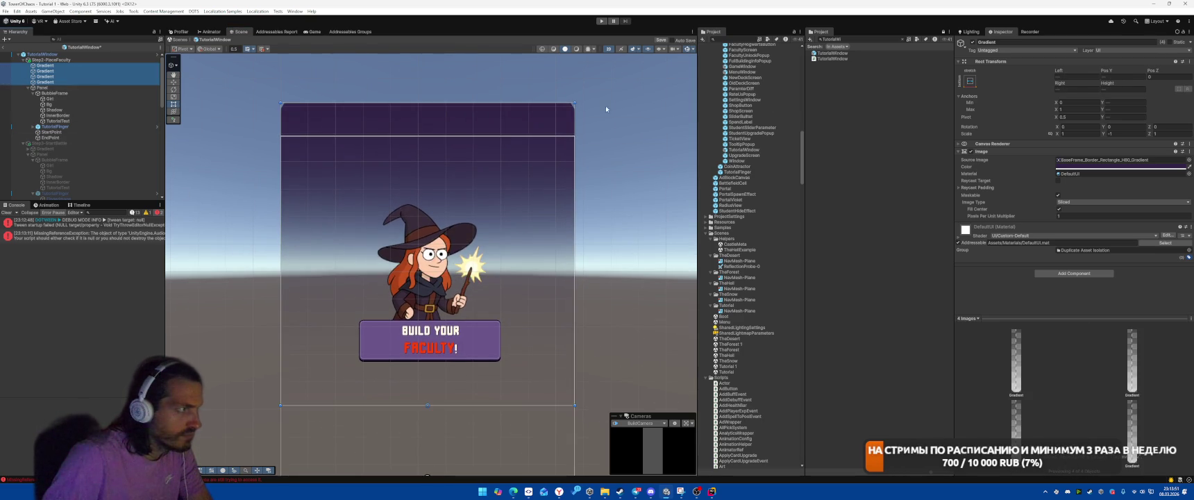
left_click(1129, 102)
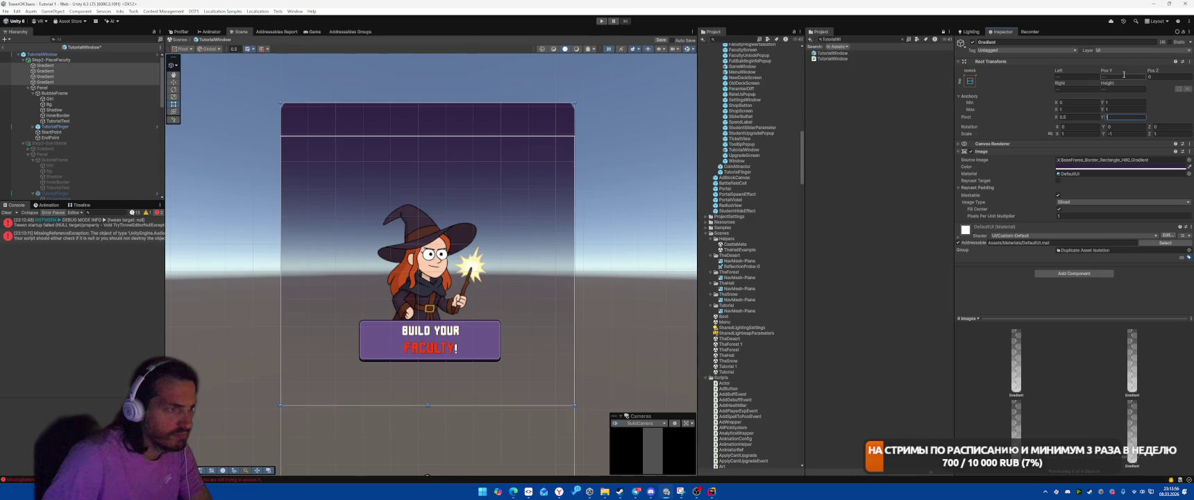
scroll(549, 281, "down", 3)
mouse_move(467, 444)
left_mouse_down()
mouse_move(466, 274)
mouse_move(361, 148)
left_mouse_up()
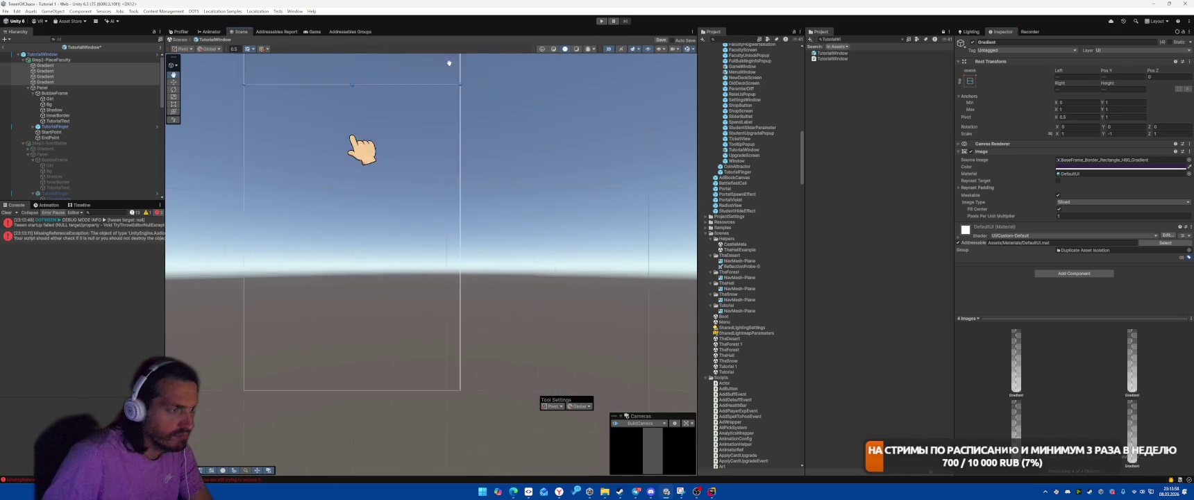
left_click_drag(449, 64, 492, 277)
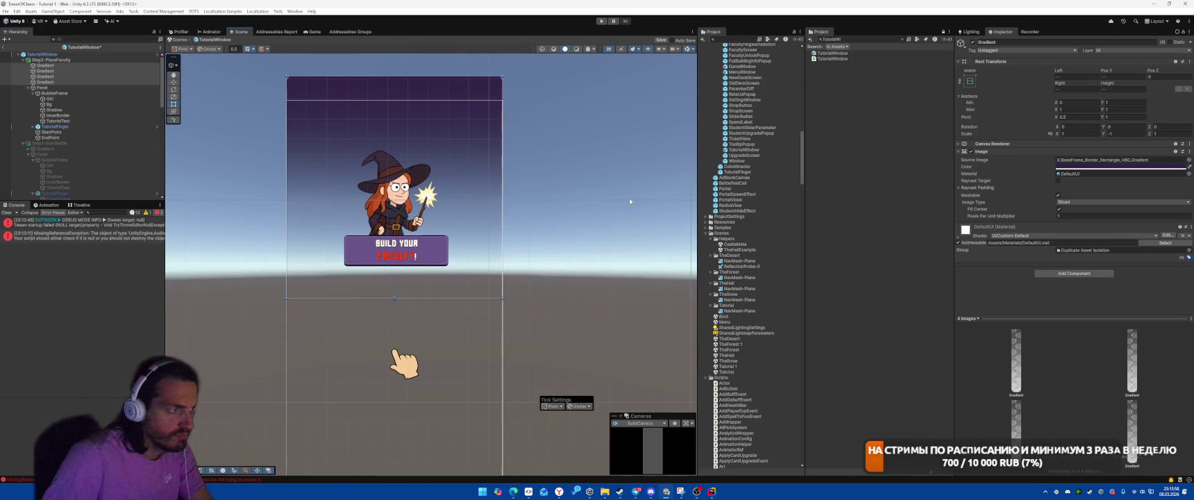
left_click(1115, 77)
type("0")
left_click(1121, 117)
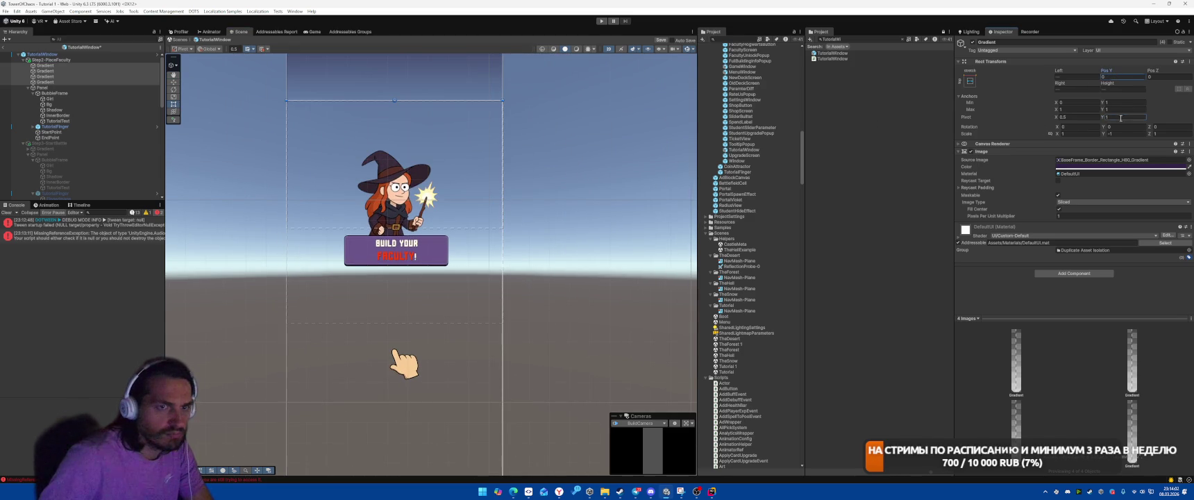
type("0")
left_click(1124, 76)
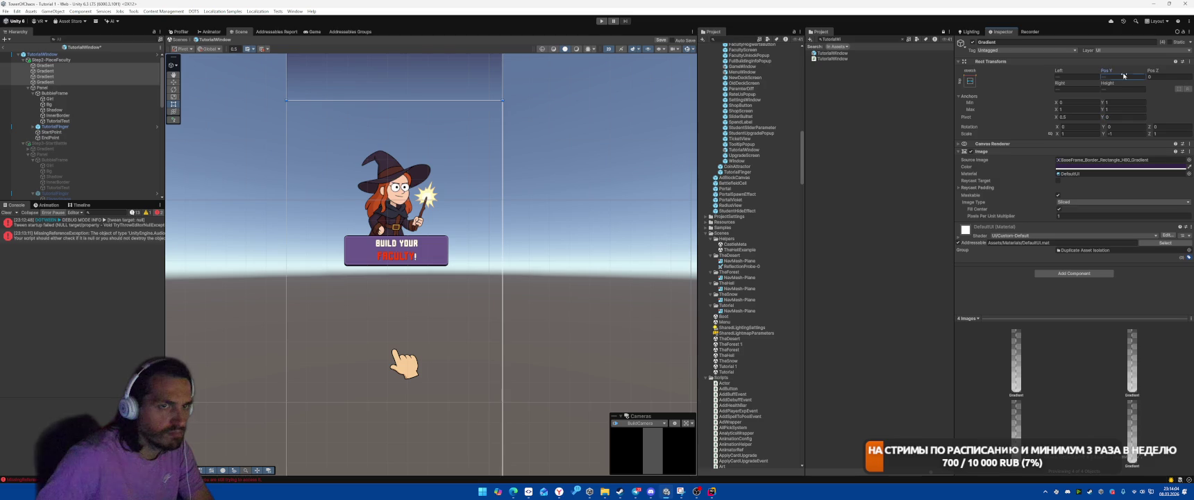
type("0")
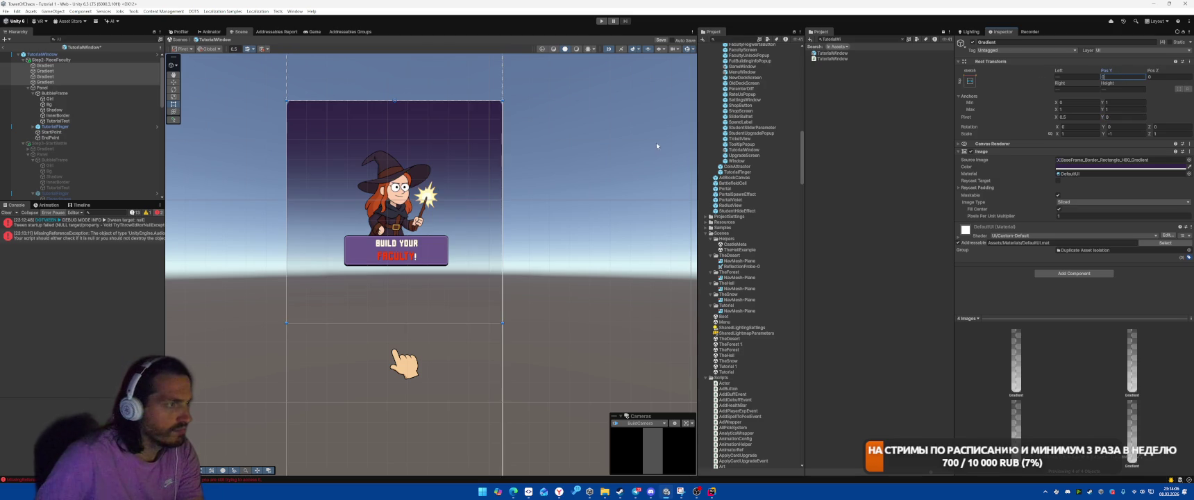
key("Return")
key("f")
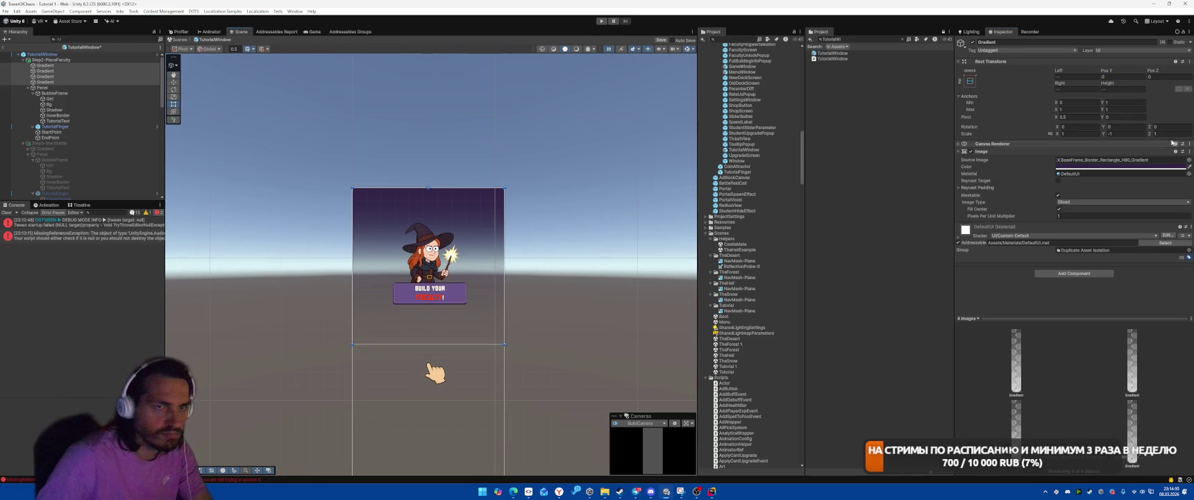
Set the Gradient's max Y anchor to 1.5 and bottom offset 0, then nudge its bottom edge.
left_click(1130, 103)
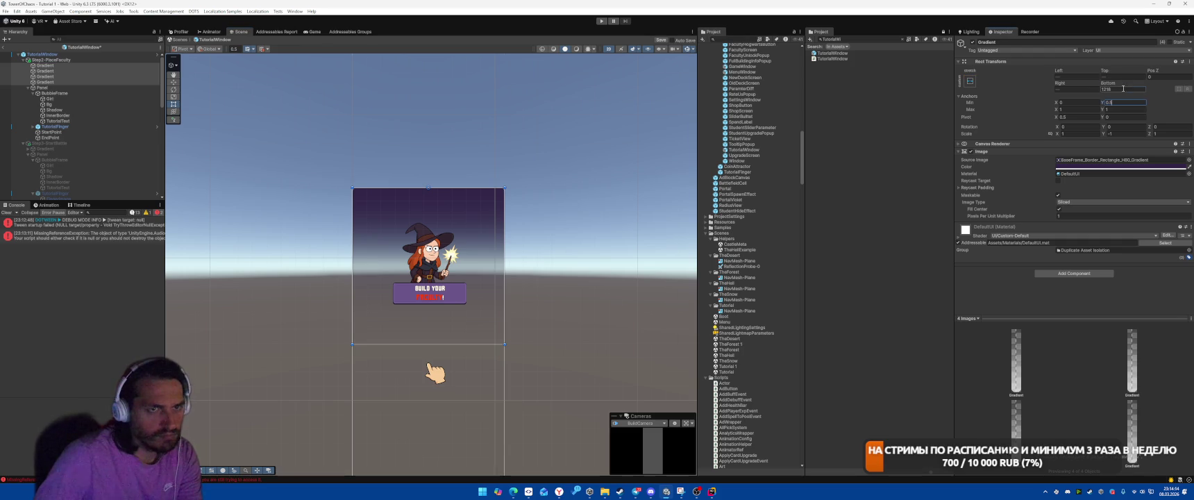
left_click(1123, 88)
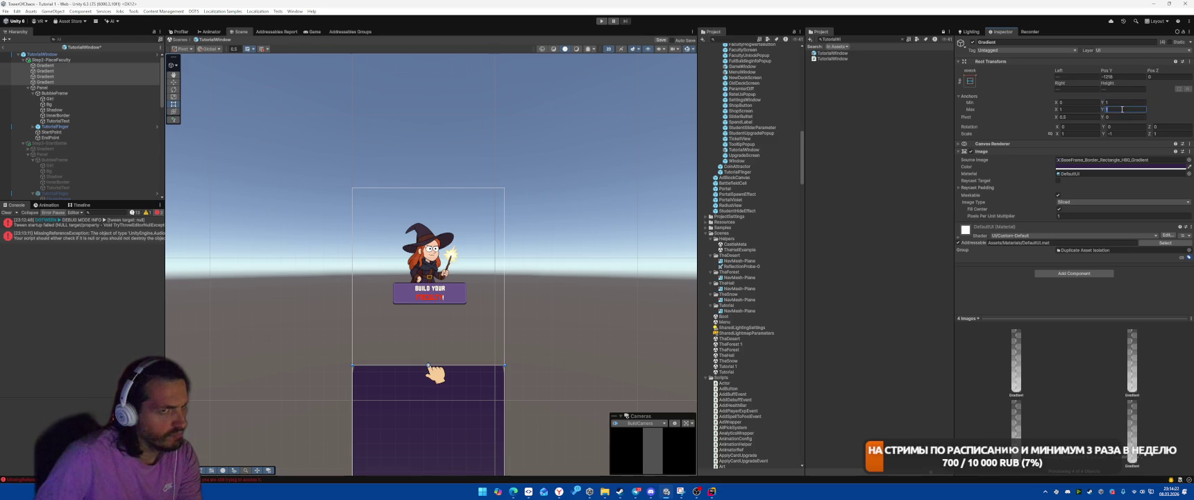
type(".5")
left_click(1126, 89)
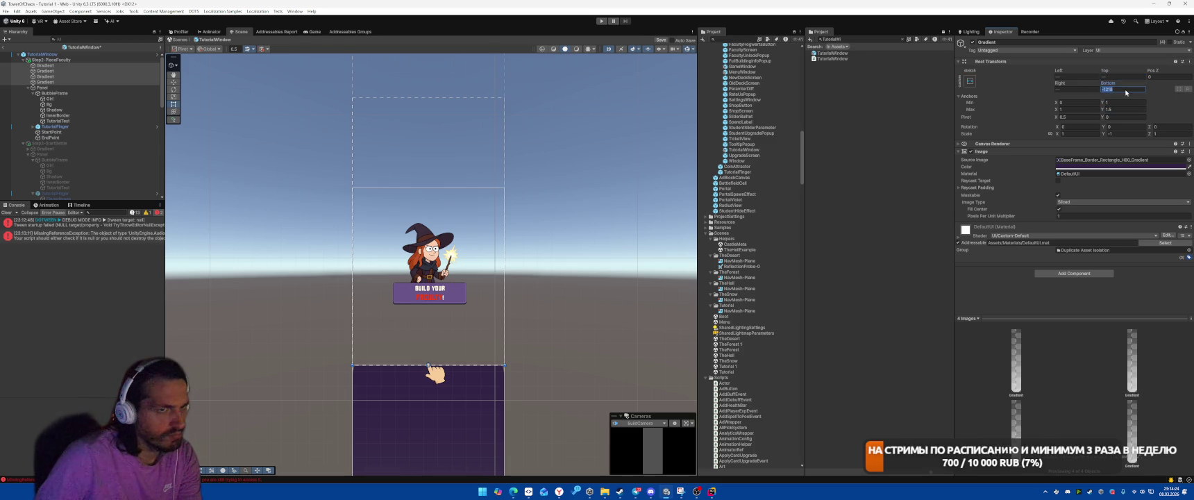
type("0")
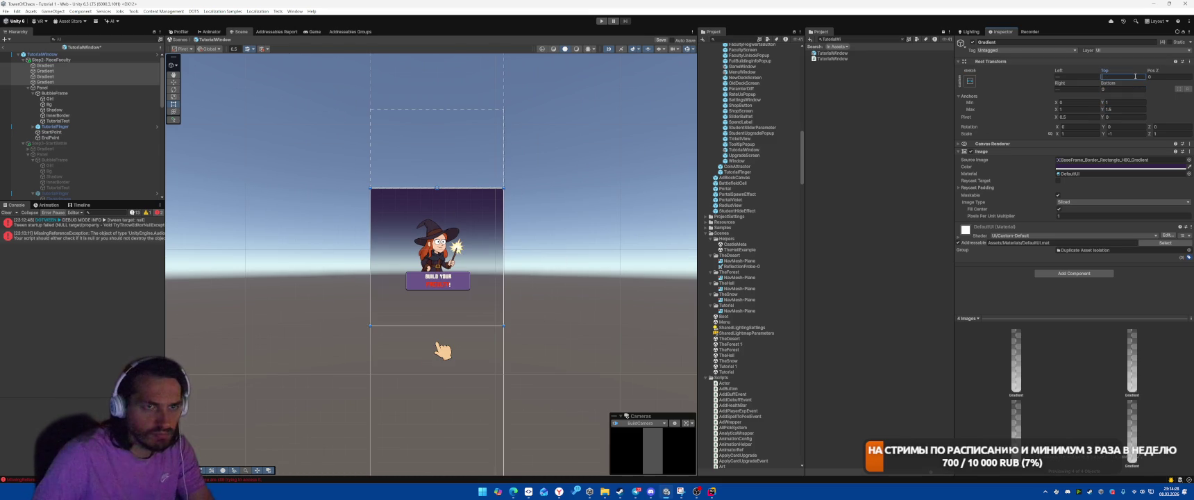
key("Tab")
scroll(566, 267, "down", 3)
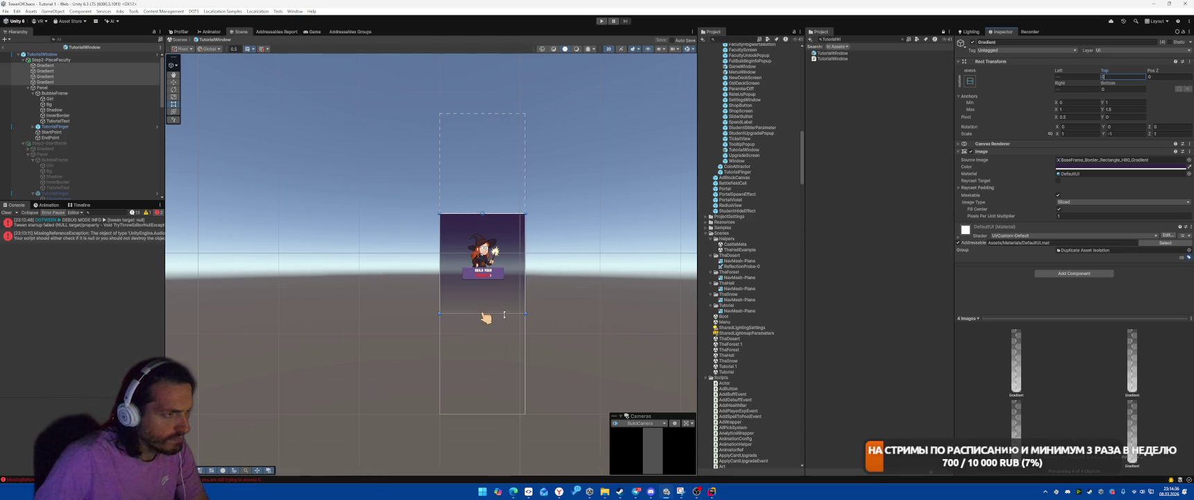
left_click_drag(504, 313, 512, 309)
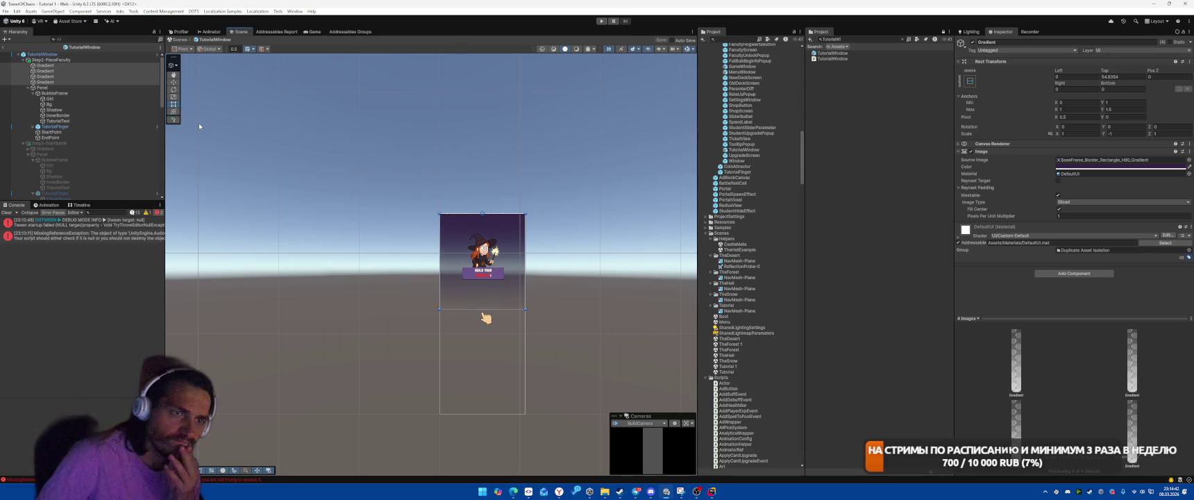
Preview gradient sprites and set the Source Image to Image_Gradient_Bottom_01, adding no component.
left_click(1189, 160)
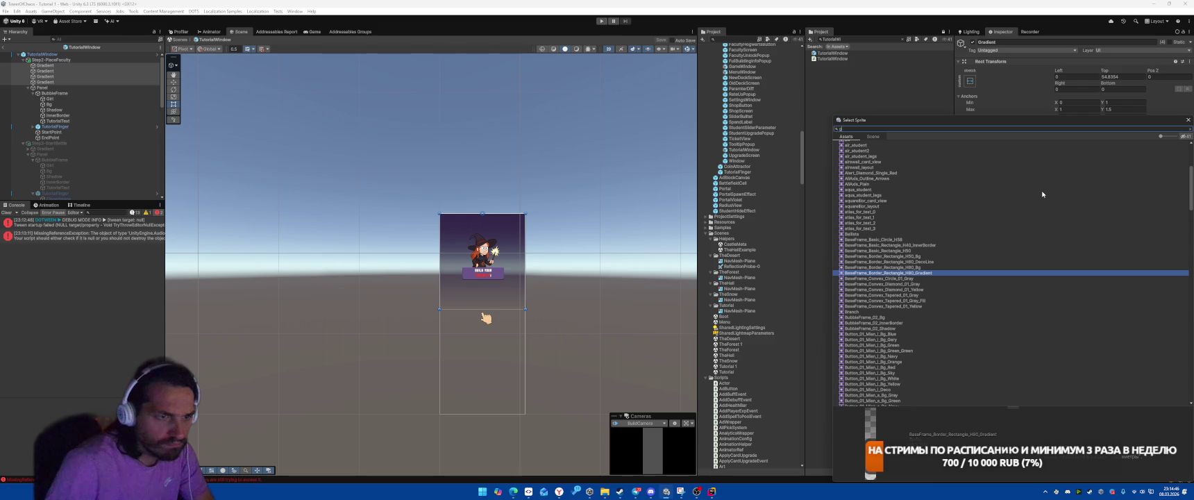
type("rad")
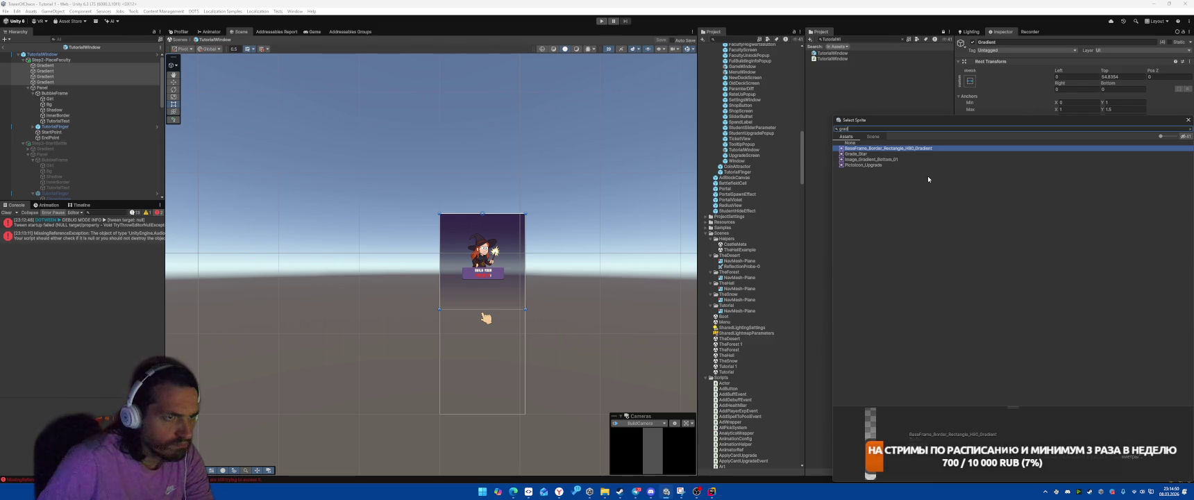
key("Down")
key("Down")
key("Down")
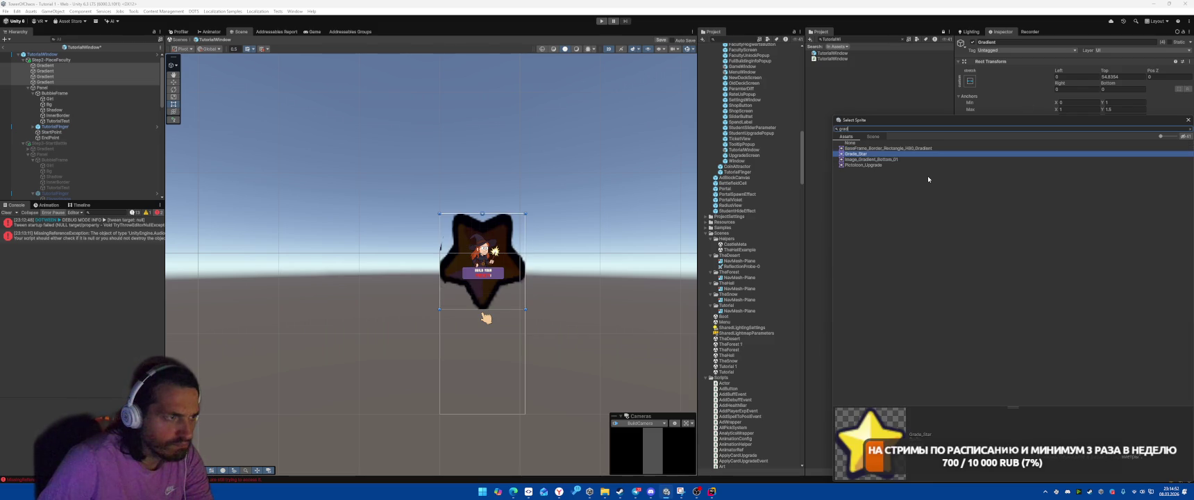
key("Up")
key("Up")
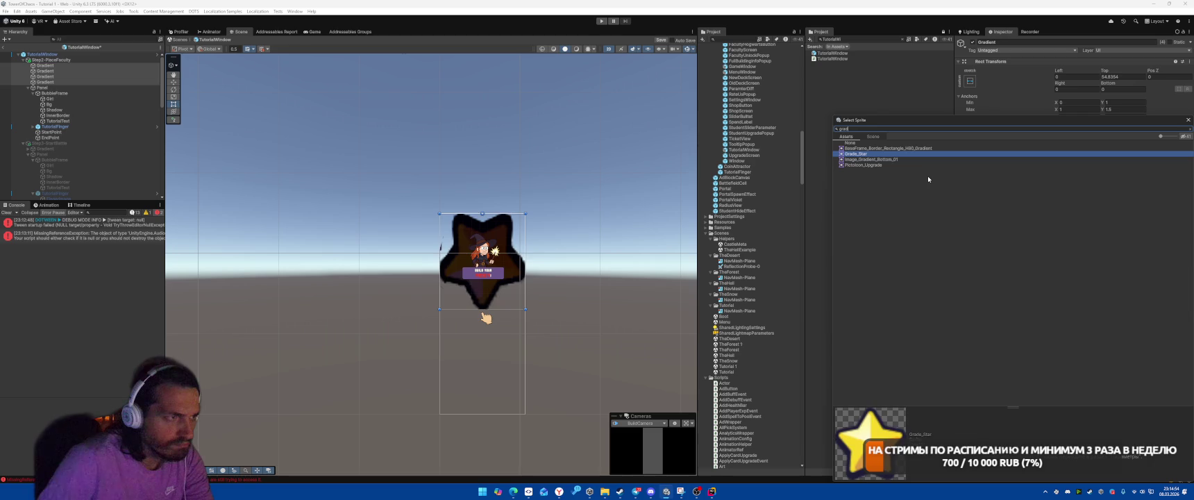
key("Down")
left_click(911, 149)
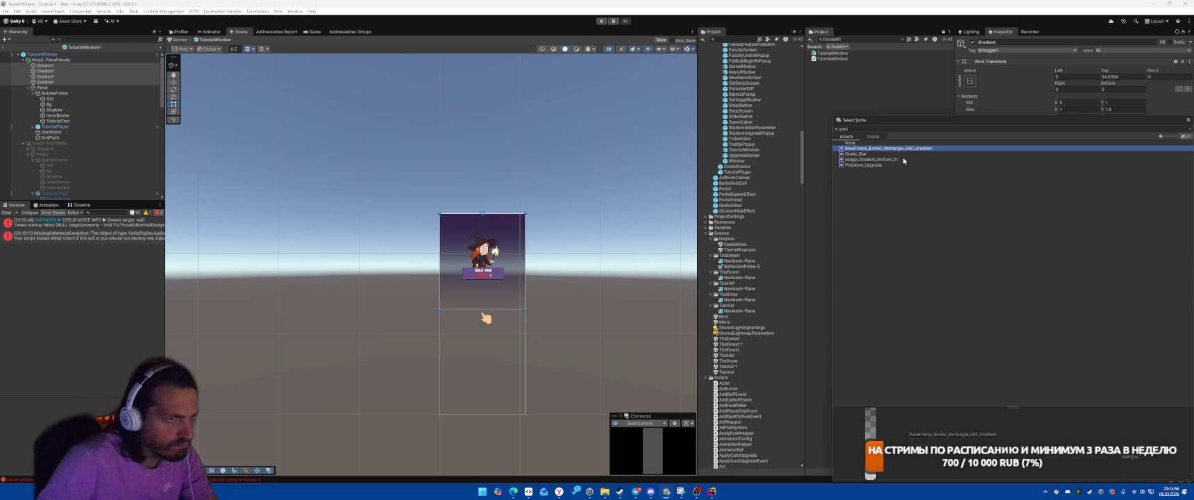
left_click(900, 161)
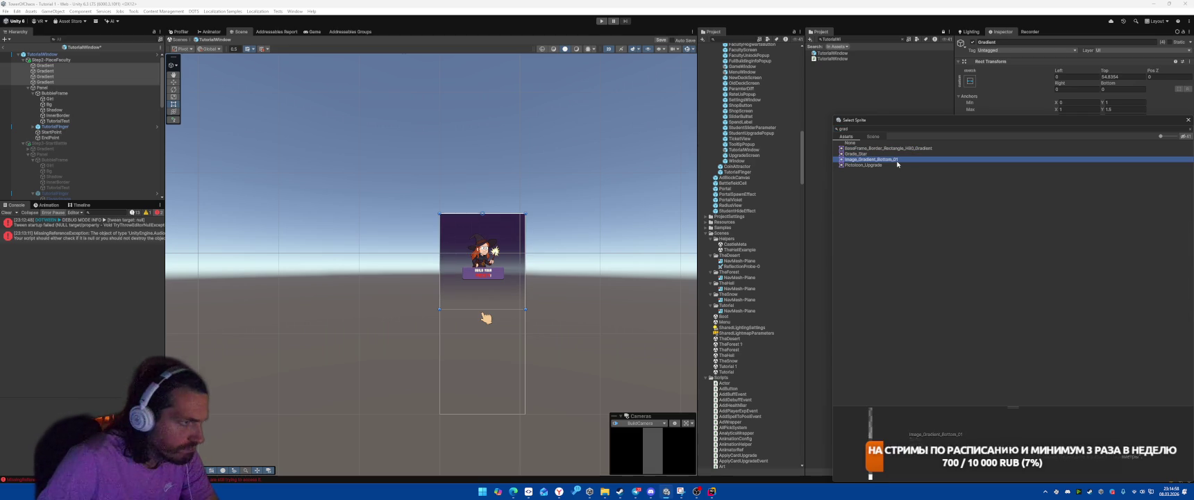
left_click(1188, 120)
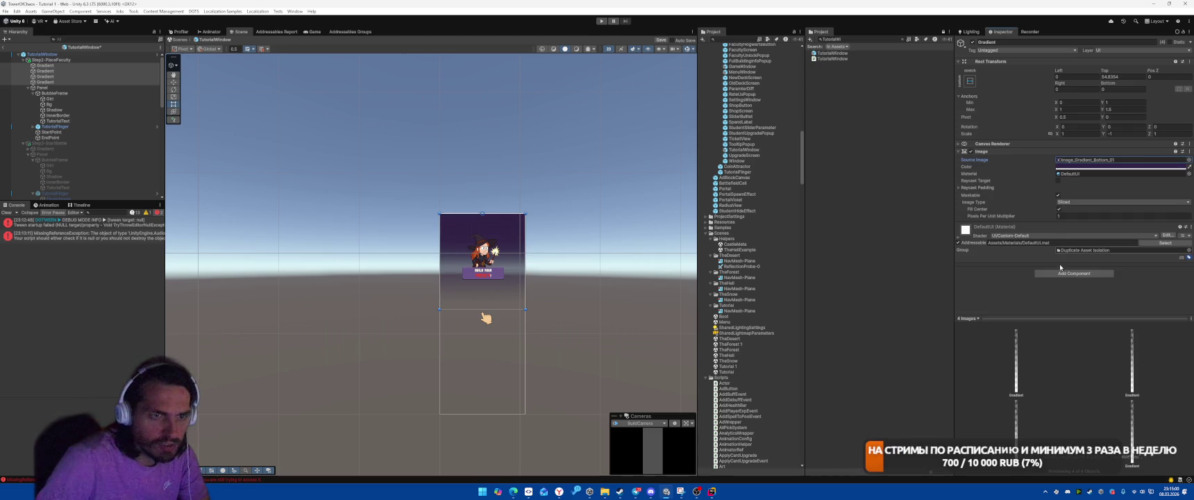
left_click(1064, 273)
type("grad")
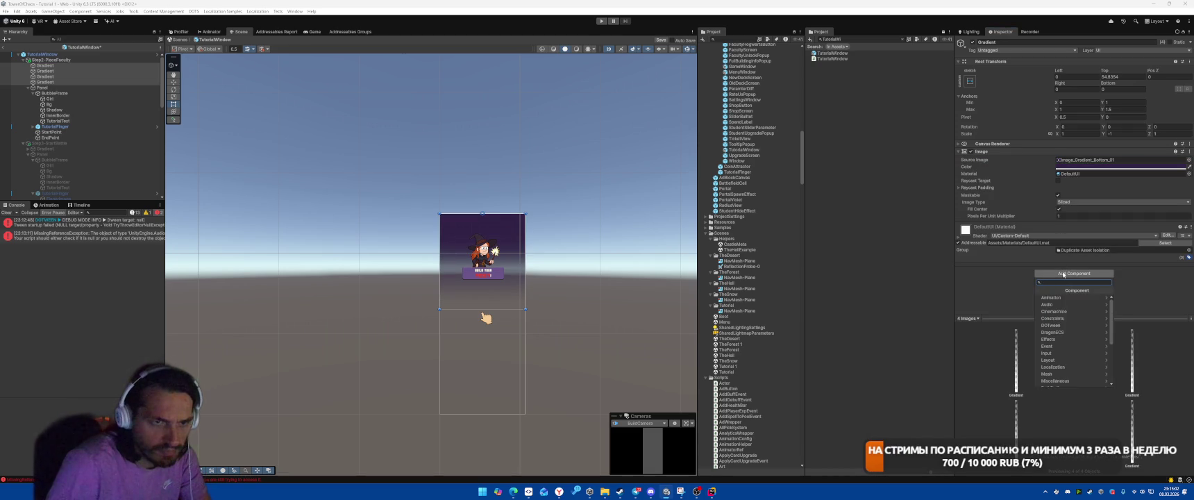
key("Escape")
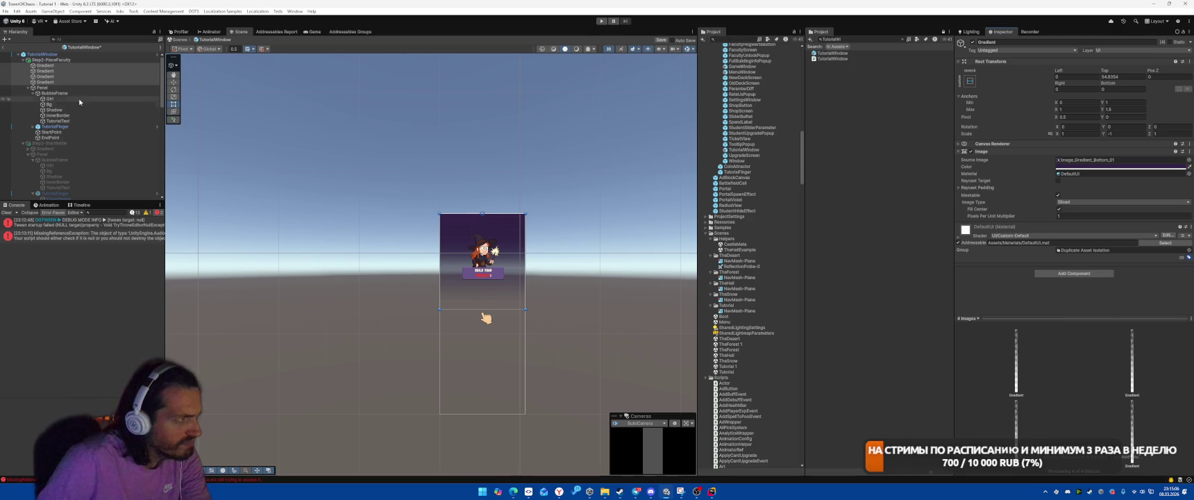
Replace Step3-StartBattle's Gradient with Step2's four Gradients, placed above its Panel.
left_click(62, 148)
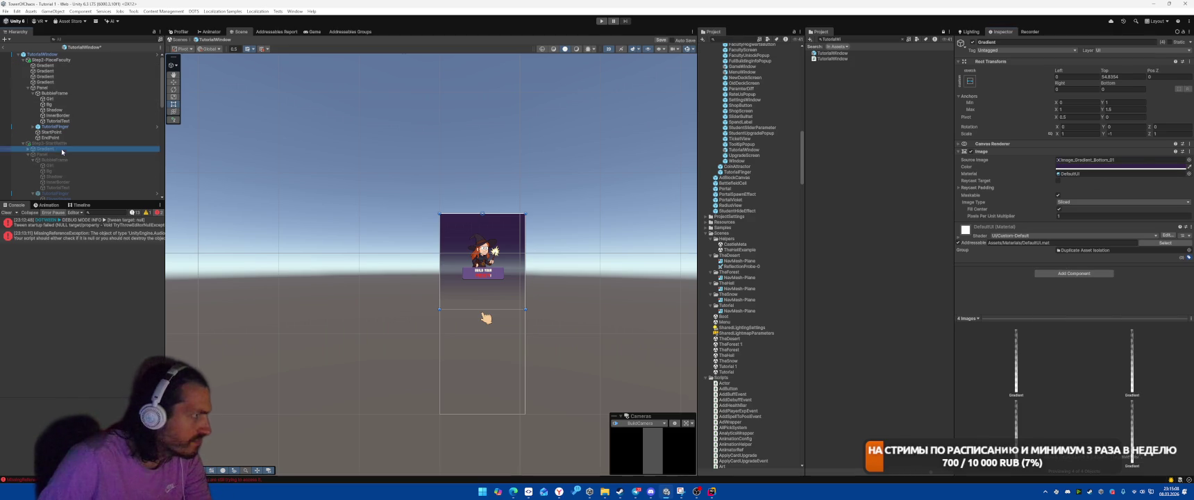
key("Delete")
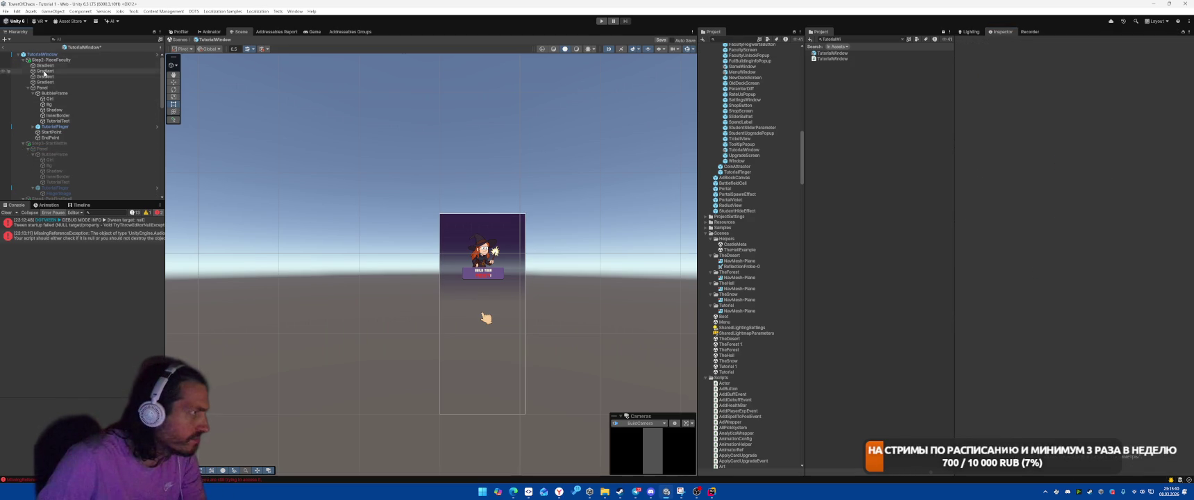
left_click(55, 67)
left_click(52, 81, "shift")
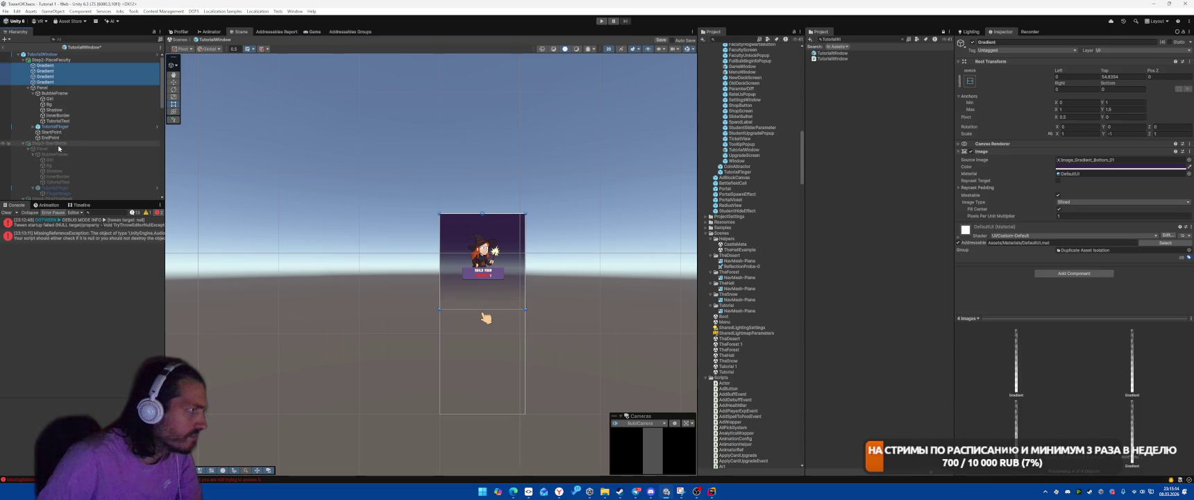
left_click(59, 143)
left_click(60, 149)
key("ctrl+v")
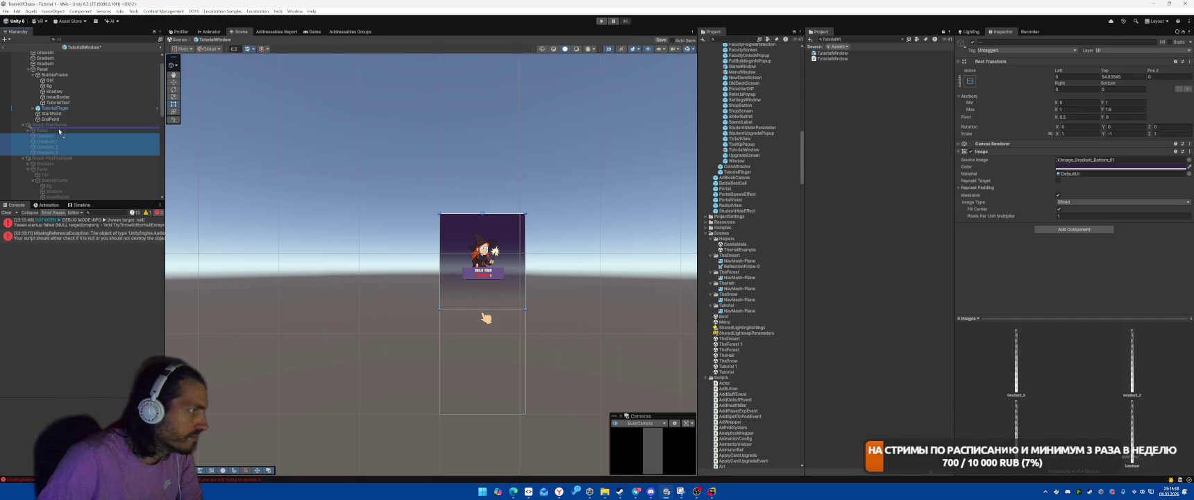
left_click_drag(59, 130, 59, 129)
Swap in the four Gradients for Step4-PickFirstSpell and Step5-UseSpell.
left_click(30, 164)
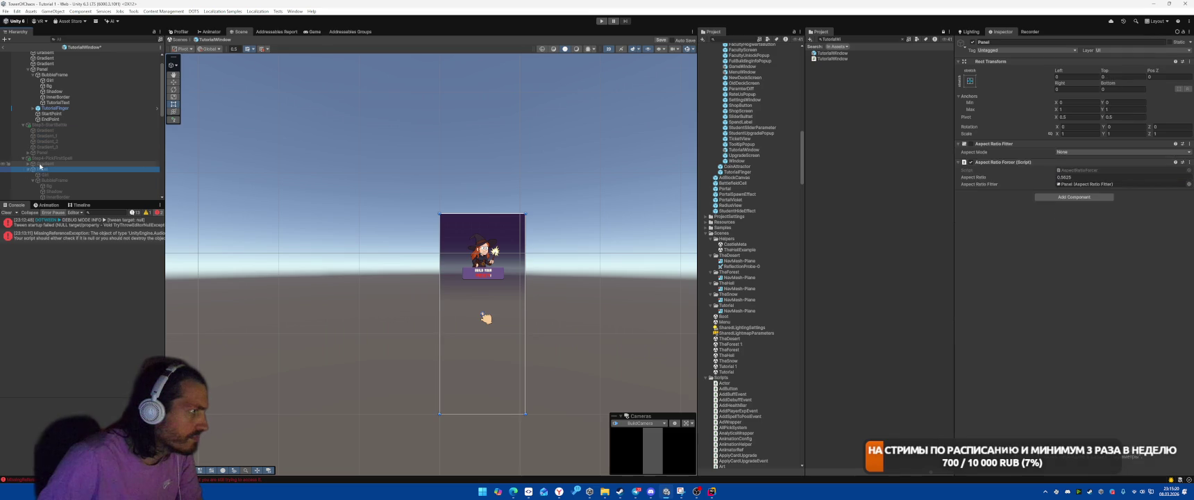
key("Delete")
left_click(29, 165)
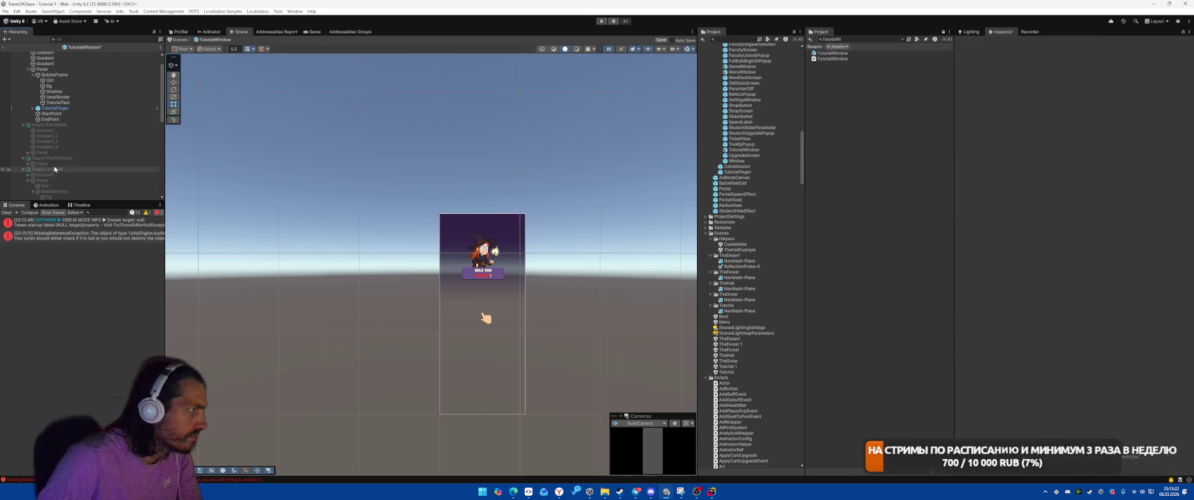
key("ctrl+v")
left_click_drag(62, 164, 61, 163)
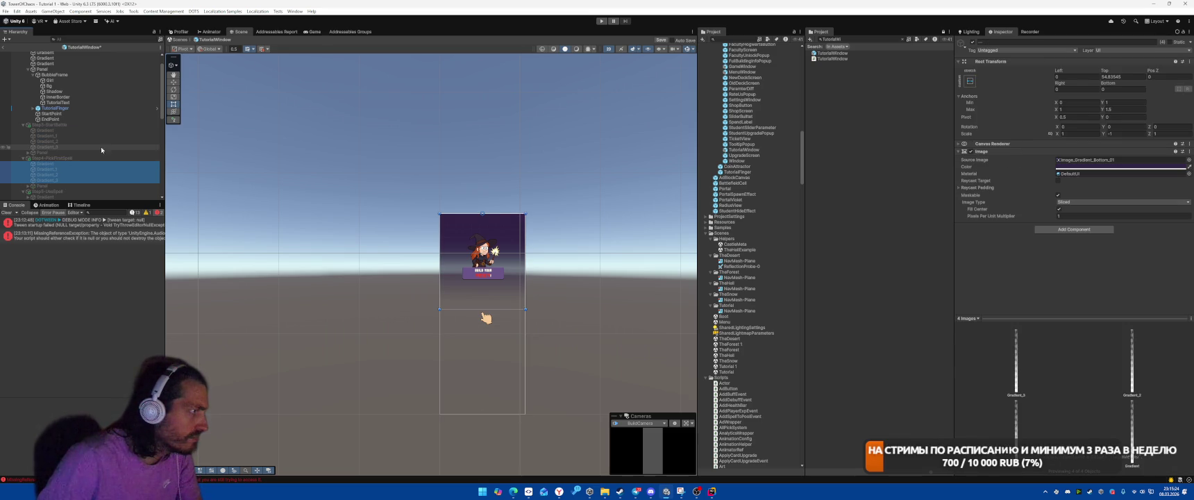
scroll(87, 164, "down", 5)
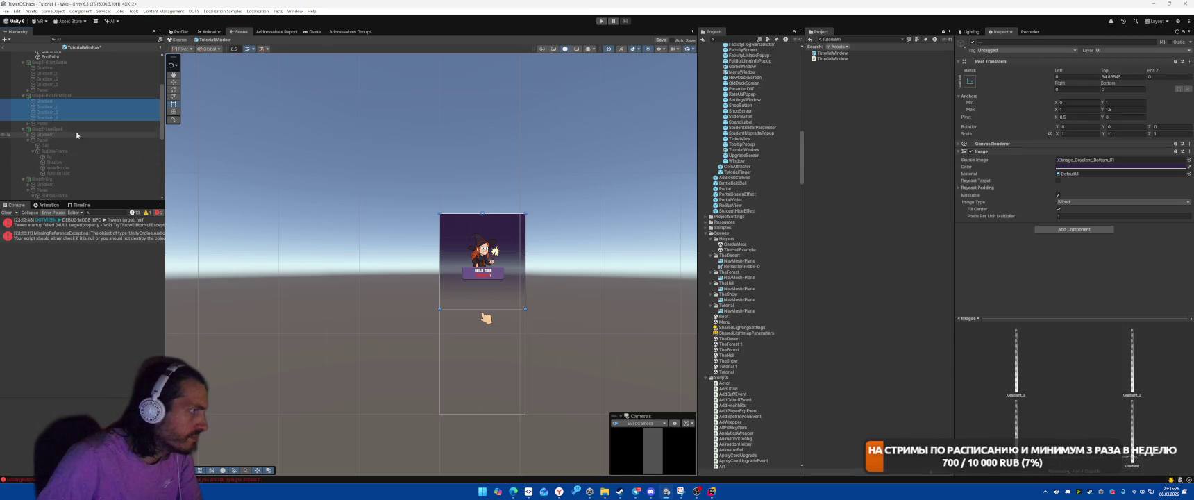
left_click(36, 141)
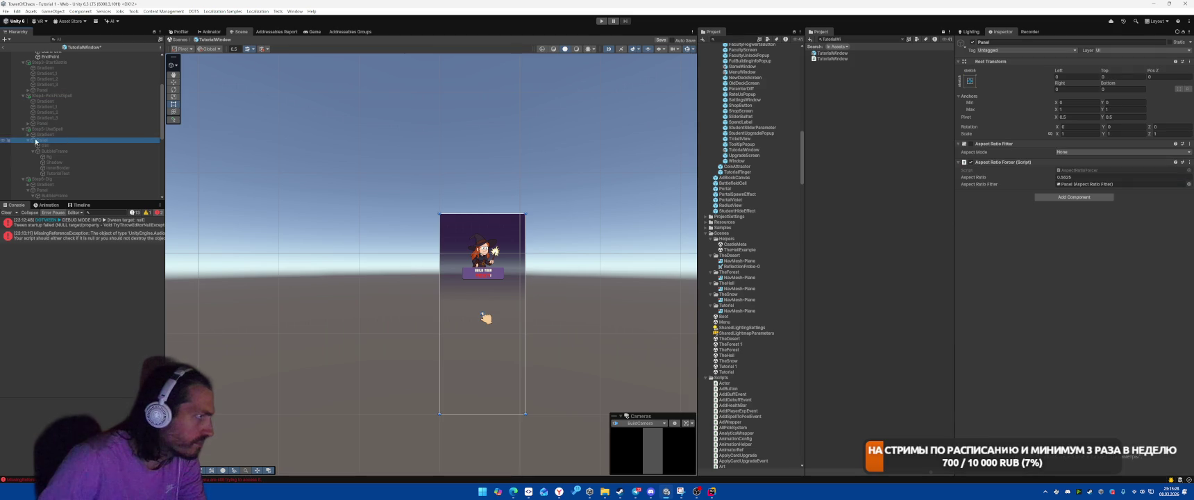
left_click(28, 141)
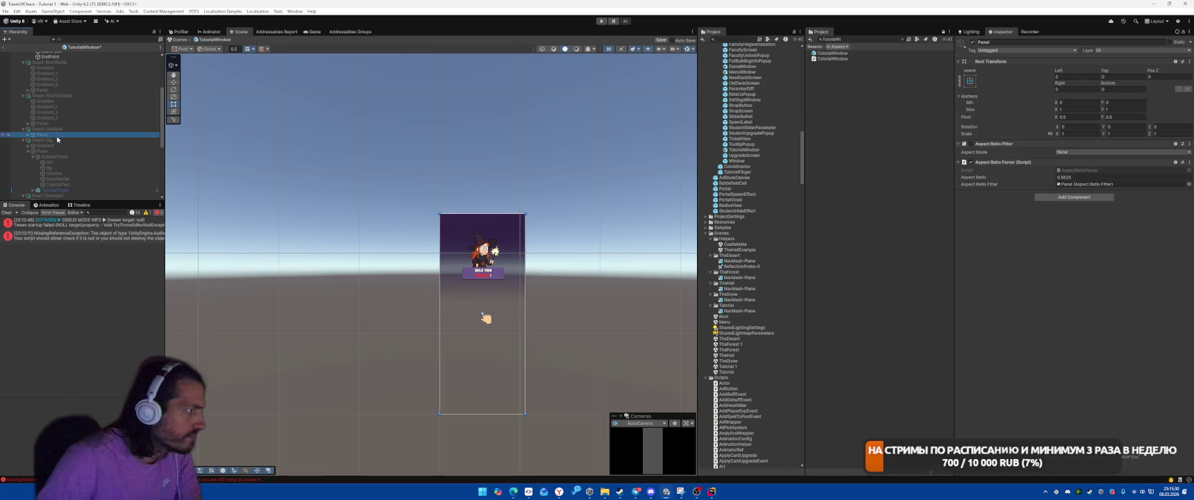
key("ctrl+v")
Replace the old Gradient in Step6-Dig and Step7-SwipeUp with the four Gradients.
scroll(63, 132, "down", 3)
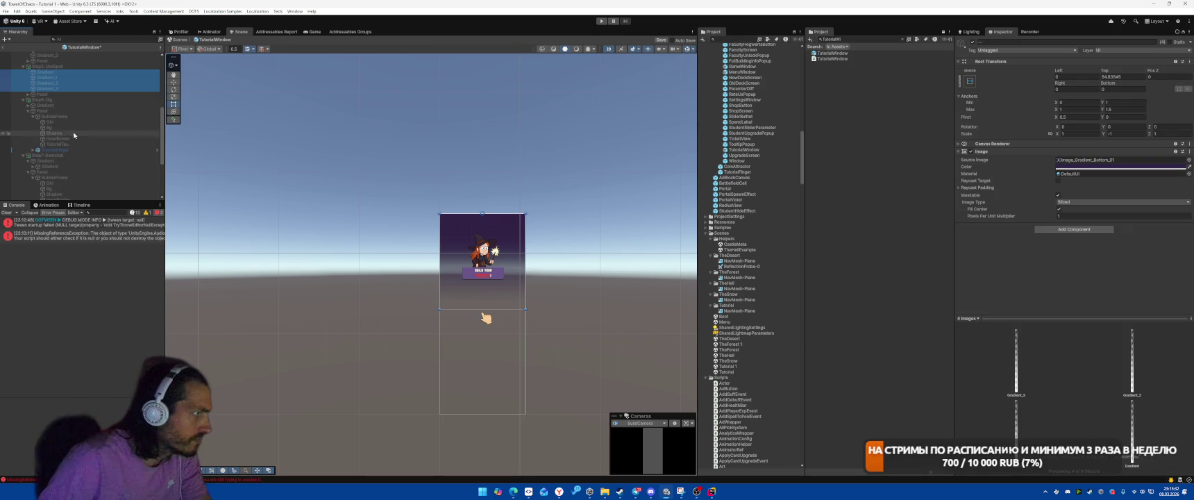
left_click(61, 105)
key("Delete")
key("Left")
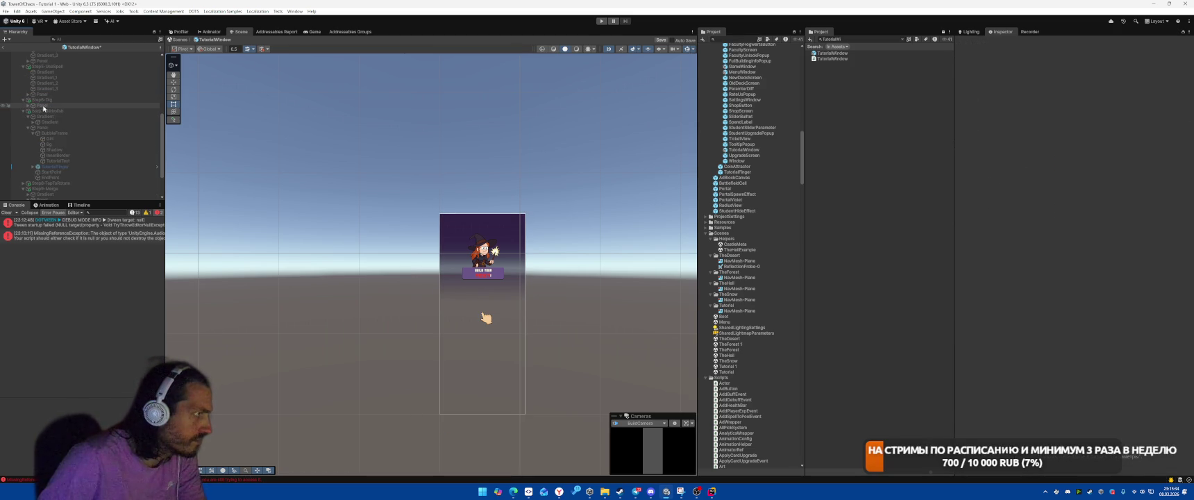
key("ctrl+v")
left_click_drag(61, 104, 62, 105)
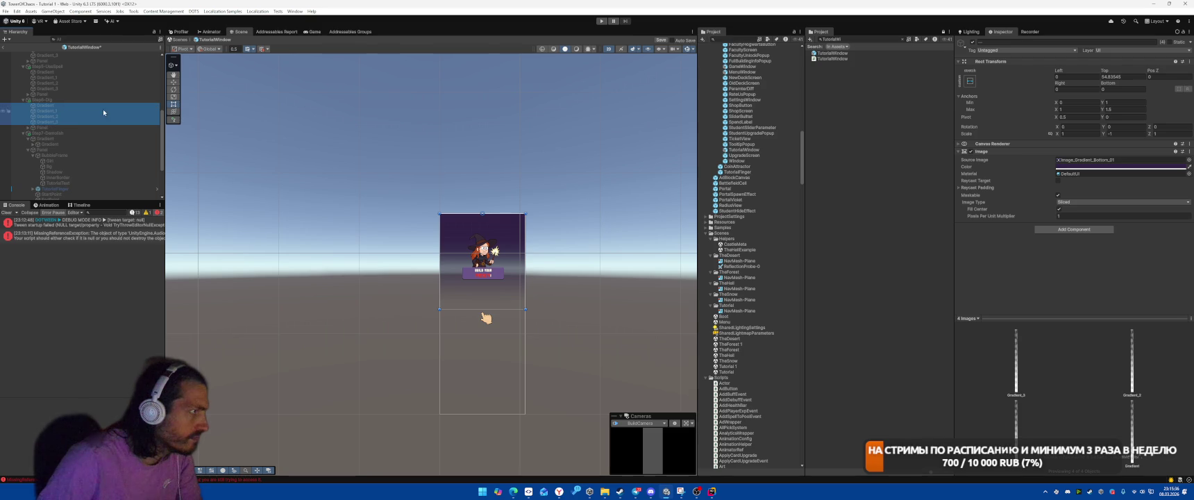
left_click(40, 138)
key("Delete")
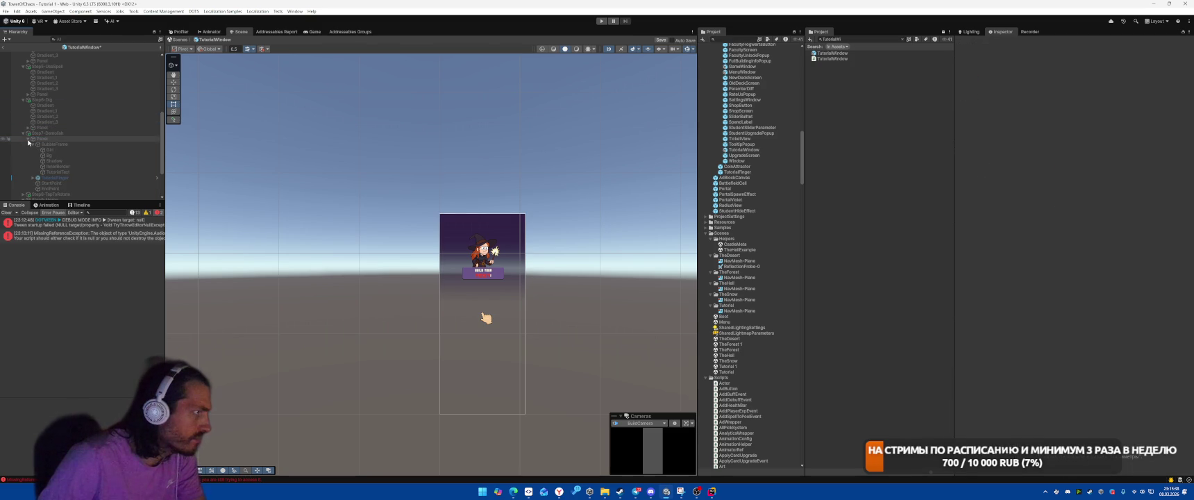
left_click(28, 139)
key("ctrl+v")
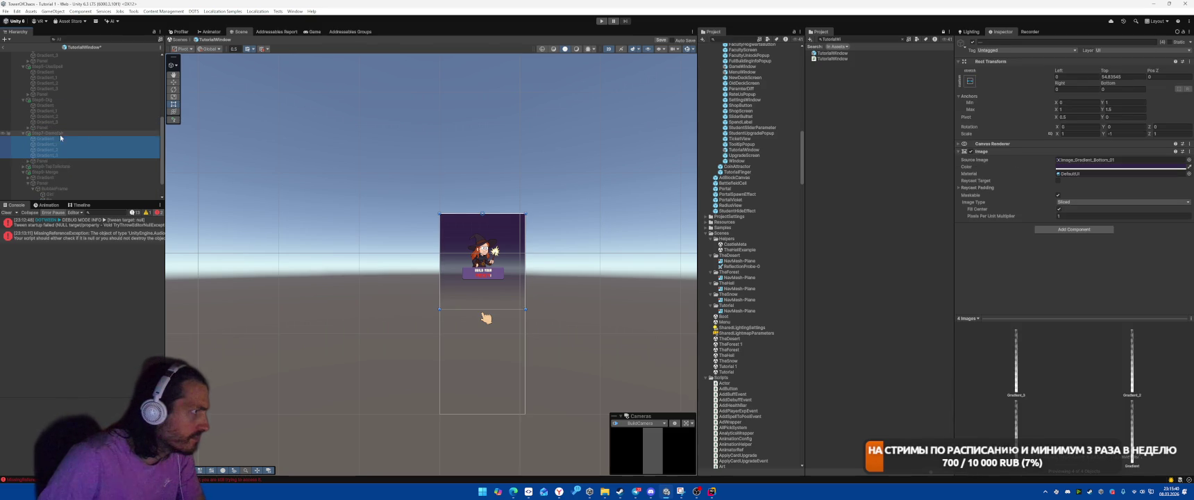
Do the same for Step8-TapToRotate and Step9-Merge, moving the Gradients above each Panel.
scroll(59, 139, "down", 2)
left_click(56, 136)
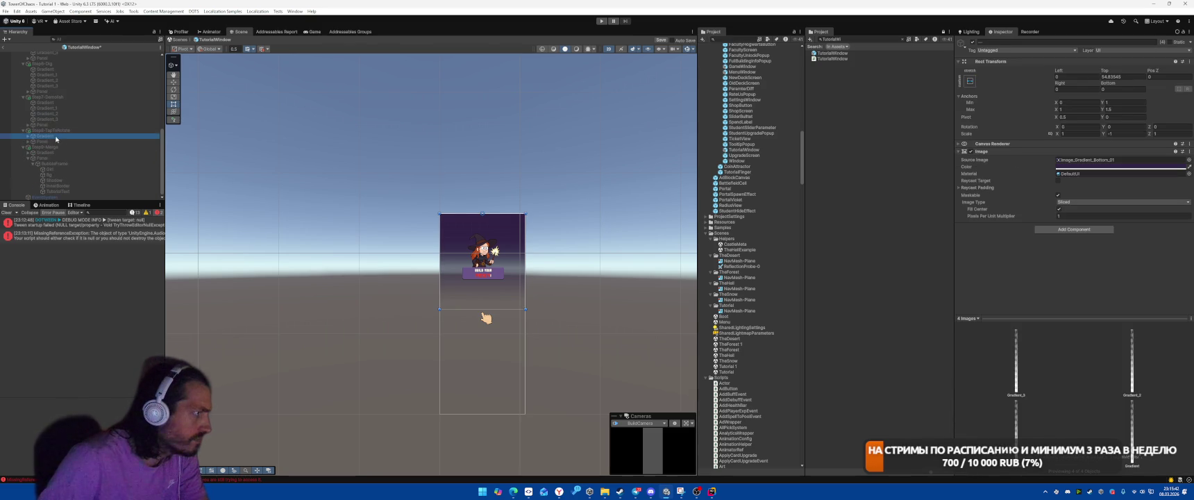
key("Delete")
left_click(56, 141)
key("ctrl+v")
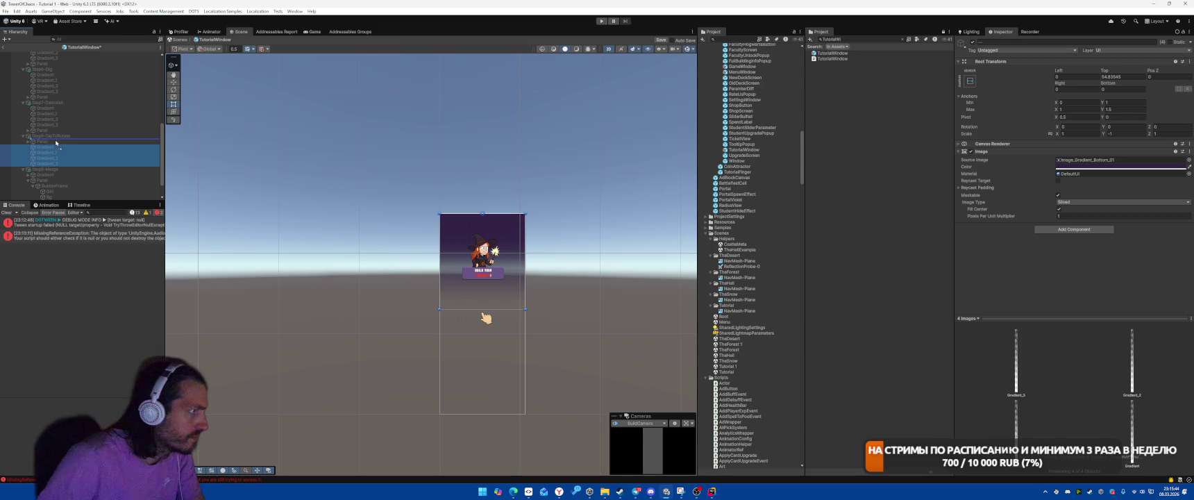
left_click_drag(56, 145, 56, 138)
scroll(56, 149, "down", 2)
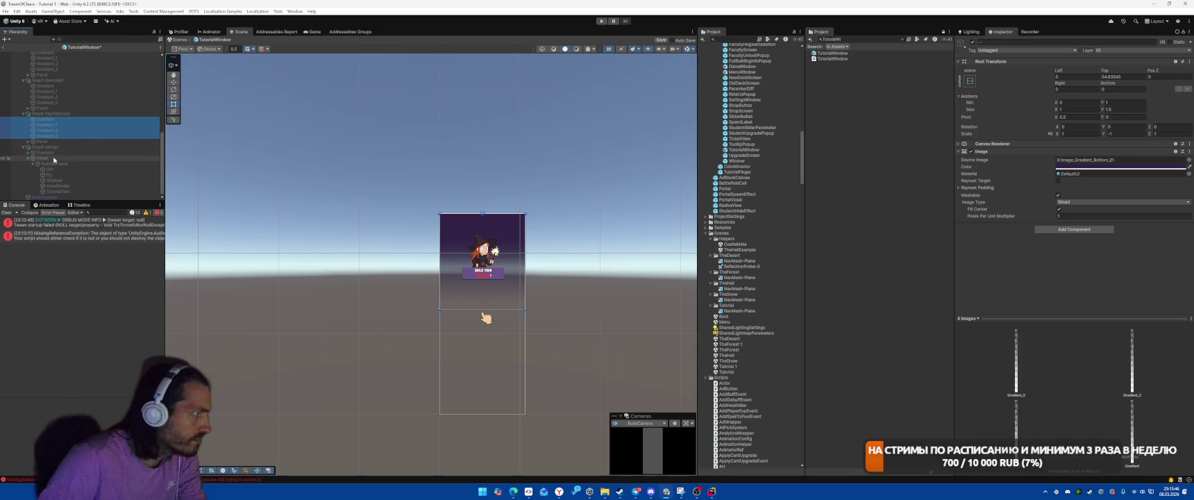
left_click(54, 159)
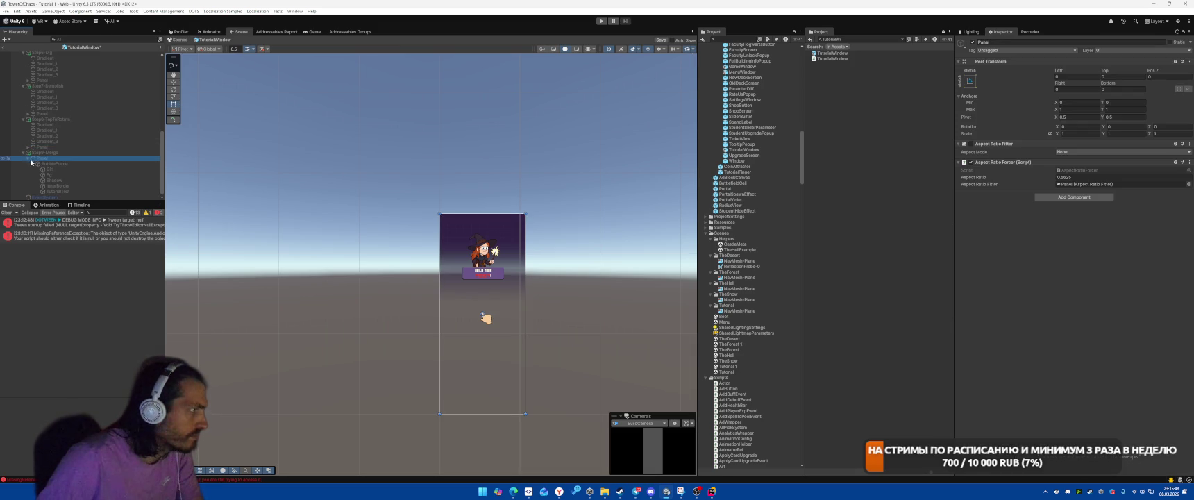
left_click(28, 159)
key("ctrl+v")
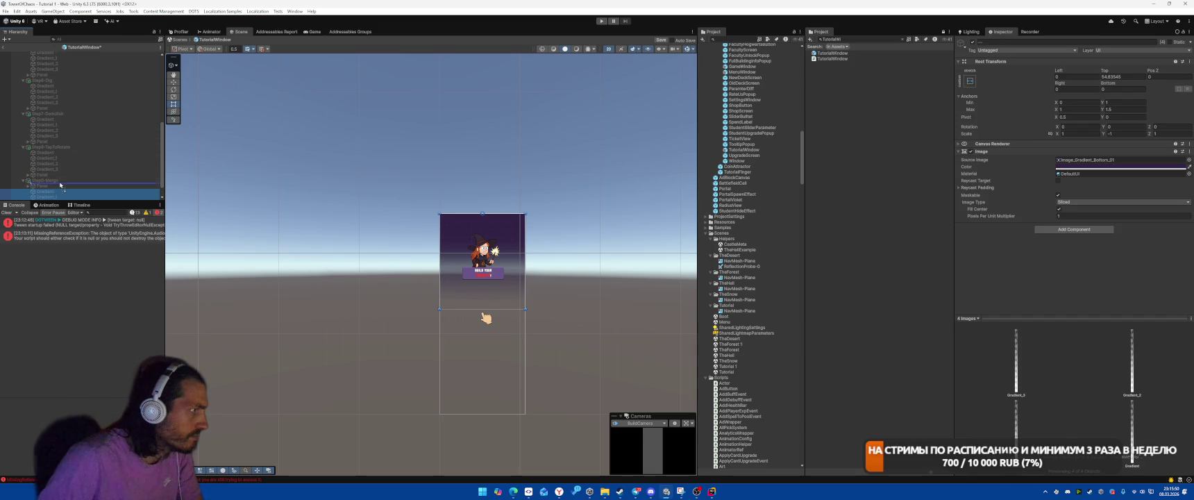
left_click_drag(60, 185, 61, 184)
Leave the prefab, play from the Boot scene with the Game view at Free Aspect, then stop.
left_click(4, 46)
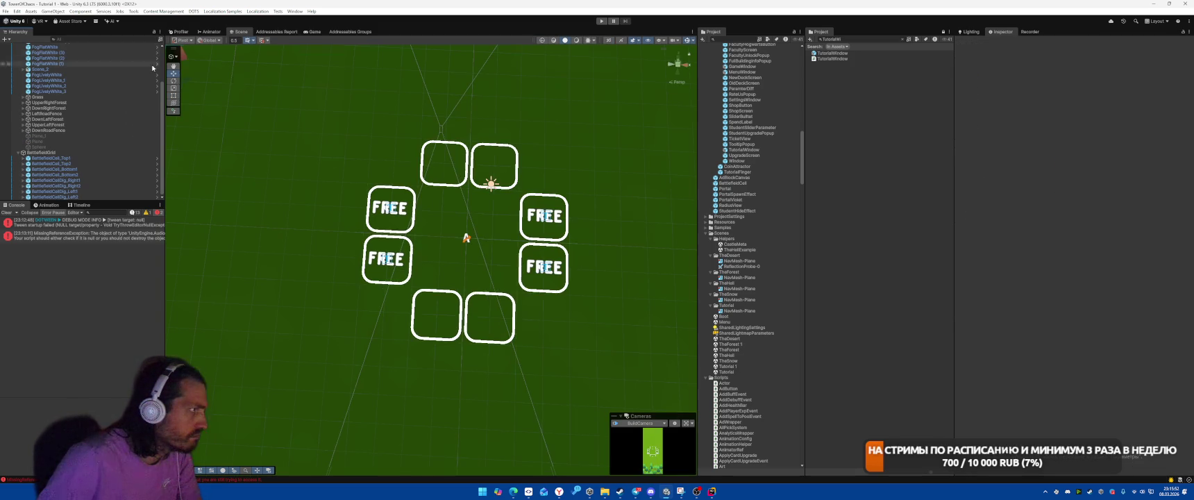
left_click(747, 40)
type("Boo")
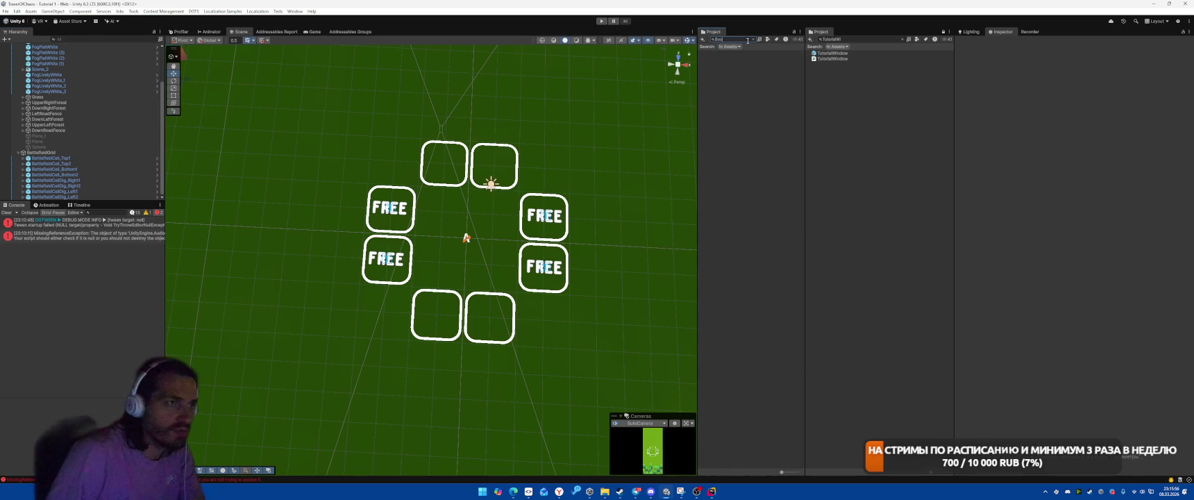
type("t")
left_click(727, 53)
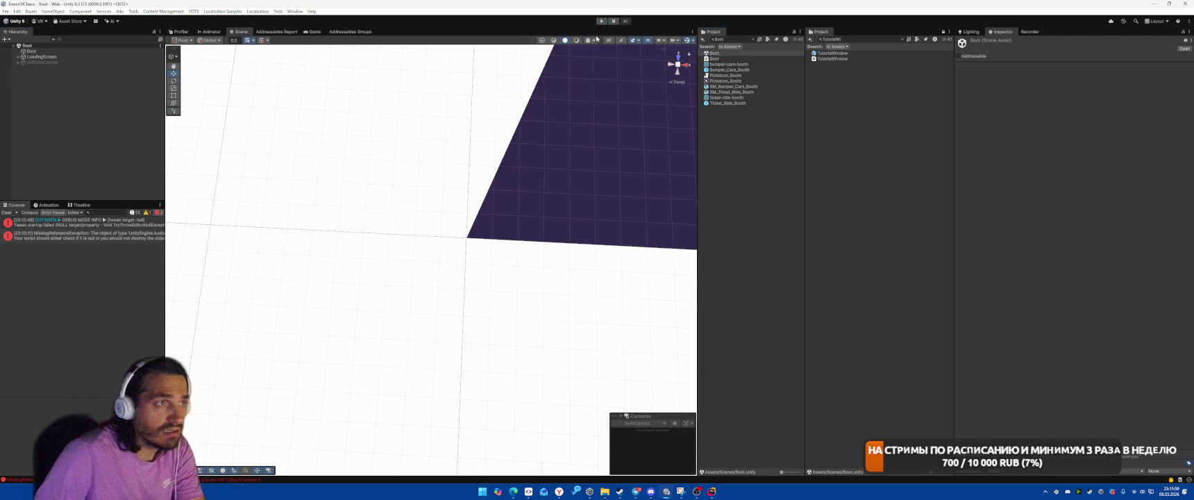
left_click(602, 21)
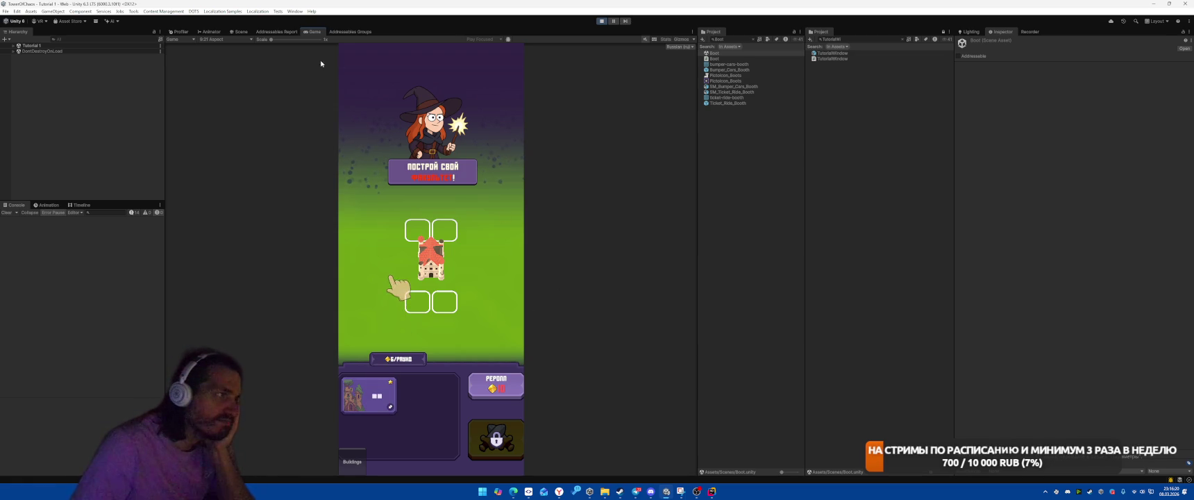
left_click(208, 39)
left_click(271, 65)
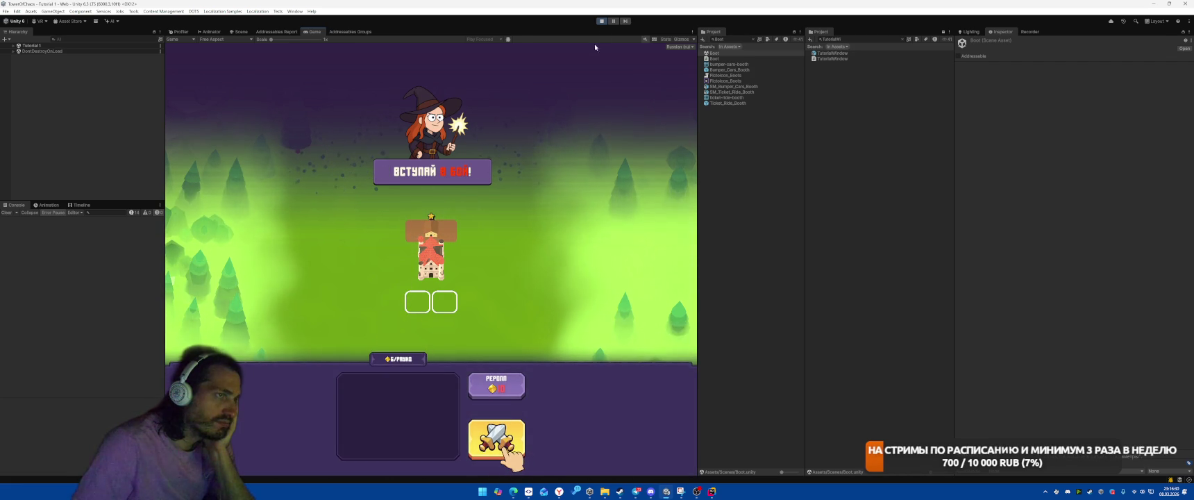
key("ctrl+p")
Switch to Rider and scroll through the StartGameSystem.cs code.
key("alt+Tab")
scroll(797, 281, "up", 8)
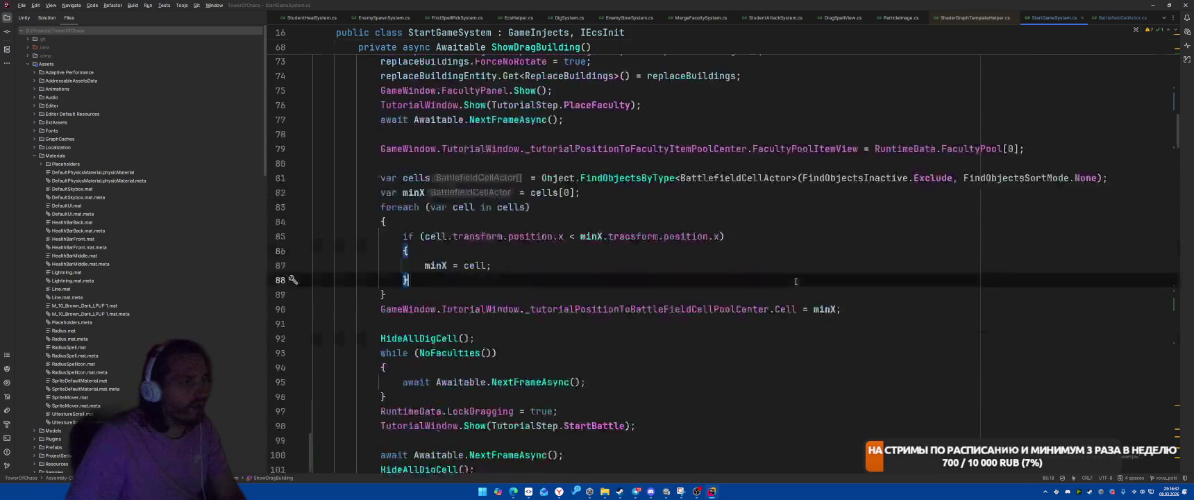
scroll(797, 281, "up", 5)
scroll(791, 286, "down", 5)
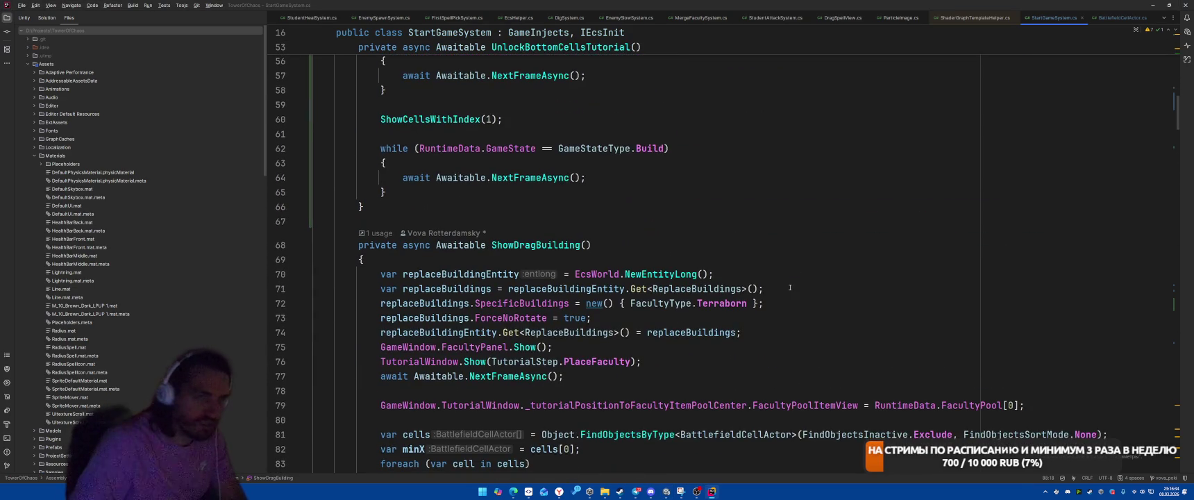
key("alt+Tab")
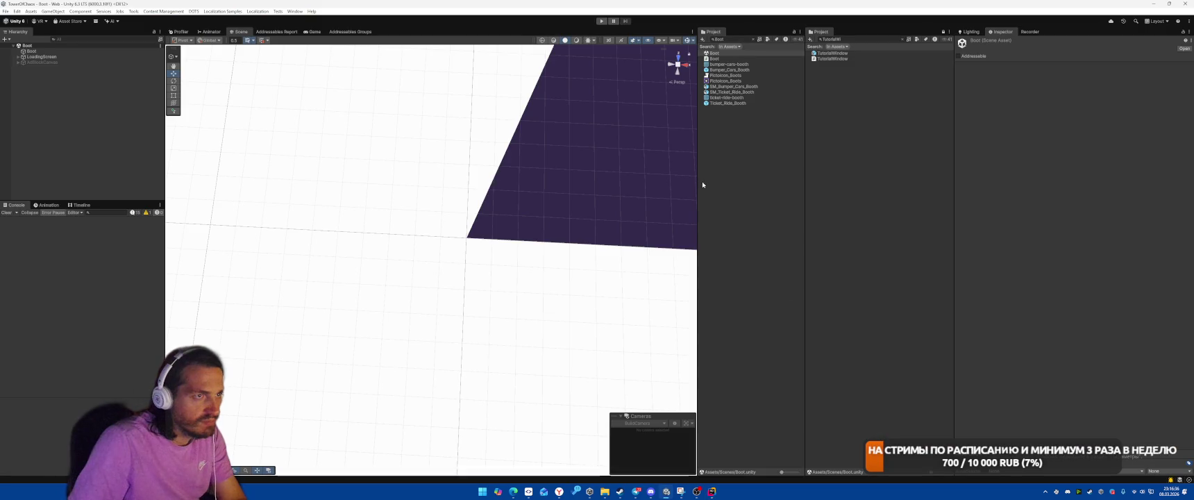
key("alt+Tab")
scroll(723, 263, "up", 13)
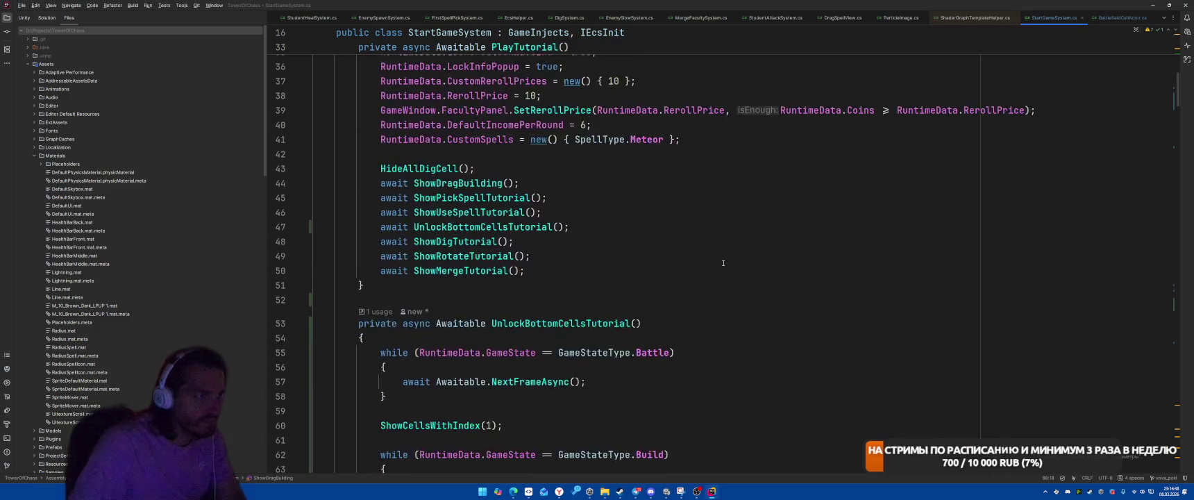
scroll(723, 262, "down", 7)
Jump to ShowDragBuilding and select the x-position comparison in its cell-picking loop on line 85.
left_click(458, 183, "ctrl")
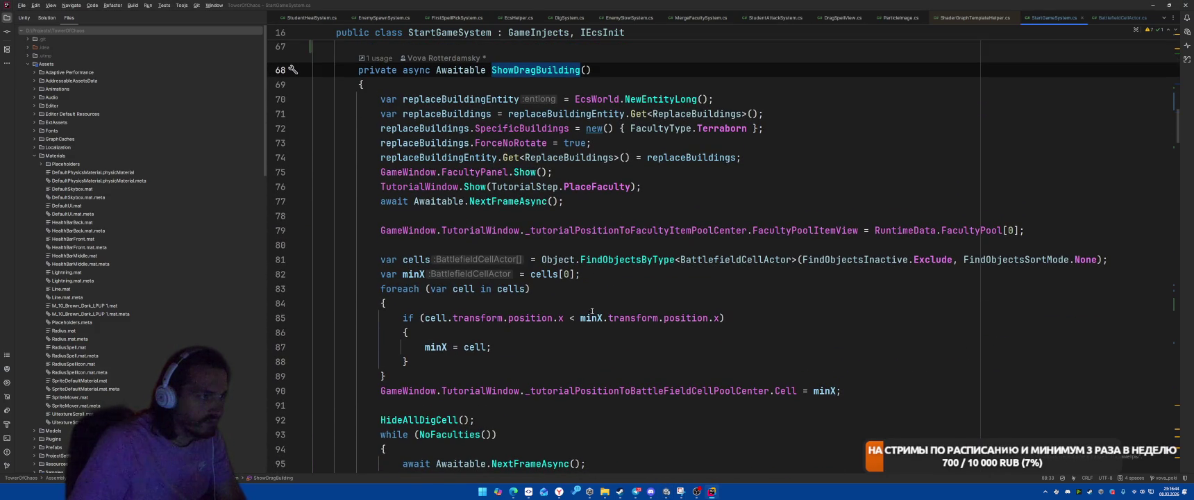
left_click(592, 312)
key("Down")
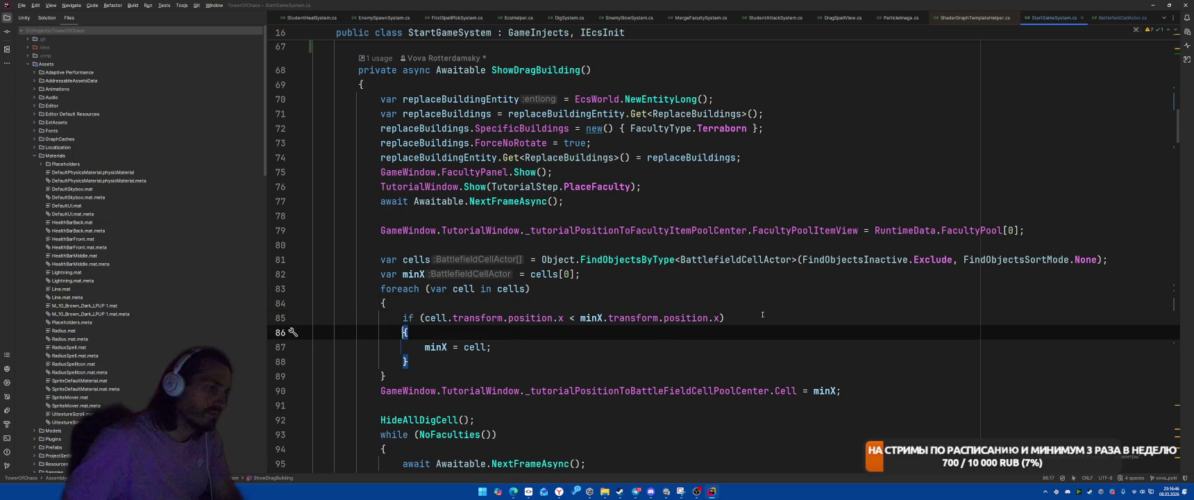
left_click(762, 315)
key("ctrl+shift+Left")
key("ctrl+shift+Left")
key("ctrl+shift+Left")
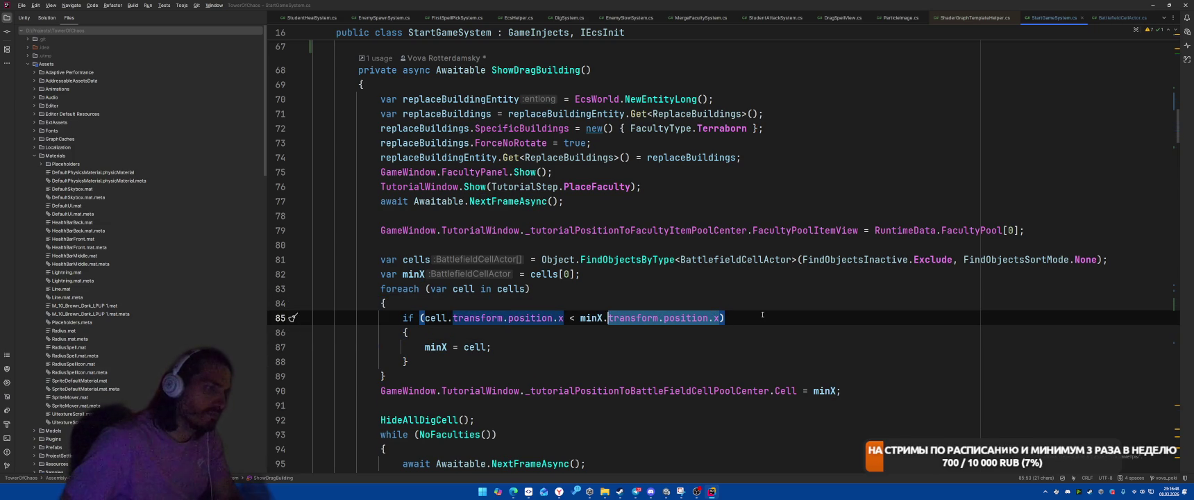
Replace the x-position comparison with a cell.SearchIndex == -2 check.
key("ctrl+shift+Left")
key("ctrl+shift+Left")
key("ctrl+shift+Left")
type("Se")
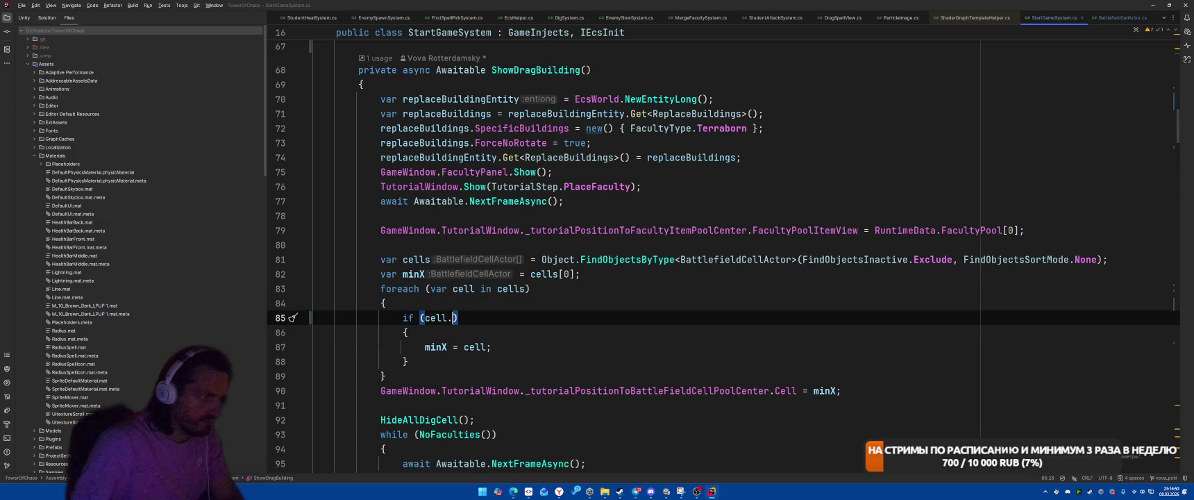
key("Return")
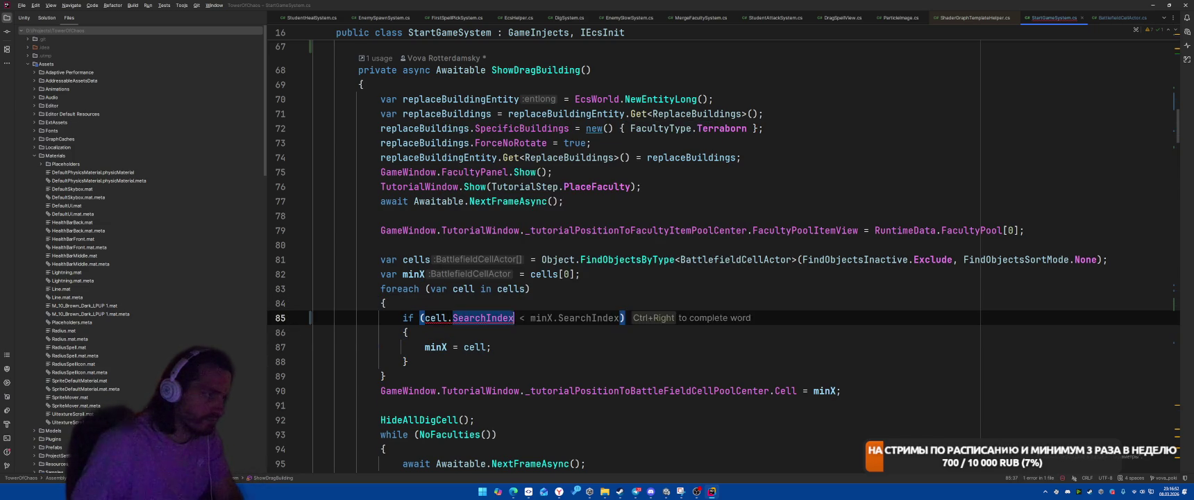
type("== 0")
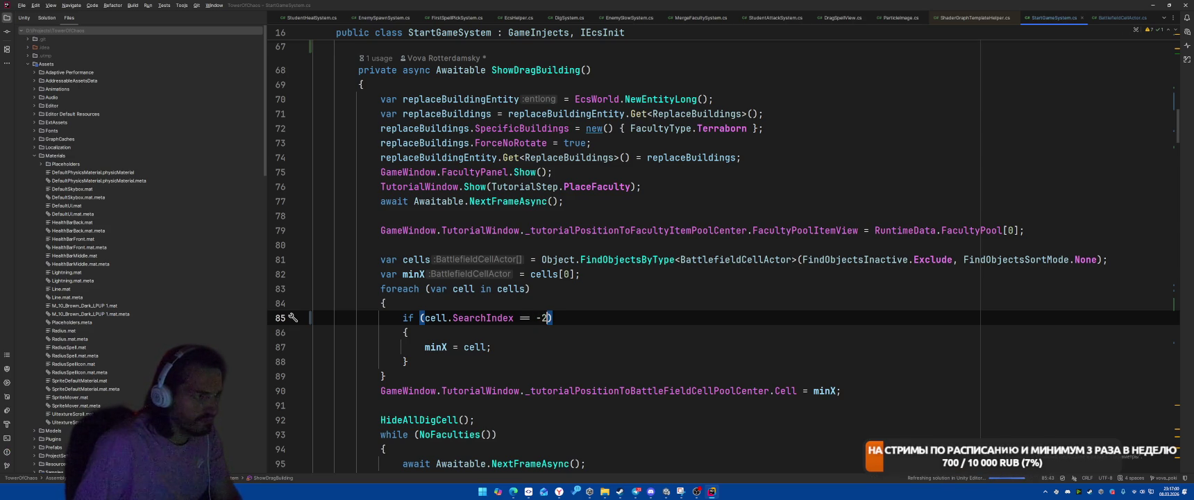
key("alt+Tab")
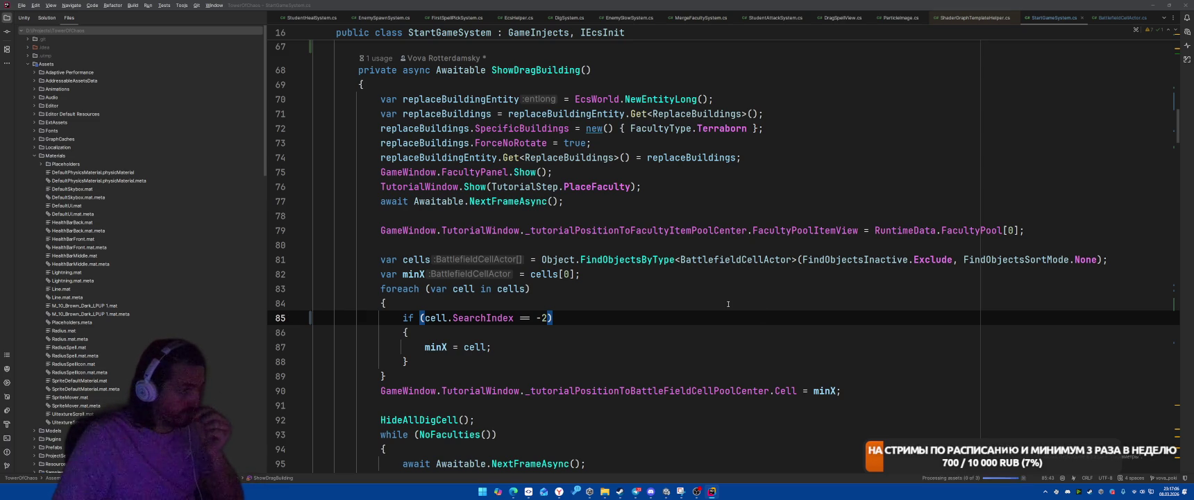
Add break; after minX = cell; so the loop stops at the first match.
left_click(571, 347)
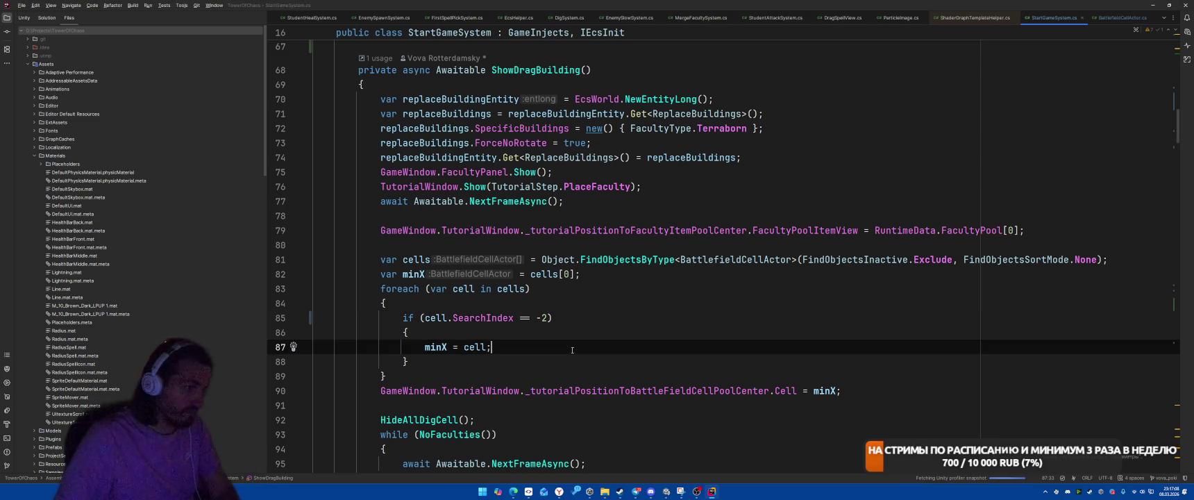
key("Return")
type("break;")
left_click(736, 327)
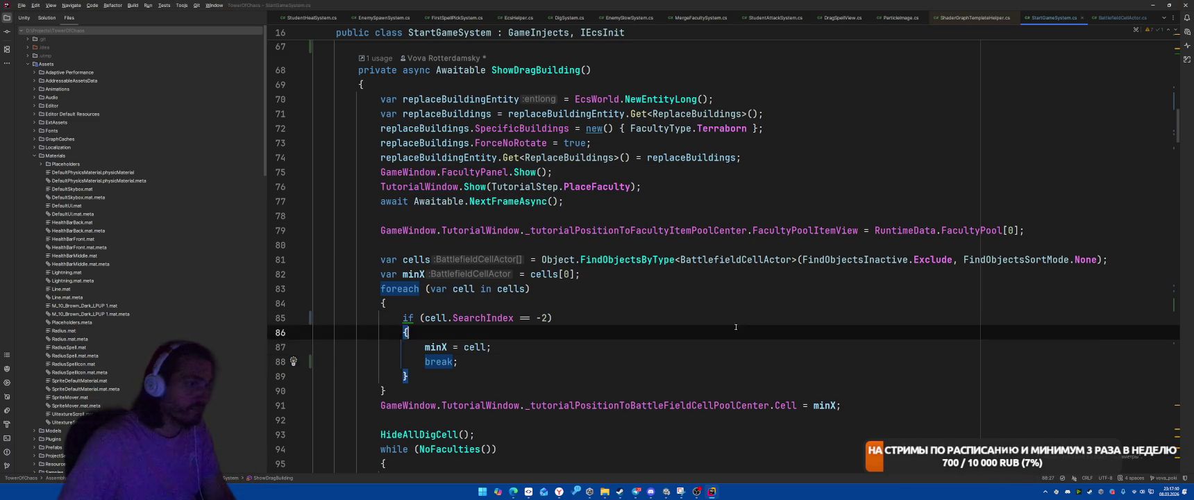
key("alt+Tab")
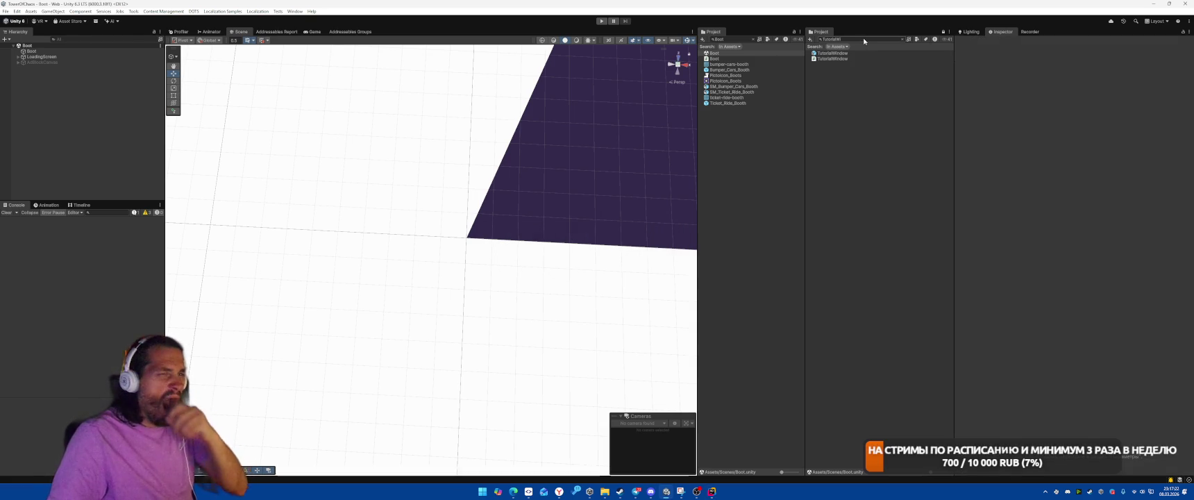
Open the Tutorial 1 scene from the Project search.
key("BackSpace")
key("BackSpace")
key("BackSpace")
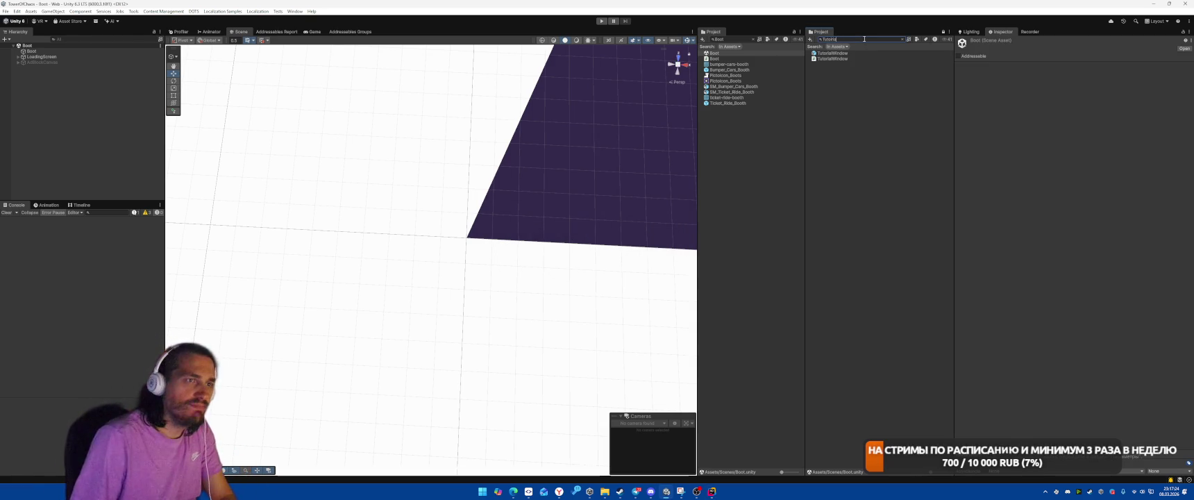
type("l")
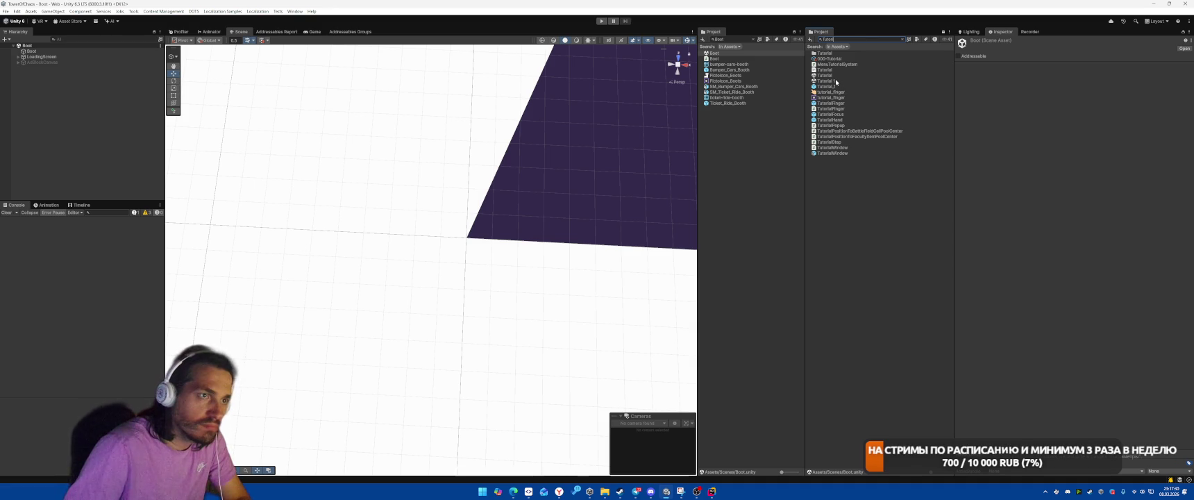
left_click(835, 81)
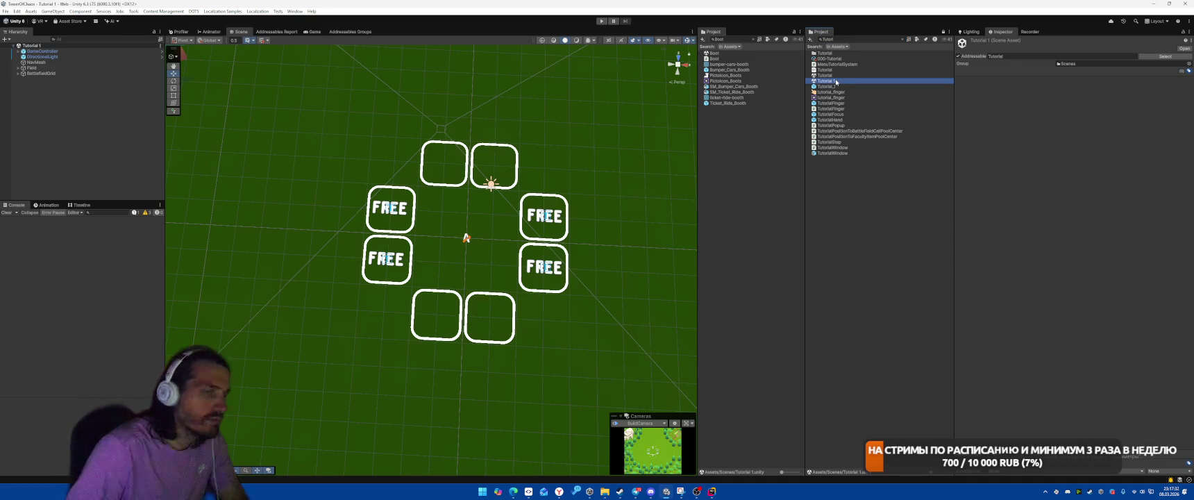
Check BattlefieldCell_Top1's Search Index in the Inspector, then start play mode.
scroll(416, 146, "down", 5)
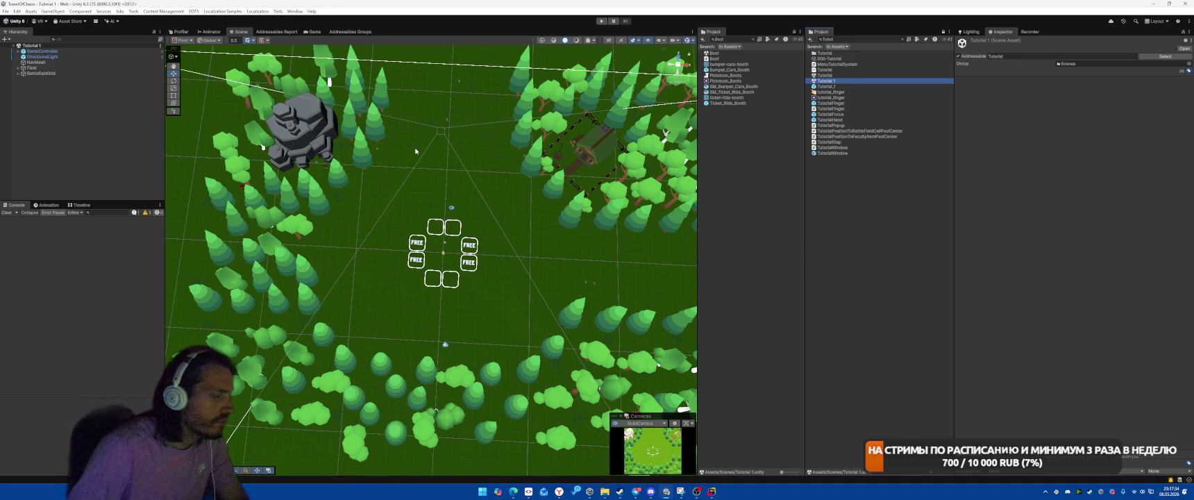
left_click(433, 229)
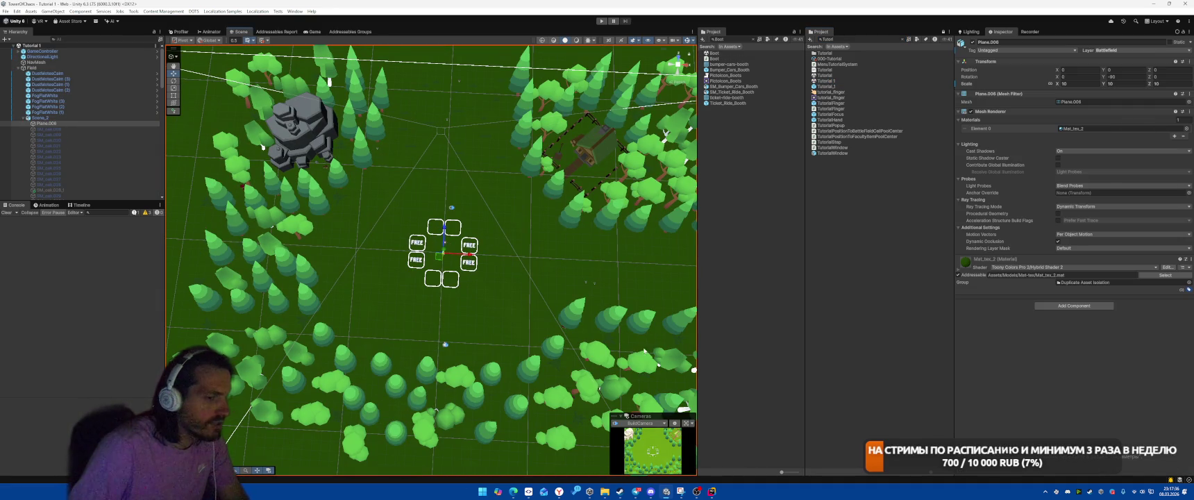
scroll(72, 123, "down", 5)
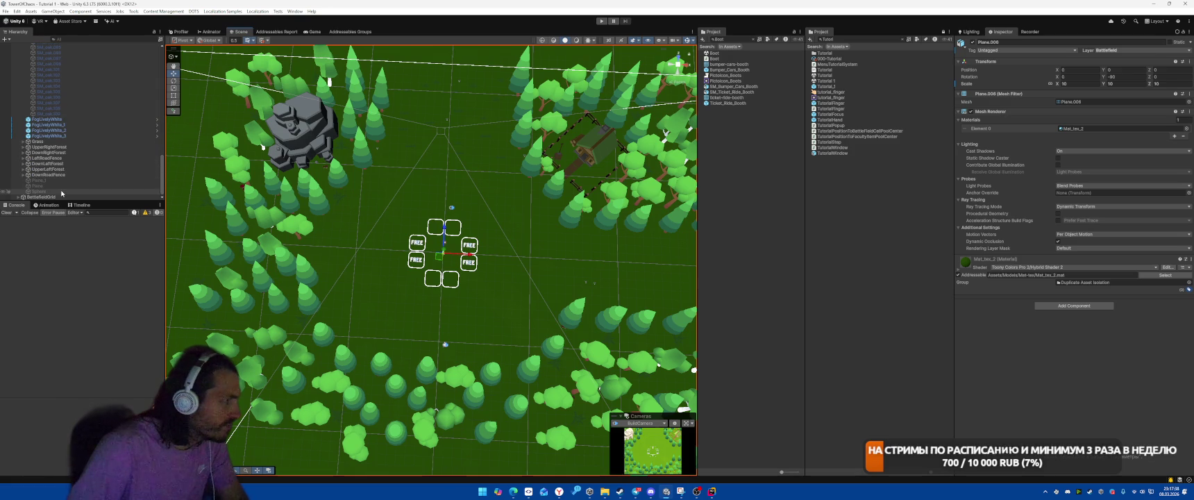
left_click(433, 234)
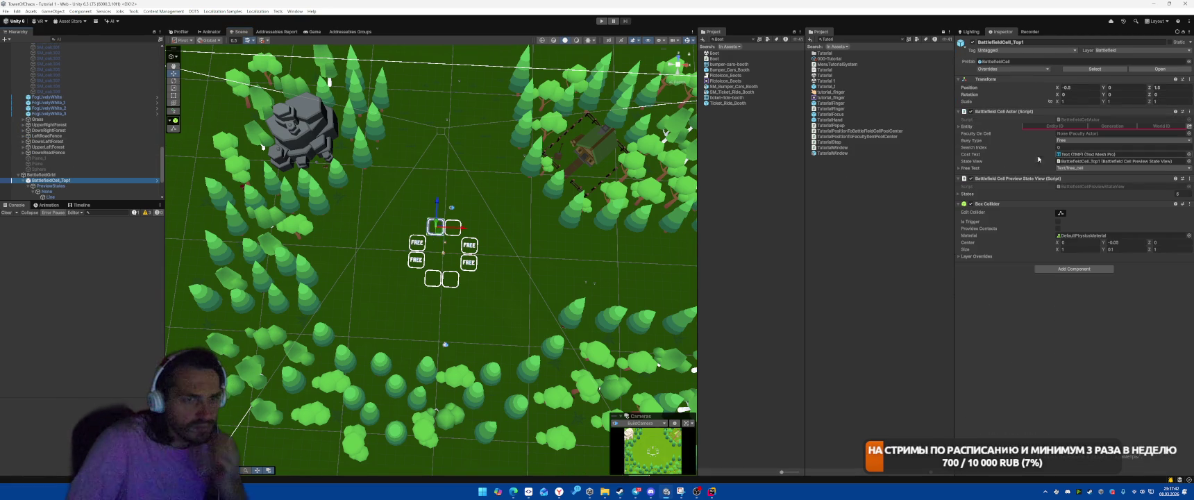
left_click(1077, 146)
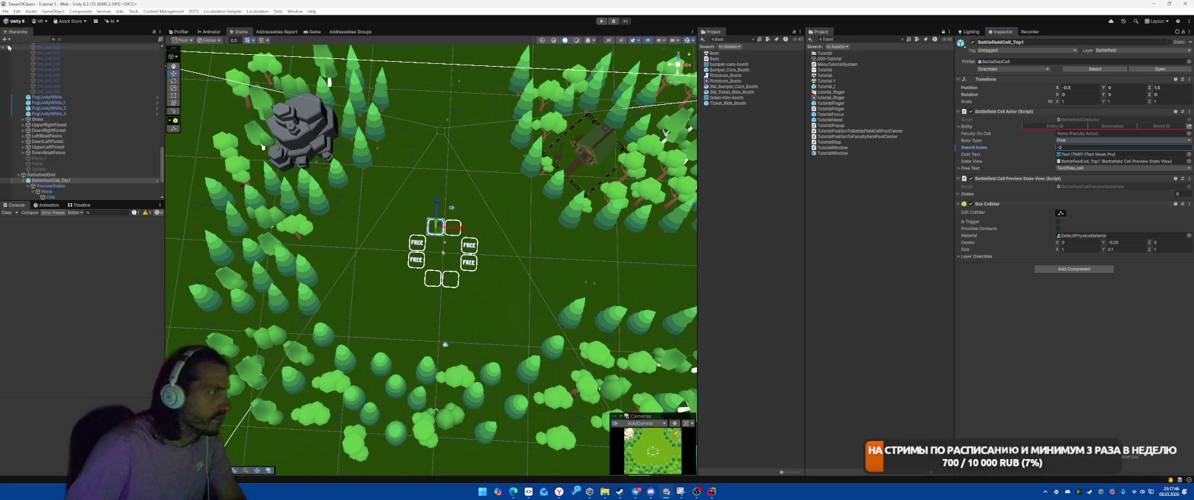
key("ctrl+p")
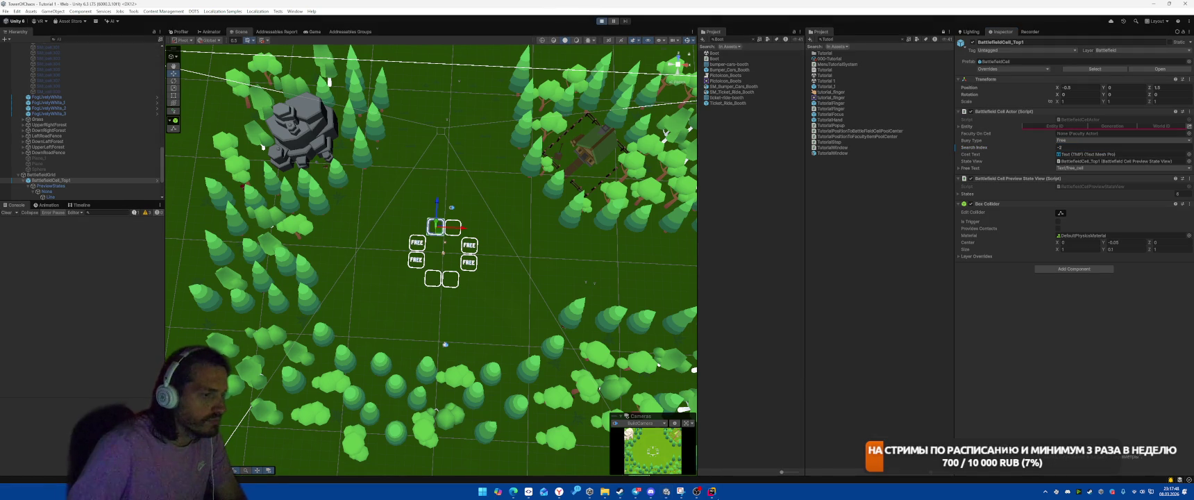
key("alt+Tab")
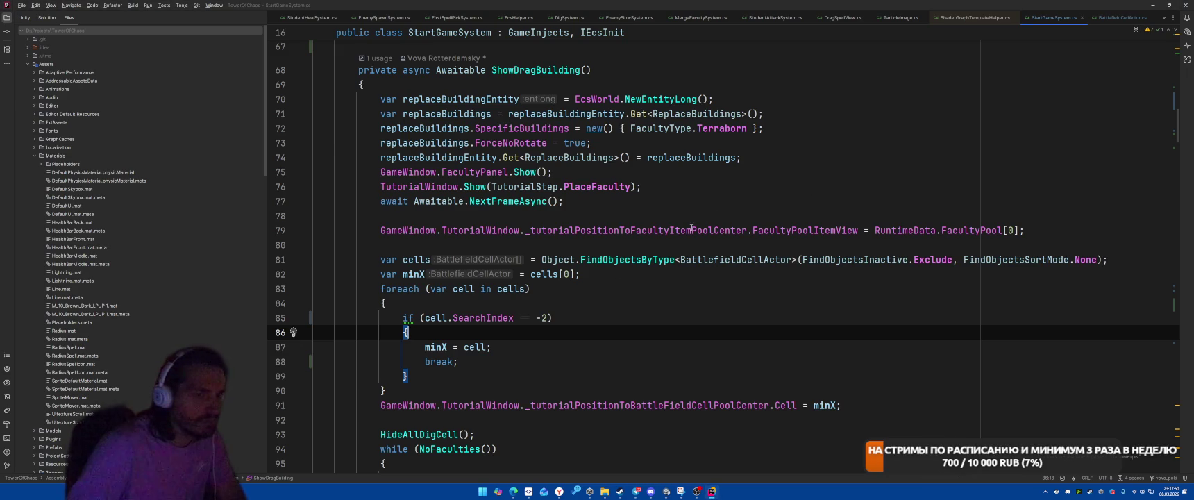
Return to Unity, show the Scene view, and stop the running game.
scroll(660, 351, "down", 3)
scroll(660, 352, "up", 3)
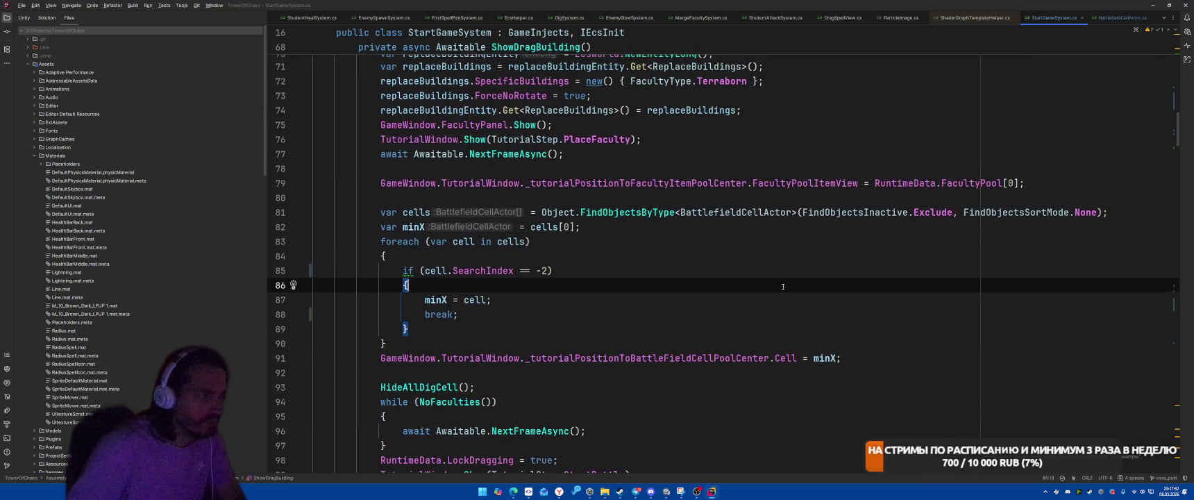
key("alt+Tab")
key("ctrl+1")
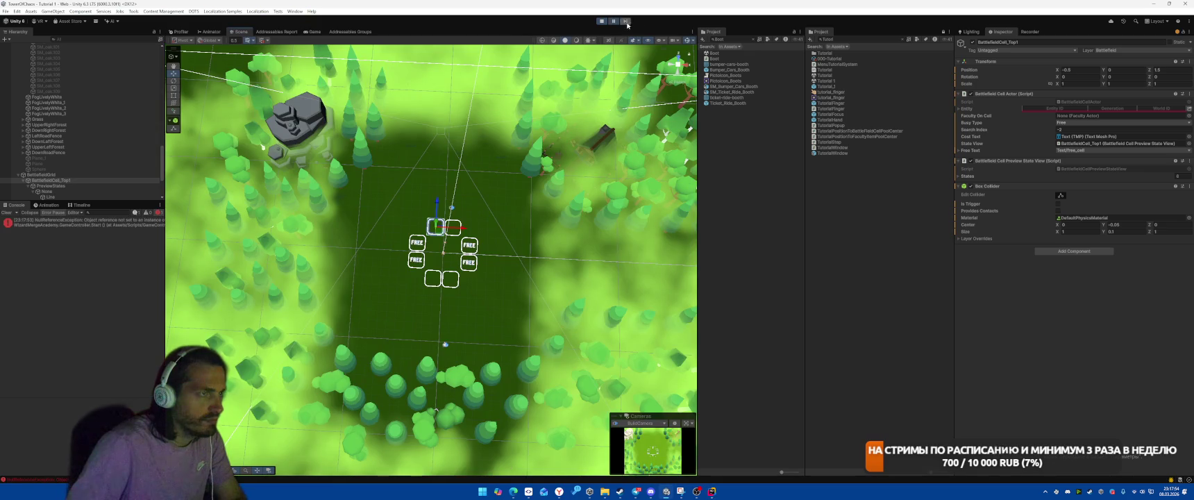
left_click(602, 21)
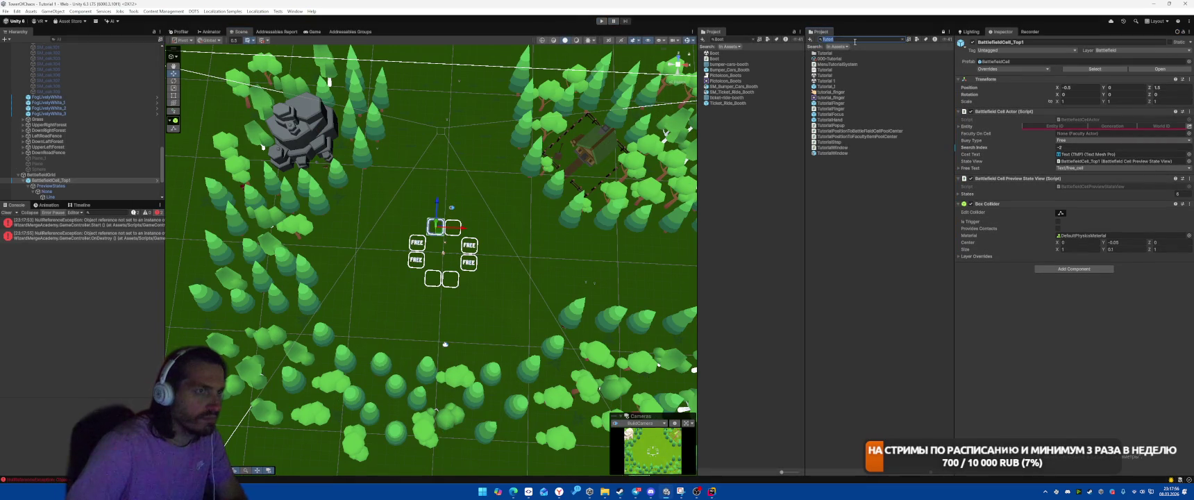
Open the Boot scene, play, and drop the tower card on the tutorial cell.
type("Boot")
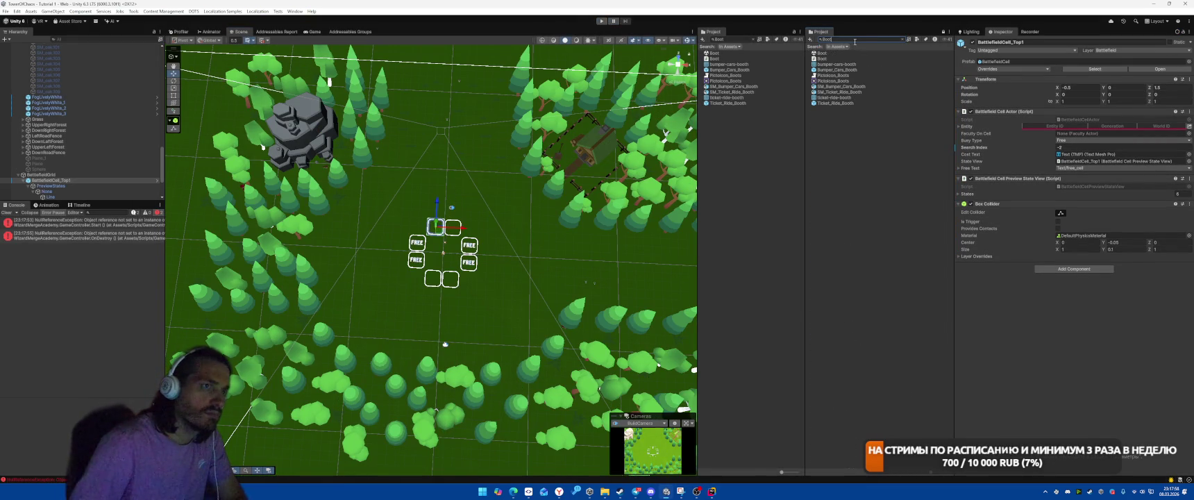
double_click(821, 53)
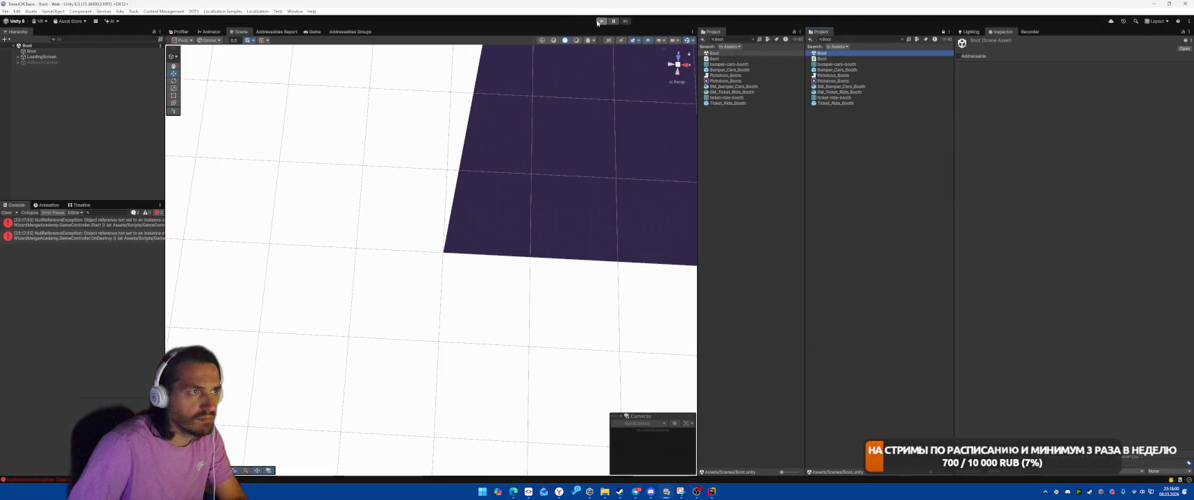
left_click(599, 22)
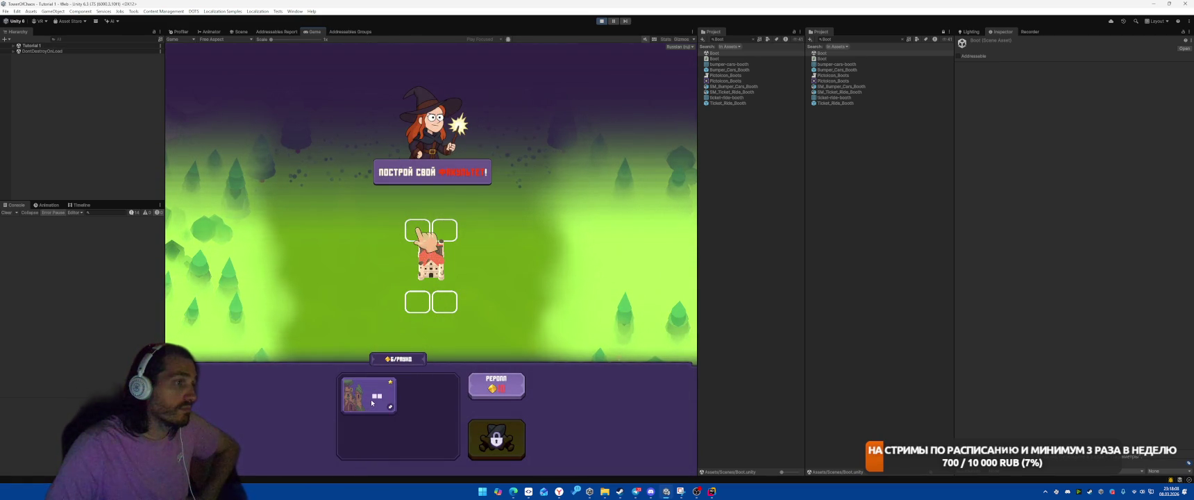
left_click_drag(436, 250, 437, 252)
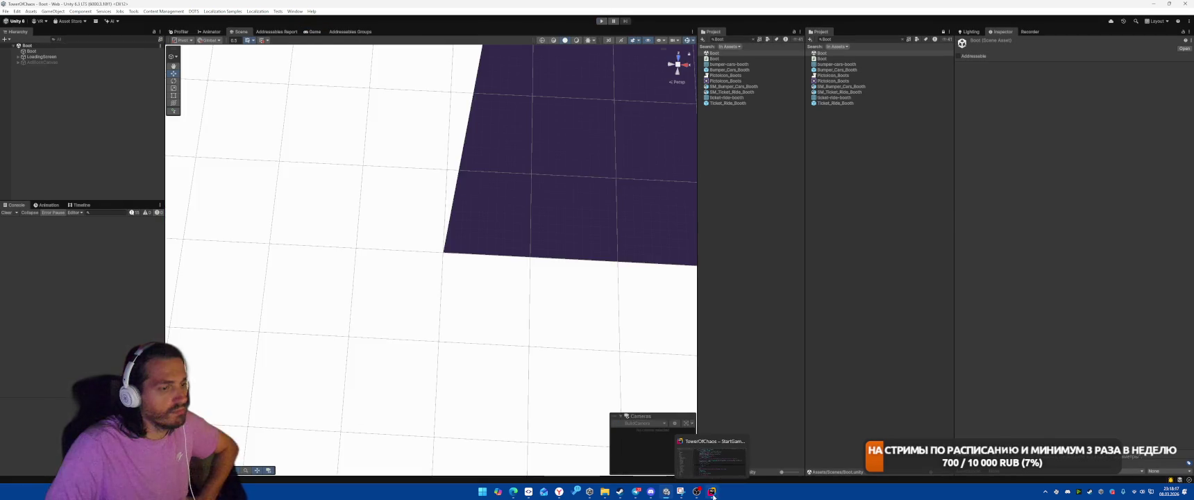
left_click(712, 491)
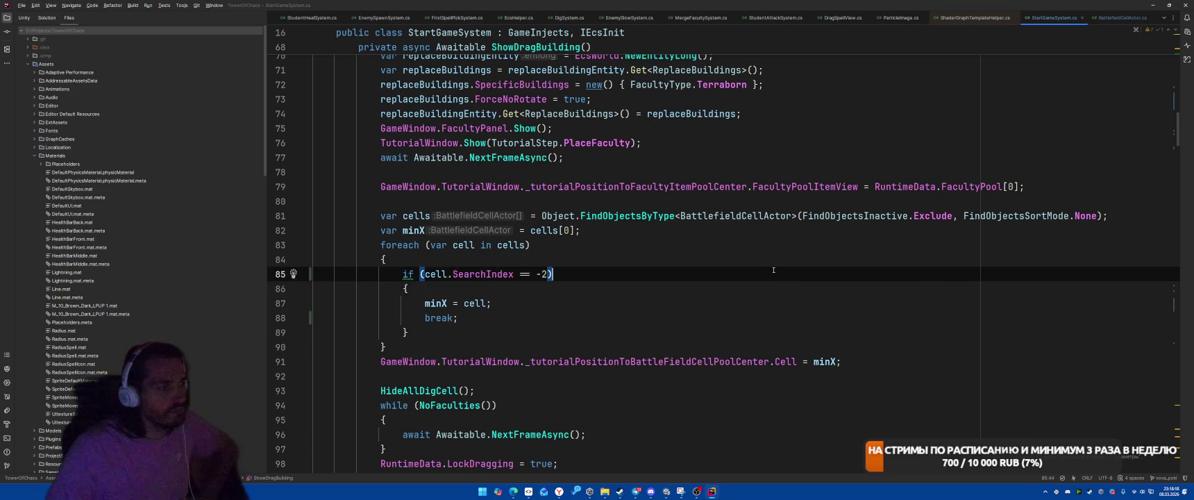
Go to ShowDragBuilding and inspect the HideAllDigCell method definition.
scroll(774, 266, "up", 3)
scroll(774, 267, "up", 10)
scroll(743, 315, "down", 4)
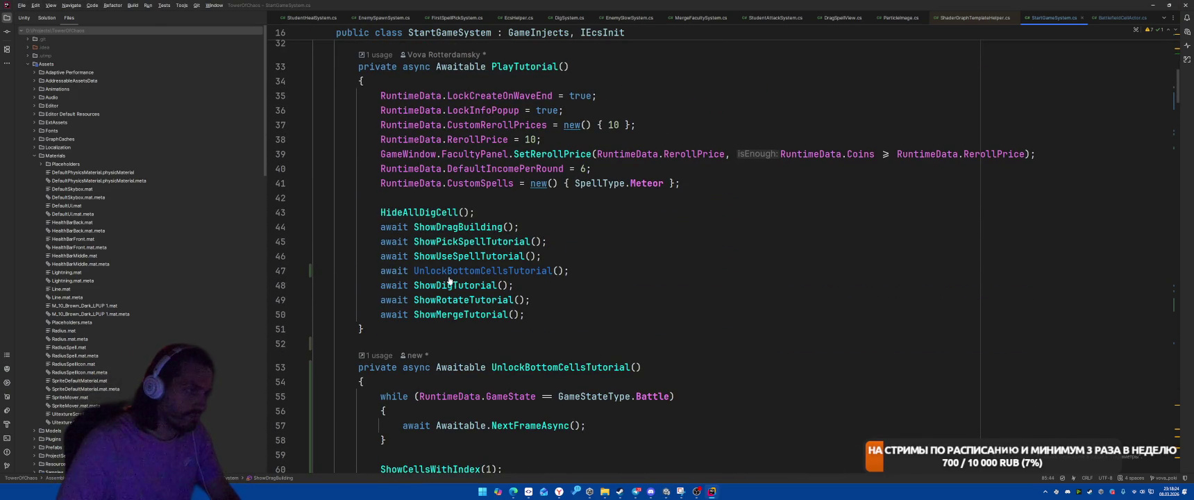
left_click(455, 227, "ctrl")
scroll(714, 273, "down", 4)
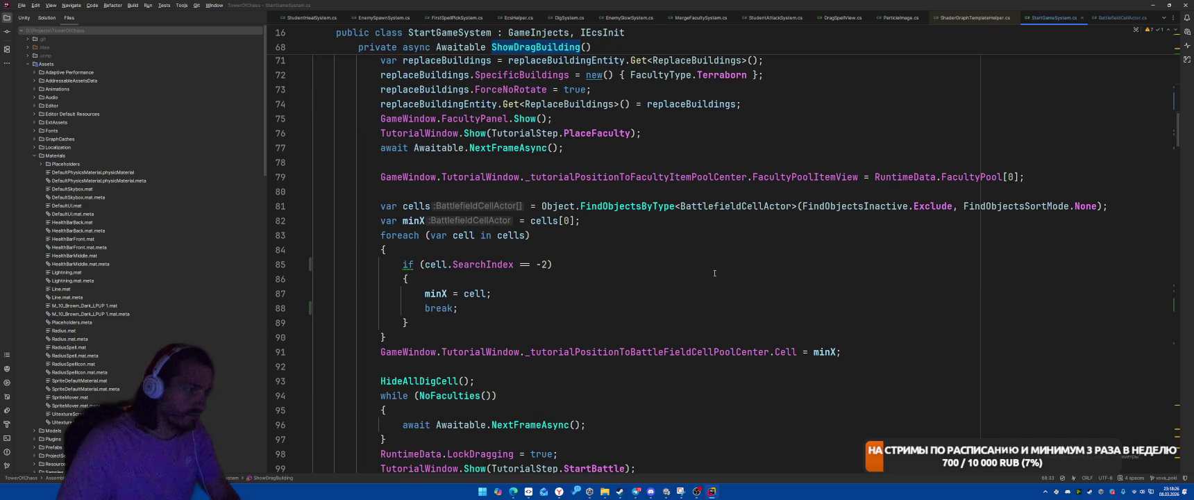
scroll(530, 258, "up", 5)
scroll(486, 278, "down", 10)
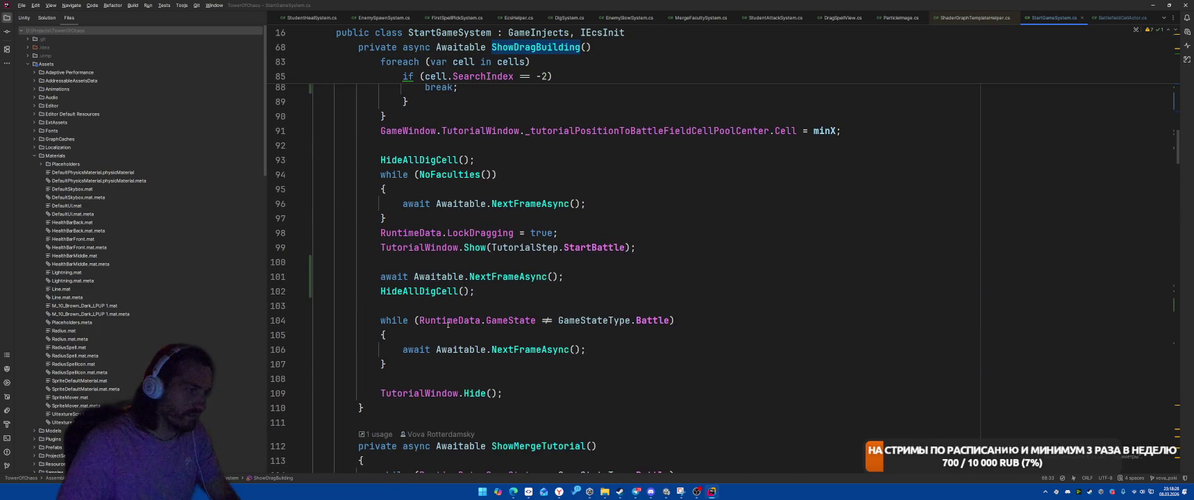
left_click(418, 291)
left_click(418, 290, "ctrl")
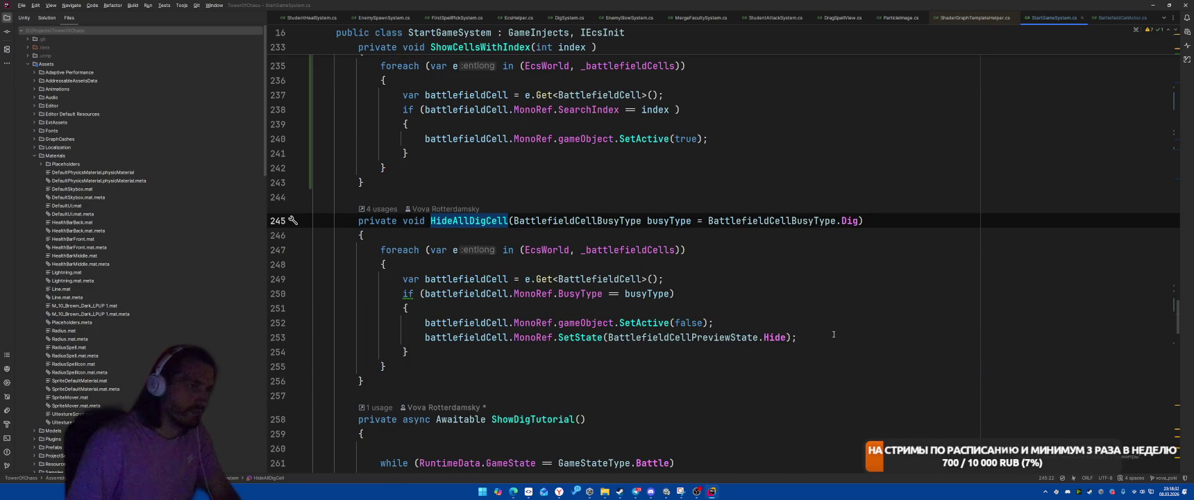
key("ctrl+alt+Left")
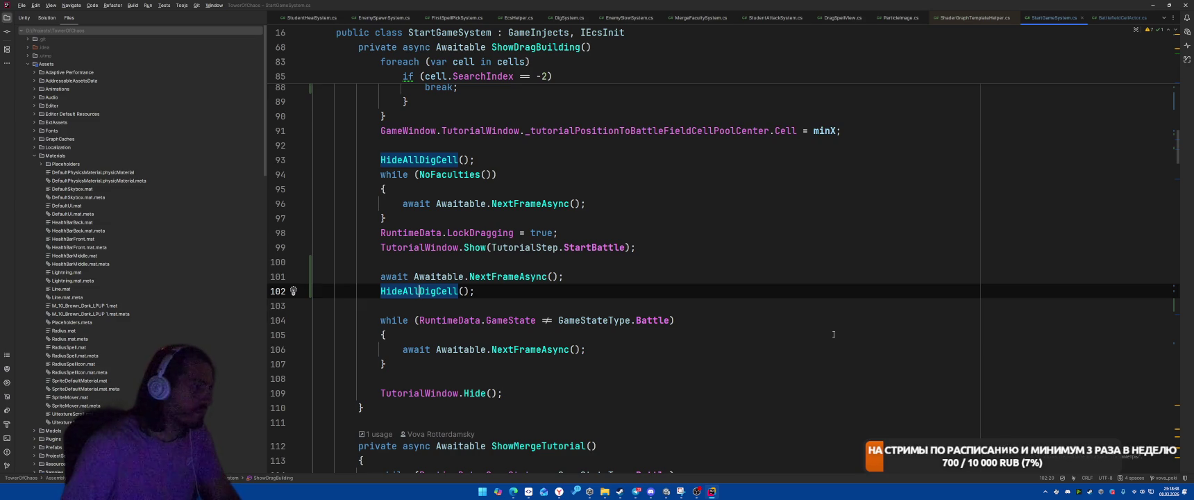
Duplicate the HideAllDigCell call on line 102 with BattlefieldCellBusyType.Free as its argument.
key("ctrl+d")
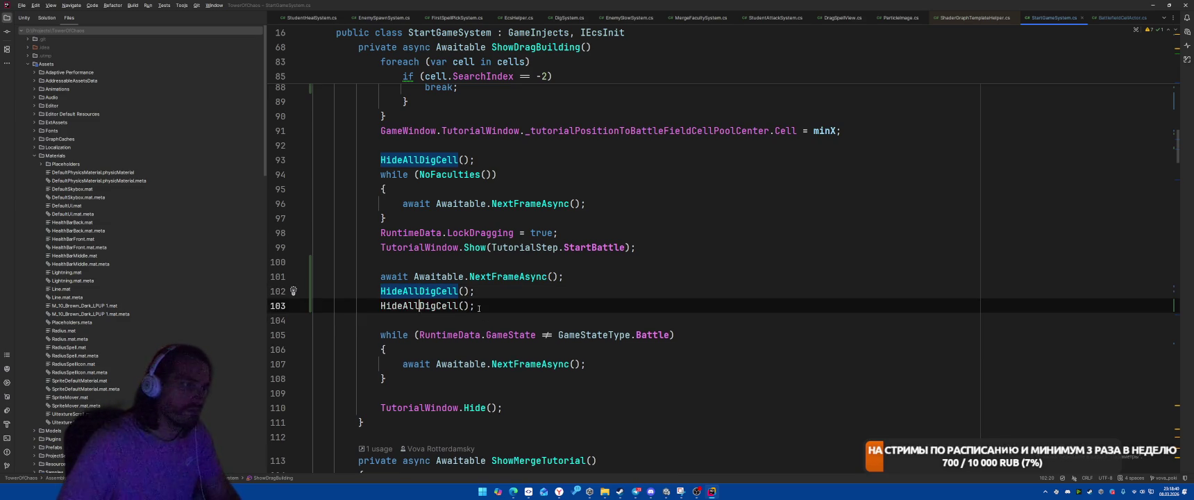
left_click(470, 305)
key("ctrl+space")
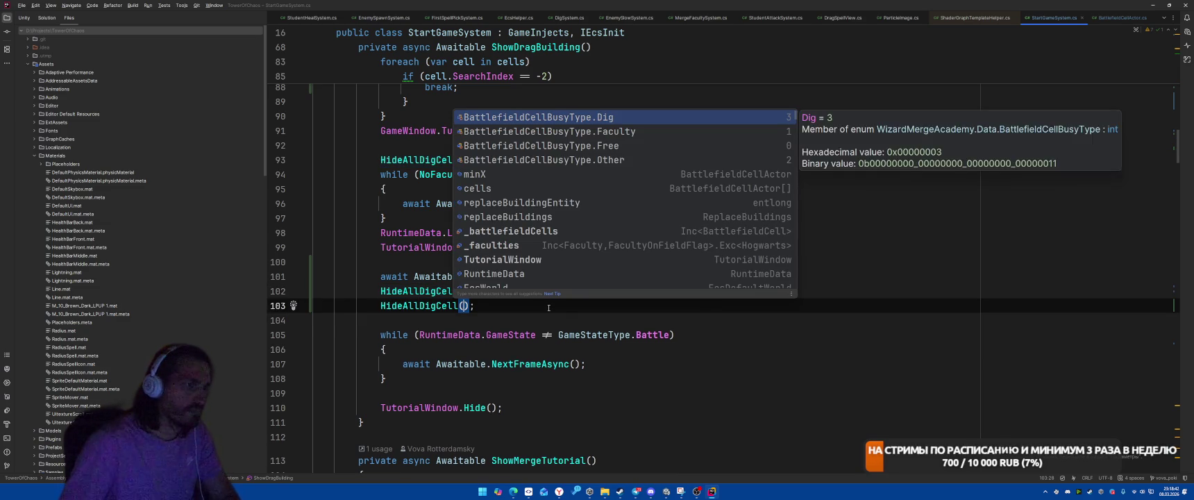
key("Down")
key("Down")
key("Return")
key("alt+Tab")
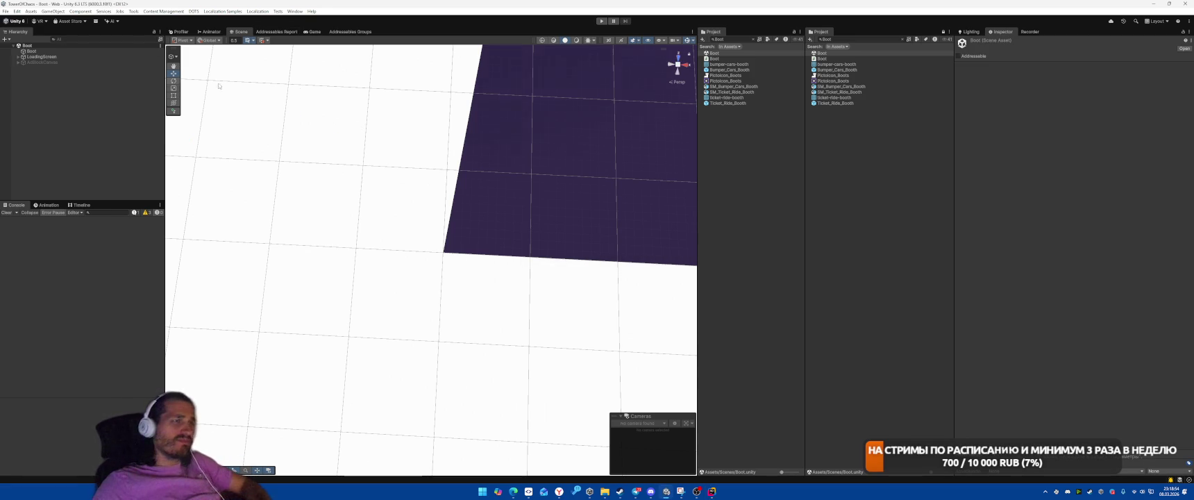
Place the tower card, start the battle, cast Meteor on the enemies, then stop the game.
left_click(602, 21)
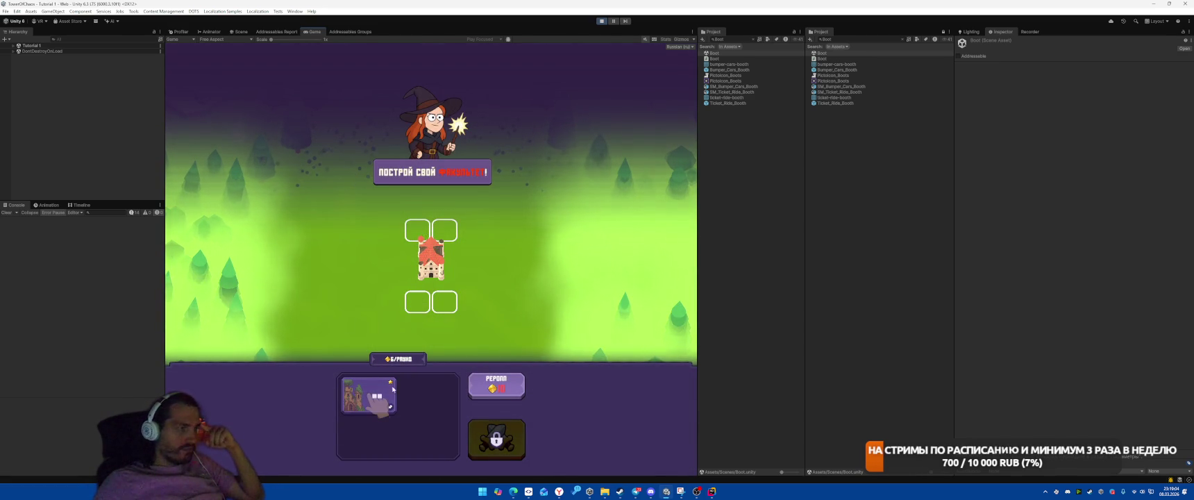
mouse_move(392, 390)
left_mouse_down()
mouse_move(347, 382)
mouse_move(445, 292)
left_mouse_up()
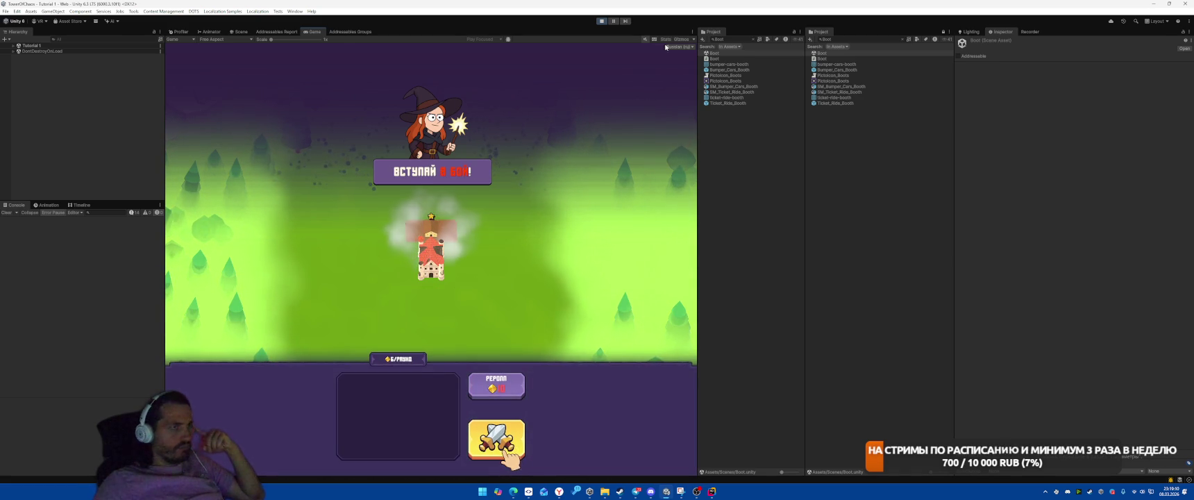
left_click(497, 439)
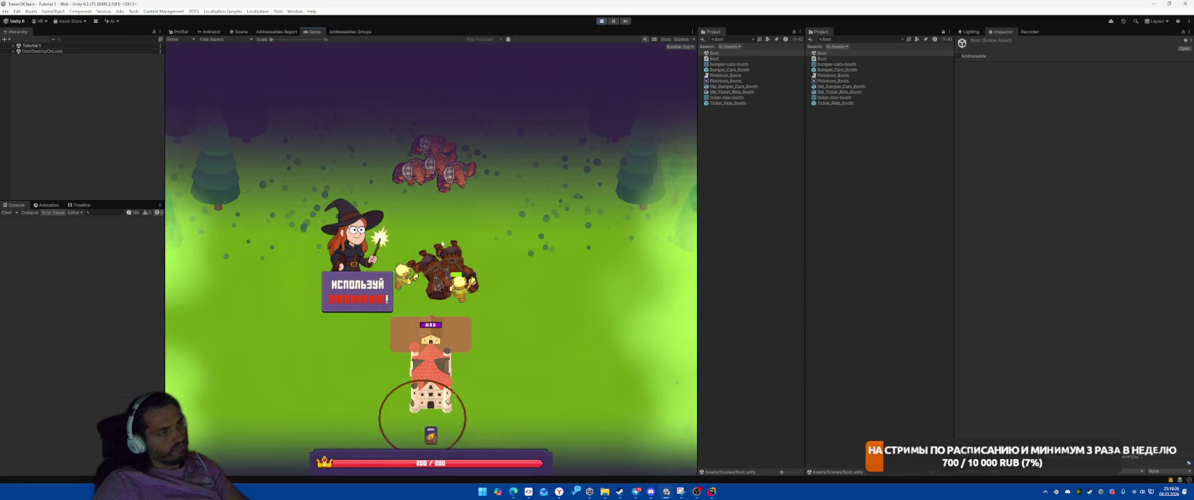
left_click_drag(429, 403, 431, 187)
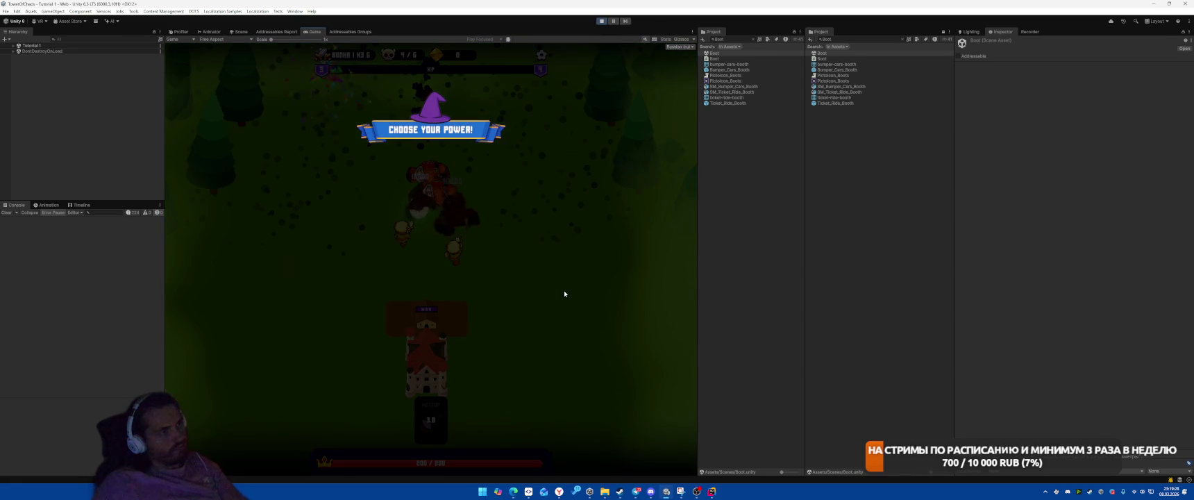
left_click(601, 22)
Dismiss the inline completion and put the caret at the end of line 103.
left_click(712, 484)
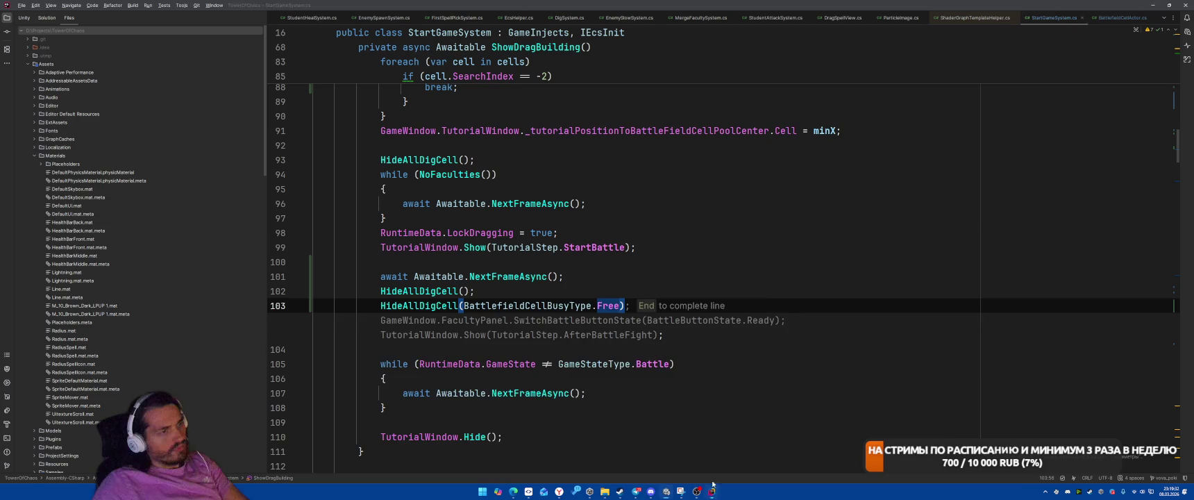
left_click(728, 219)
left_click(820, 300)
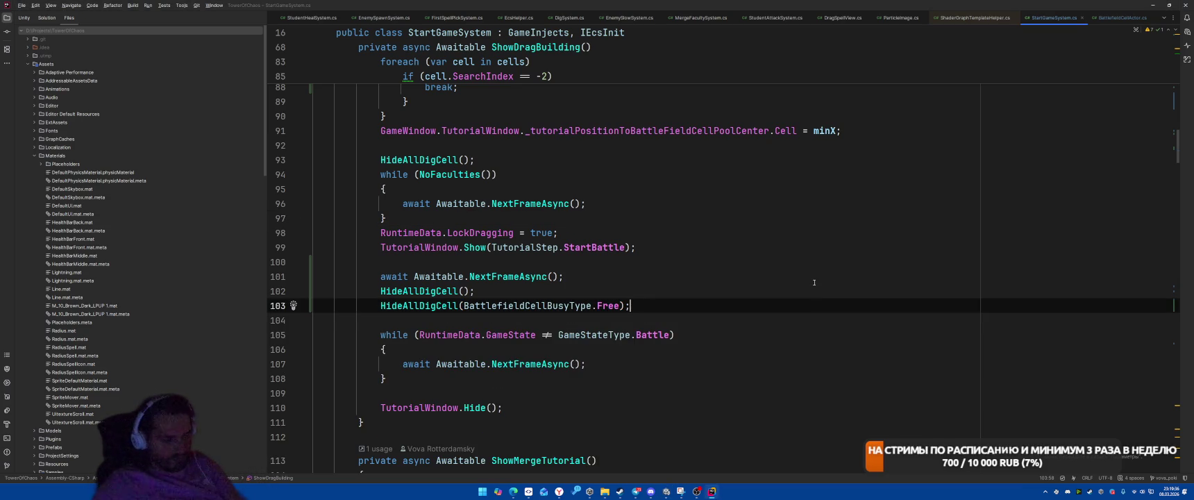
Search 'Spell' to open StartSpellDragSystem.cs and run Find Usages on CreateSpellDragEvent.
key("ctrl+t")
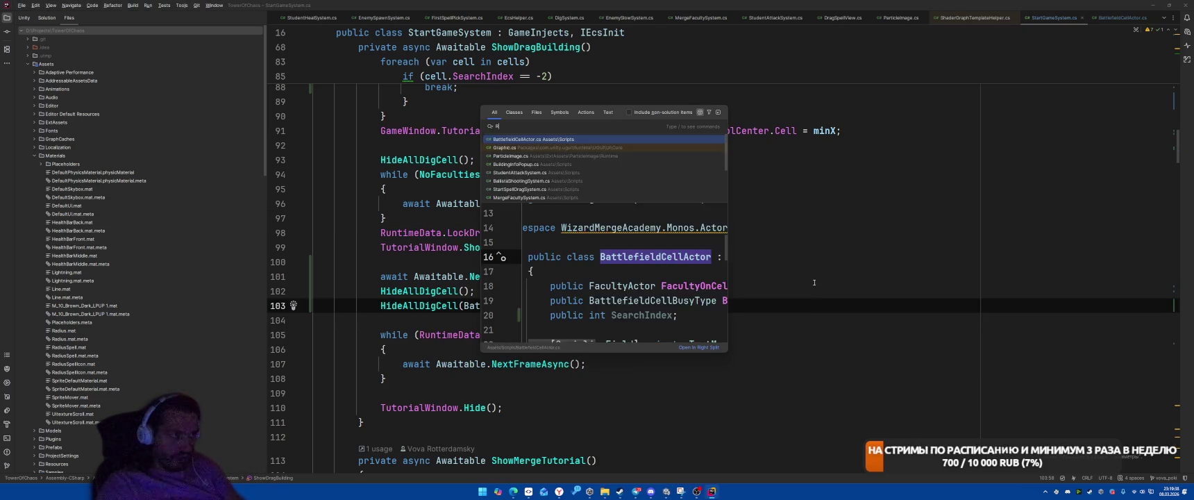
type("Runt")
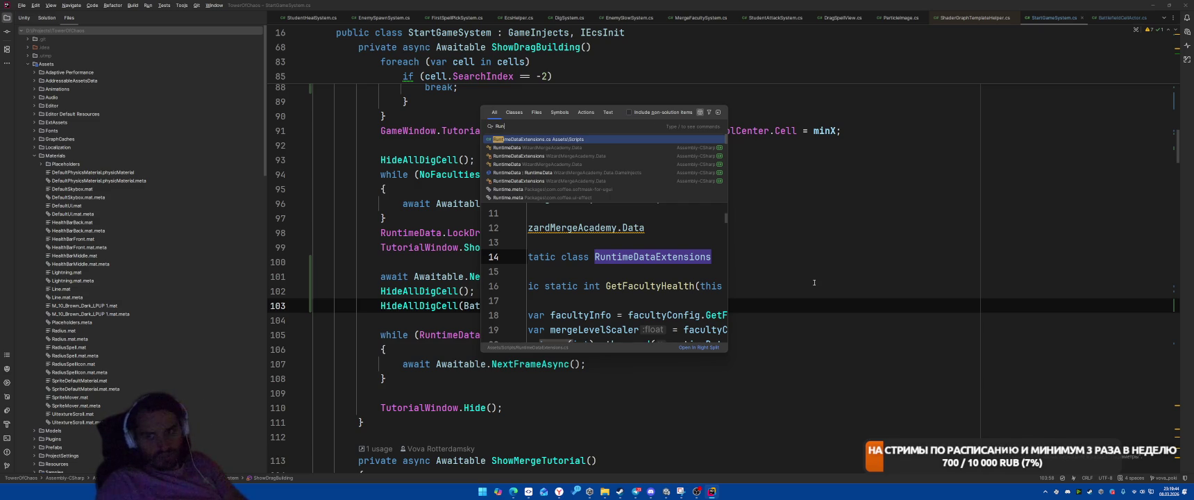
key("BackSpace")
key("BackSpace")
key("BackSpace")
type("Spe")
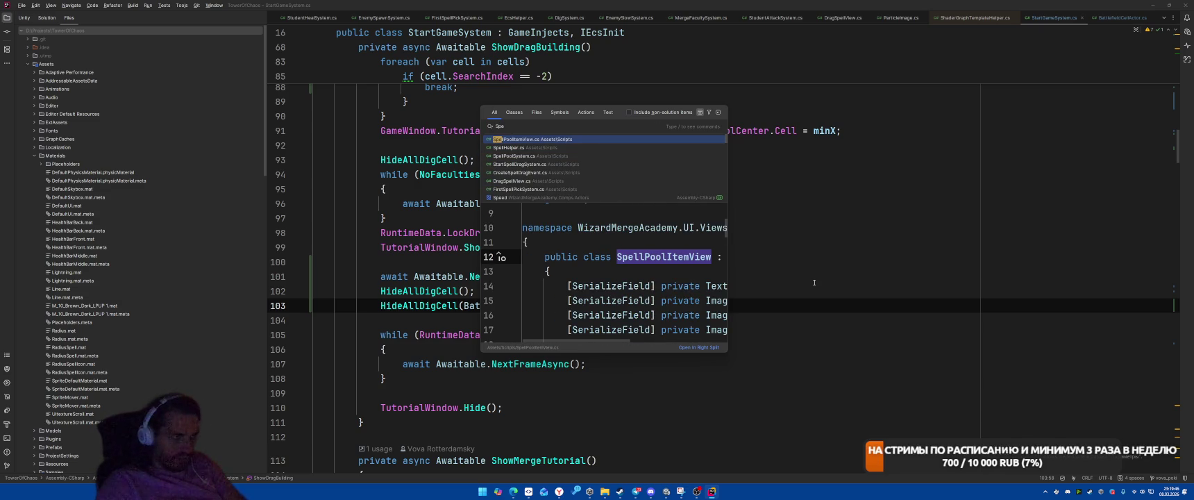
type("ll")
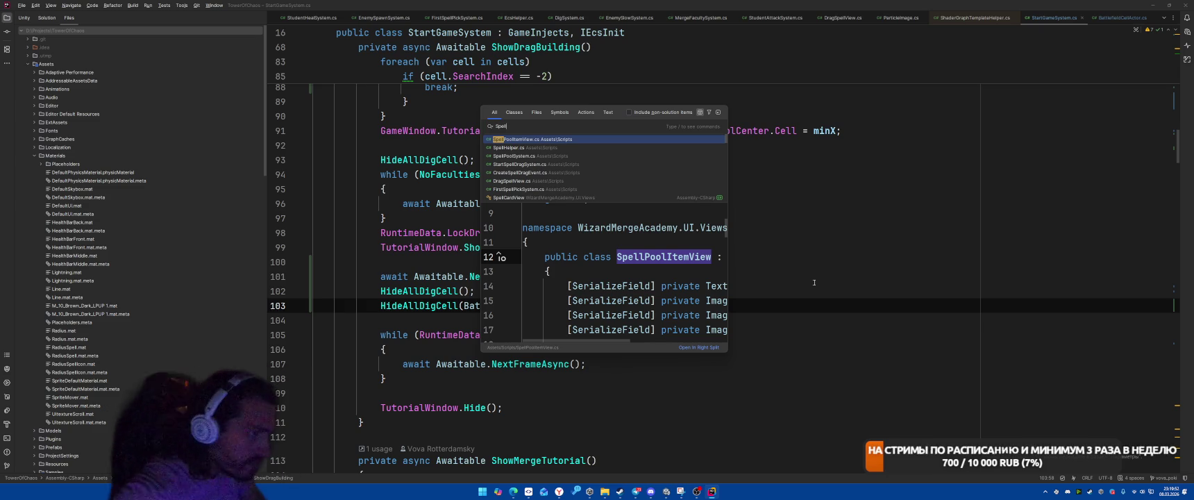
key("Down")
key("Down")
key("Down")
key("Return")
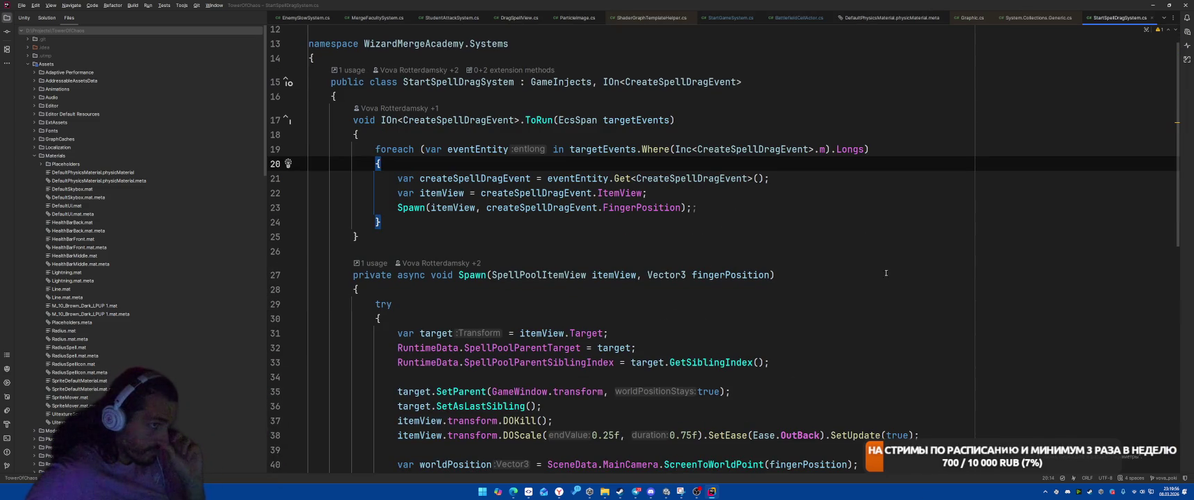
right_click(686, 81)
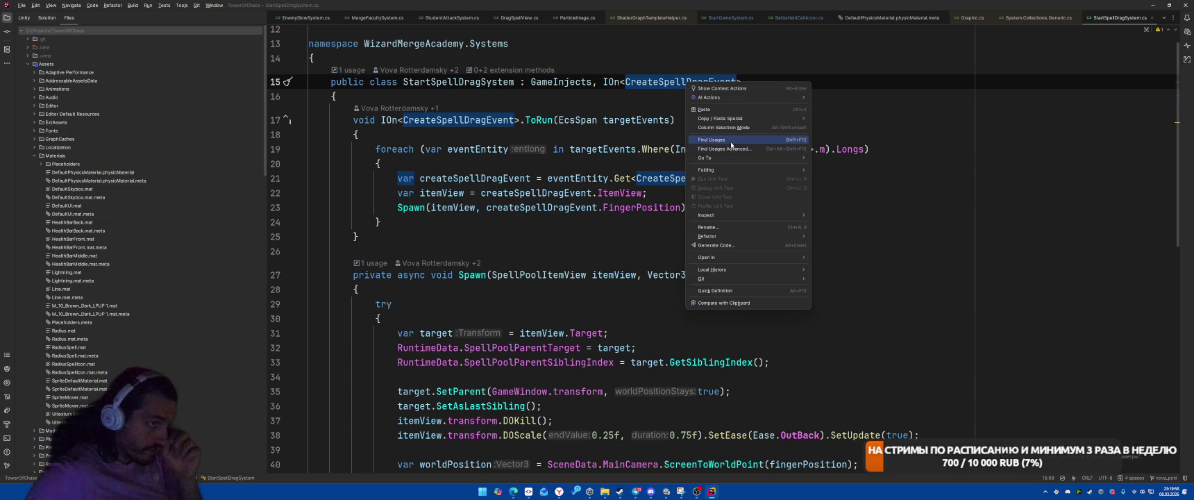
left_click(729, 141)
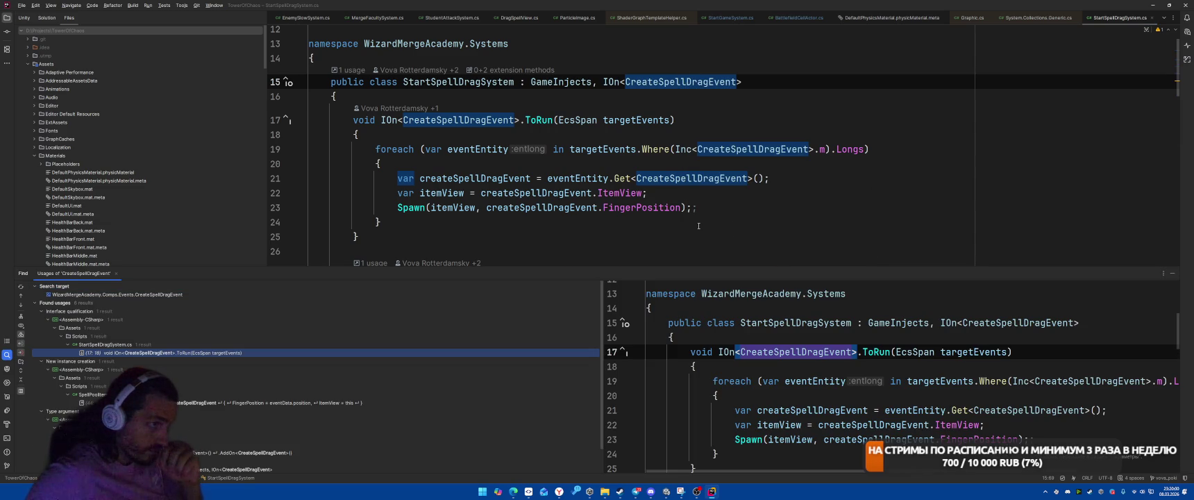
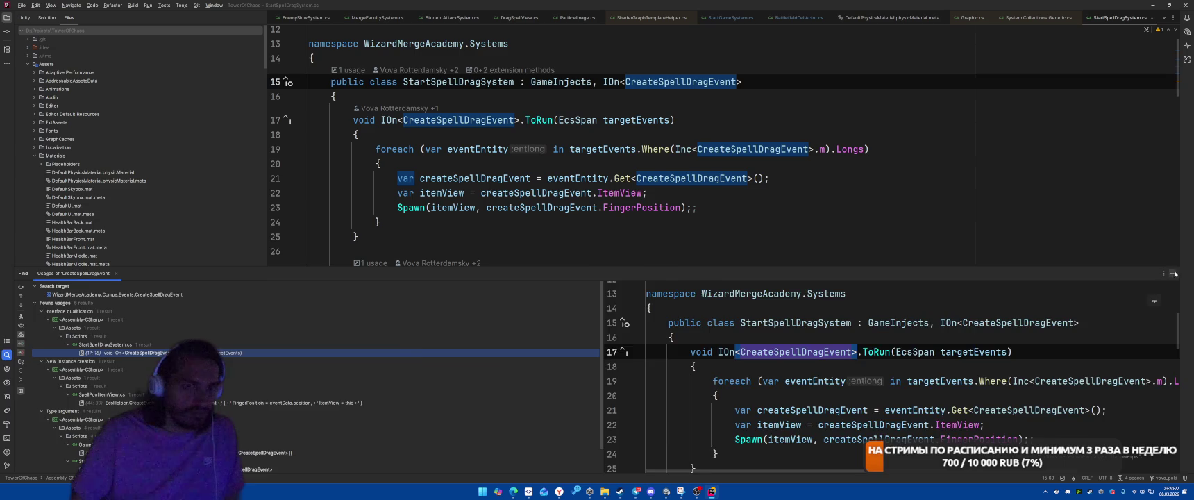
Inspect the DraggingSpell declaration in RuntimeData, then return to the DraggingSpellPoolItem assignment.
key("shift+Escape")
left_click(881, 222)
scroll(883, 253, "down", 5)
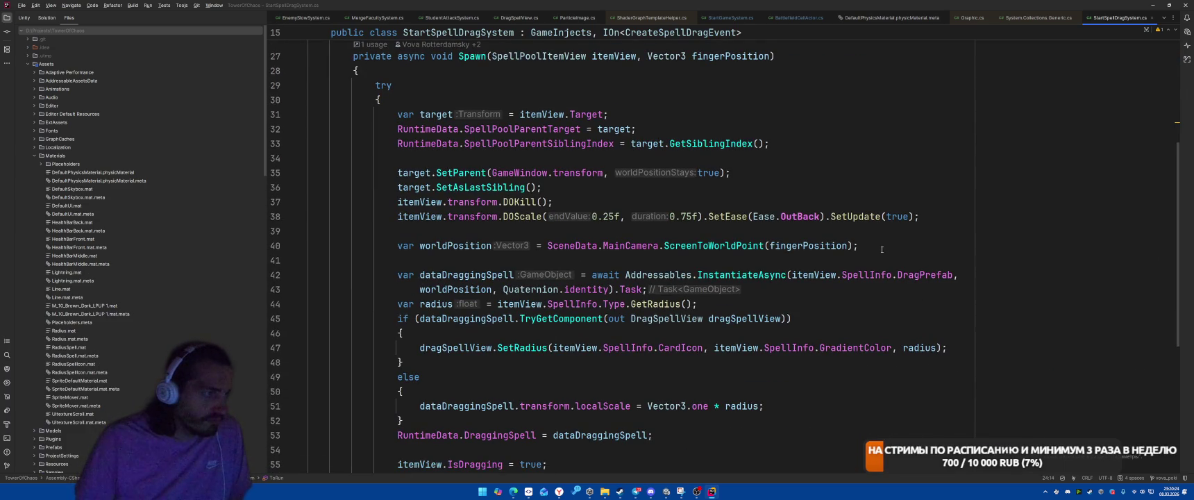
scroll(882, 250, "down", 4)
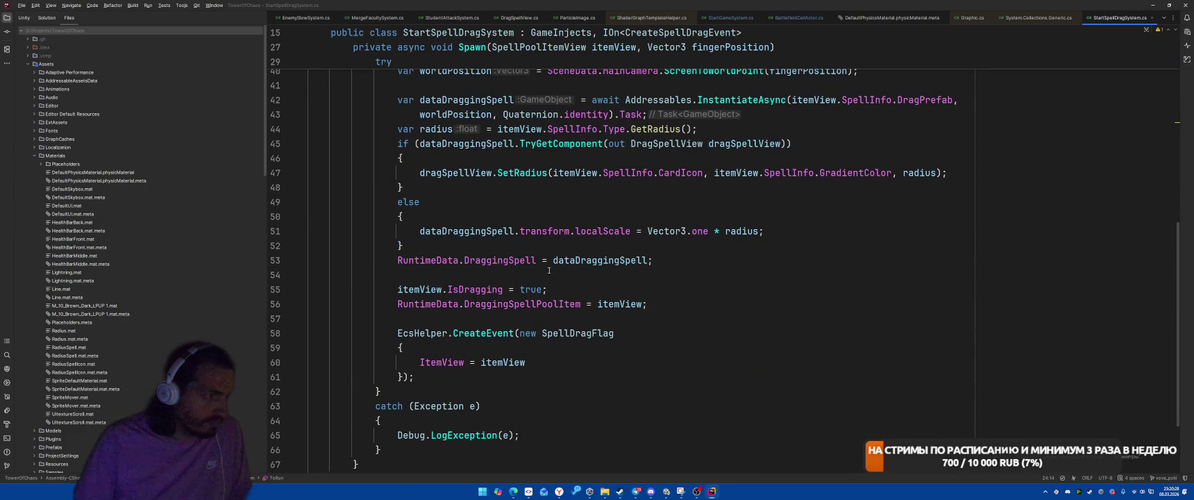
left_click(500, 262, "ctrl")
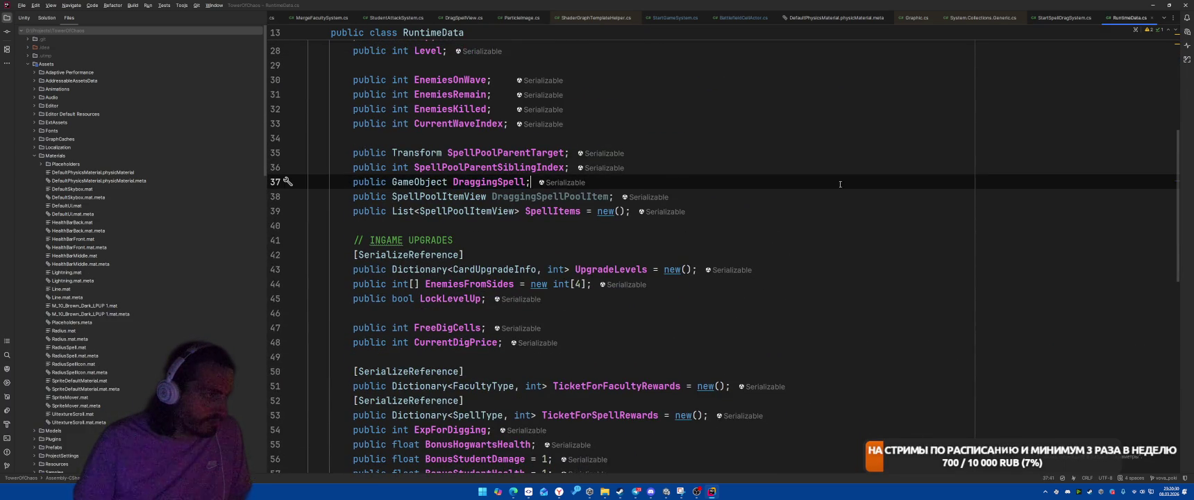
key("Down")
key("Down")
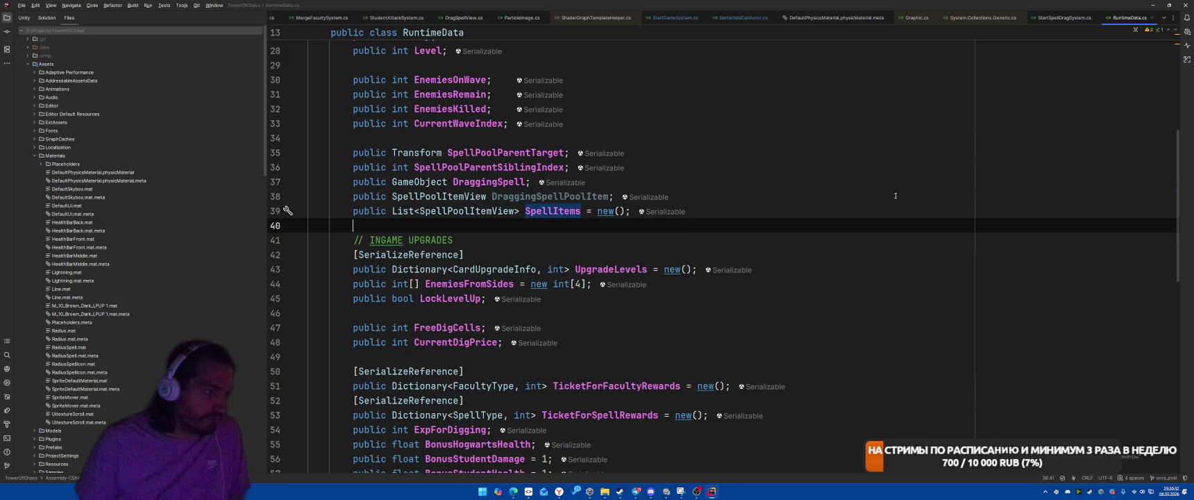
key("ctrl+alt+Left")
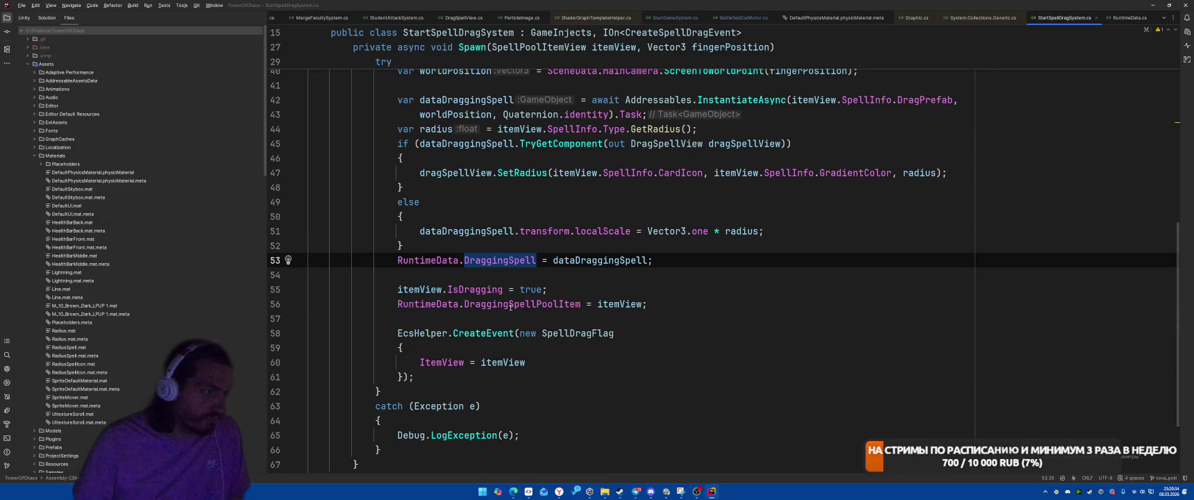
key("Down")
key("Down")
key("Down")
Rename DraggingSpellPoolItem to SelectedSpell, keeping old serialized data, and cut its assignment line.
key("F2")
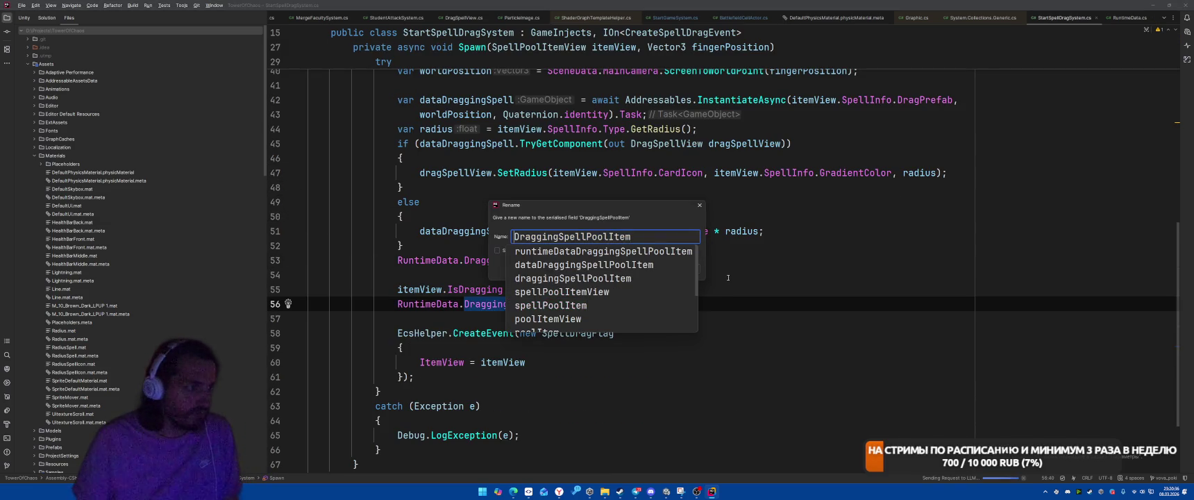
type("Se")
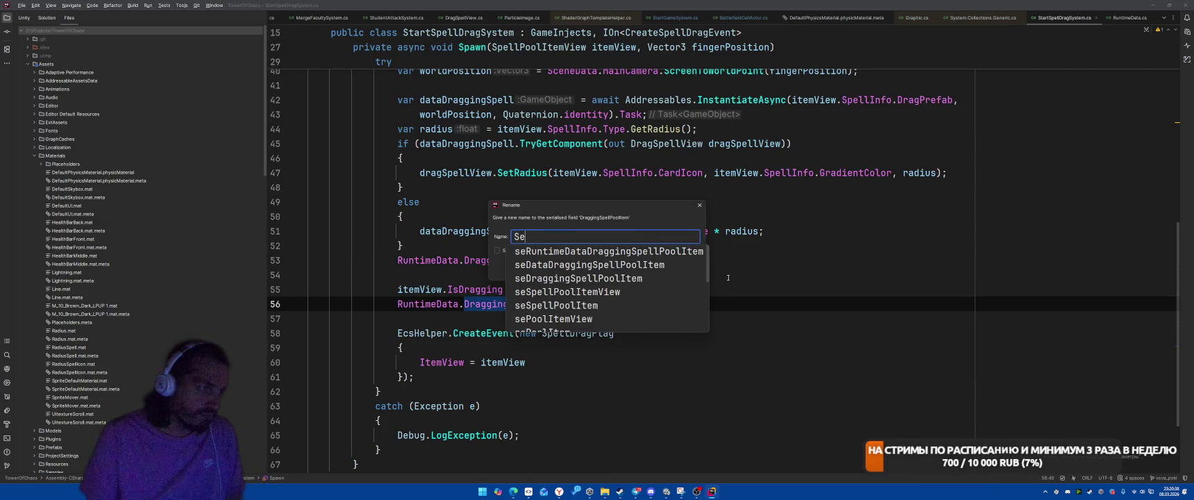
type("lected")
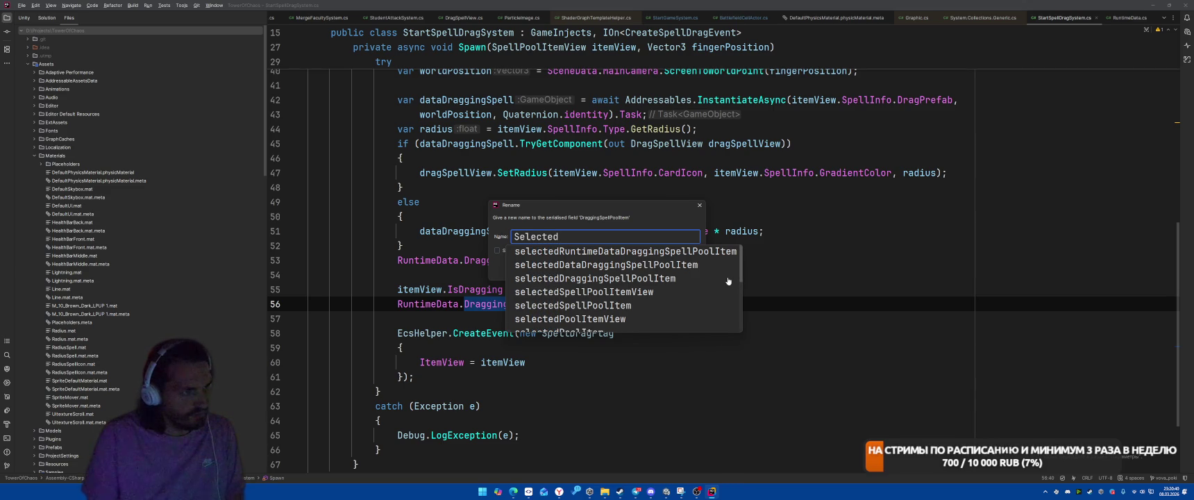
type("Spell")
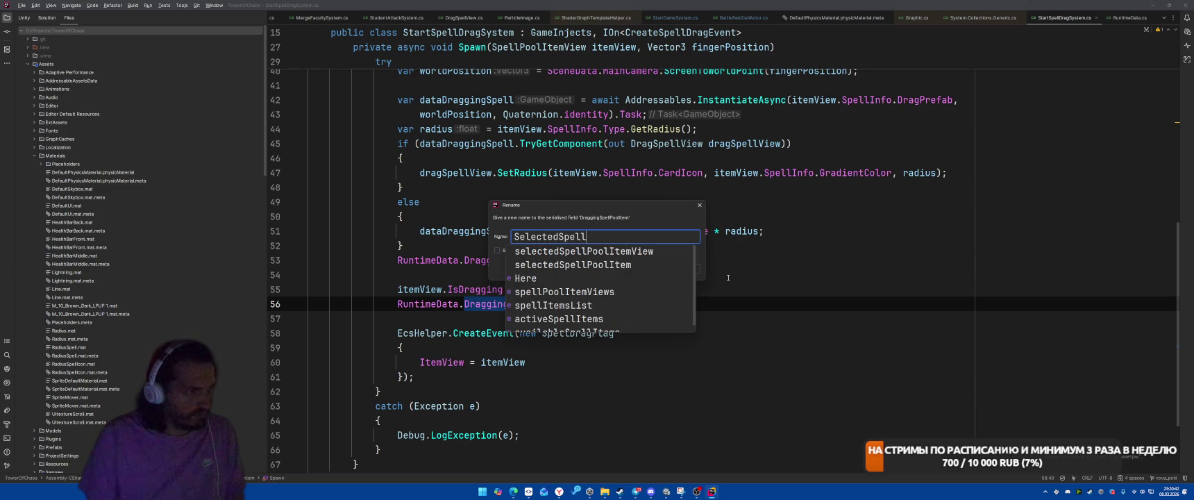
key("Return")
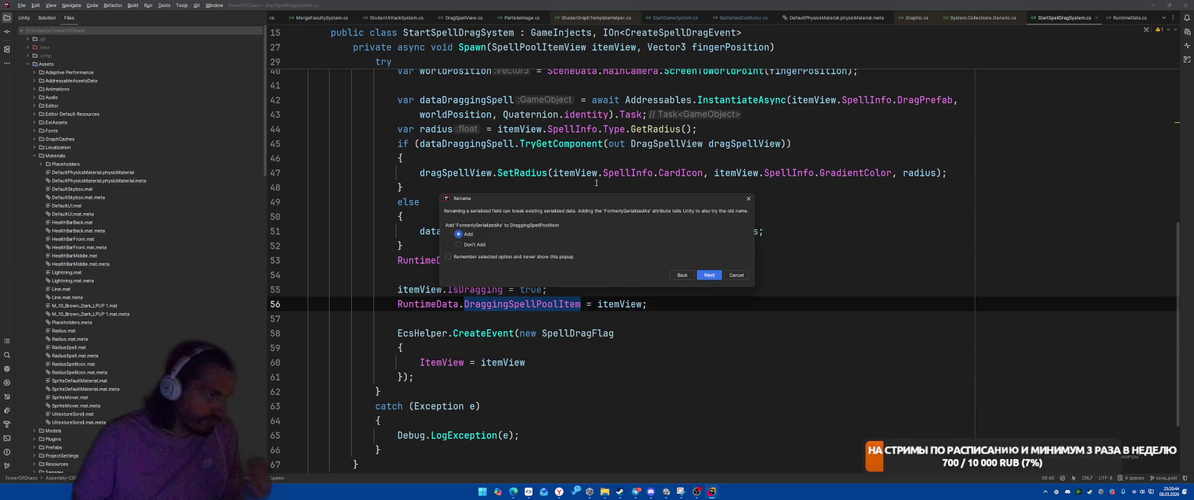
left_click(709, 277)
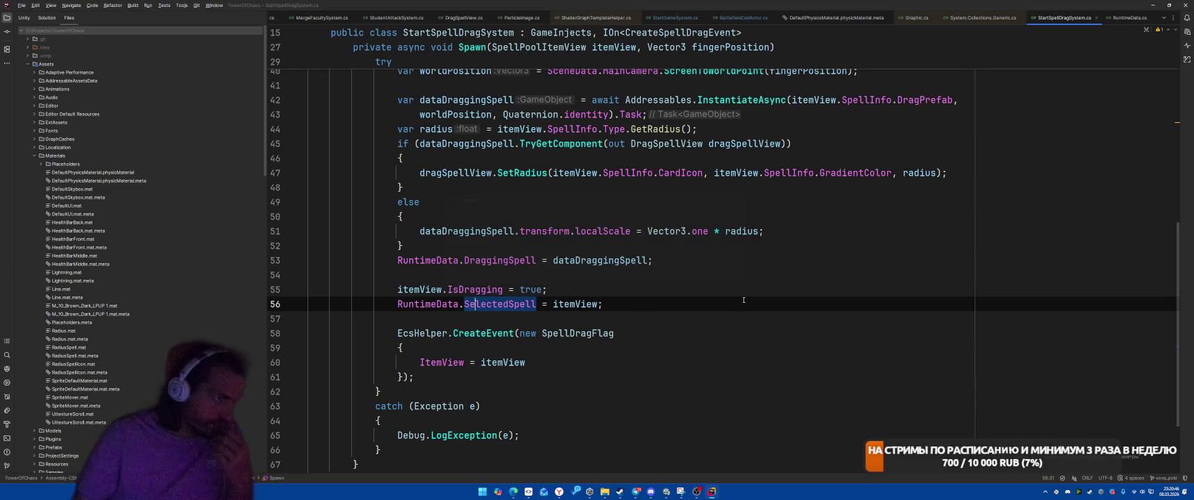
key("ctrl+w")
key("ctrl+w")
key("ctrl+w")
Paste the SelectedSpell assignment into the ToRun loop after the itemView line.
left_click(704, 304)
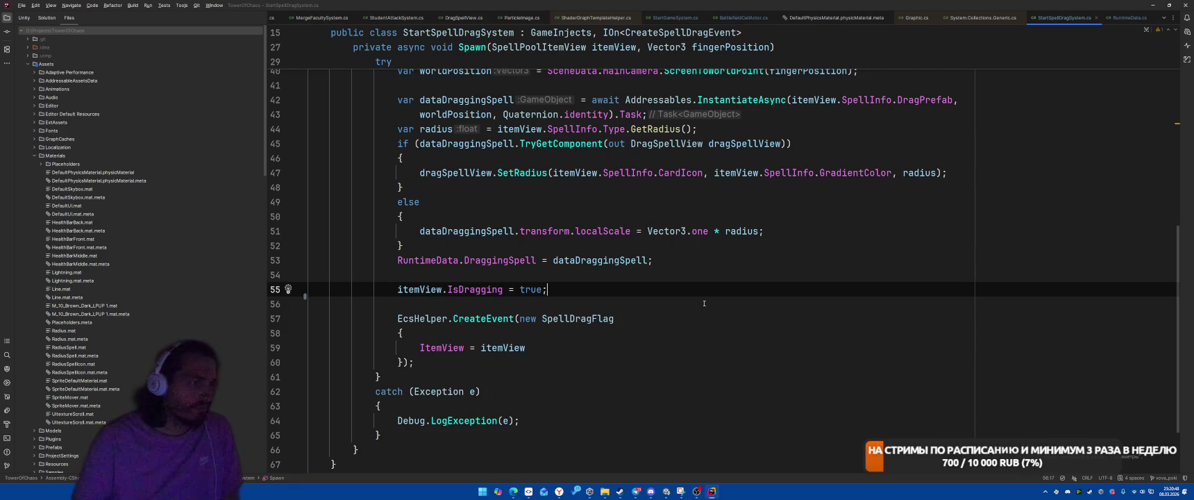
scroll(703, 288, "up", 10)
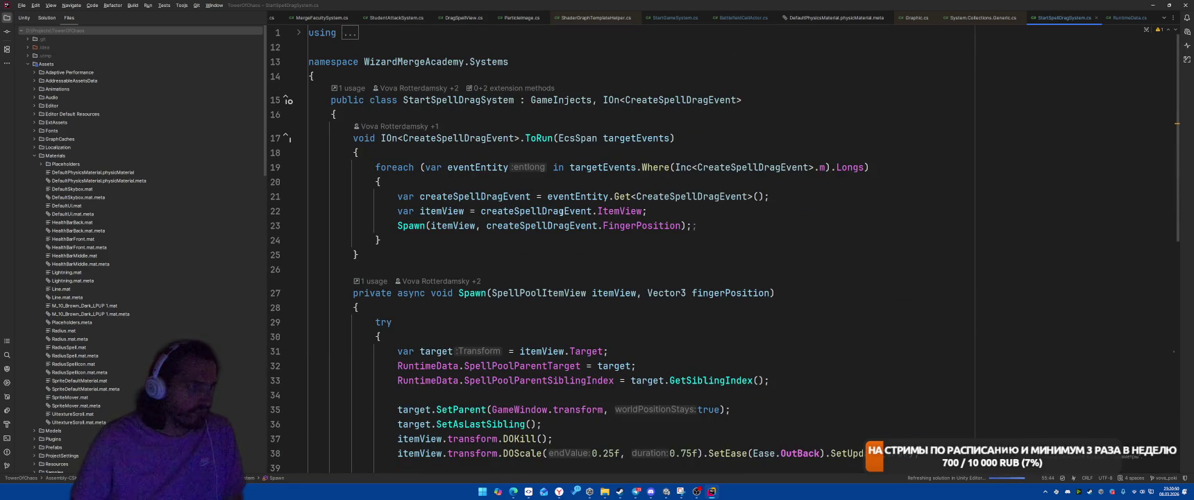
left_click(899, 168)
left_click(899, 195)
key("Down")
key("End")
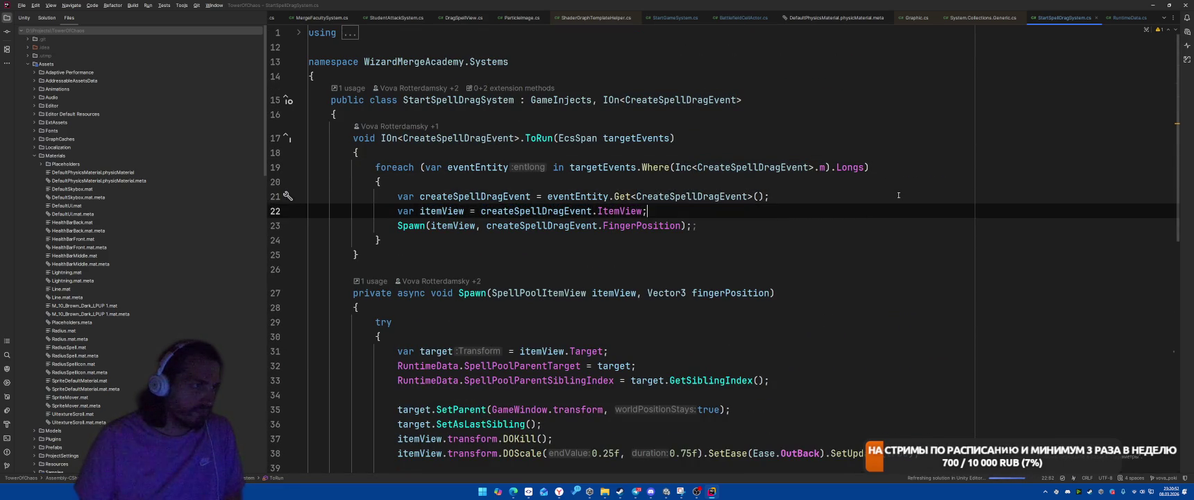
key("Return")
key("Return")
key("Up")
key("Tab")
Comment out the Spawn call in the ToRun loop.
key("Down")
key("Down")
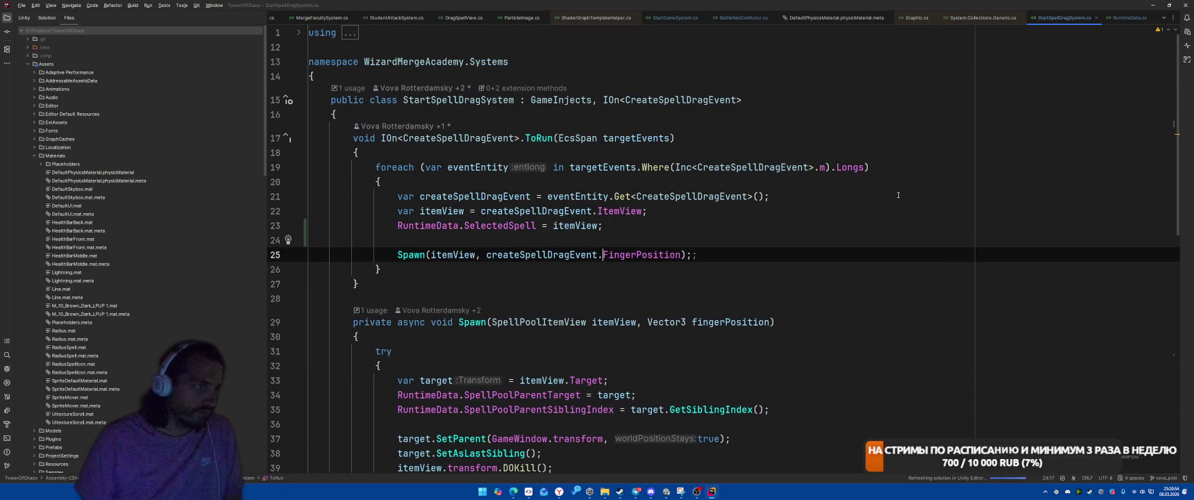
key("ctrl+w")
key("ctrl+w")
key("ctrl+w")
key("ctrl+slash")
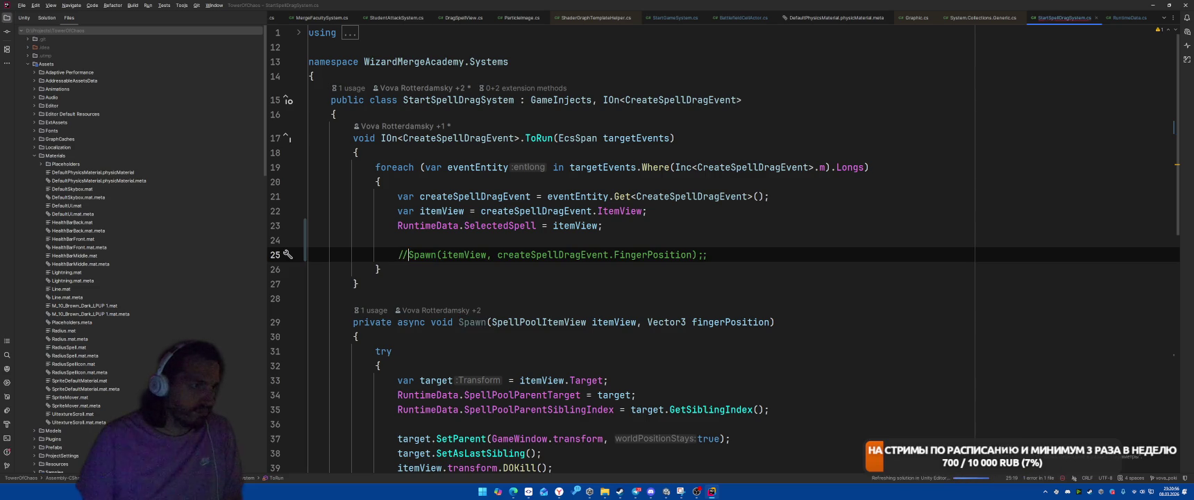
key("Up")
key("Up")
key("End")
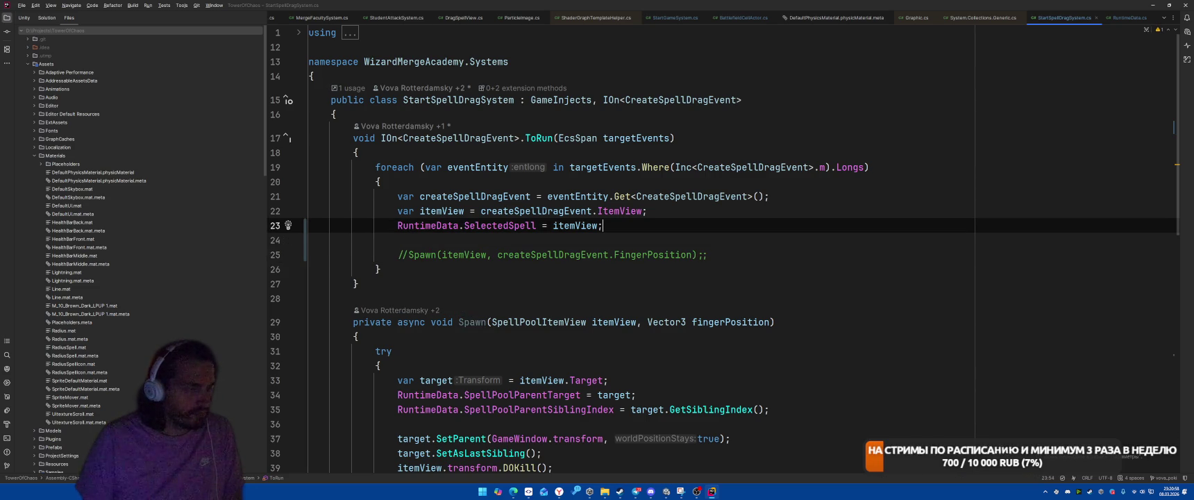
Begin a new class field typed as Inc<Spell> at the top of the class.
key("Up")
key("Up")
key("Up")
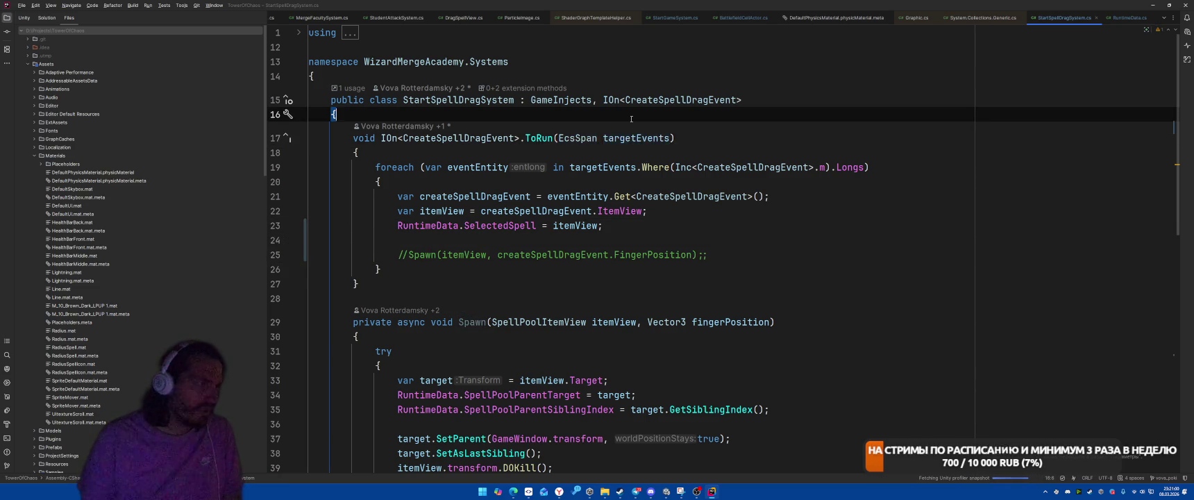
key("Return")
type("Inc<Spell>")
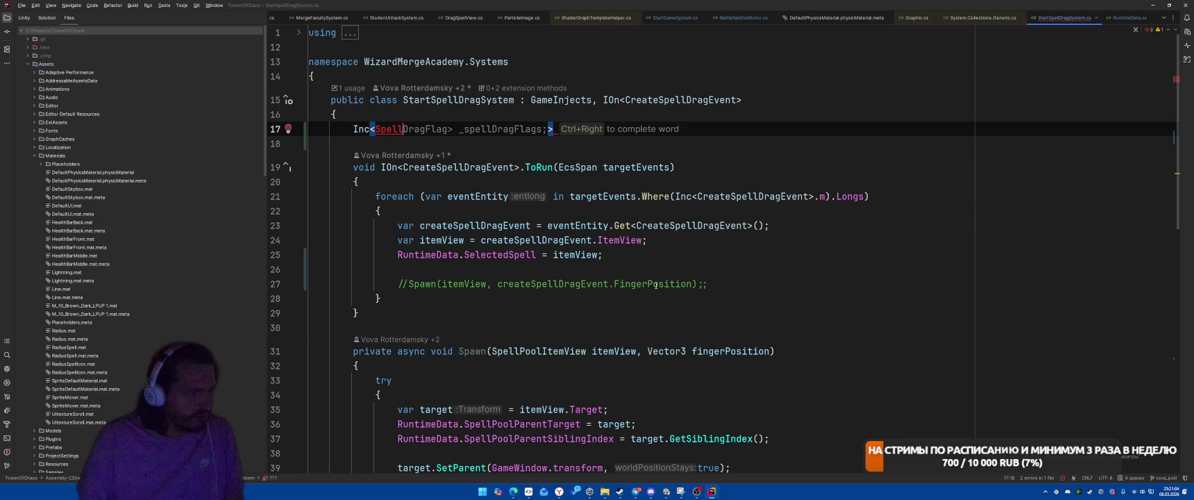
scroll(718, 189, "down", 4)
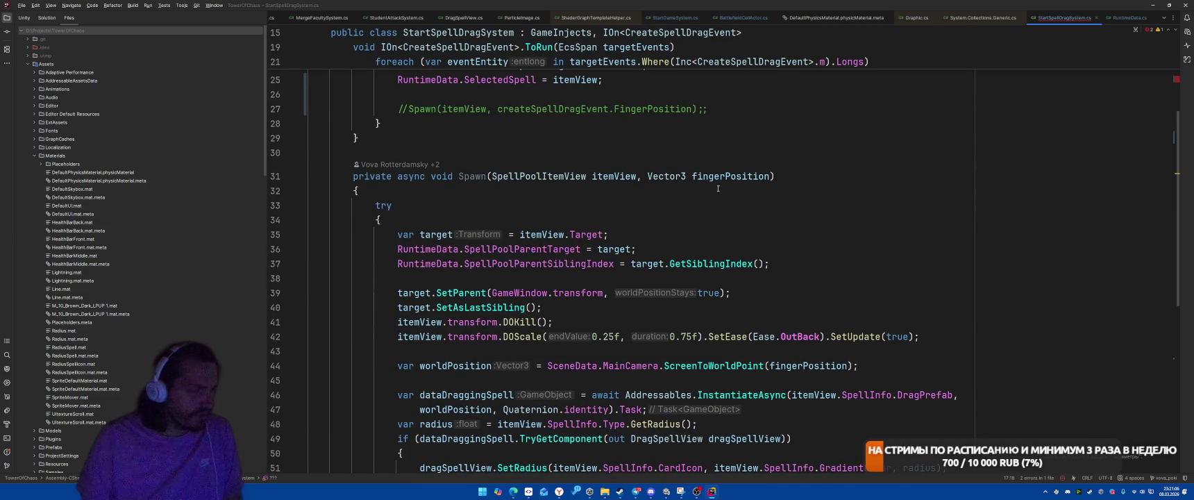
Review all usages of SpellPoolItemView, then return to StartSpellDragSystem.cs.
key("ctrl+e")
key("Down")
key("Return")
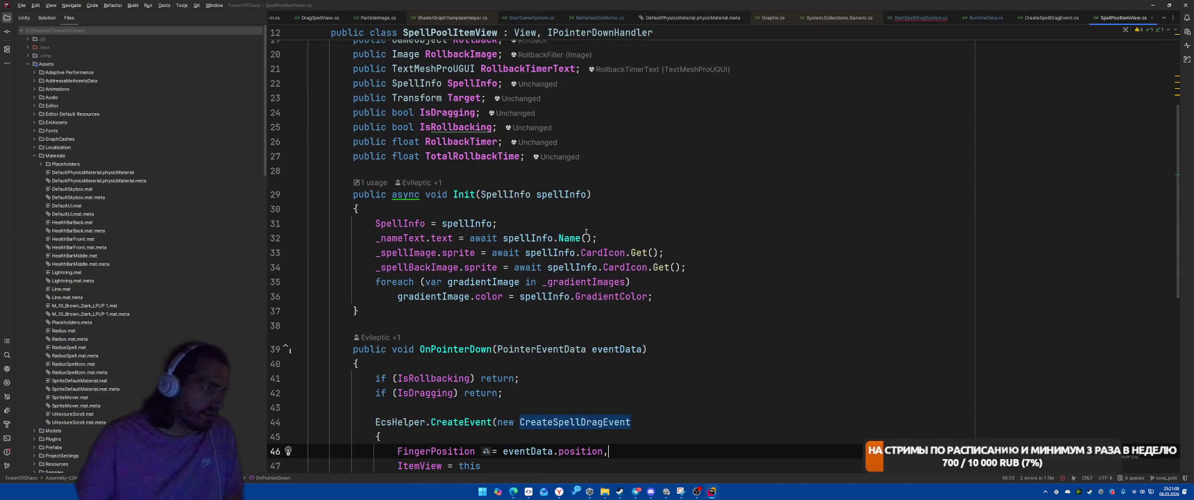
scroll(588, 420, "up", 4)
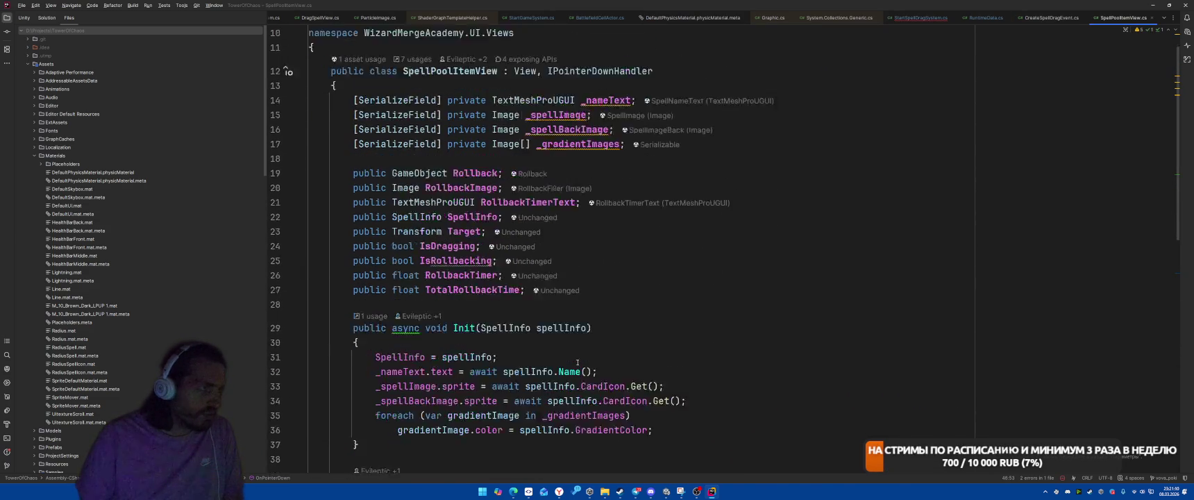
right_click(420, 101)
left_click(444, 156)
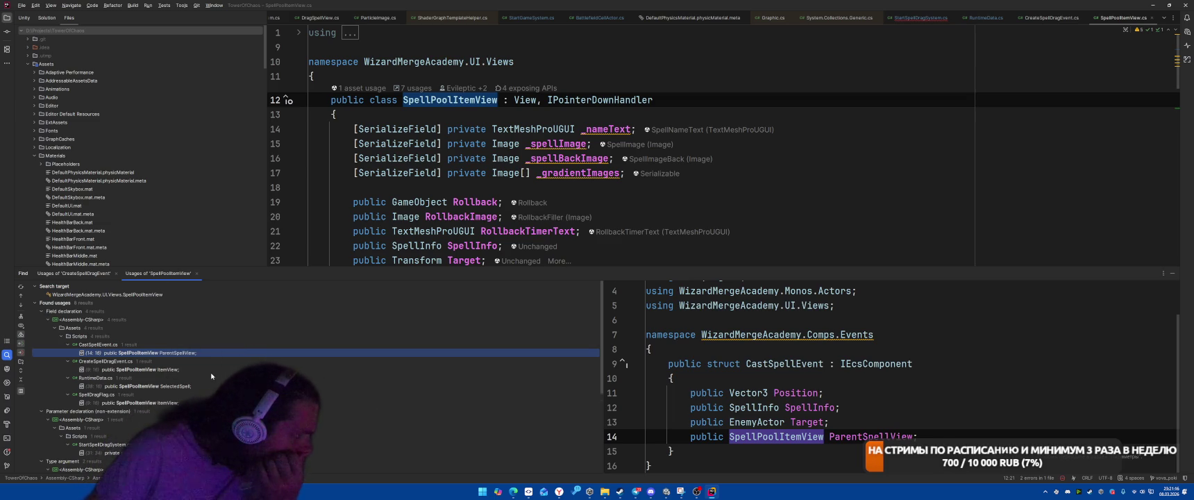
scroll(215, 374, "down", 3)
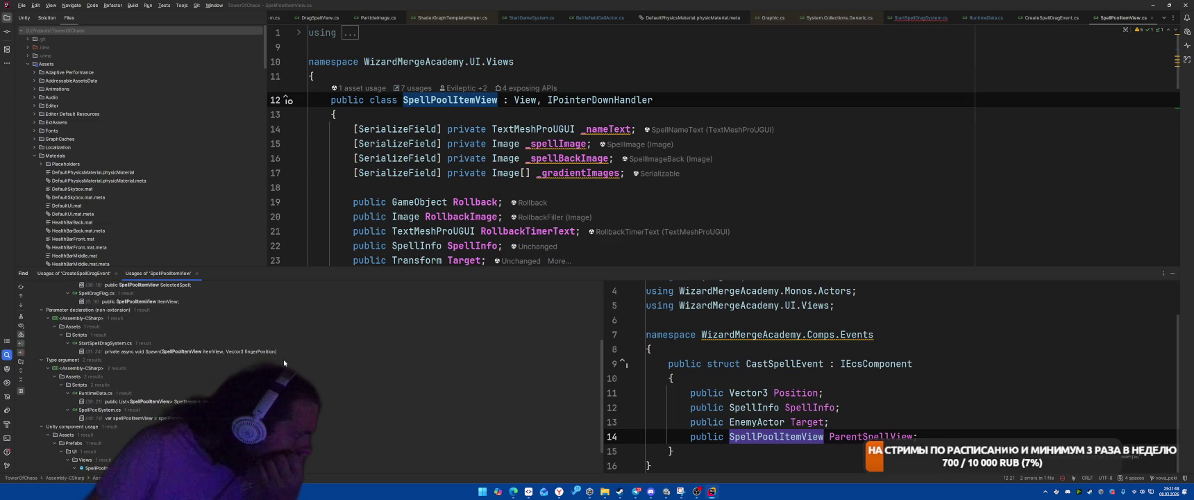
scroll(292, 362, "down", 1)
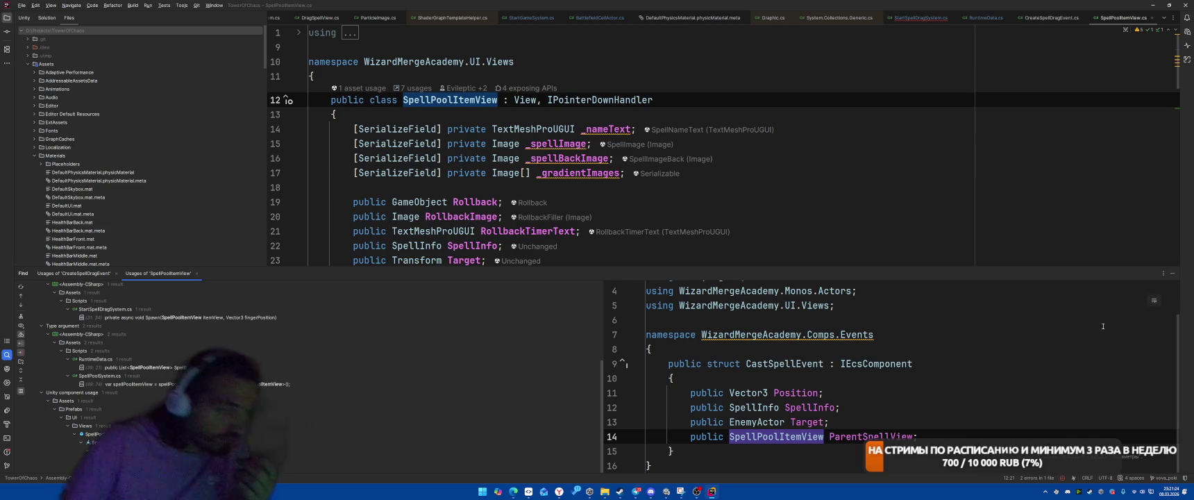
key("Escape")
left_click(920, 18)
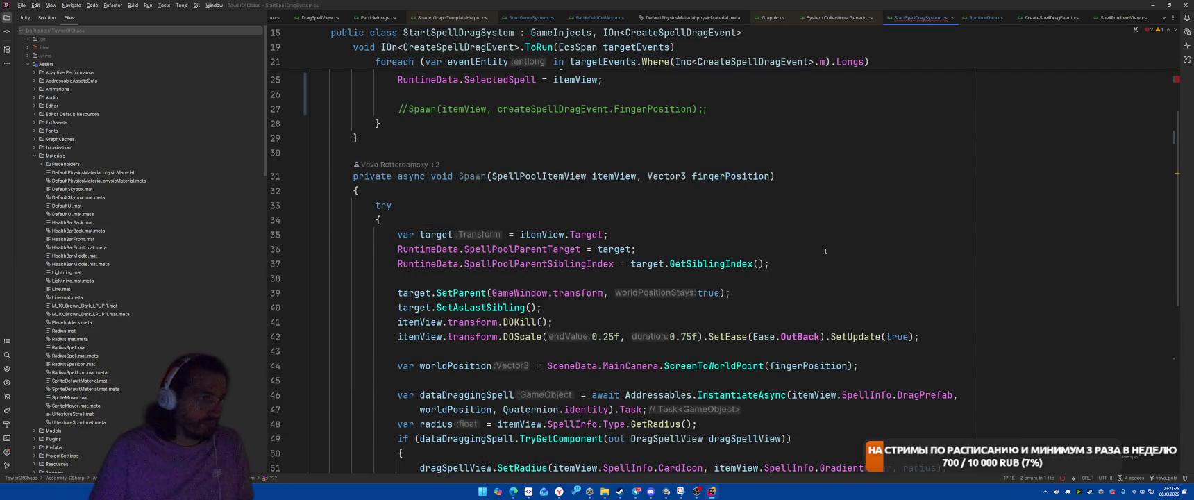
Delete the unfinished Inc<> field line and make room after the SelectedSpell assignment.
scroll(812, 270, "up", 4)
key("ctrl+BackSpace")
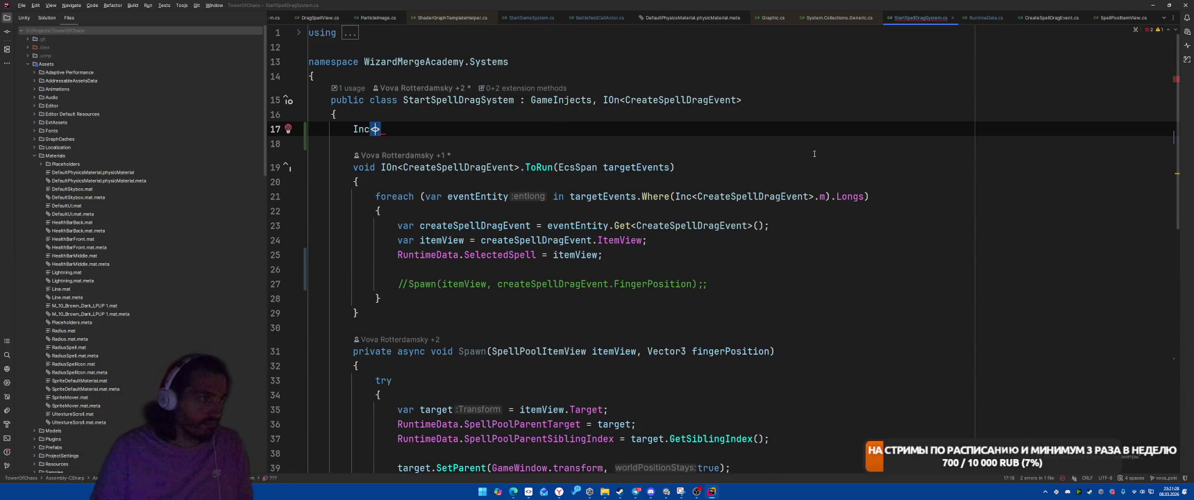
key("ctrl+y")
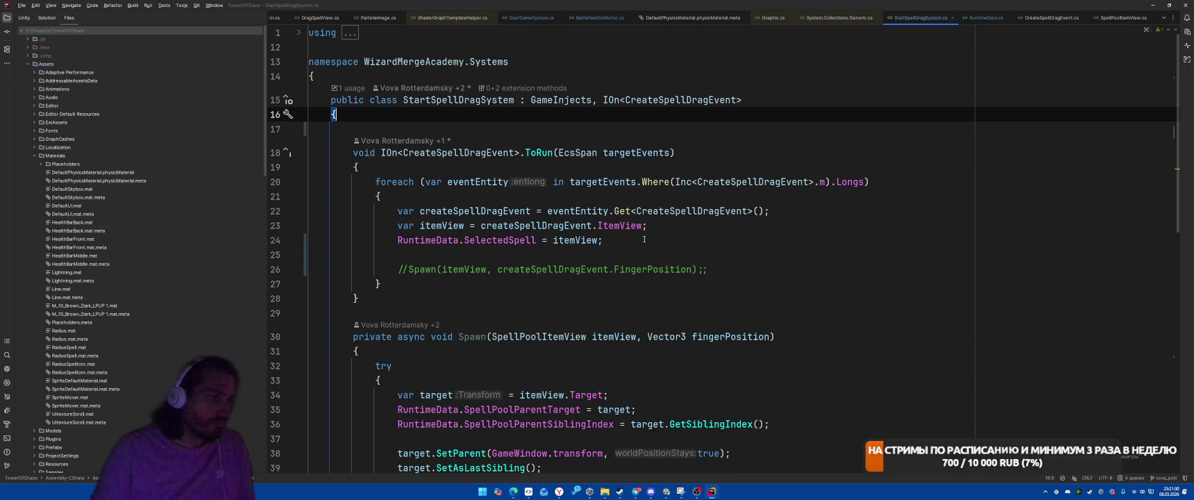
left_click(722, 229)
key("Down")
key("Down")
key("Return")
key("Return")
key("Up")
Add a foreach over RuntimeData.SpellItems with an if (spellItem == itemView) check.
type("fore")
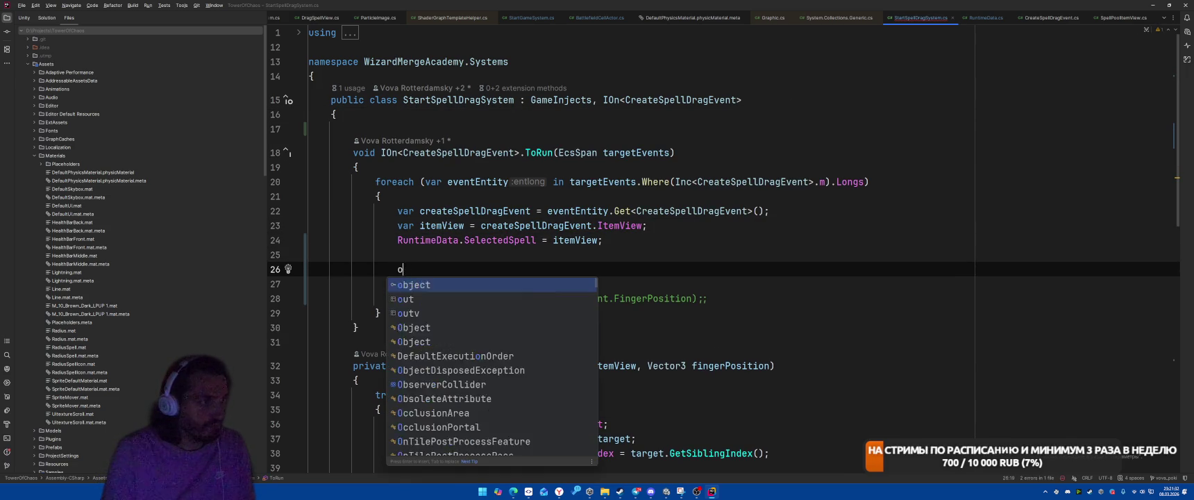
key("Return")
type("RuntimeData.)")
key("Return")
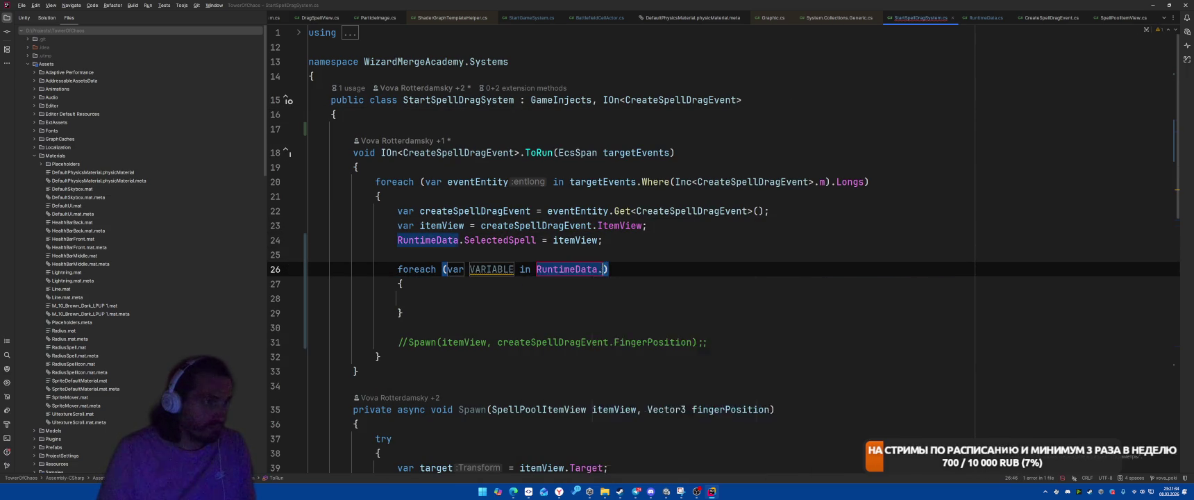
type(".Spe")
key("Return")
key("Return")
key("Down")
key("Down")
key("Down")
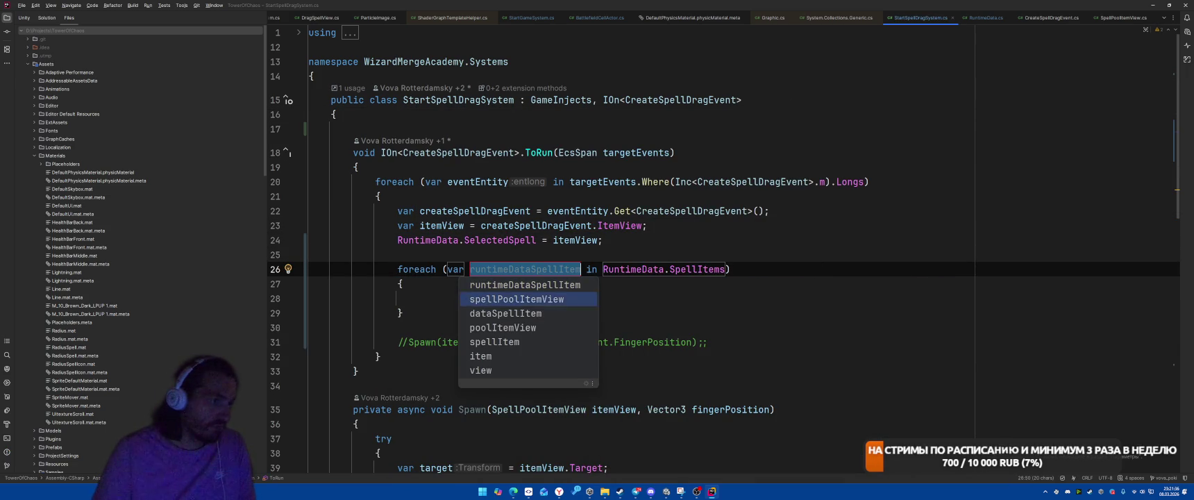
key("Return")
key("Return")
type("if (spe")
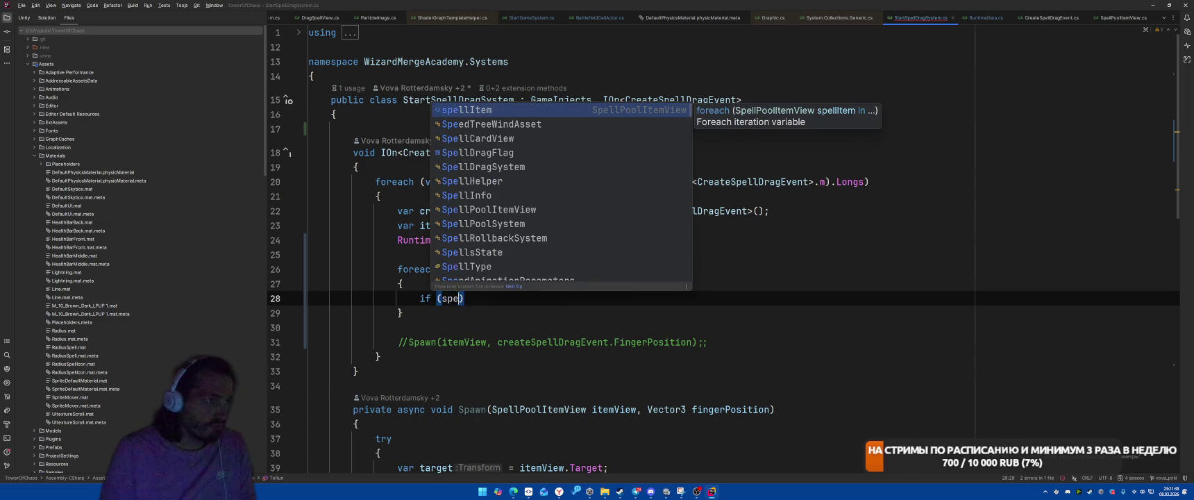
key("Return")
type("== ite")
key("Return")
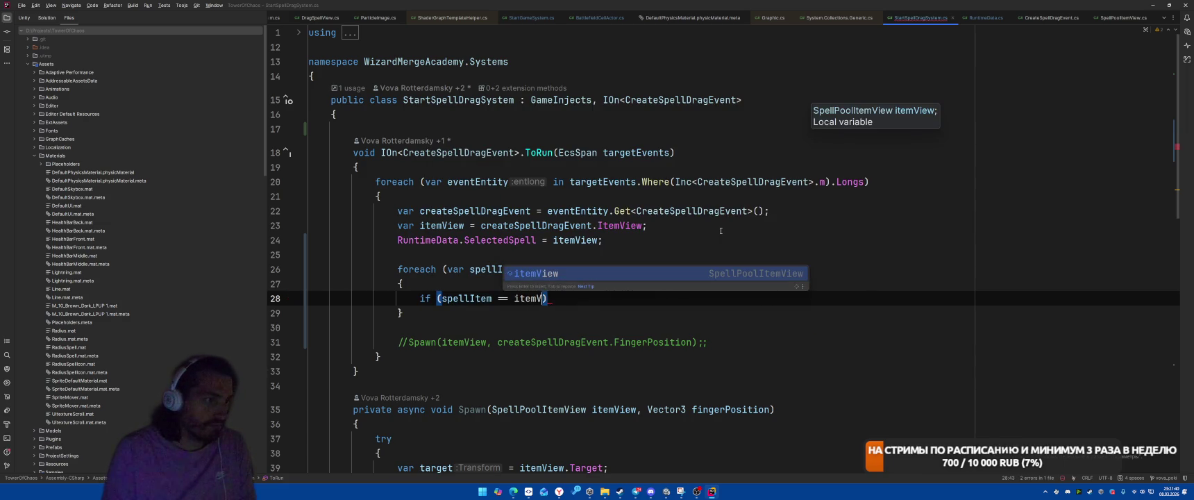
type(") continue;")
key("Return")
Replace the continue with a block calling spellItem.SetSelected(true).
key("Up")
key("End")
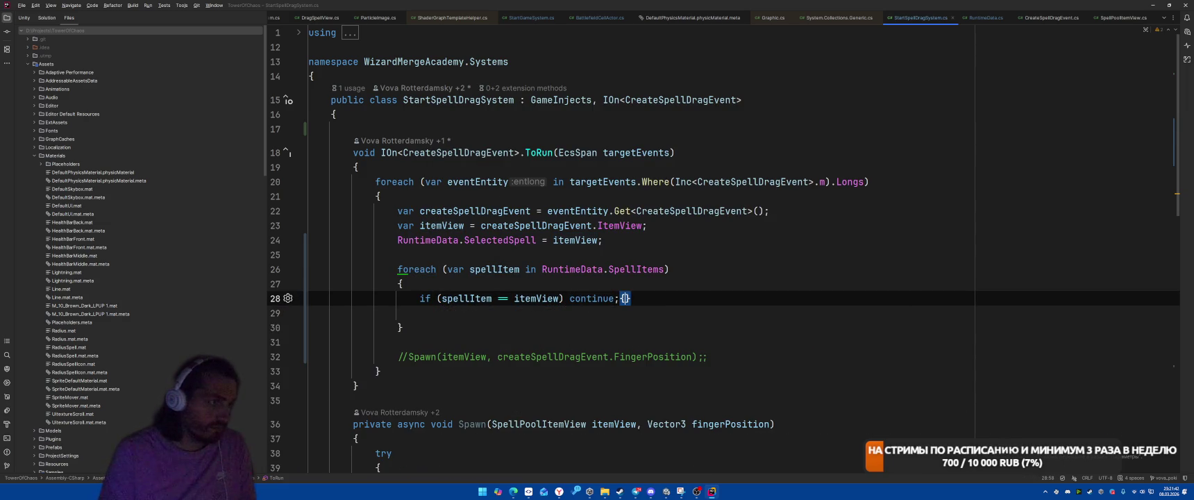
key("BackSpace")
key("BackSpace")
key("BackSpace")
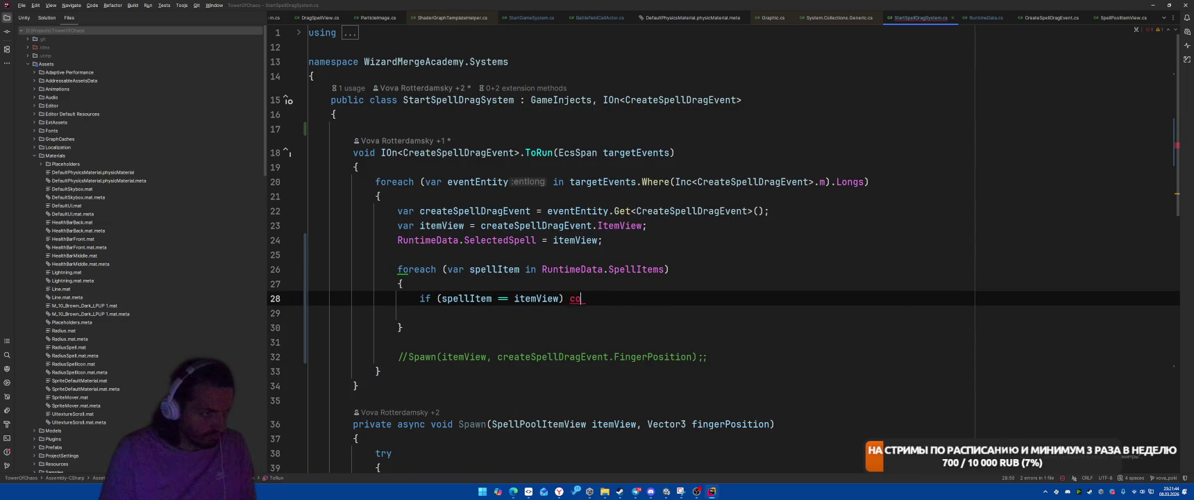
type("{}")
key("Return")
type("spe")
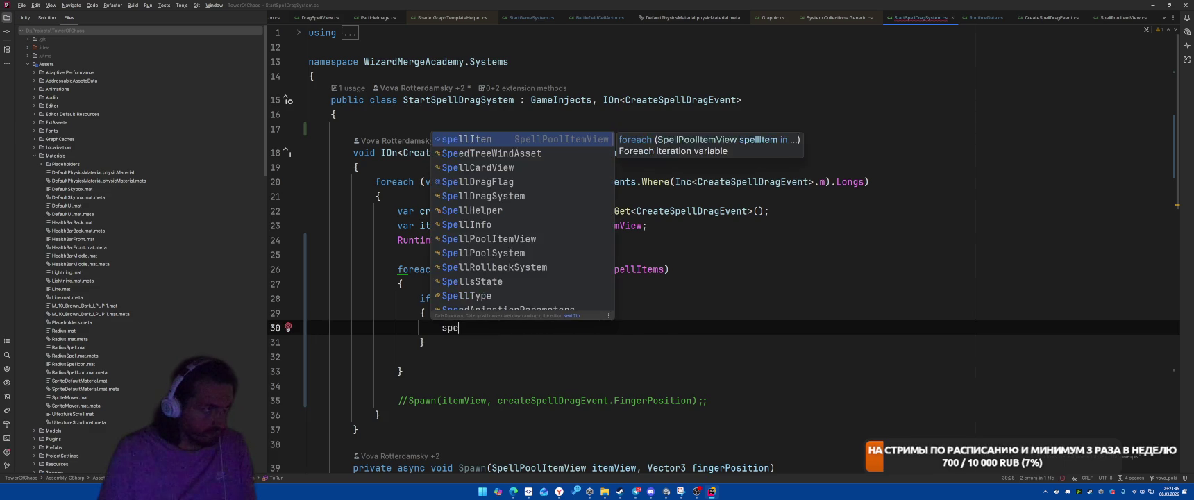
type("llItem.SetSele")
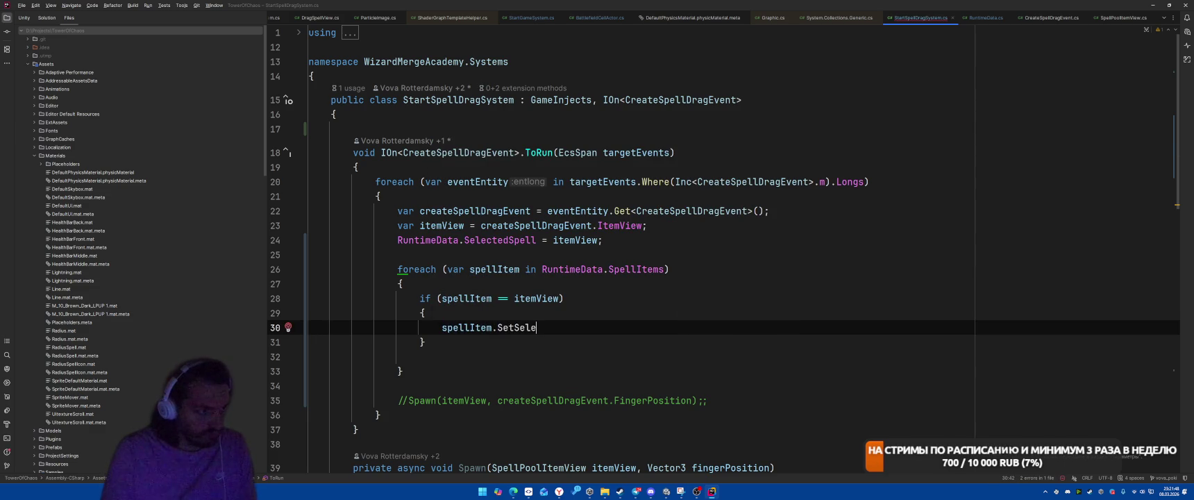
type("ctrd")
key("BackSpace")
type("ed = tru")
key("BackSpace")
key("BackSpace")
key("BackSpace")
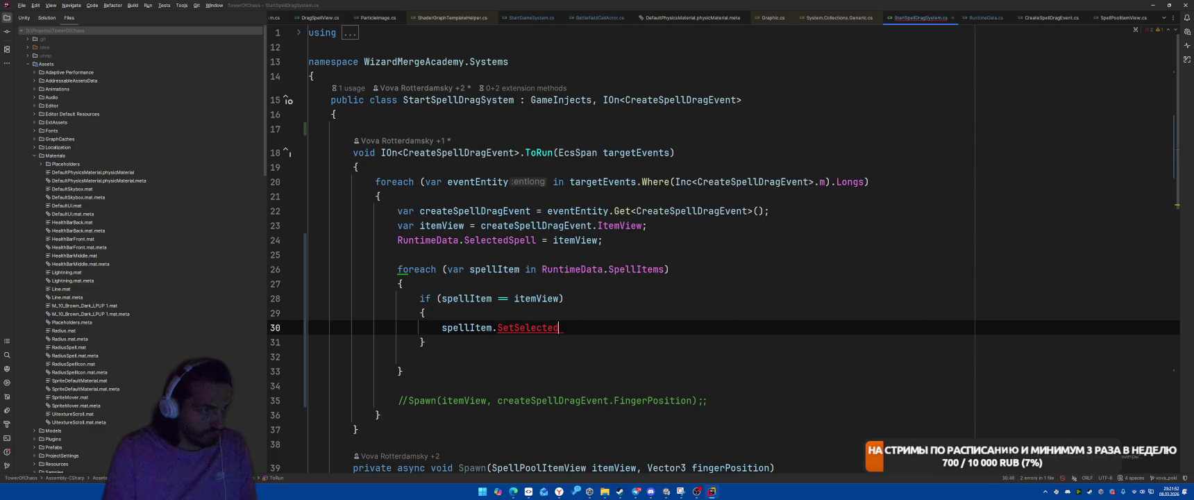
type("(true);")
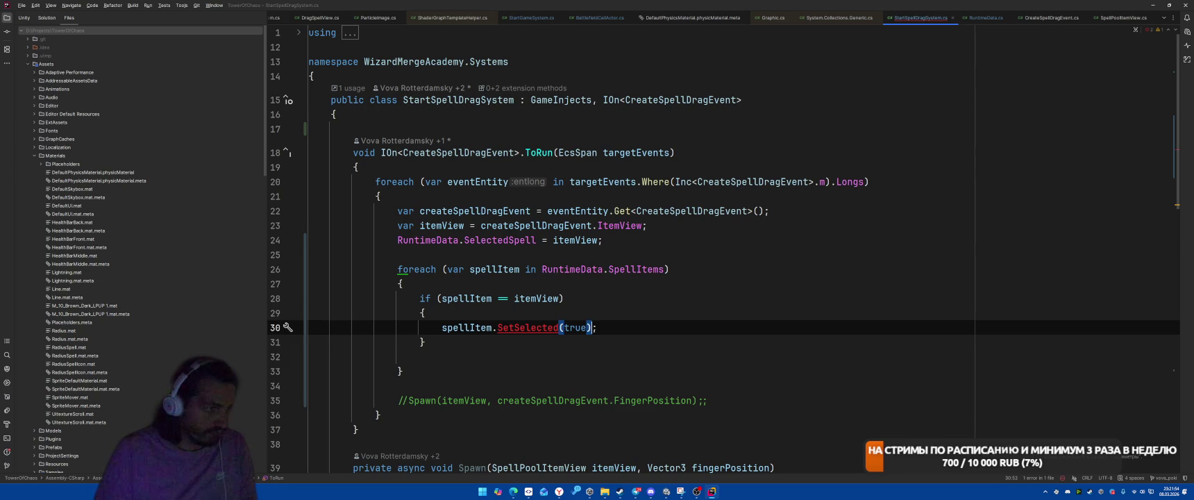
Generate a SetSelected(bool state) method in SpellPoolItemView.
key("alt+Return")
key("Return")
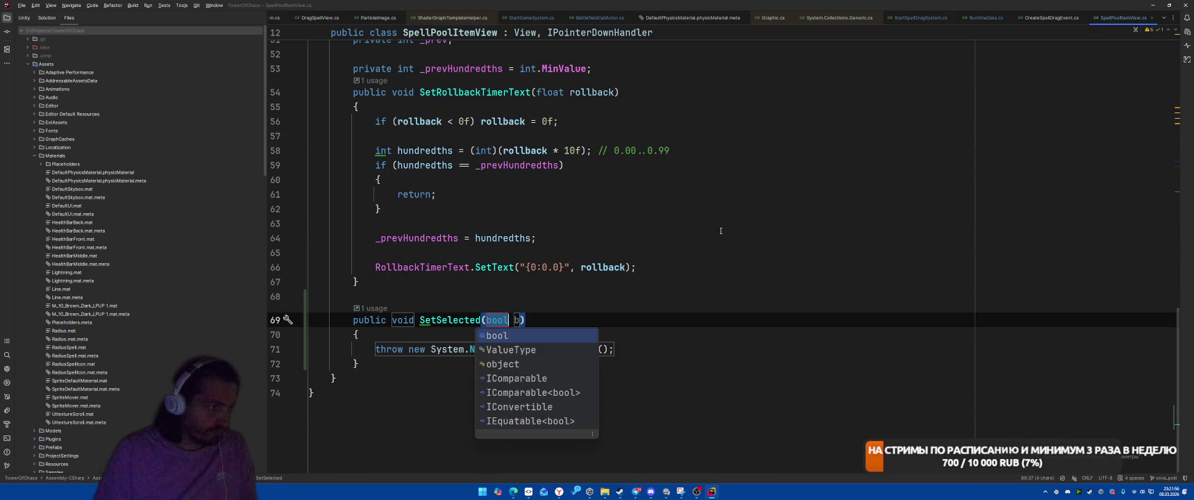
type("state")
key("Return")
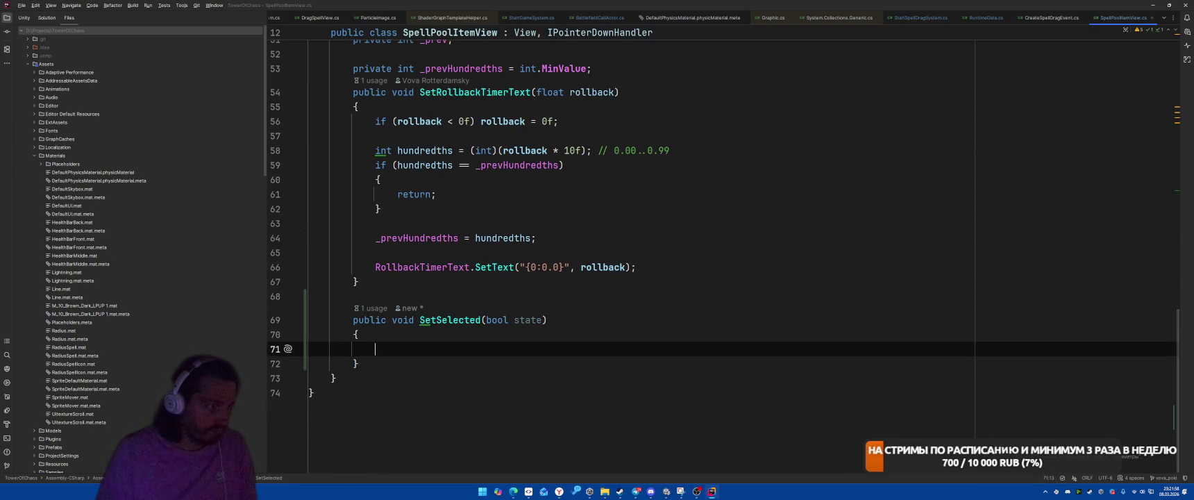
key("ctrl+Tab")
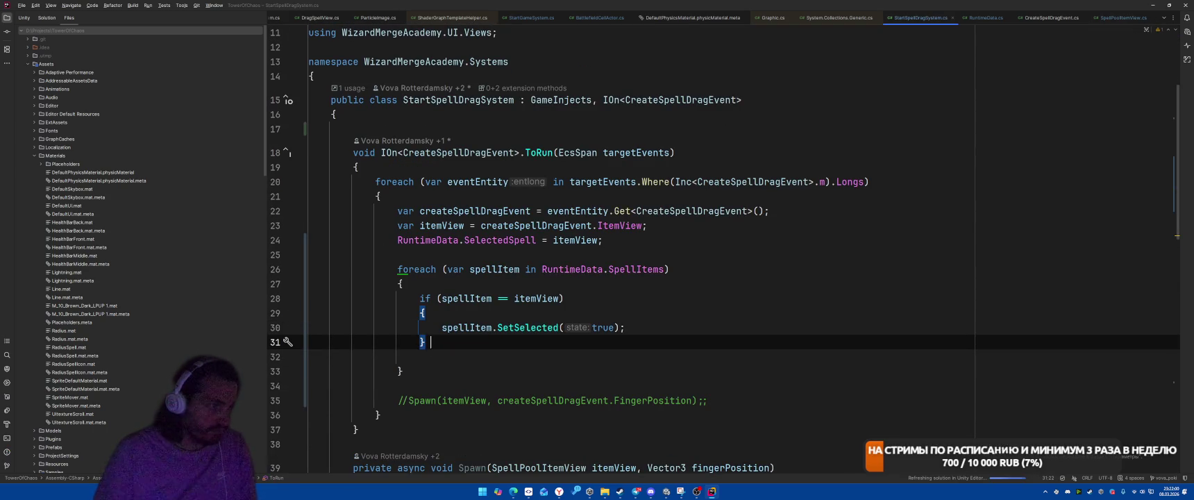
Add an else calling SetSelected(false), then merge both into SetSelected(spellItem == itemView).
key("Return")
type("{")
key("Return")
type("sp")
key("Return")
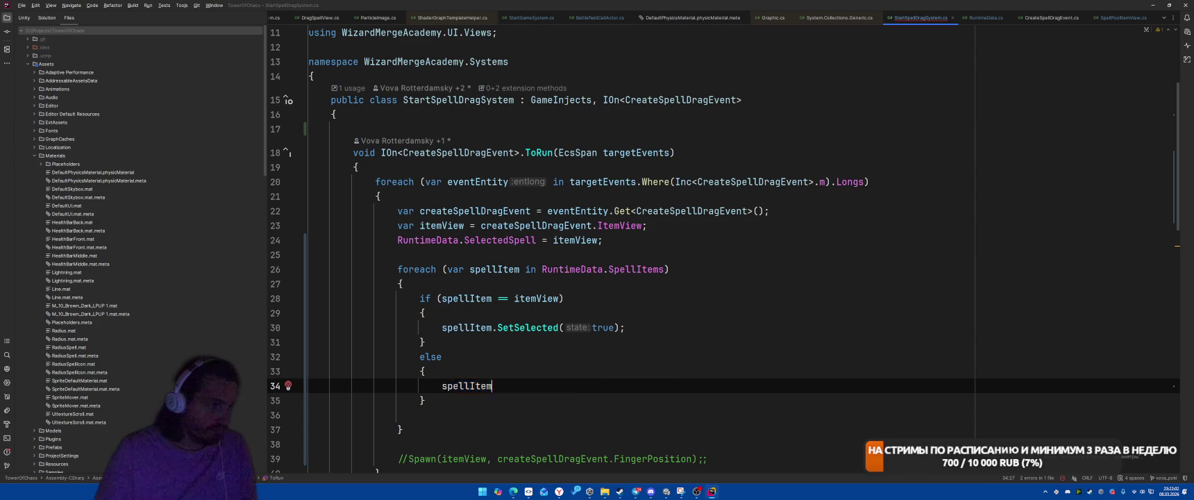
key("Tab")
key("Up")
key("Up")
key("Up")
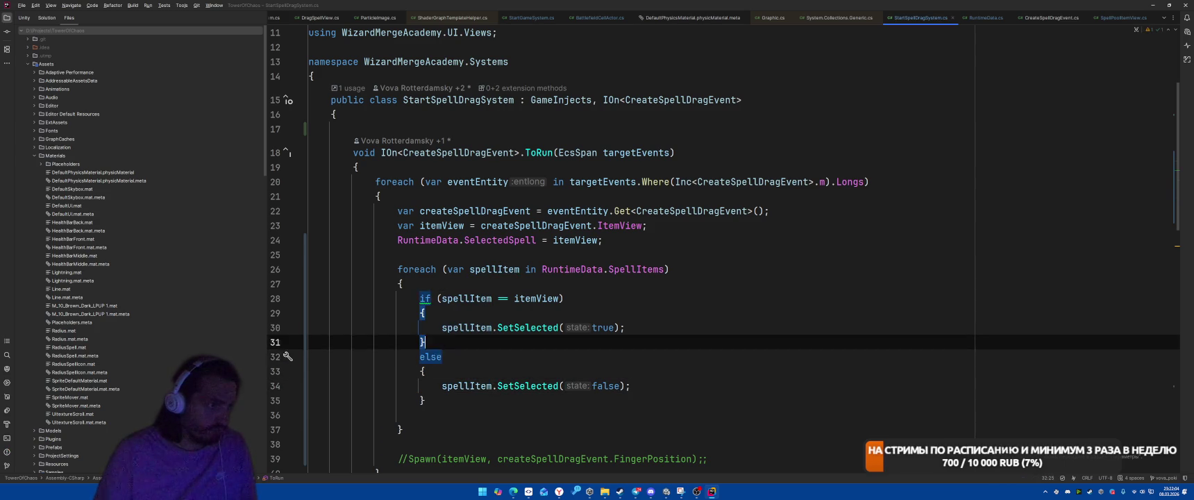
key("Home")
key("alt+Return")
key("Return")
Start an if line after the itemView line, then remove it.
key("Down")
key("Down")
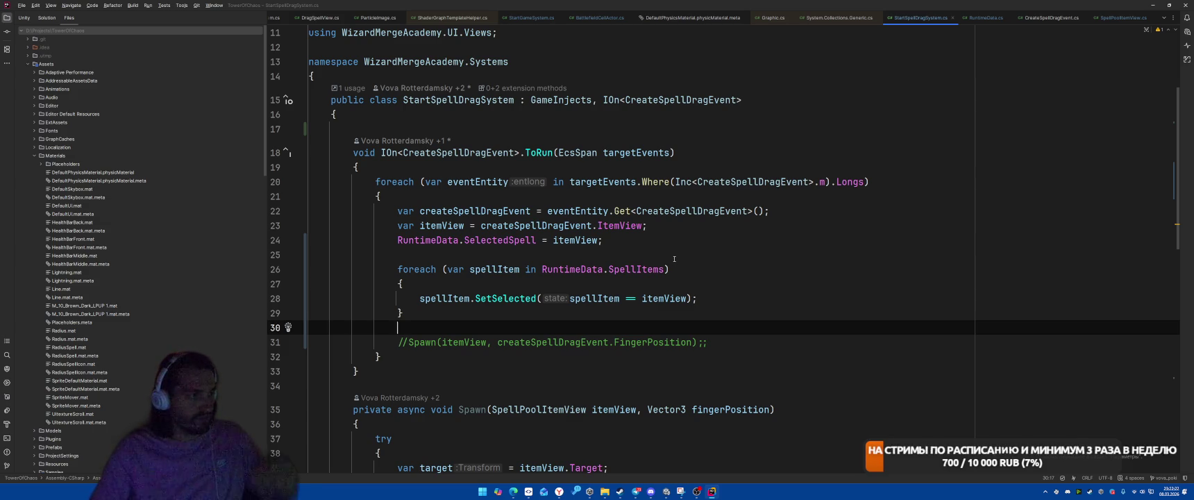
left_click_drag(826, 212, 828, 228)
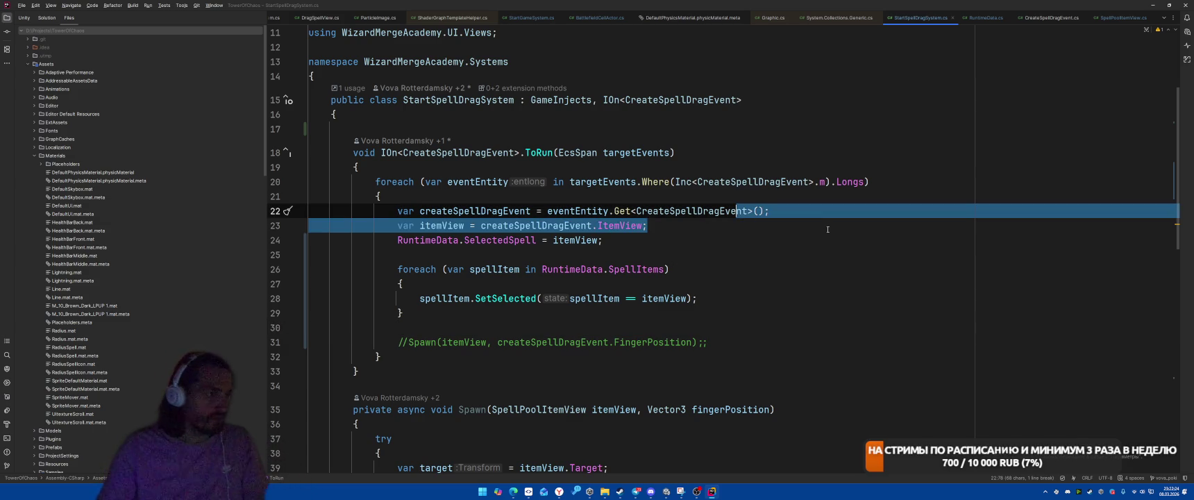
left_click(828, 229)
key("Return")
type("if")
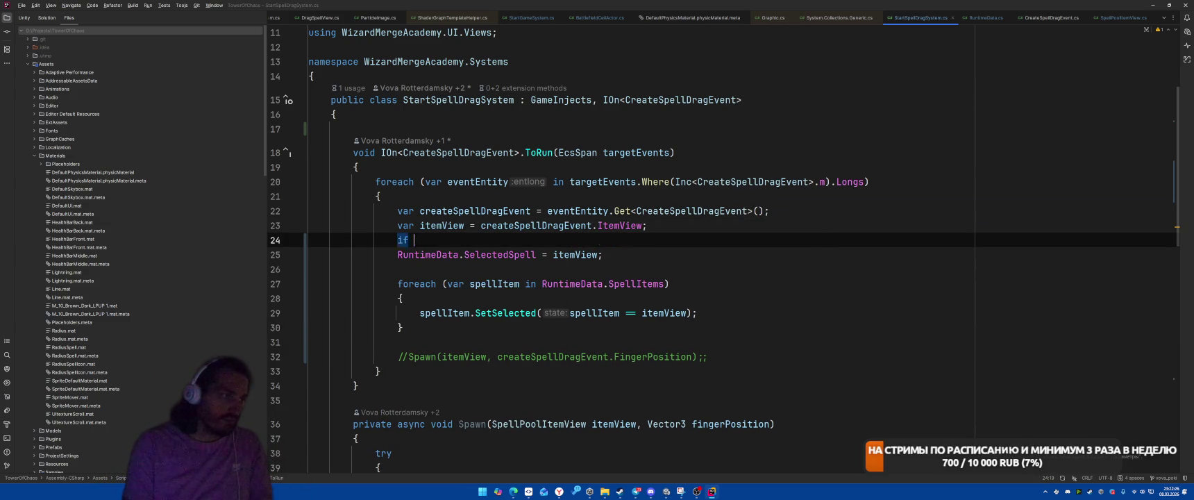
key("BackSpace")
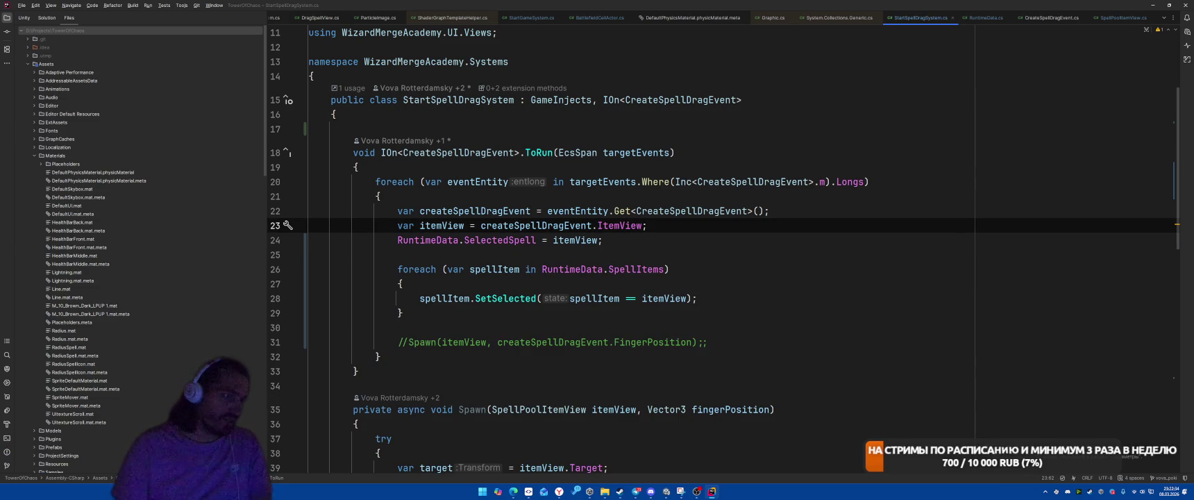
scroll(749, 272, "down", 13)
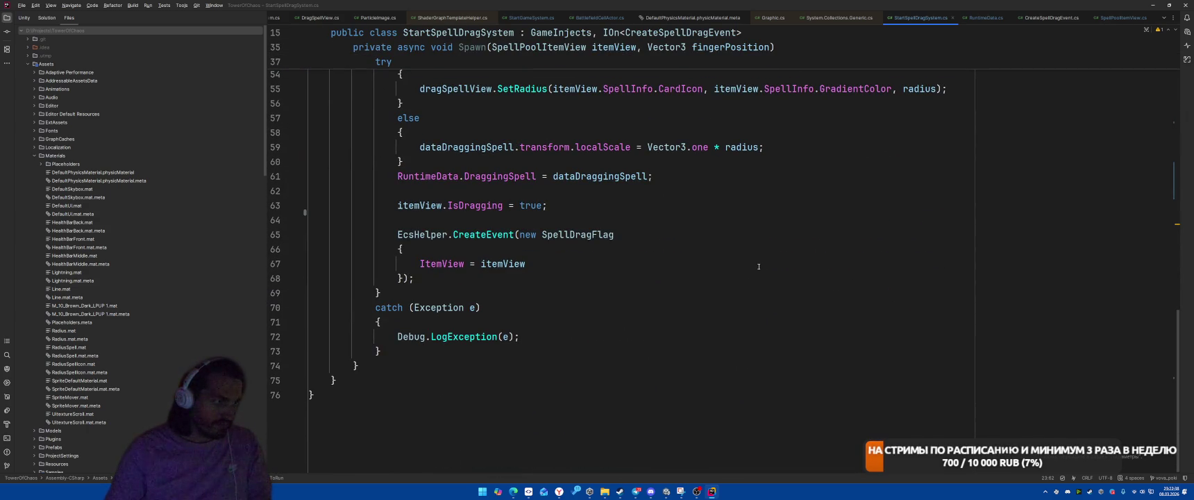
scroll(759, 267, "up", 3)
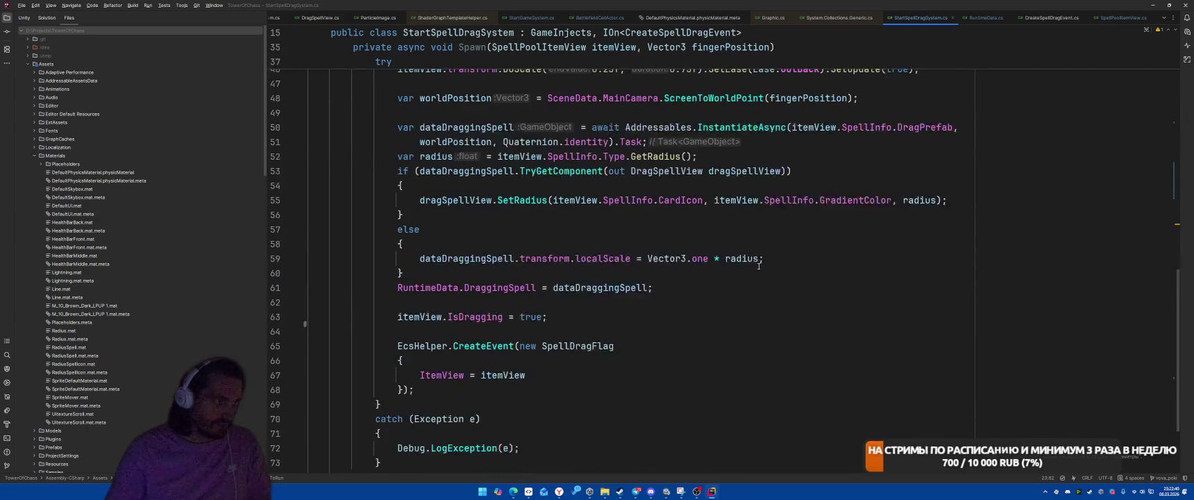
scroll(763, 357, "up", 4)
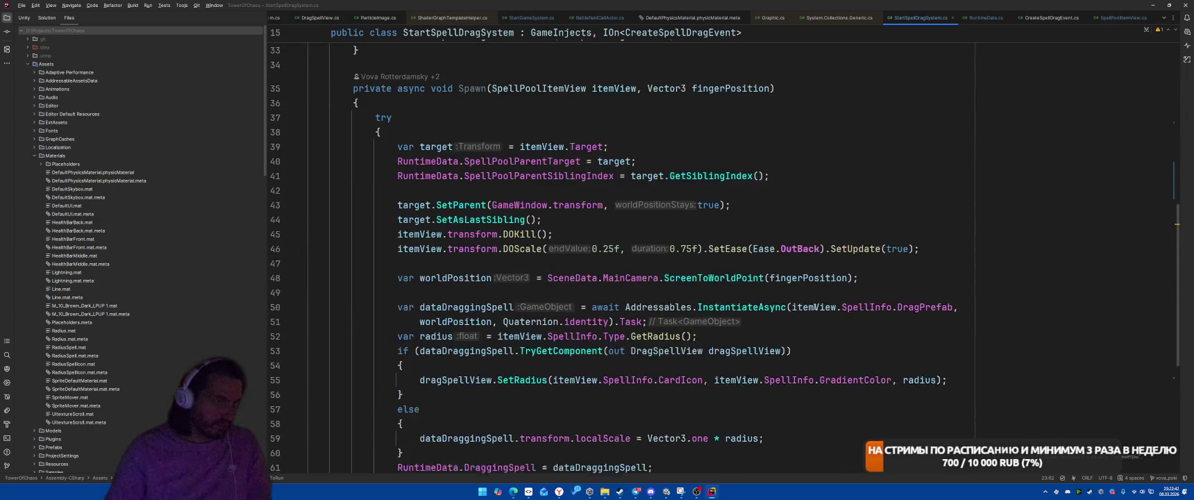
mouse_move(842, 258)
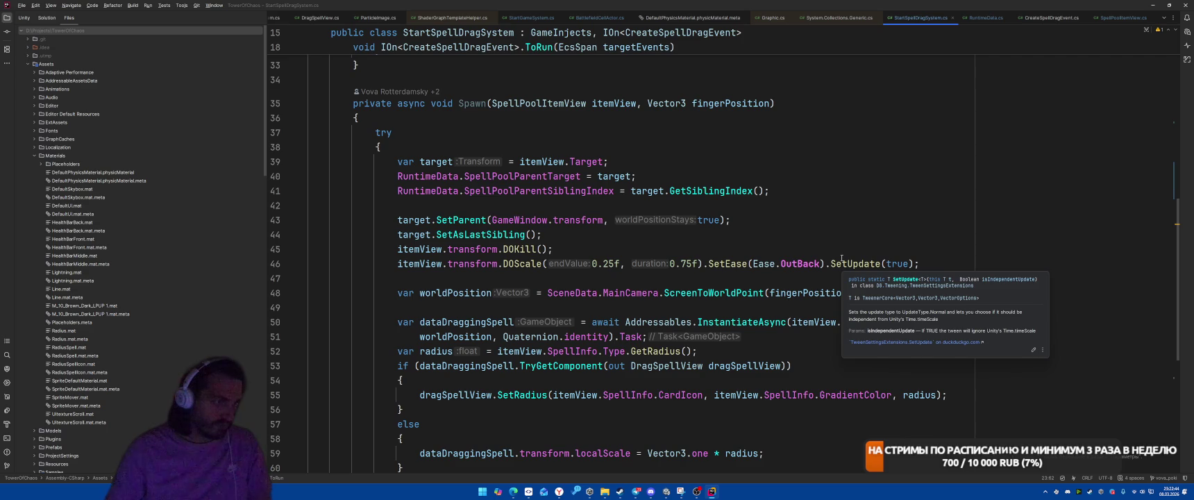
scroll(820, 222, "up", 5)
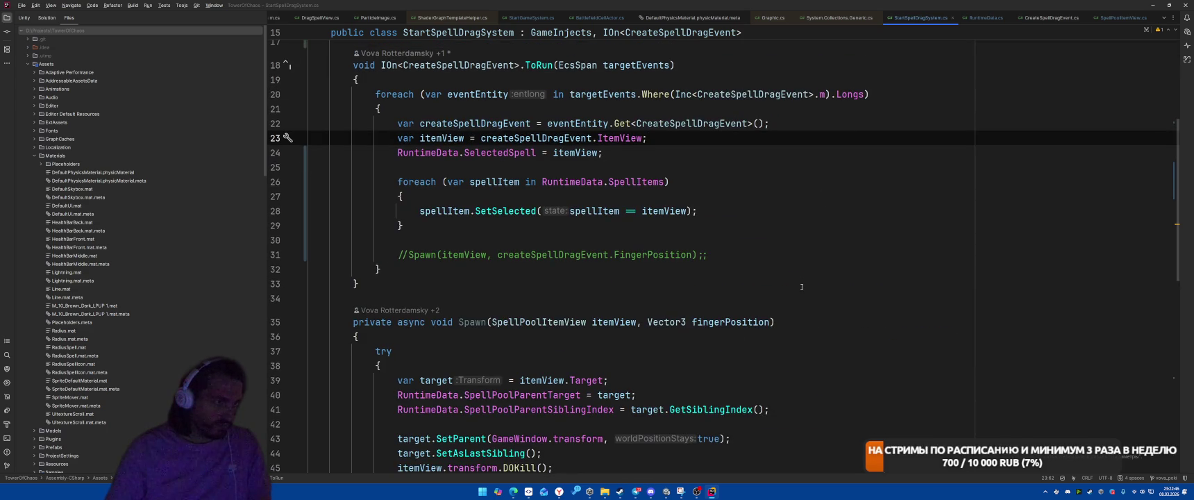
scroll(804, 282, "up", 6)
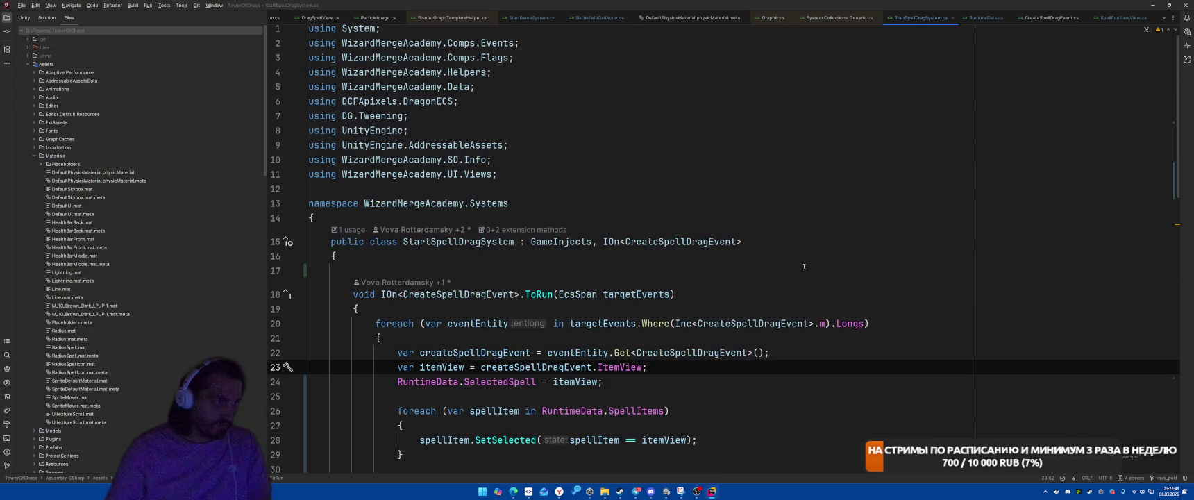
scroll(807, 271, "down", 6)
scroll(807, 266, "up", 5)
scroll(808, 270, "down", 3)
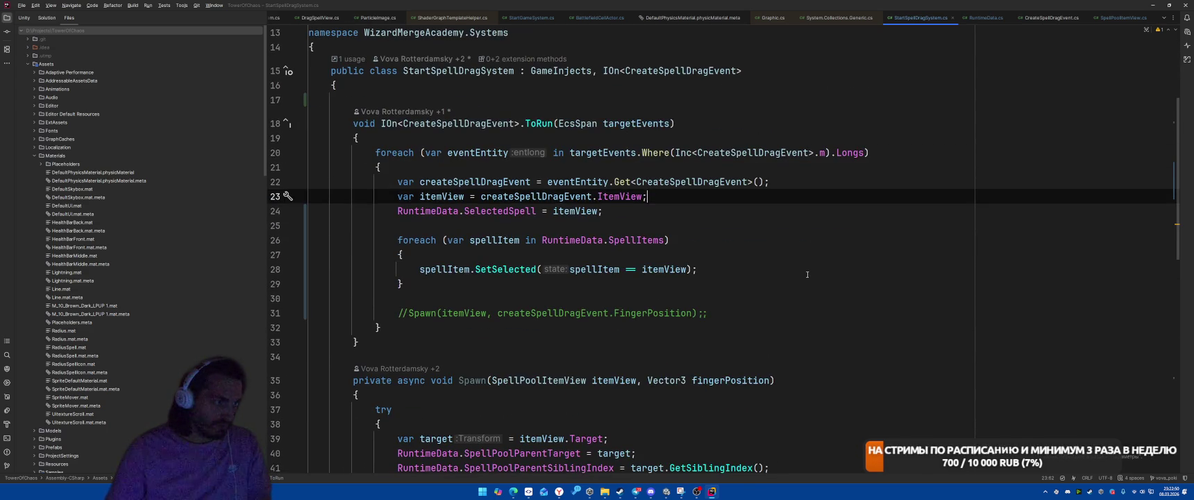
left_click(612, 337)
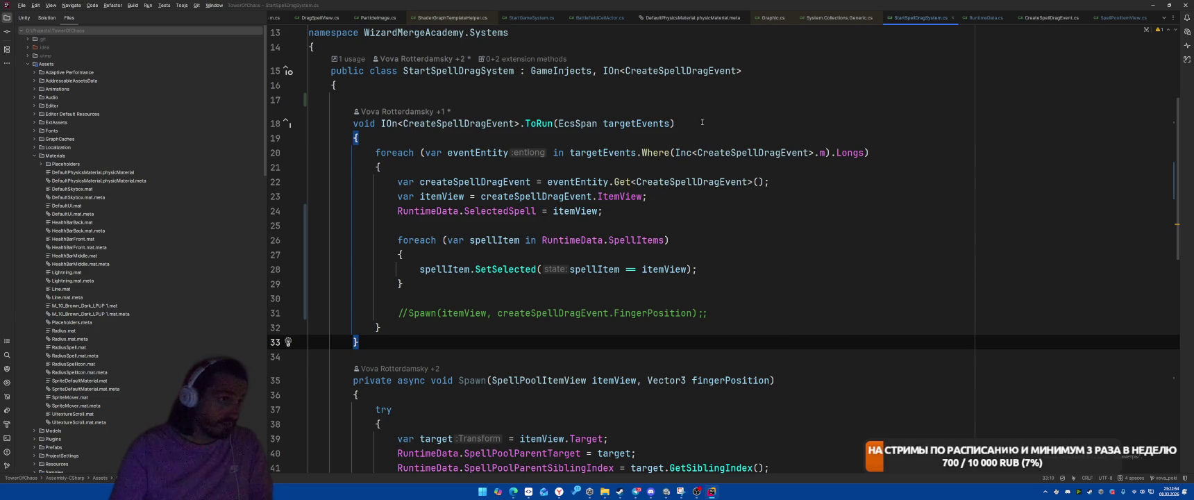
left_click(602, 71)
Add IEcsRun, generate Run, and check RuntimeData.GameState == GameStateType.Battle inside it.
type("IEcsRun,")
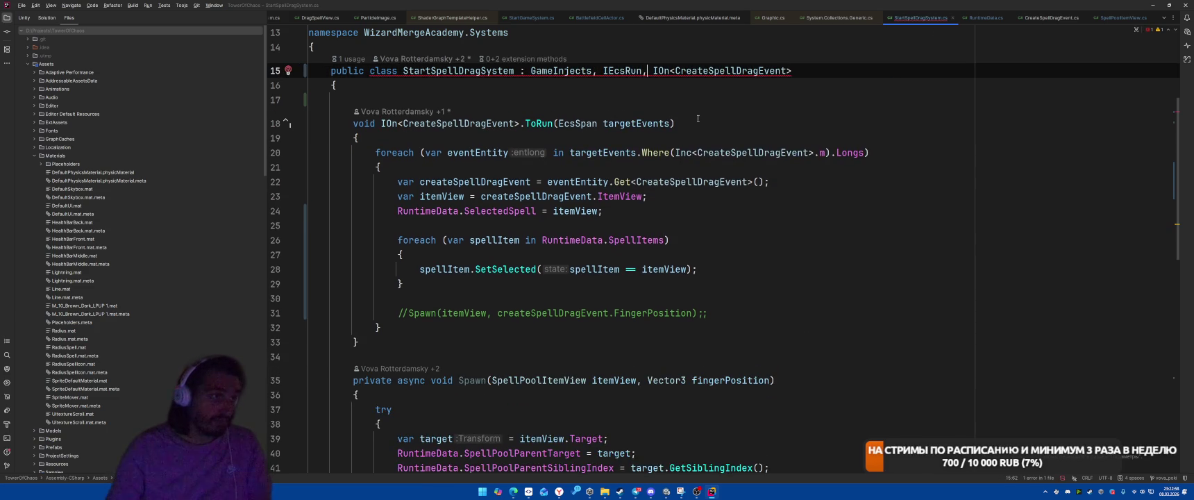
key("alt+Return")
key("Return")
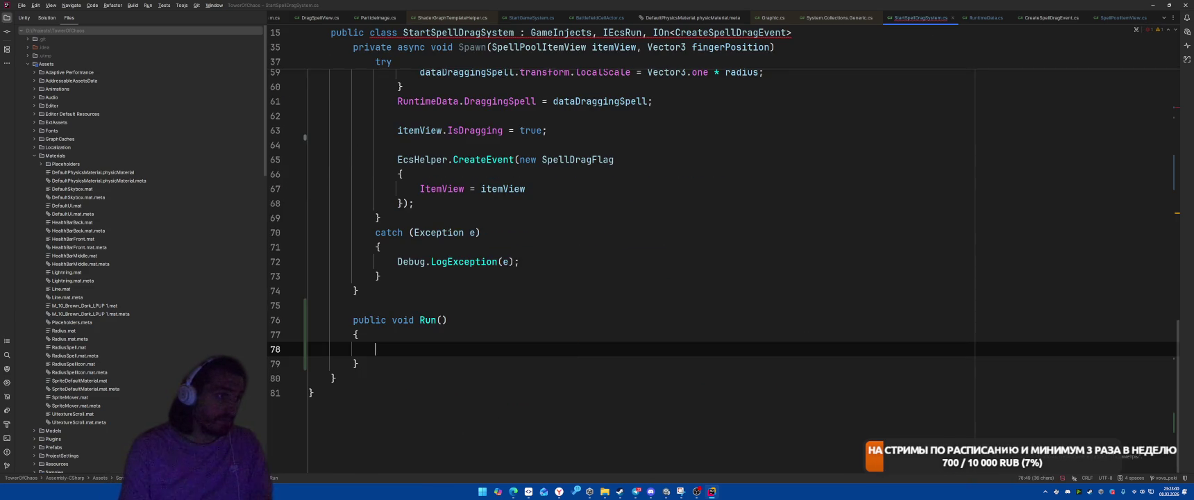
type("if (Runt")
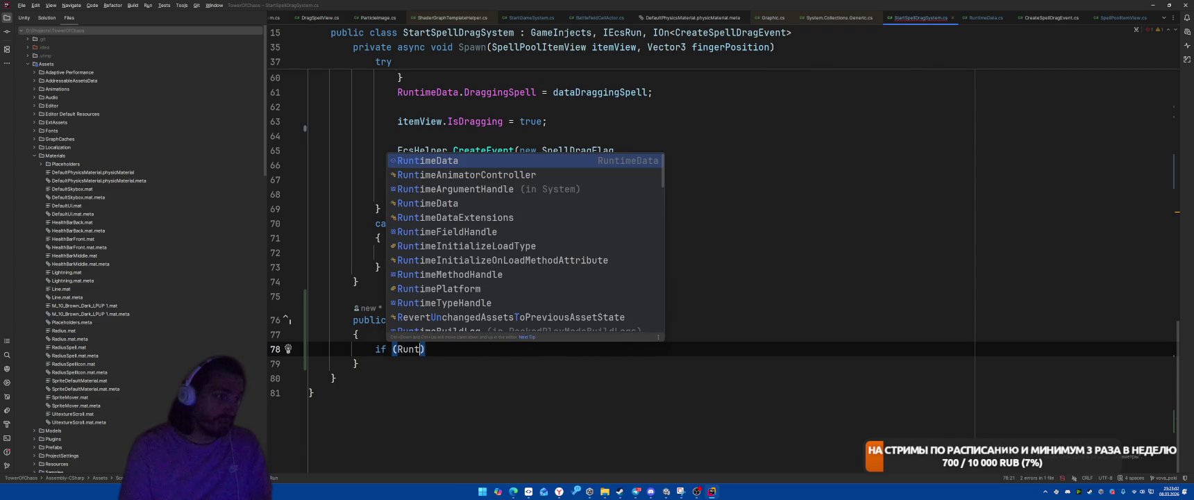
key("Return")
type(".Sta")
key("Return")
type("== Bat")
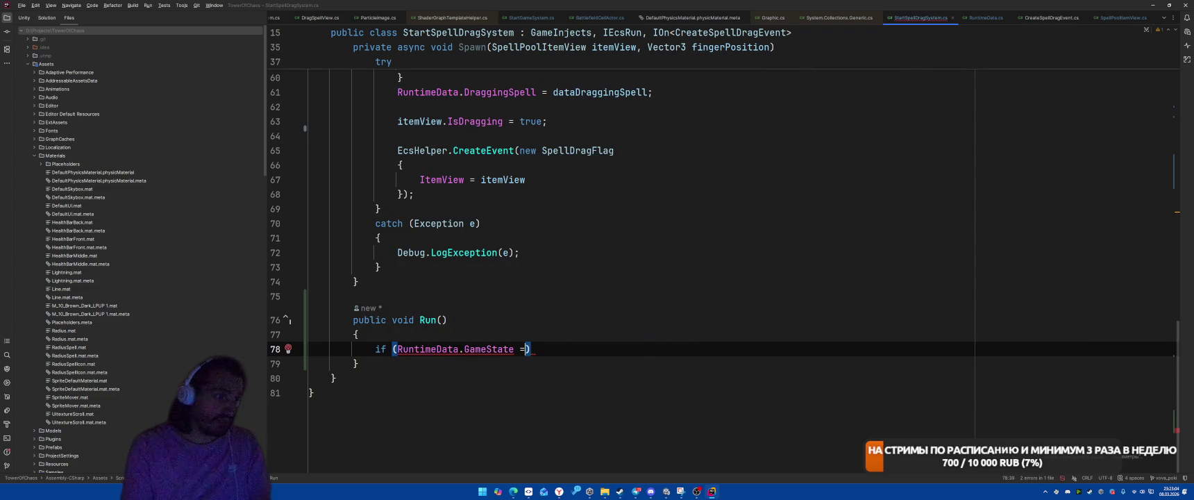
key("Return")
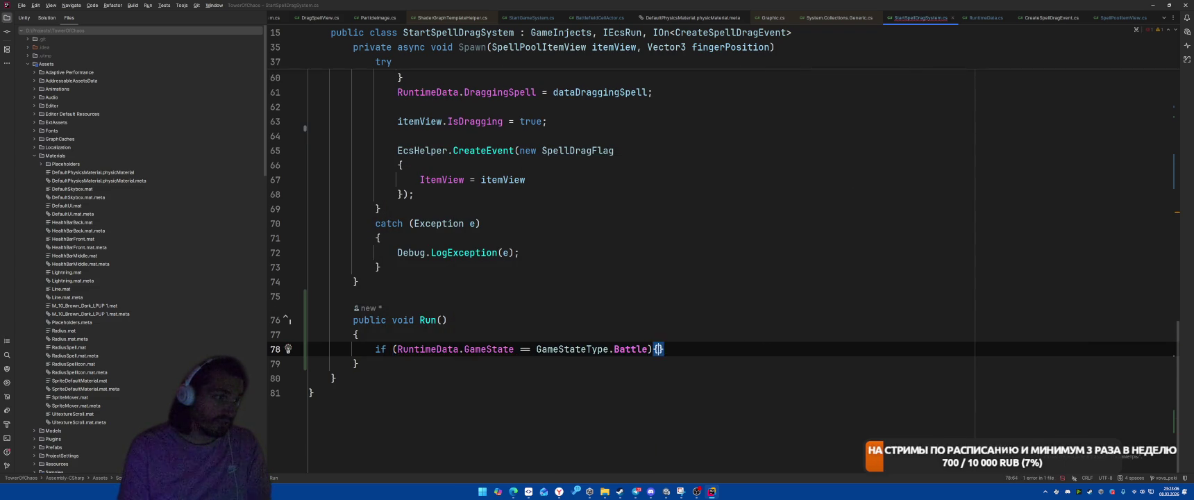
key("Return")
Nest an if (RuntimeData.SelectedSpell) block under the Battle check.
type("if (")
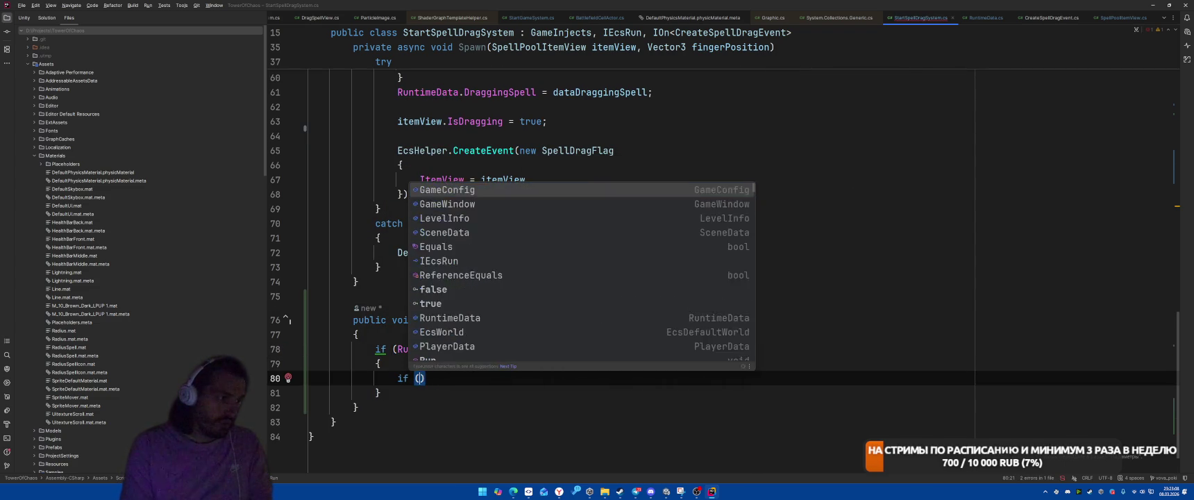
type("RuntimeData.Sele")
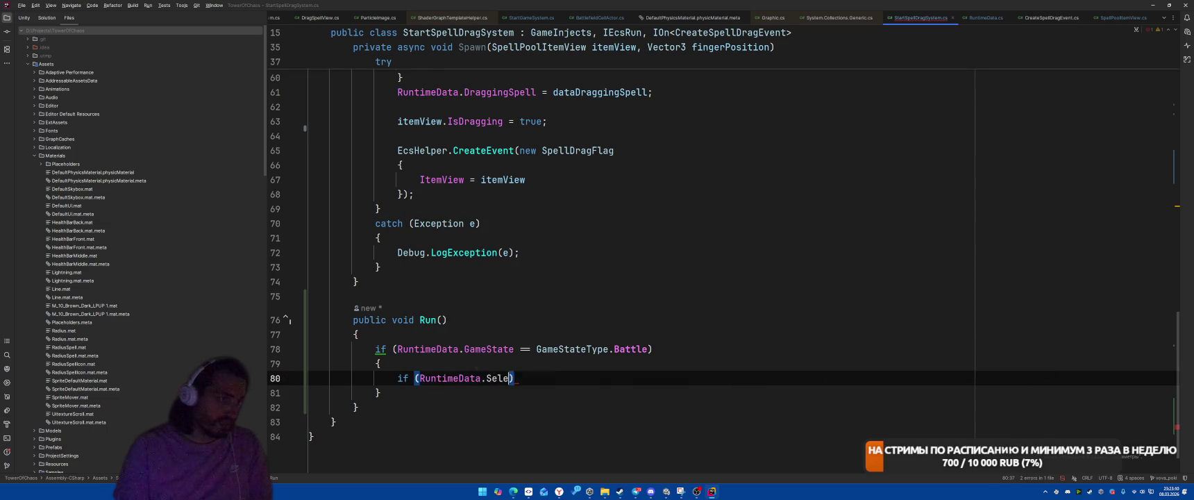
key("Tab")
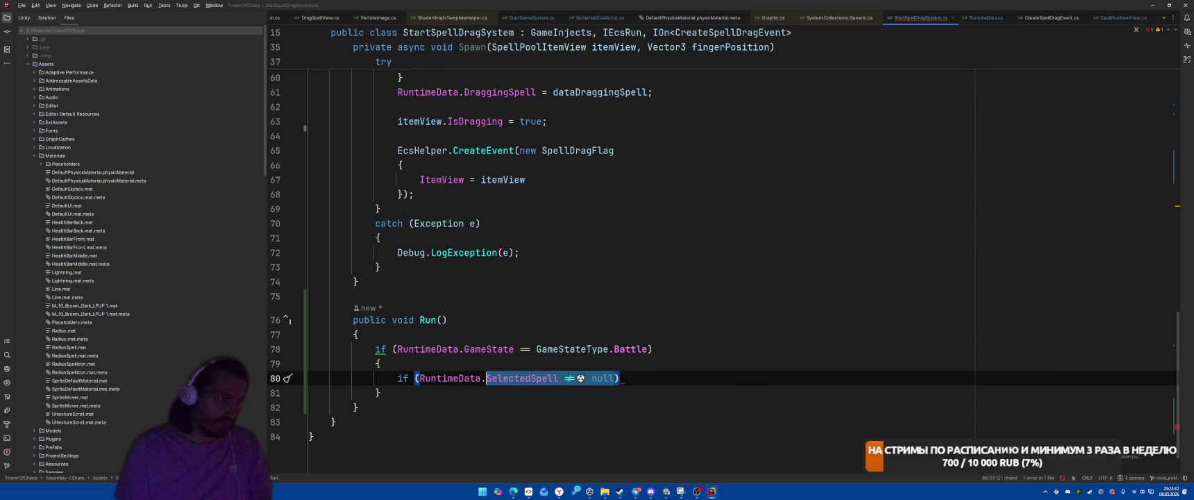
key("ctrl+BackSpace")
key("ctrl+BackSpace")
type("{")
key("Return")
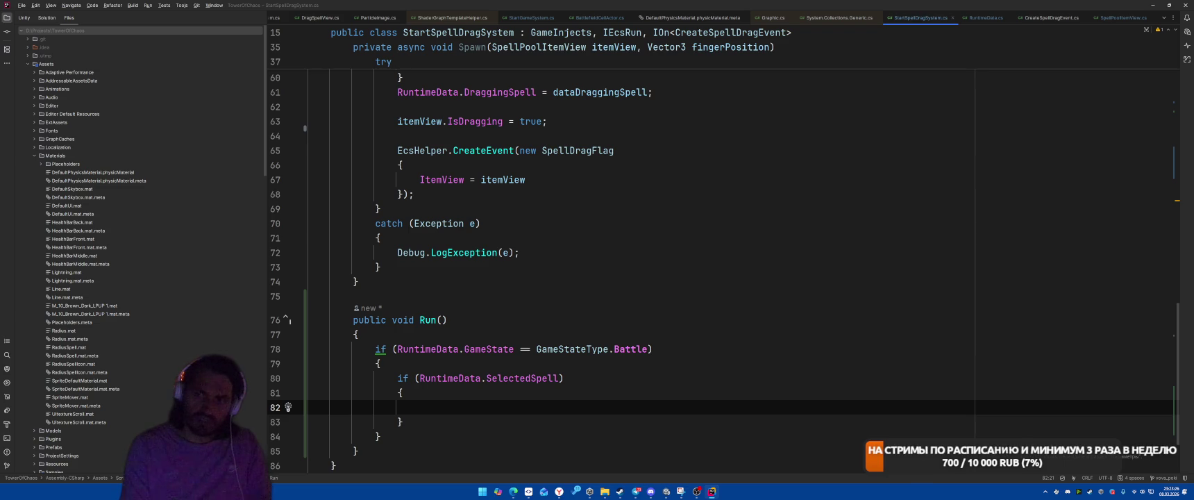
Nest an if (Pointer.current.press.wasPressedThisFrame) block under the selected-spell check.
type("if(Pointer")
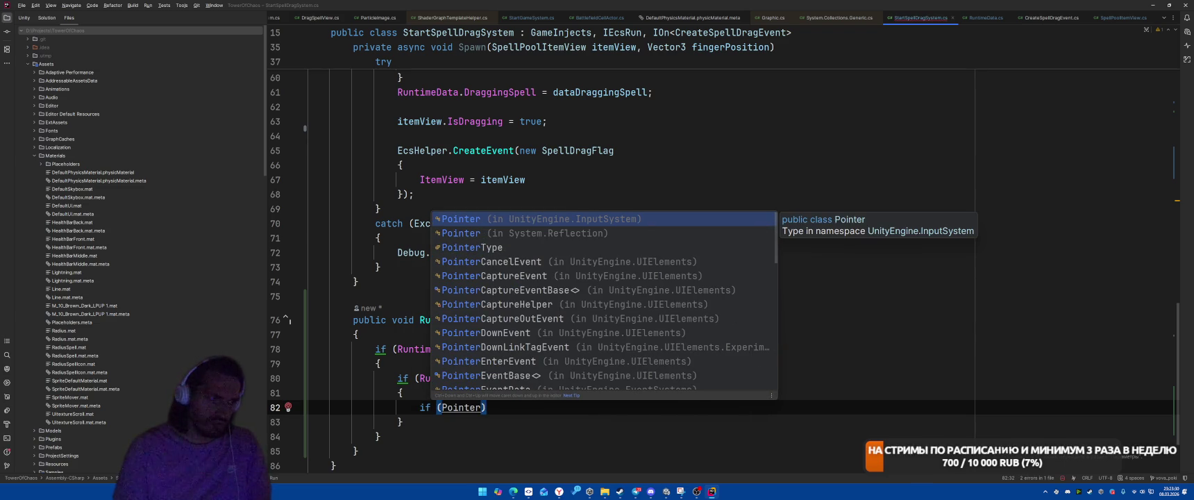
type(".cur")
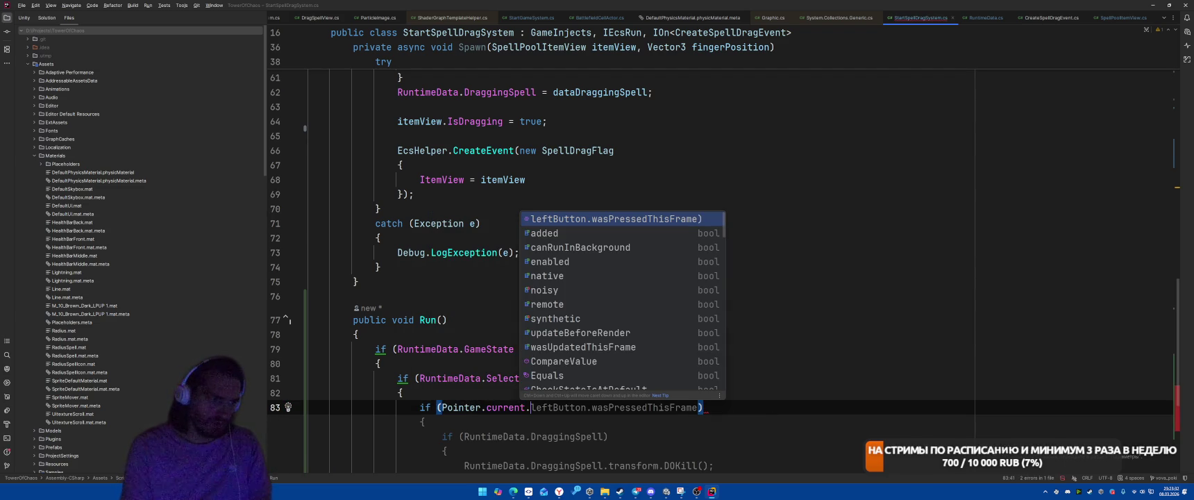
key("Escape")
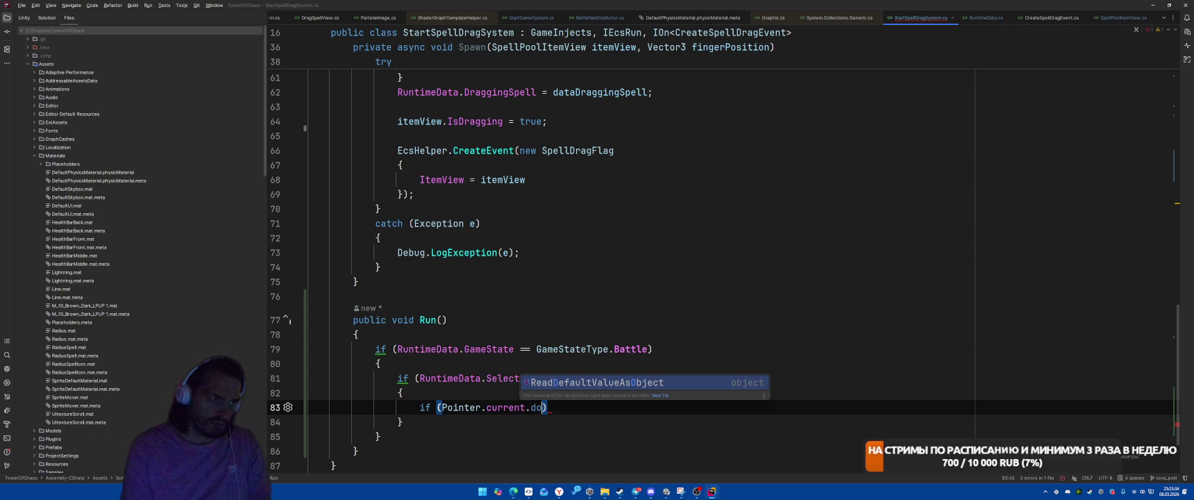
key("Escape")
type("pre")
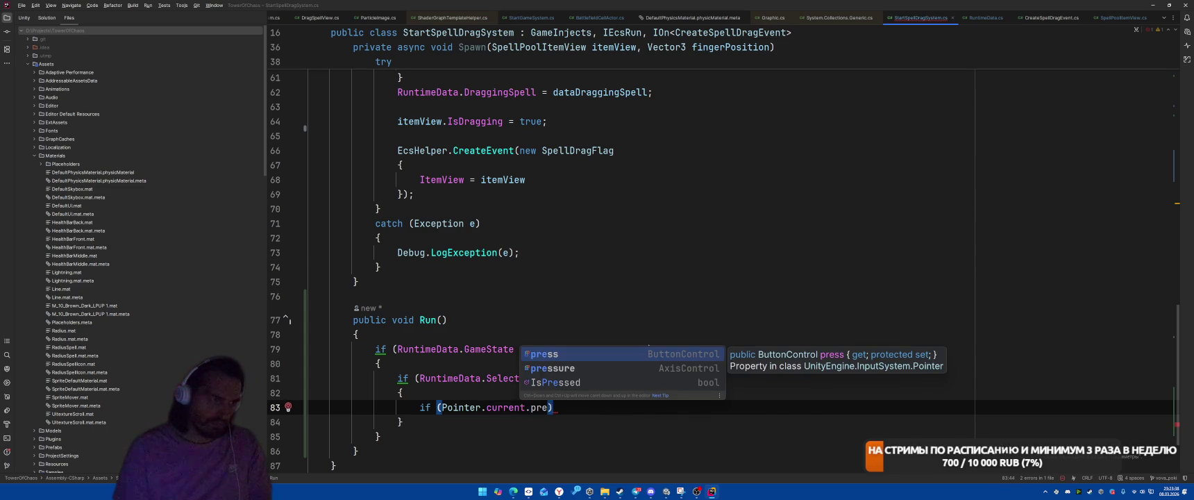
key("Return")
type(".was")
key("Return")
key("ctrl+shift+Return")
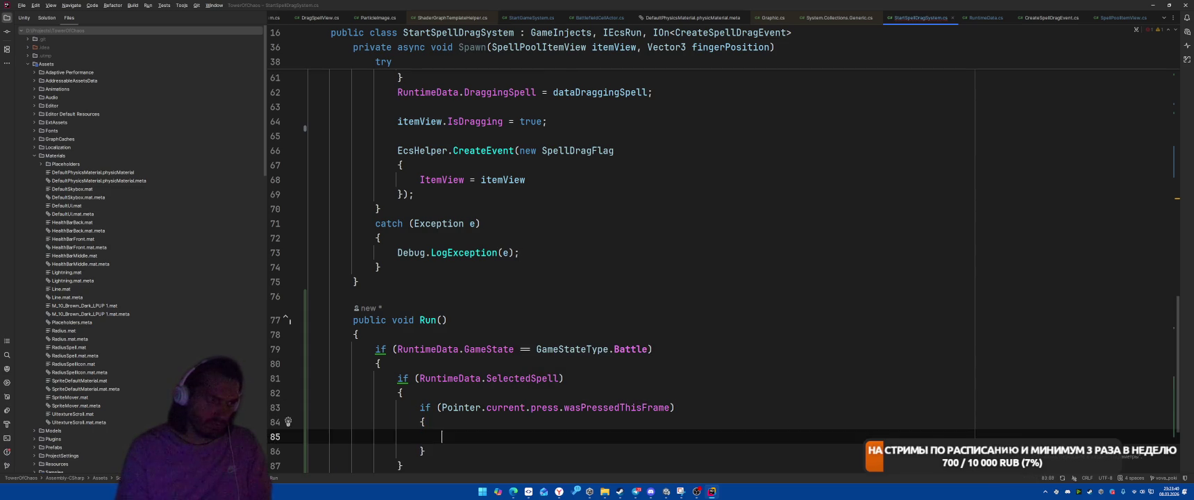
Read the pointer position and convert it to a ray with ScreenPointToRay.
scroll(838, 190, "down", 3)
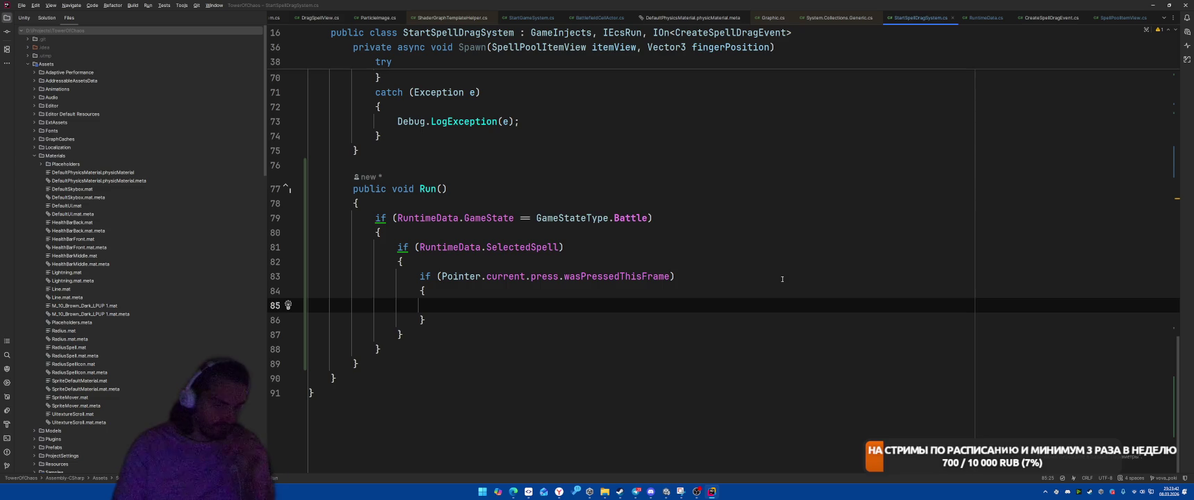
type("var position =")
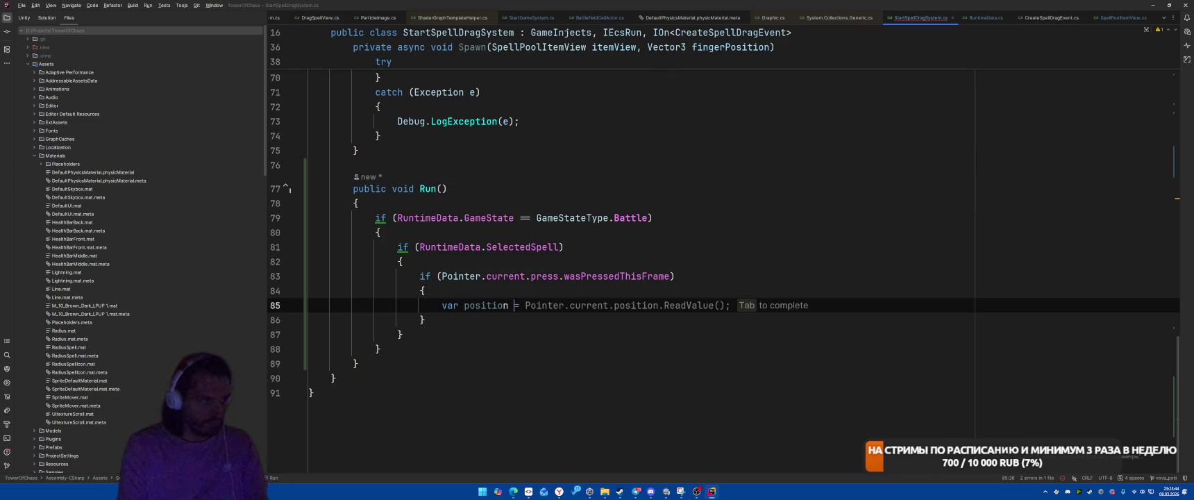
key("Tab")
key("Tab")
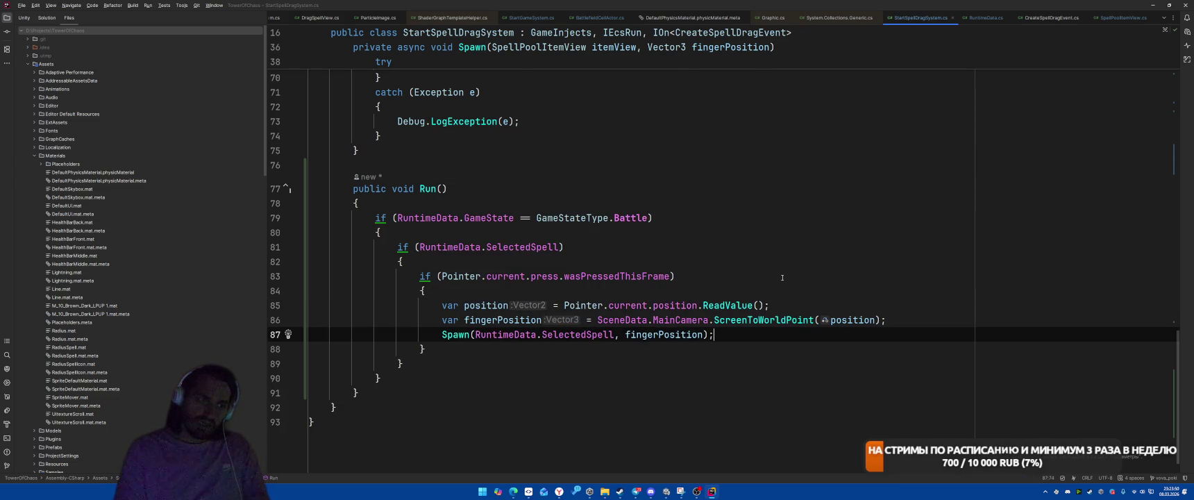
key("ctrl+z")
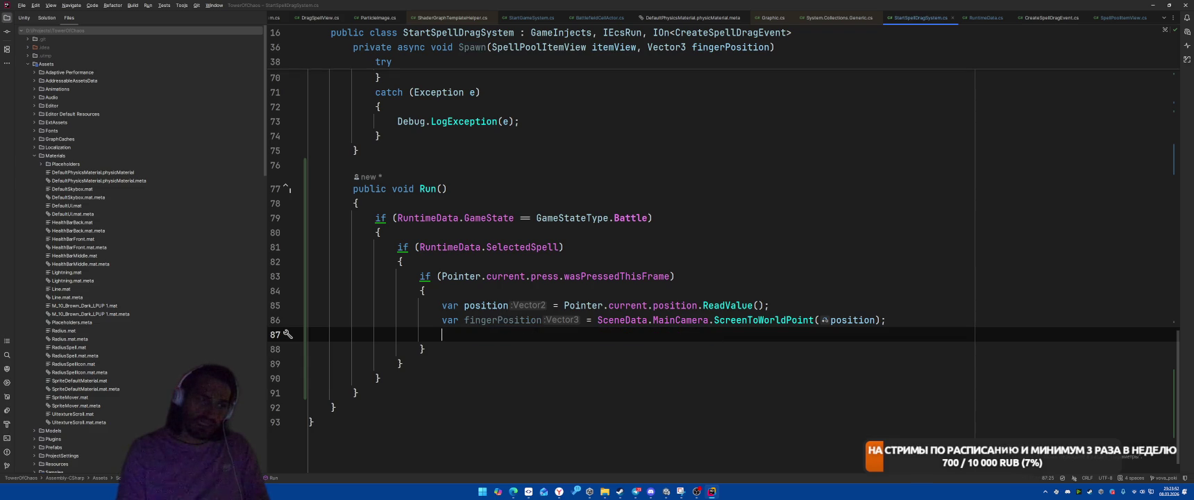
double_click(756, 319)
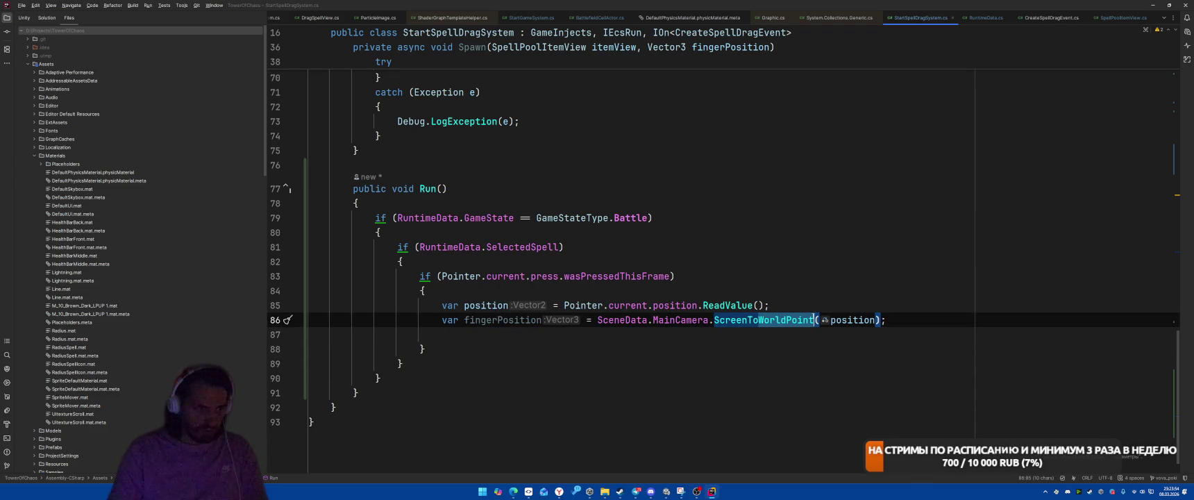
type("ScreenPoint")
key("Return")
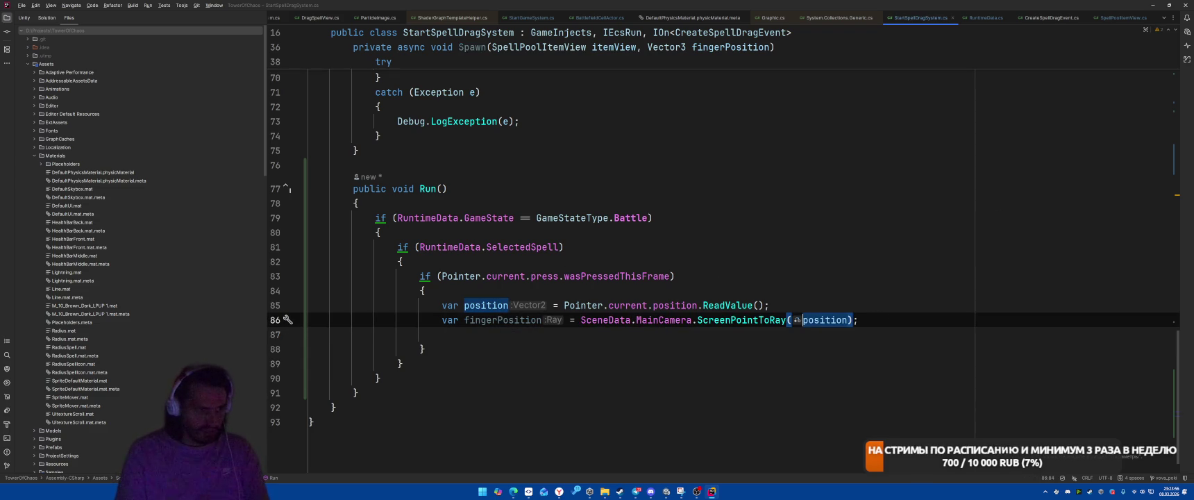
key("Down")
key("shift")
key("shift")
Open CastSpellSystem.cs, list every usage of CastSpellEvent, and open the one in EndSpellDragSystem.
type("castSpe")
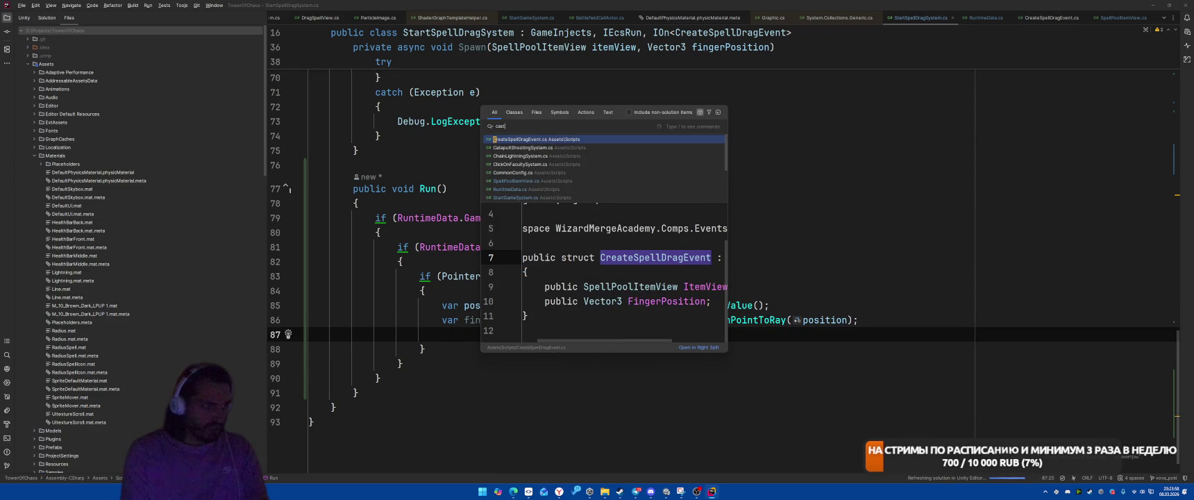
key("Down")
key("Return")
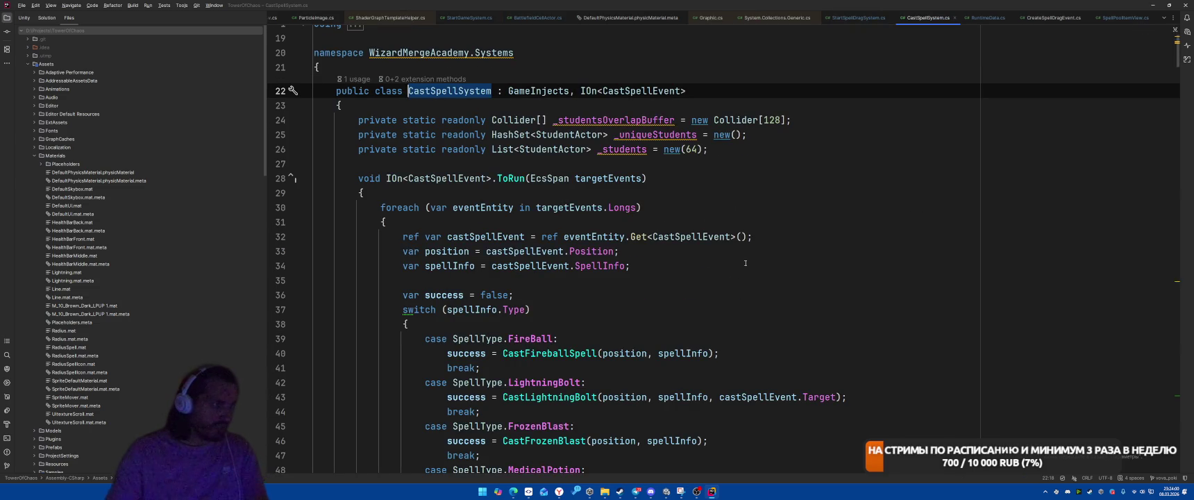
left_click(465, 188)
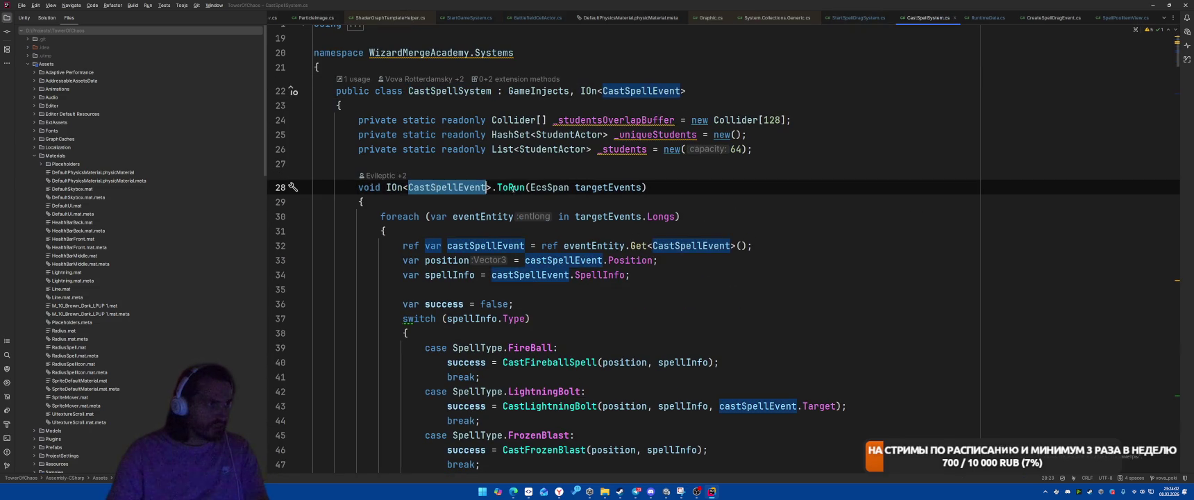
right_click(449, 186)
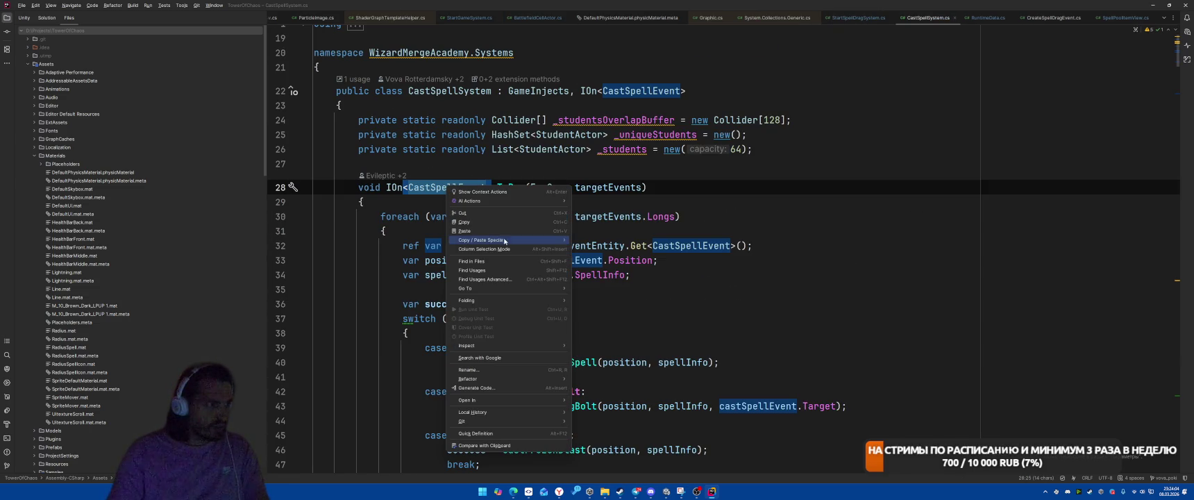
left_click(483, 260)
key("Escape")
right_click(437, 188)
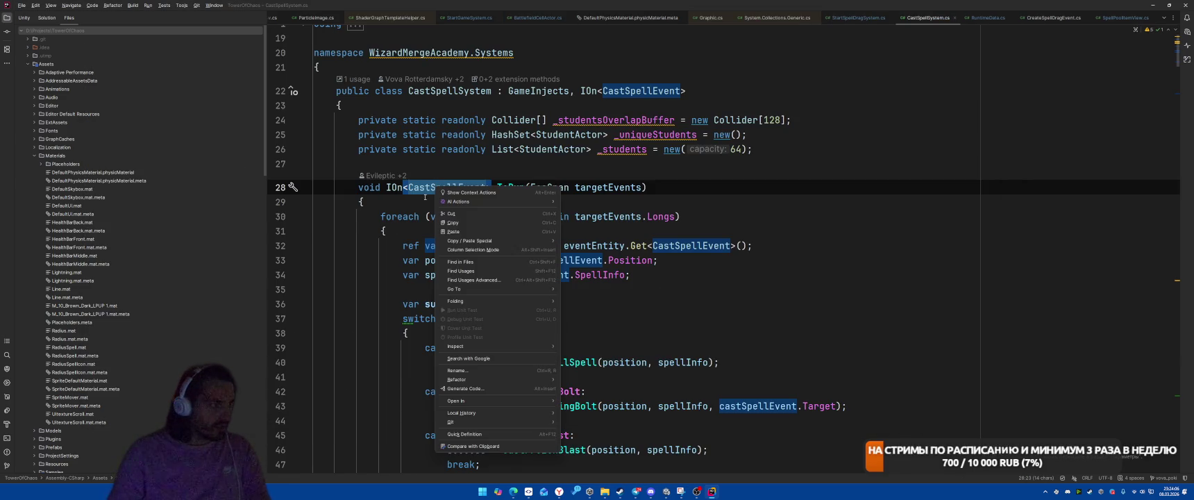
left_click(480, 272)
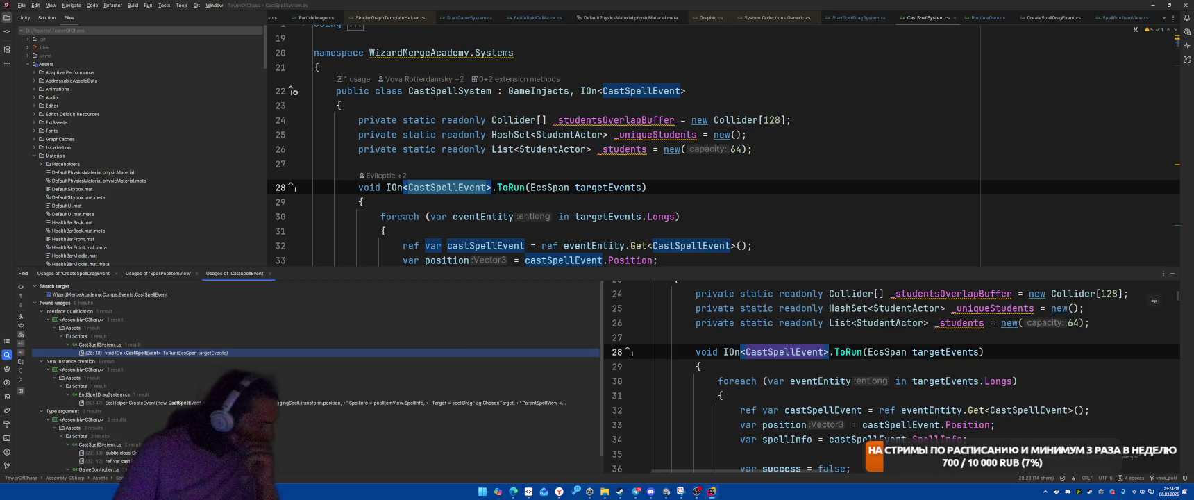
double_click(311, 401)
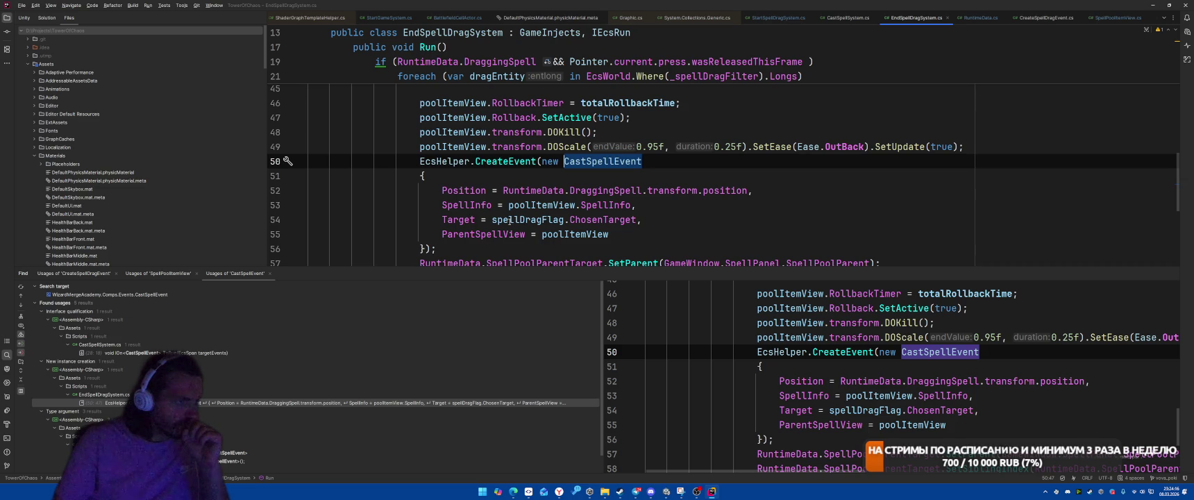
Look up where ChosenTarget is declared, then return to its usage on EndSpellDragSystem line 54.
mouse_move(590, 220)
mouse_move(747, 190)
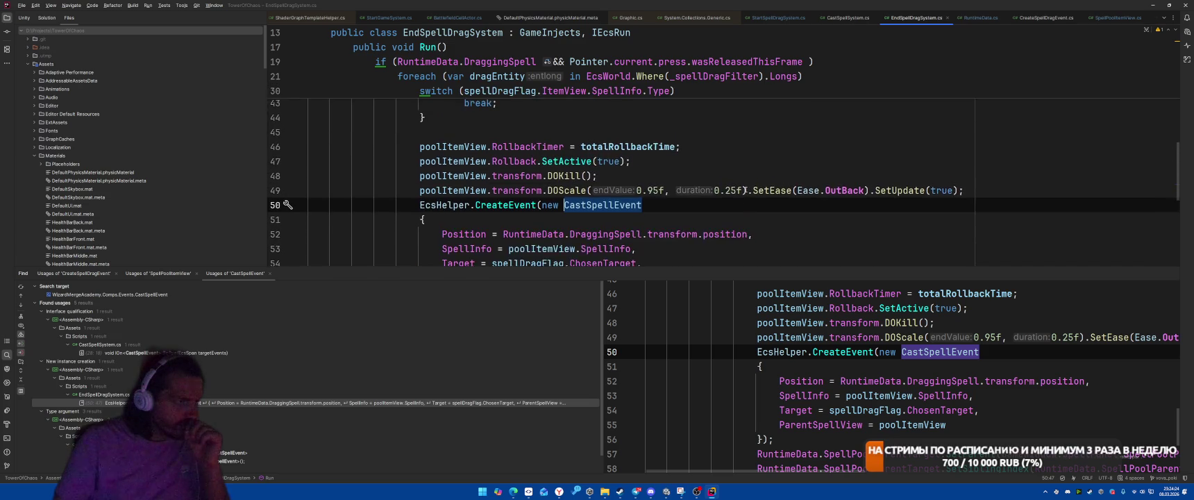
left_click(602, 224)
left_click(602, 223, "ctrl")
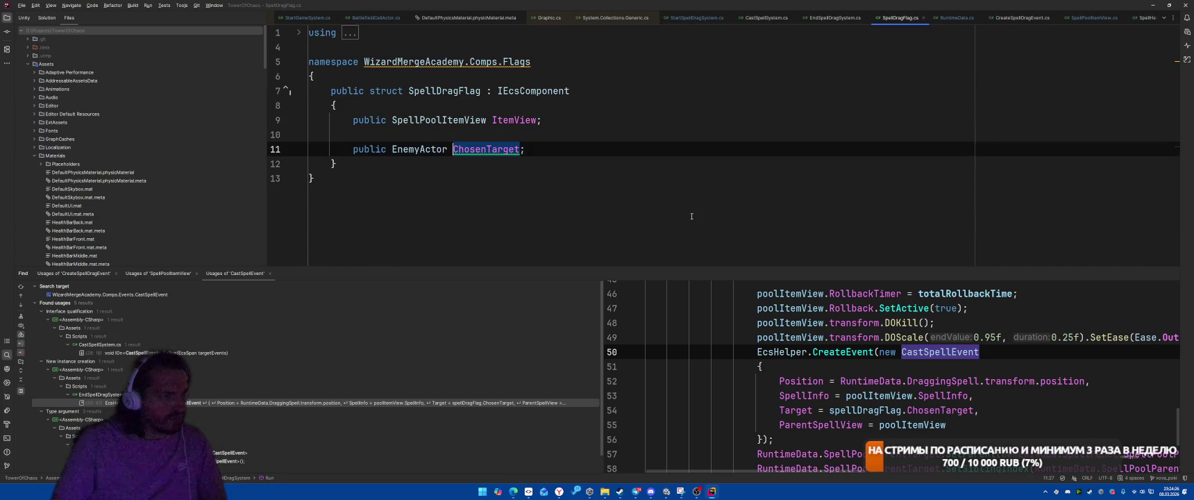
key("ctrl+minus")
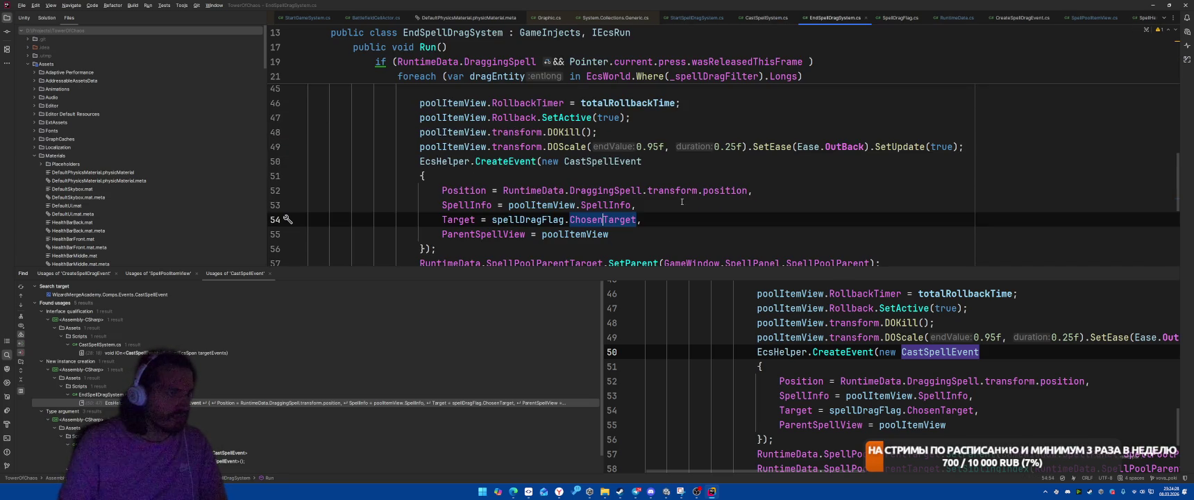
right_click(599, 221)
key("Escape")
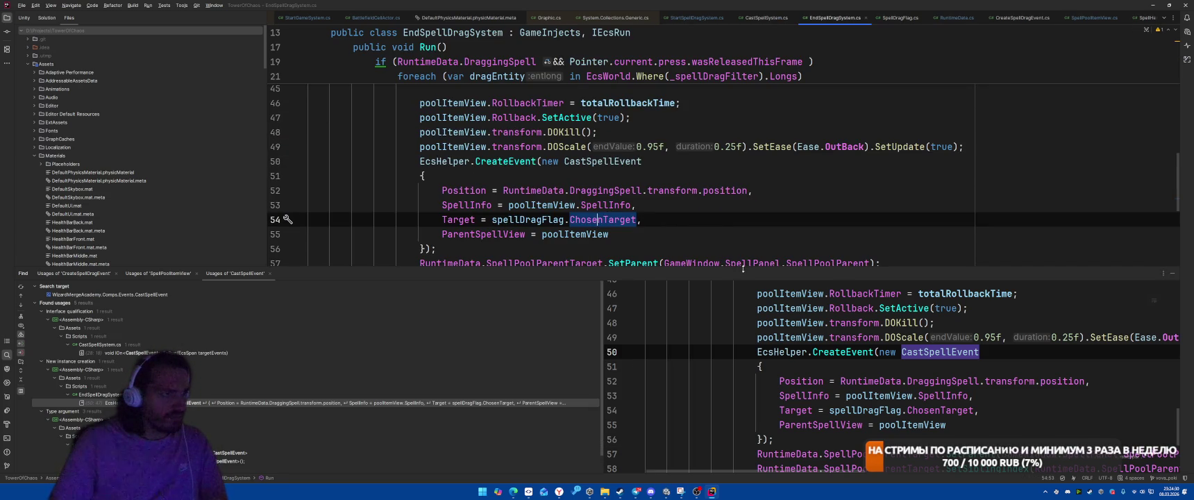
right_click(591, 220)
key("Escape")
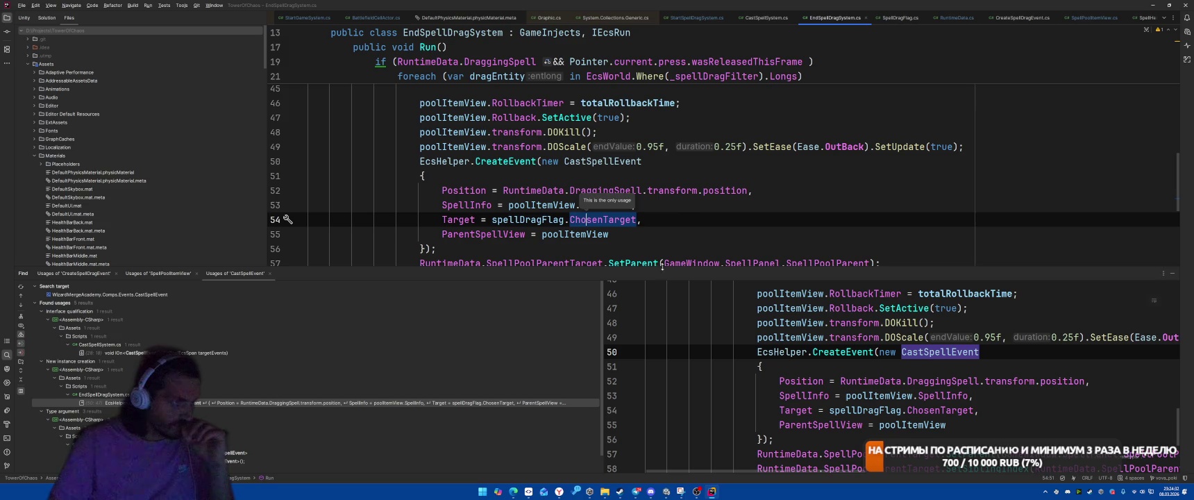
left_click(592, 221)
left_click(602, 221, "ctrl")
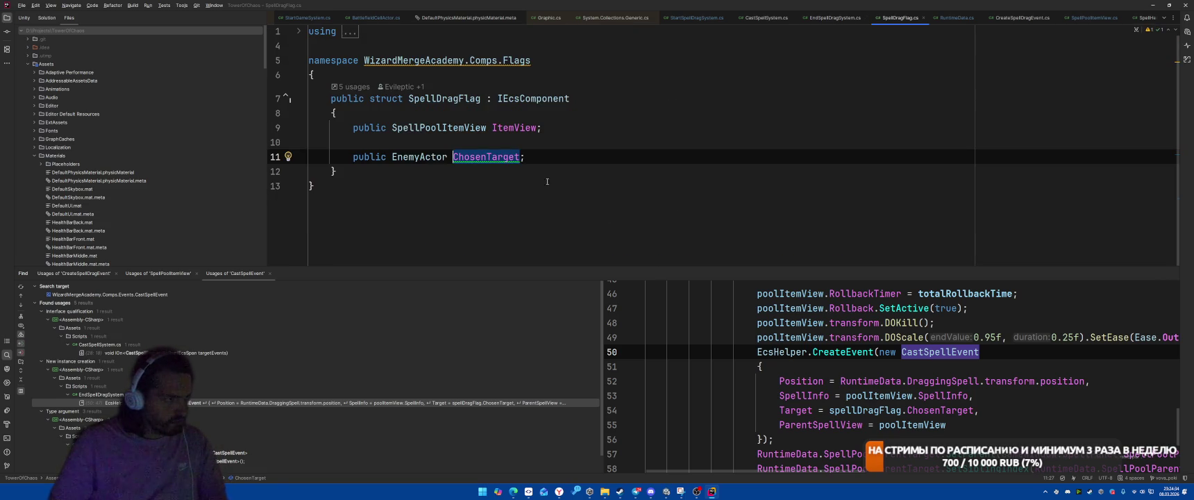
right_click(469, 154)
left_click(527, 211)
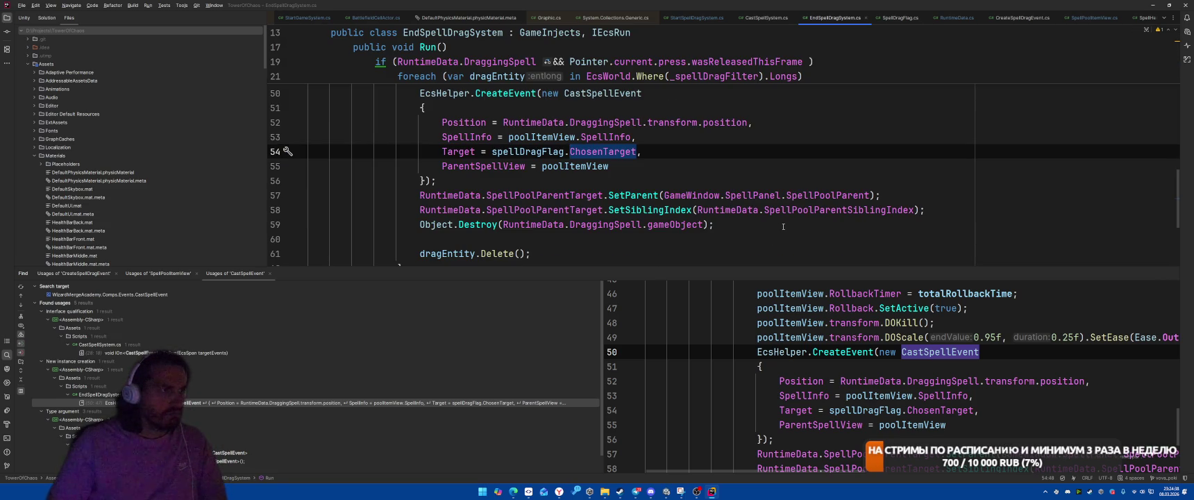
scroll(784, 226, "up", 3)
Copy the CastSpellEvent creation block (lines 50–56) into StartSpellDragSystem.cs at line 87.
left_click(566, 209)
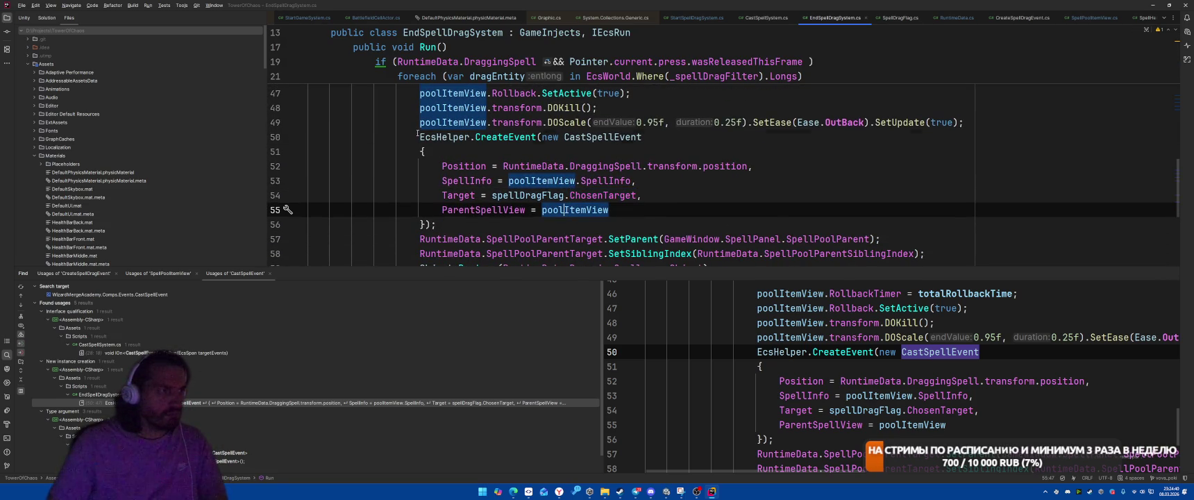
left_click_drag(417, 133, 480, 228)
key("ctrl+c")
key("ctrl+alt+Left")
key("ctrl+alt+Left")
key("ctrl+alt+Left")
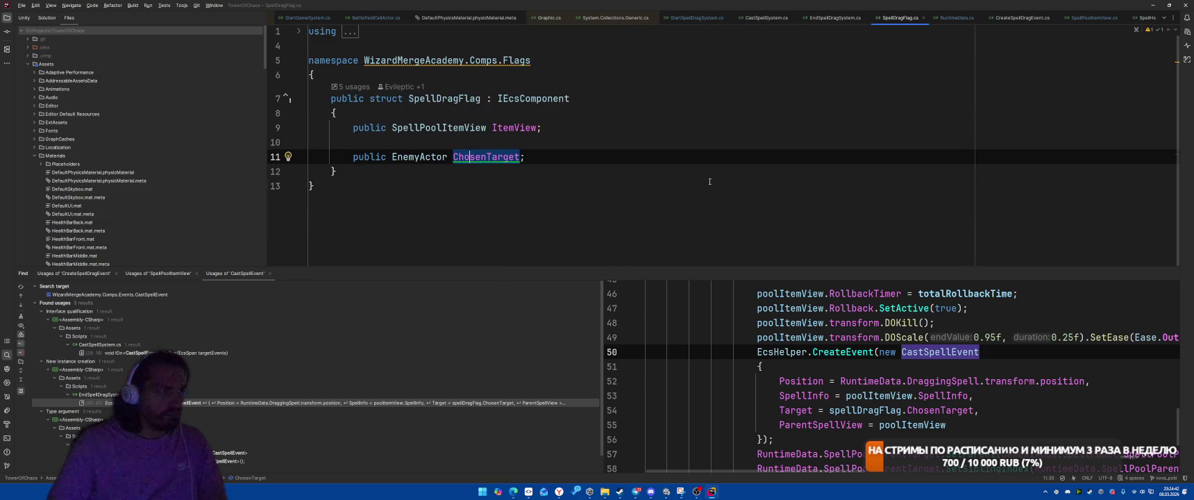
left_click(775, 172)
key("ctrl+Tab")
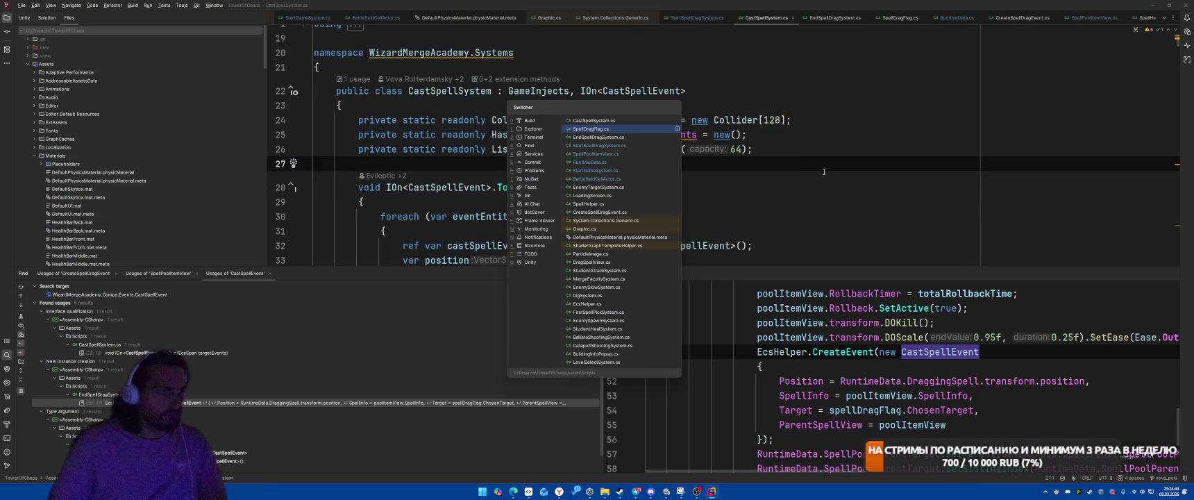
key("ctrl+Tab")
key("ctrl+Tab")
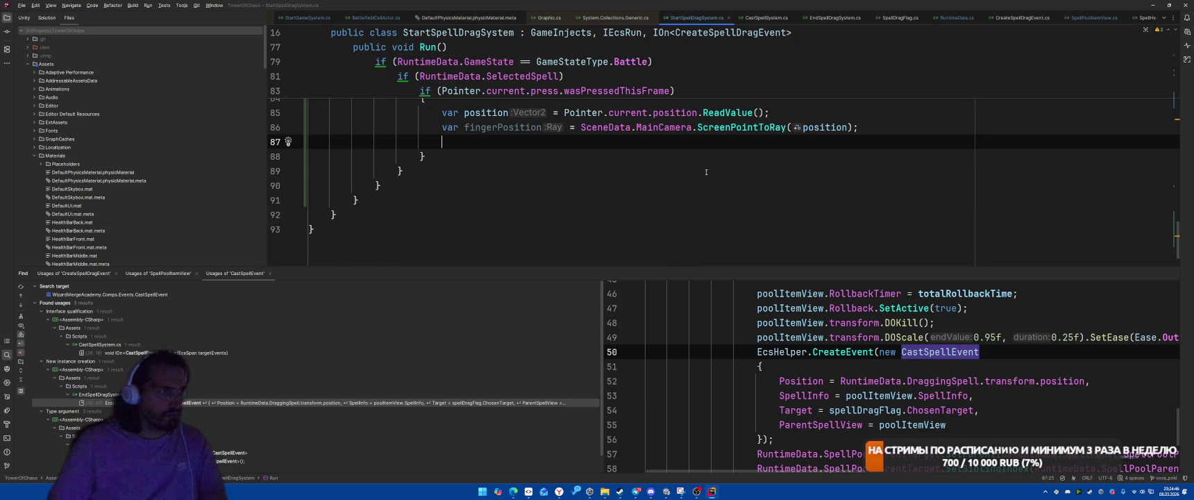
key("ctrl+v")
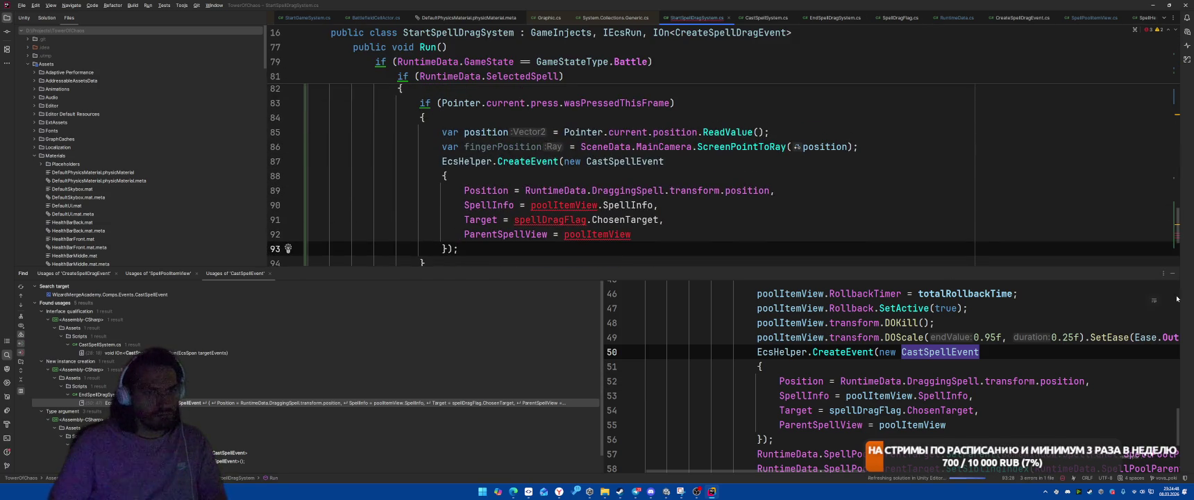
Delete the Target = spellDragFlag.ChosenTarget line from the pasted CastSpellEvent block.
key("shift+Escape")
scroll(606, 362, "up", 2)
left_click_drag(514, 364, 664, 364)
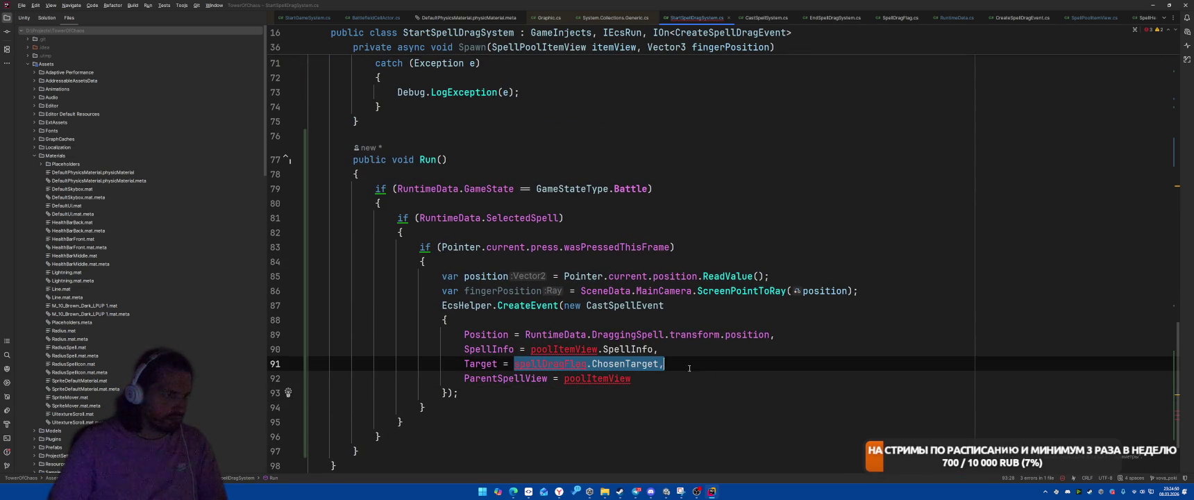
type("default,")
key("shift+Home")
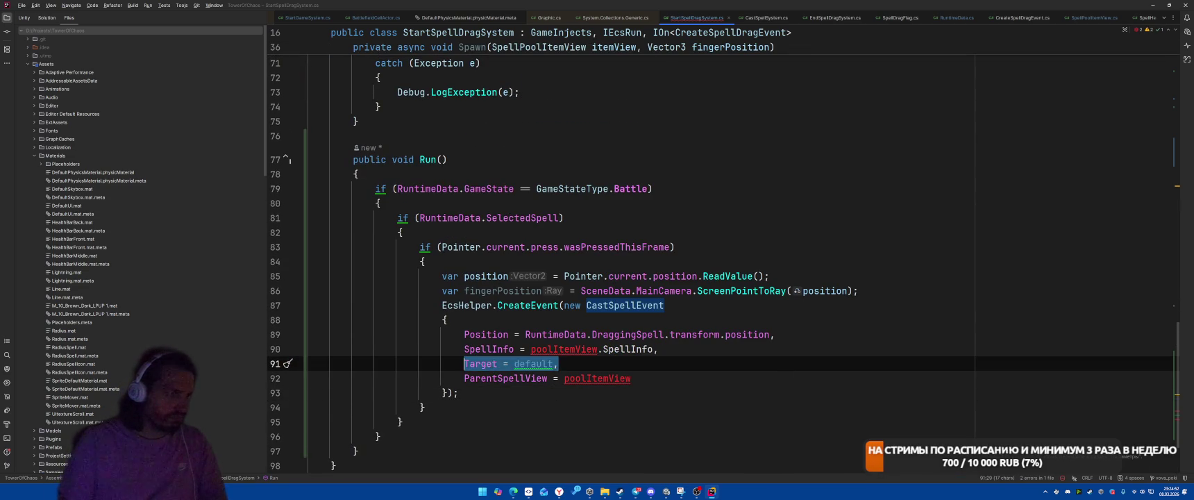
key("ctrl+y")
Replace poolItemView.SpellInfo with RuntimeData.SelectedSpell.SpellInfo on line 90.
left_click(655, 349)
key("ctrl+shift+Left")
key("shift+Left")
key("ctrl+shift+Left")
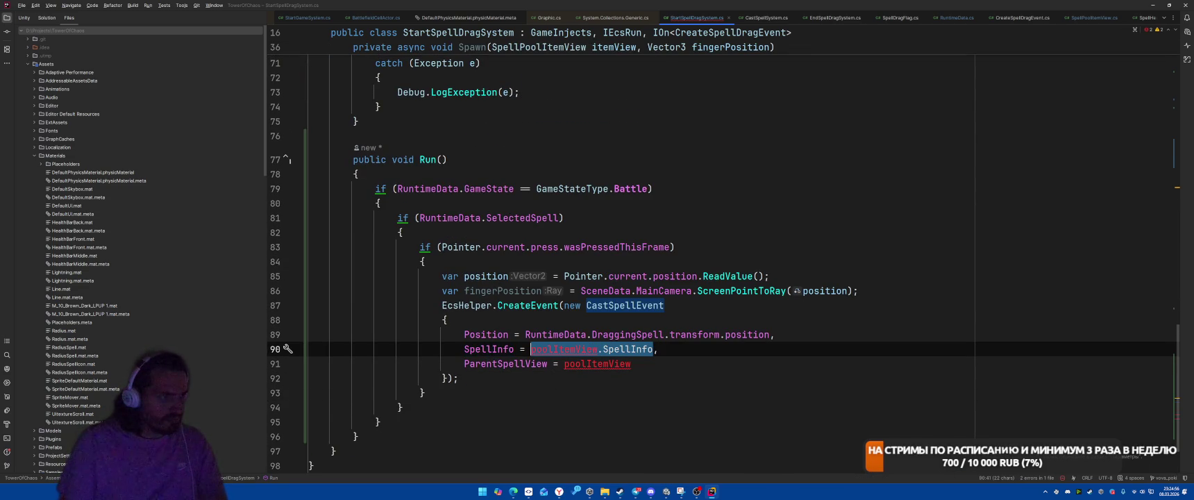
type("Ry,")
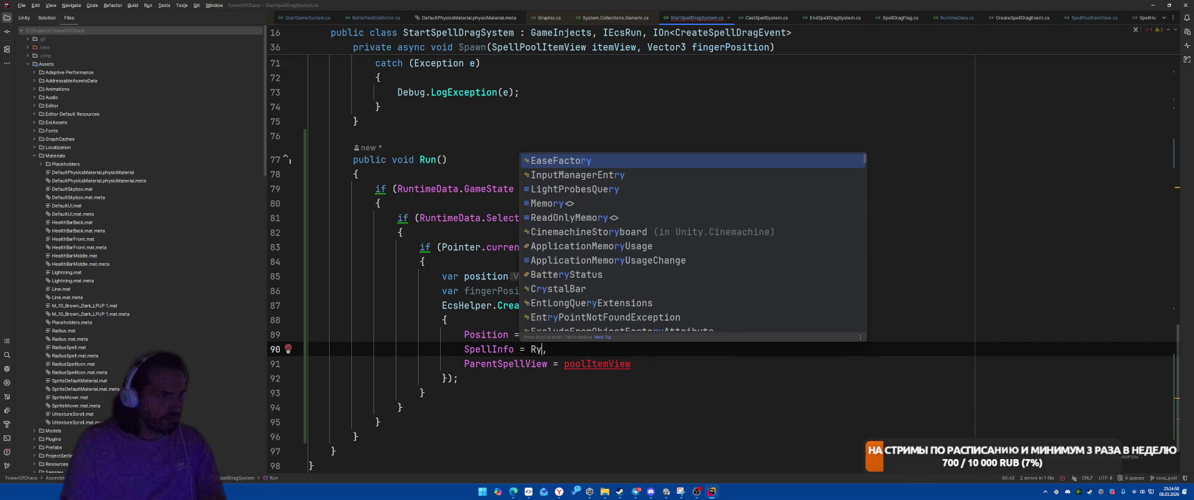
key("BackSpace")
type("u")
key("Return")
type(".Se")
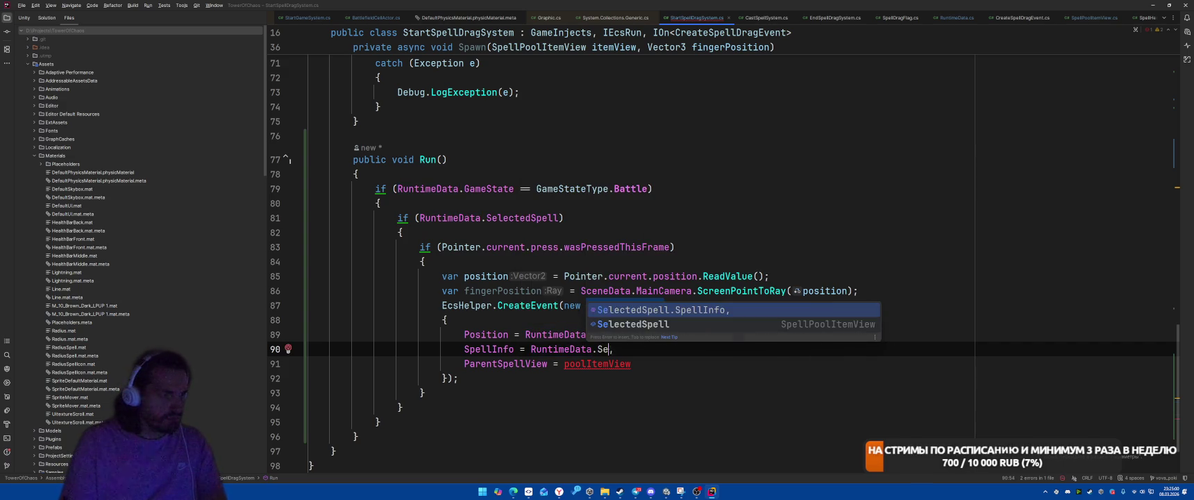
key("Return")
Replace poolItemView on line 91 with RuntimeData.SelectedSpell for the ParentSpellView.
key("ctrl+Left")
key("ctrl+Left")
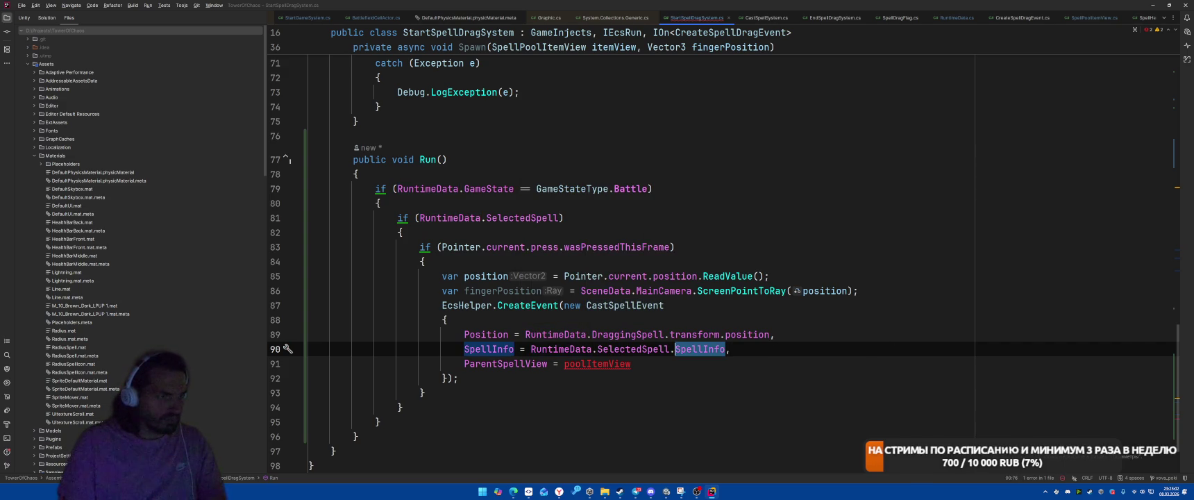
key("ctrl+Left")
key("ctrl+Left")
key("ctrl+w")
key("ctrl+w")
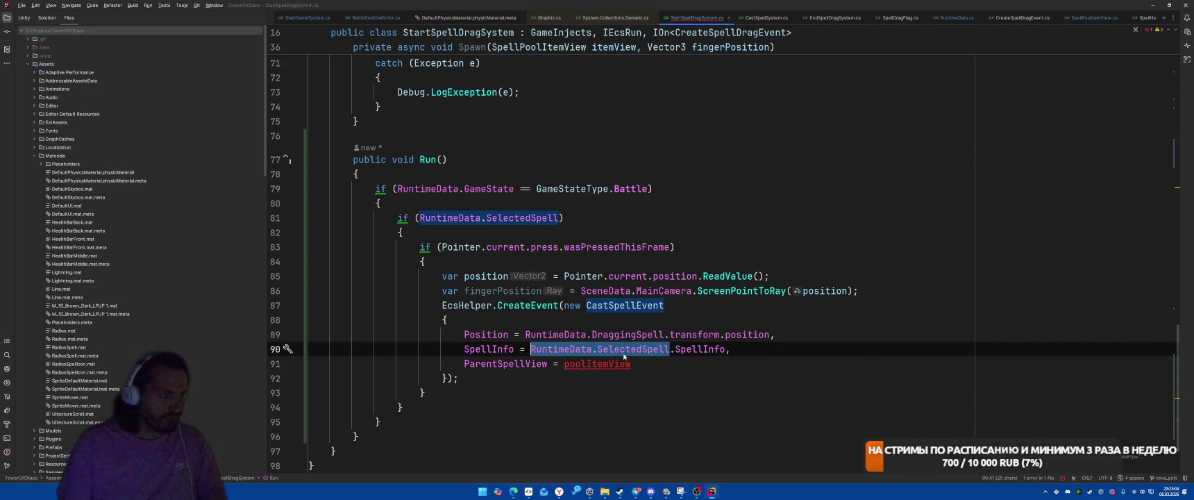
key("ctrl+c")
double_click(624, 360)
key("ctrl+v")
Start a new line below the finger ray declaring 'var plane = new Plane('.
left_click(745, 289)
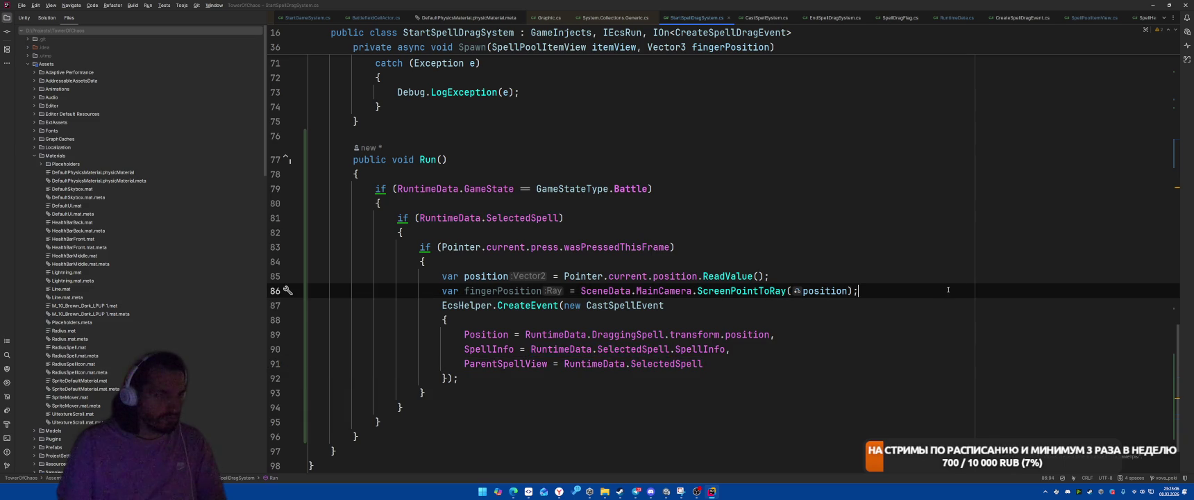
key("End")
key("Return")
type("var plane = ")
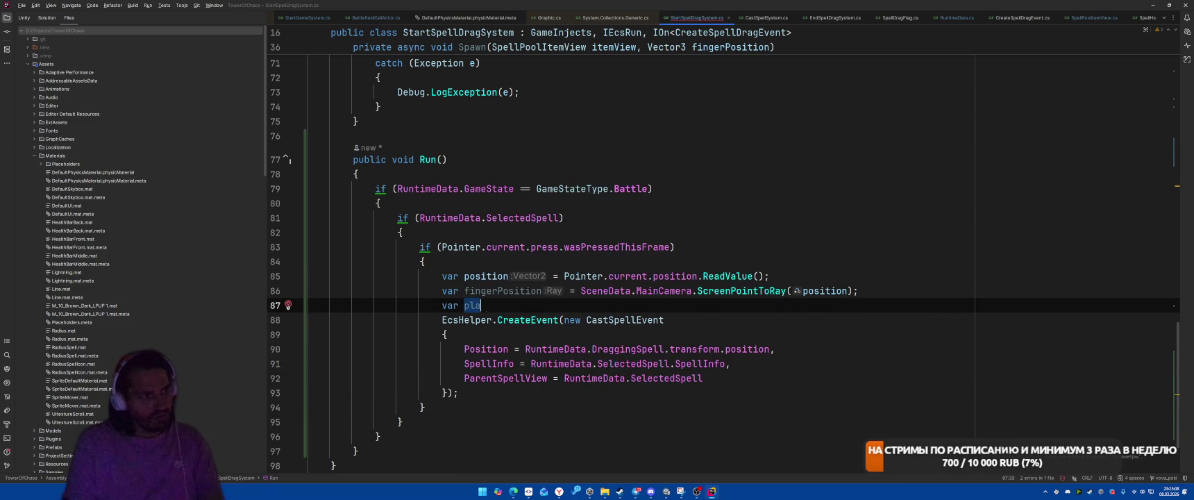
type("new Plane(")
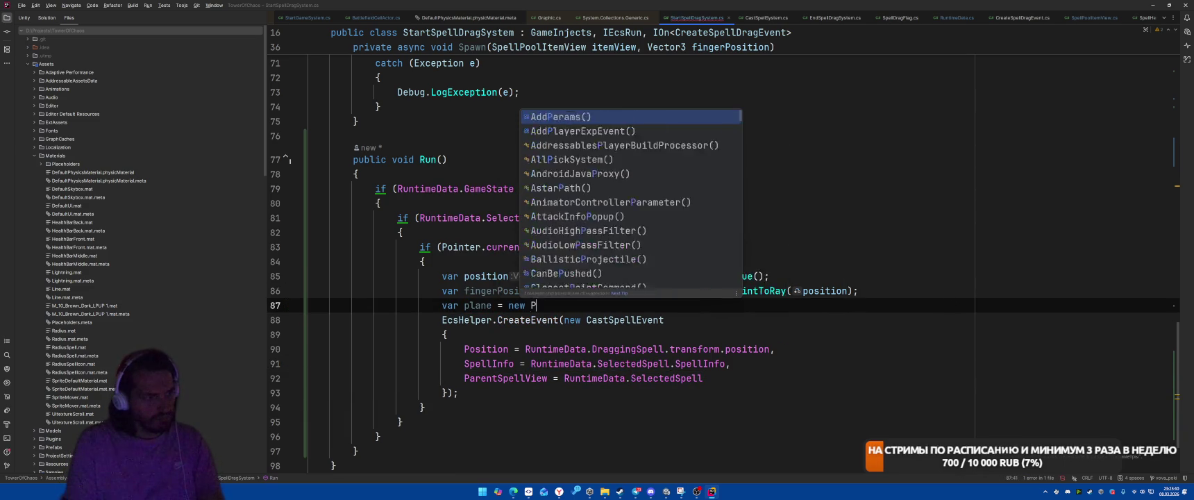
Complete the Plane constructor and add a plane.Raycast call on the next line.
key("Tab")
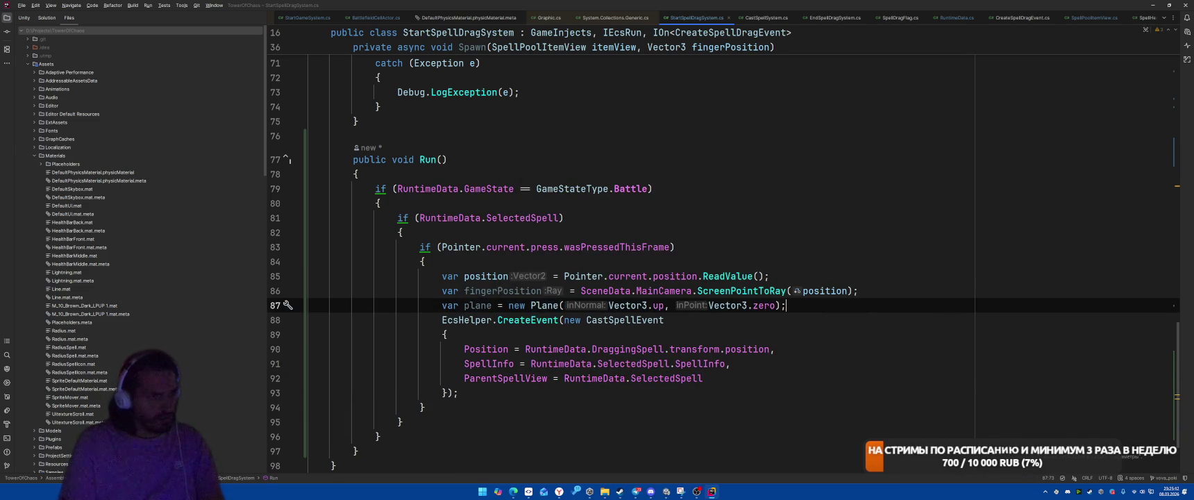
key("Return")
type("pl")
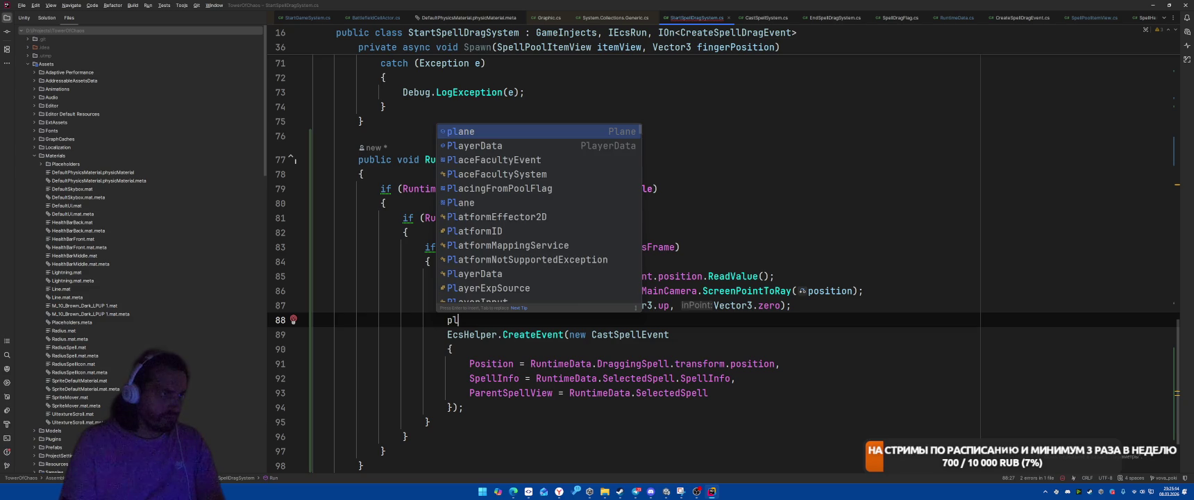
key("Return")
type(".R")
key("Return")
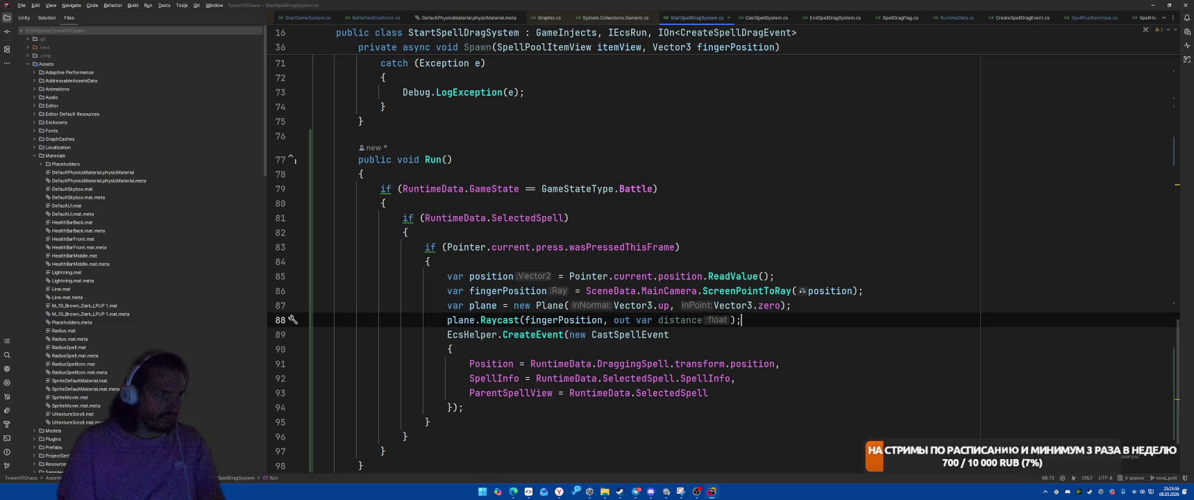
Turn the Raycast call into an if block enclosing the CastSpellEvent creation.
key("Home")
type("if (")
key("End")
key("BackSpace")
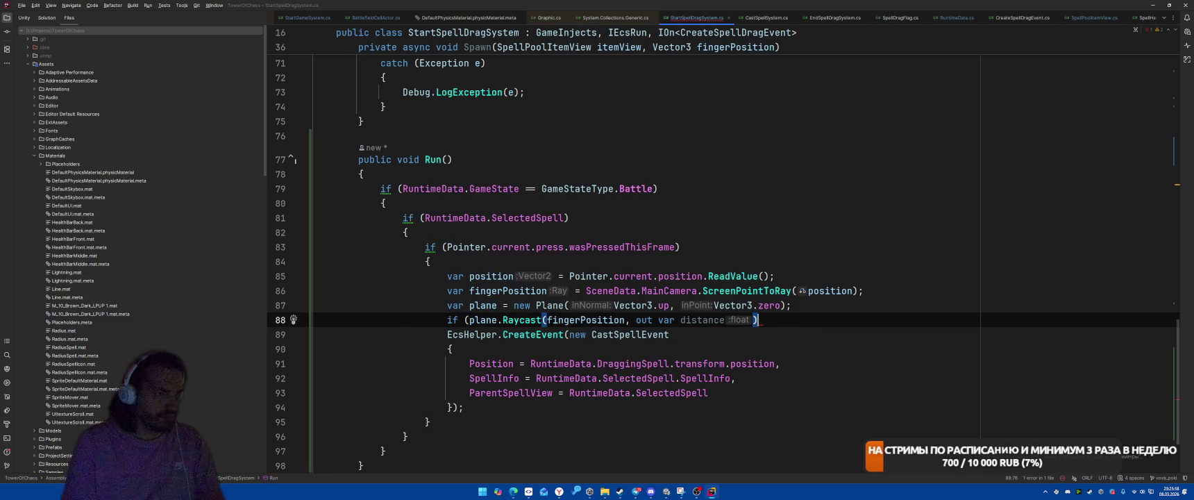
type(") {")
key("Down")
key("Down")
key("Down")
key("End")
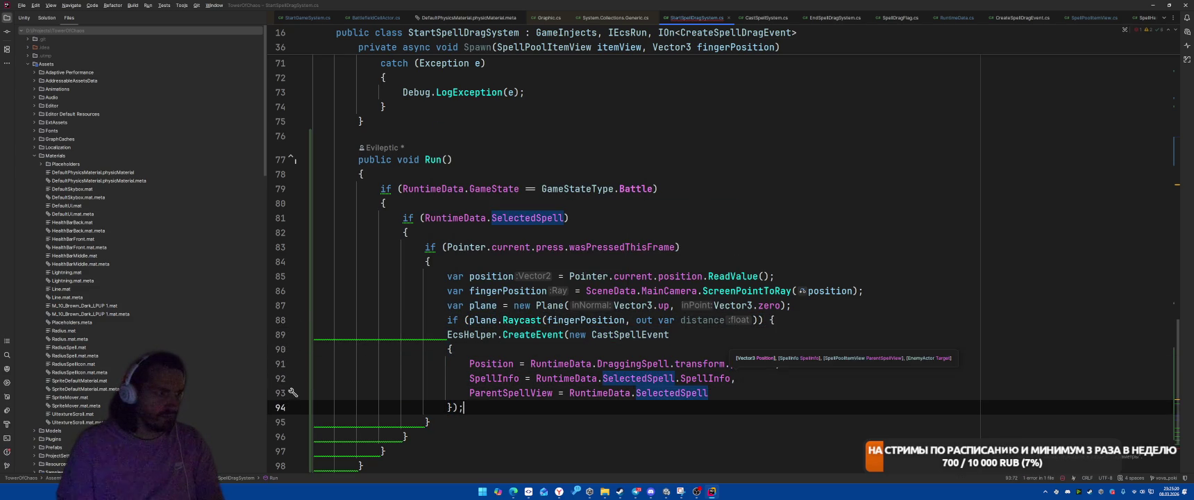
key("Return")
type("}")
Compute worldPosition with GetPoint inside the if and use it as the event Position.
left_click(647, 316)
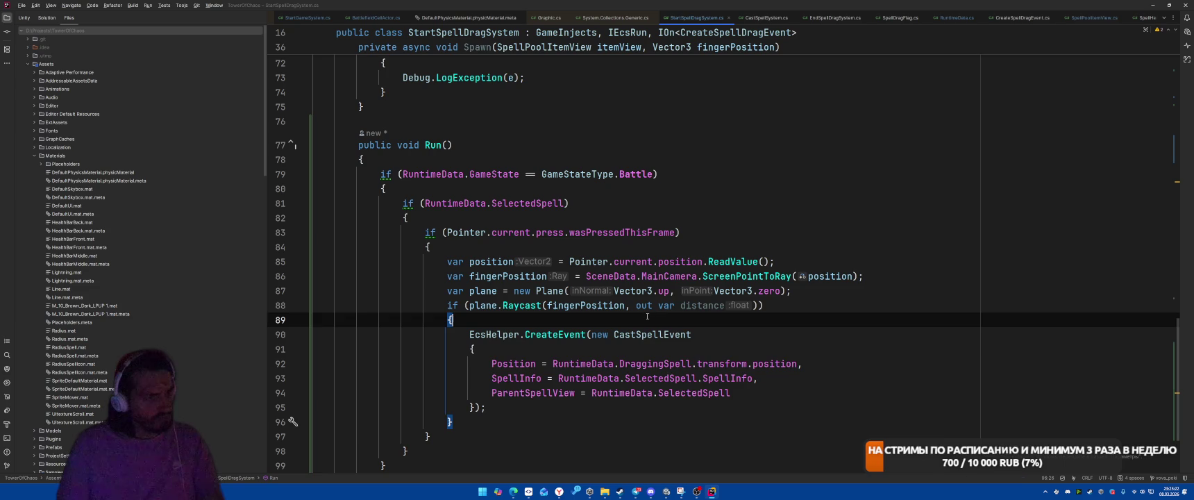
key("Return")
type("var")
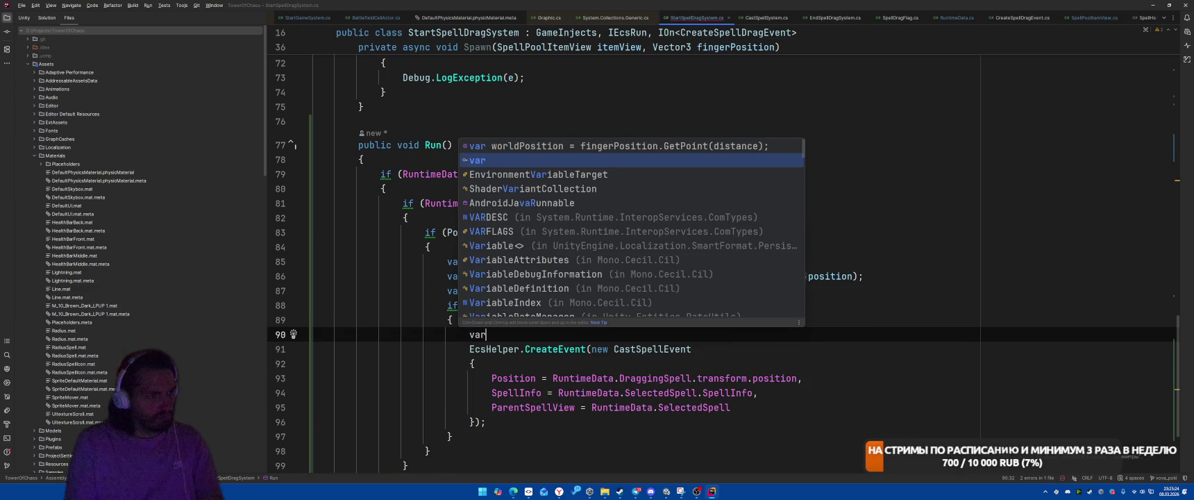
key("Tab")
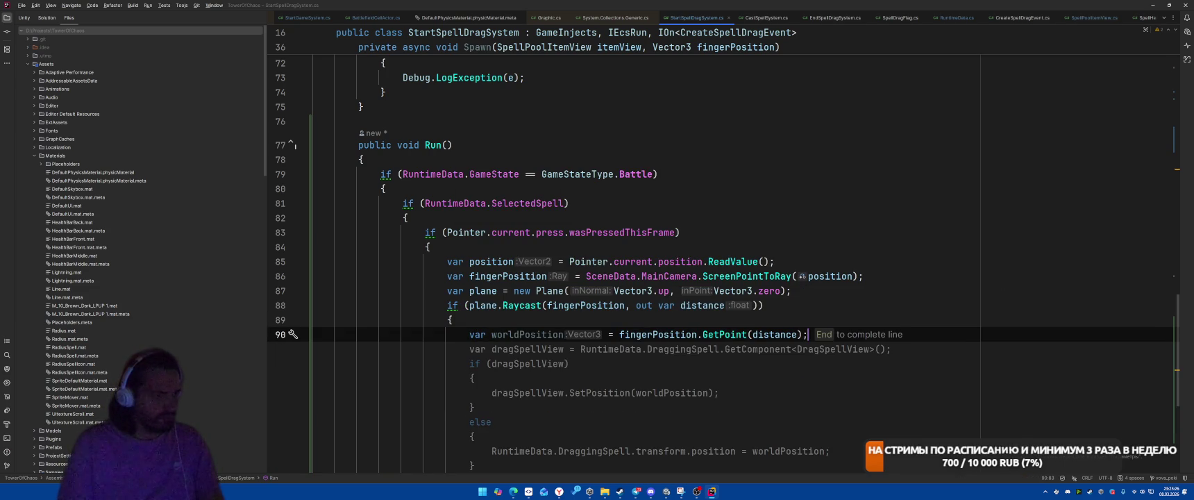
key("Left")
key("Left")
key("Left")
scroll(643, 256, "down", 3)
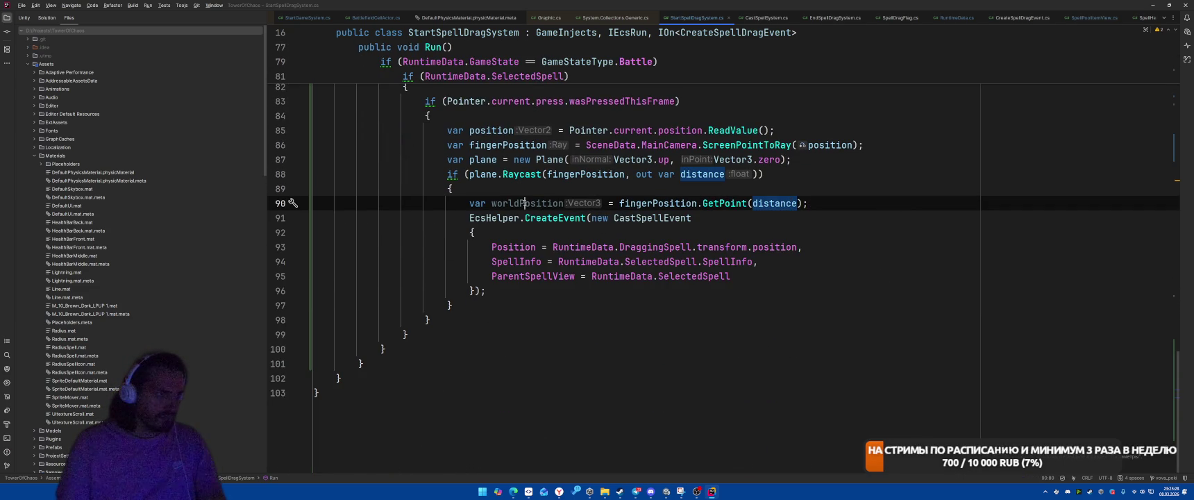
left_click_drag(553, 247, 798, 247)
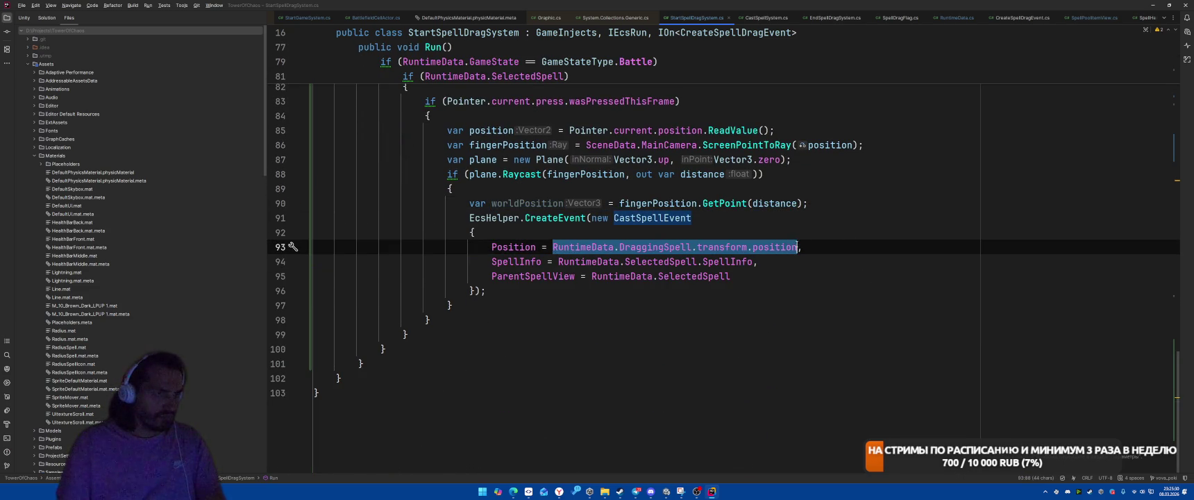
type("worldPosition")
left_click(910, 219)
Scroll to the top of StartSpellDragSystem.cs and return to Unity to recompile.
scroll(910, 219, "up", 20)
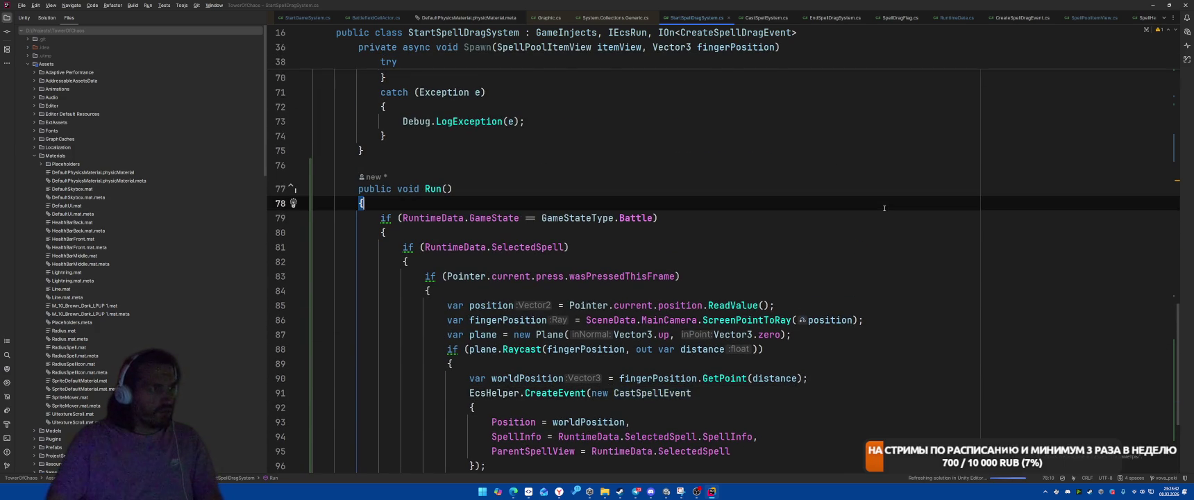
scroll(876, 213, "up", 5)
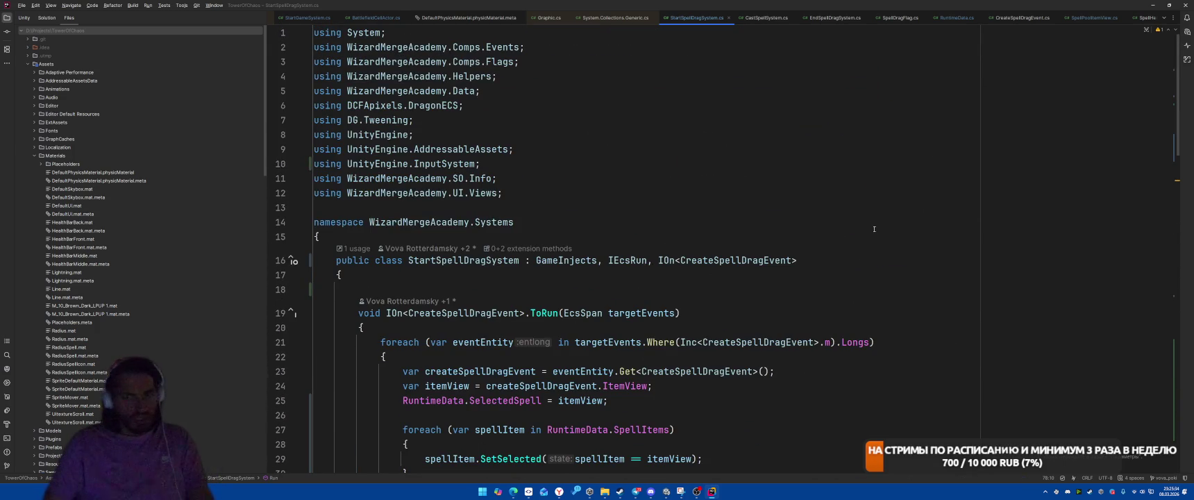
key("alt+Tab")
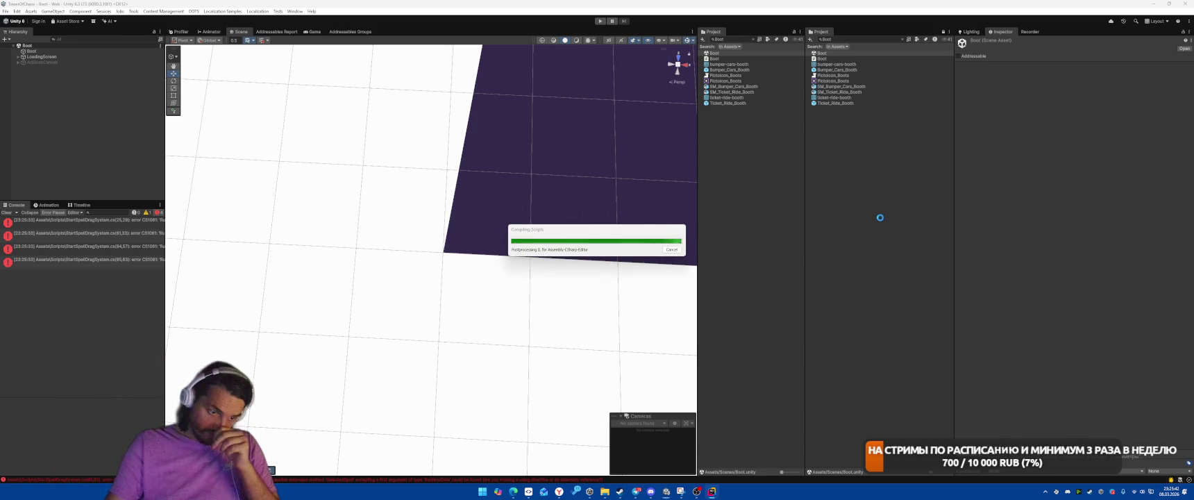
Search the Project window for SpellPoolItem and open the prefab in Prefab mode.
left_click(866, 40)
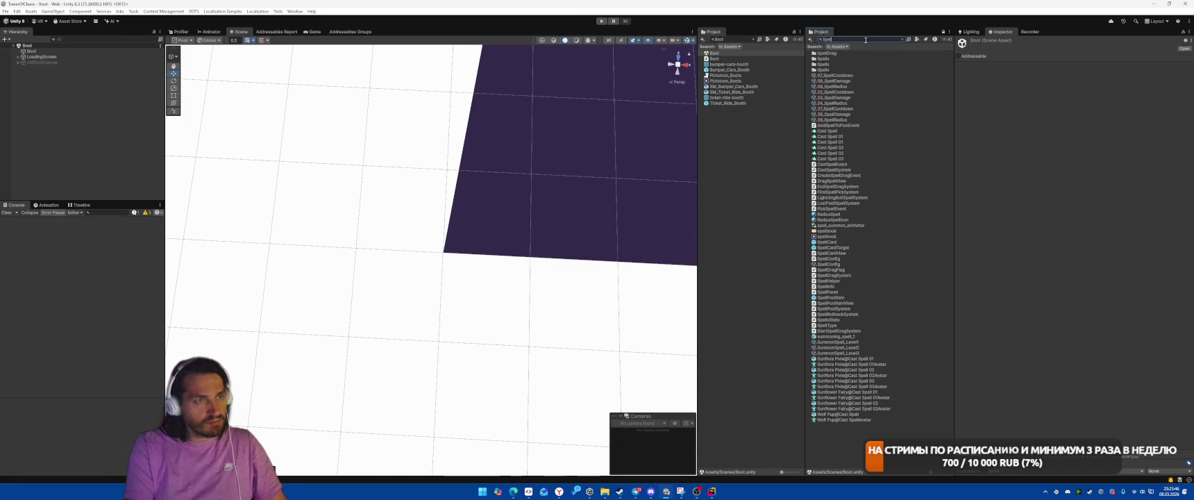
double_click(827, 53)
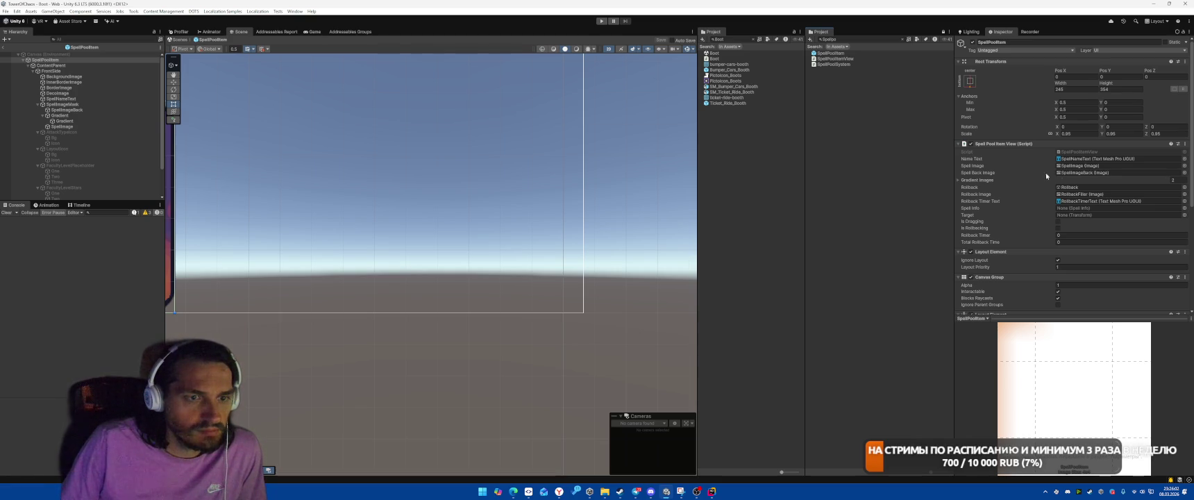
scroll(1046, 176, "down", 5)
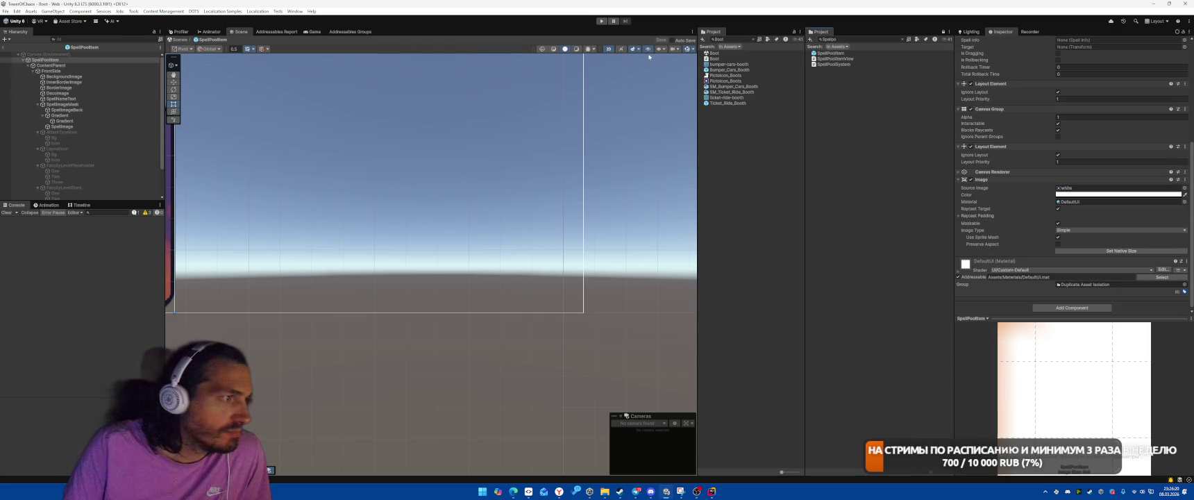
scroll(382, 178, "down", 3)
left_click_drag(367, 184, 496, 191)
scroll(448, 191, "up", 2)
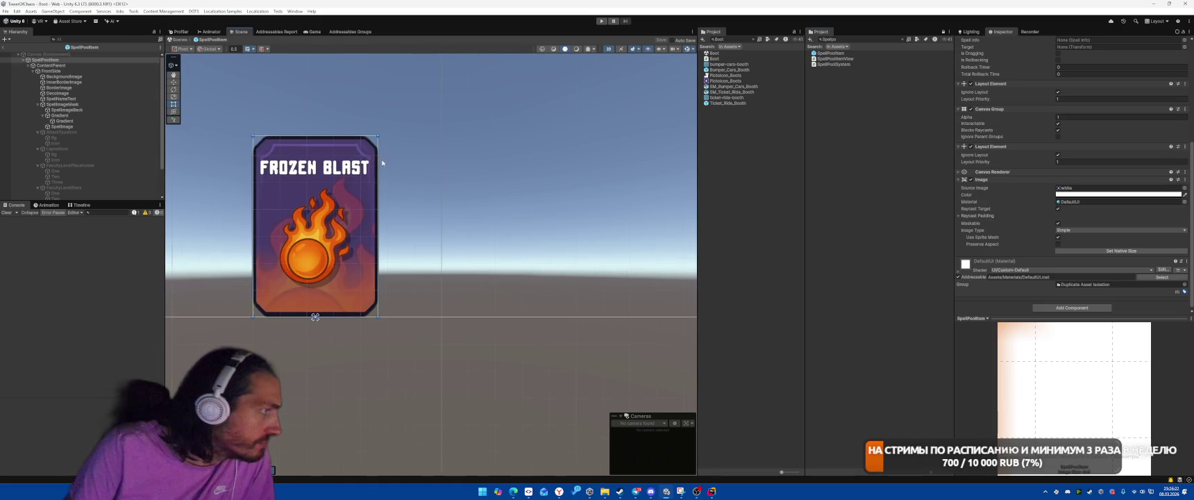
left_click(79, 77)
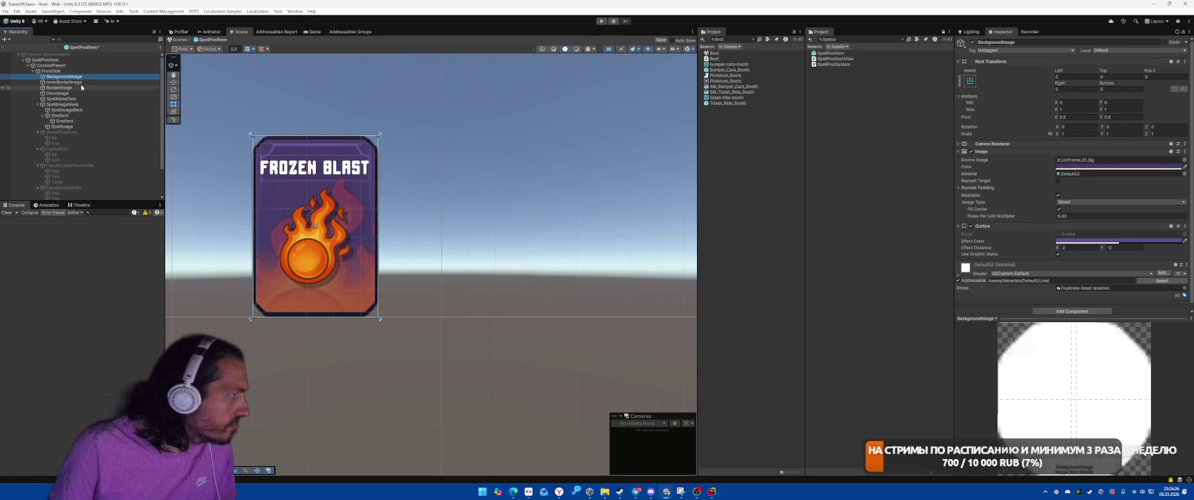
left_click(80, 82)
left_click(83, 89)
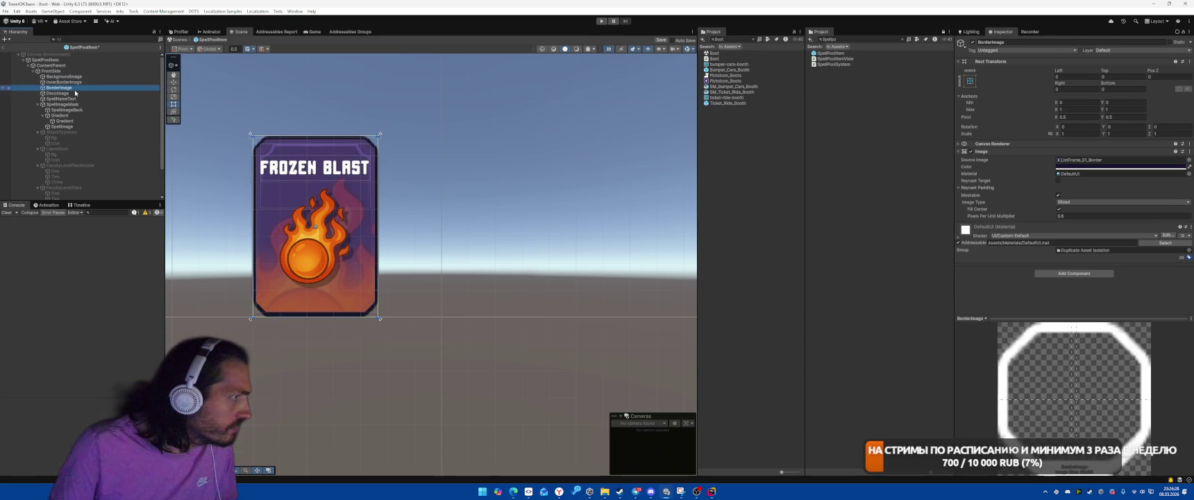
scroll(292, 139, "up", 8)
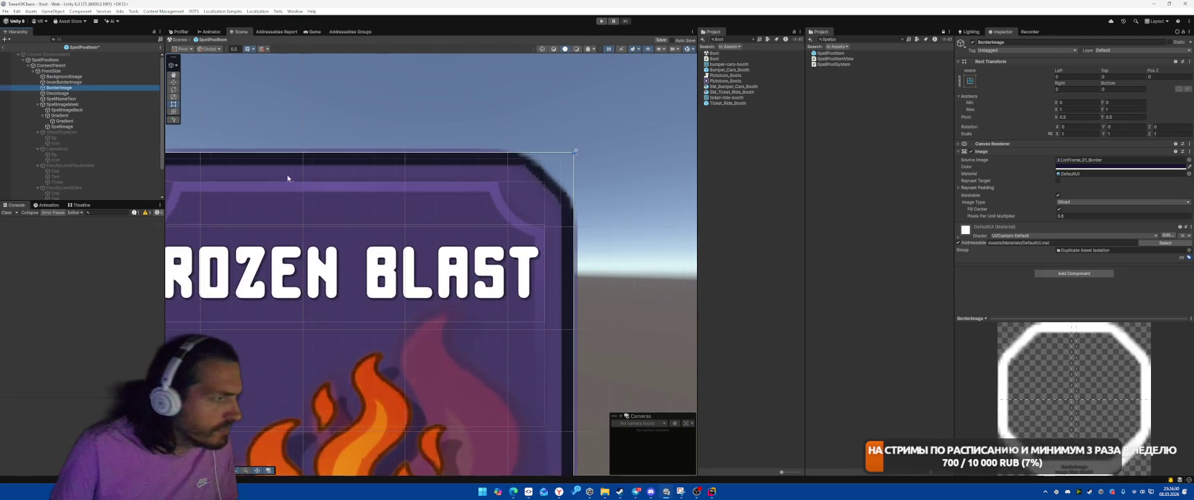
scroll(287, 172, "up", 3)
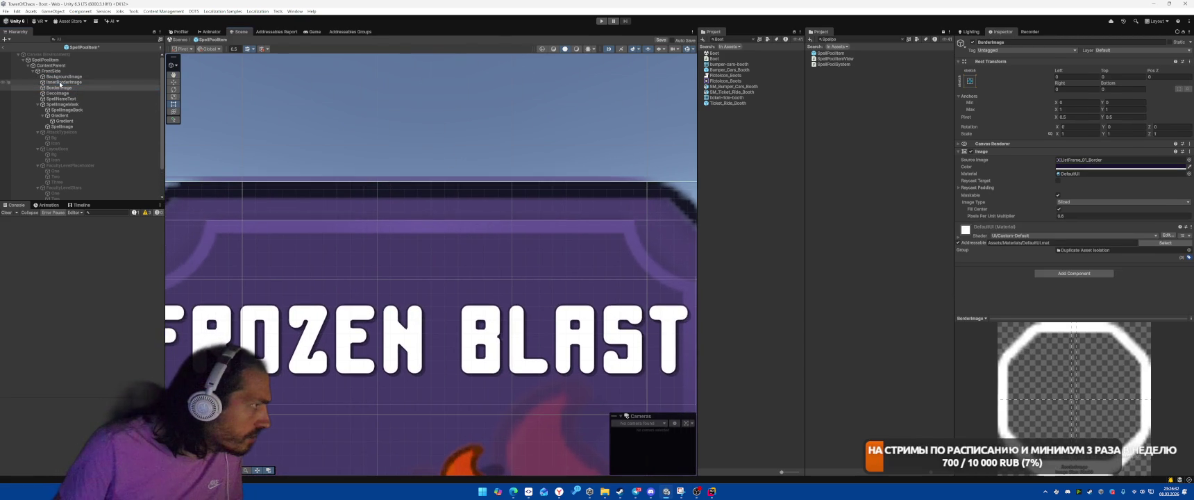
left_click(61, 83)
key("Down")
key("Down")
key("Down")
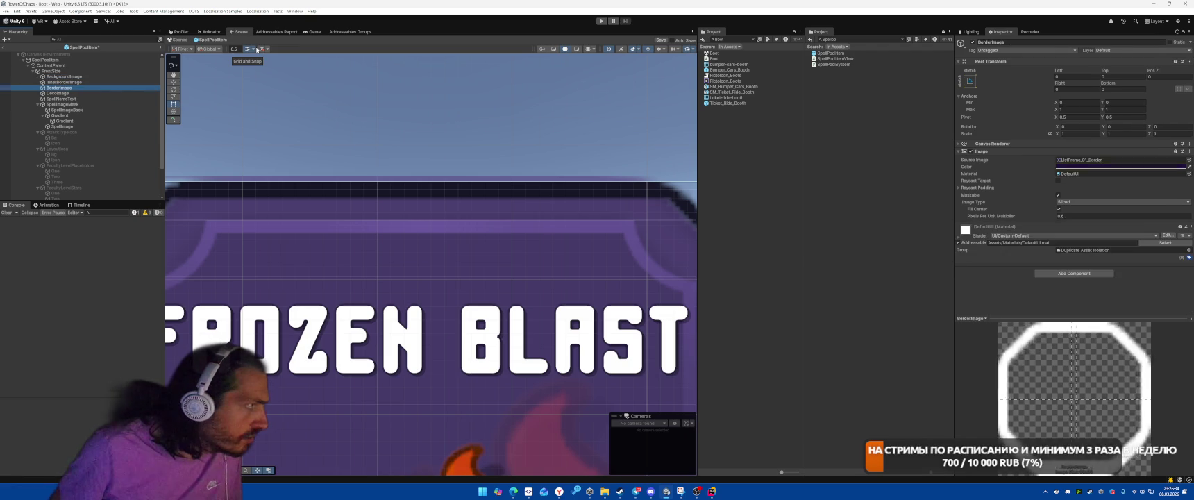
key("Up")
key("Up")
key("Up")
key("Left")
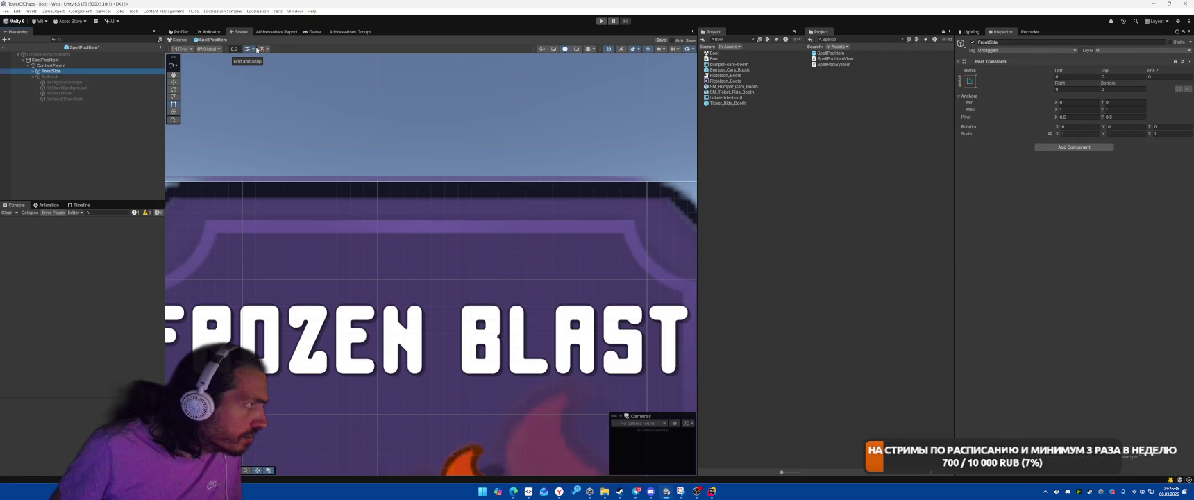
key("Up")
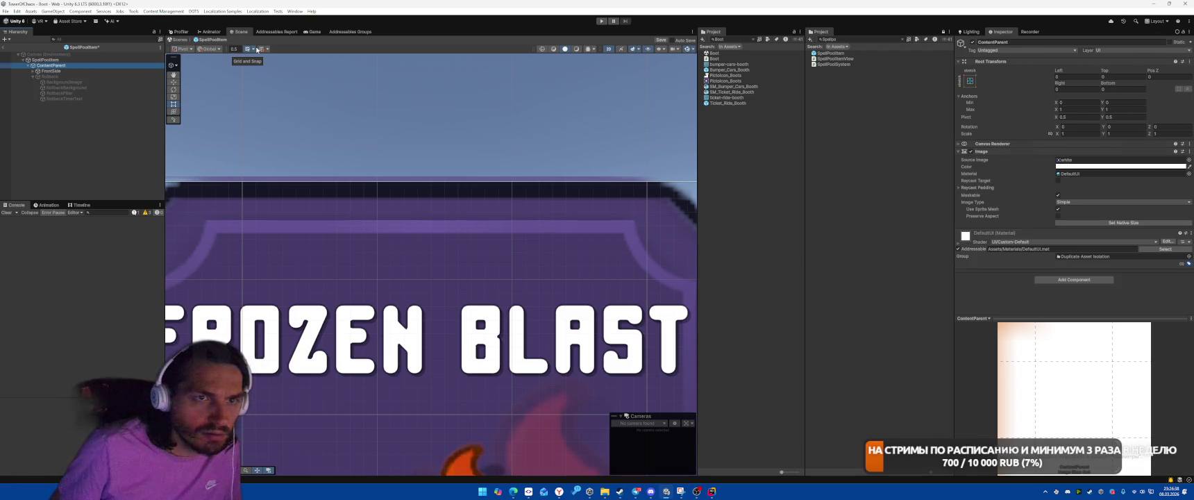
key("Down")
key("Right")
key("Left")
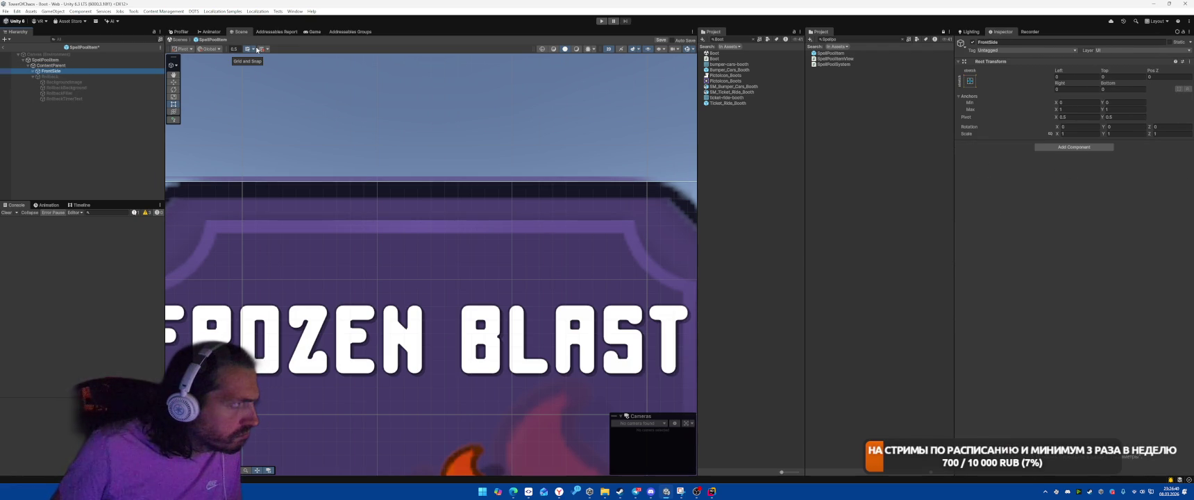
key("Up")
key("Up")
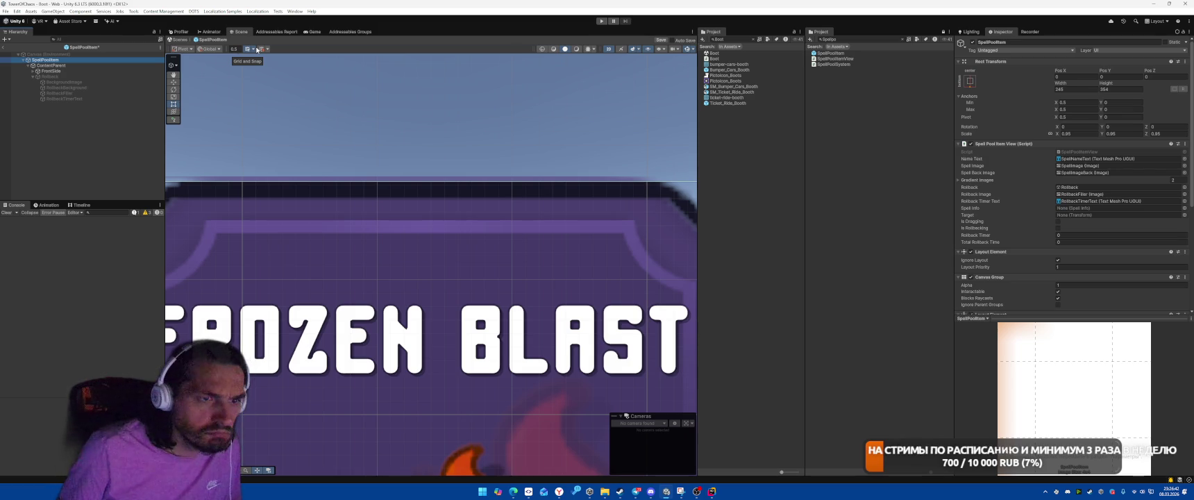
scroll(1034, 199, "down", 5)
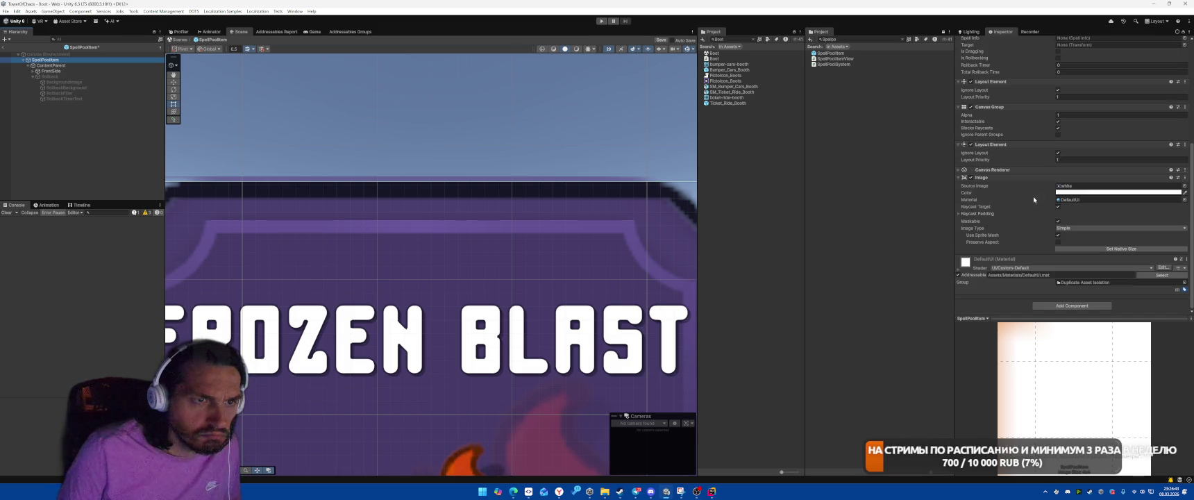
left_click(970, 179)
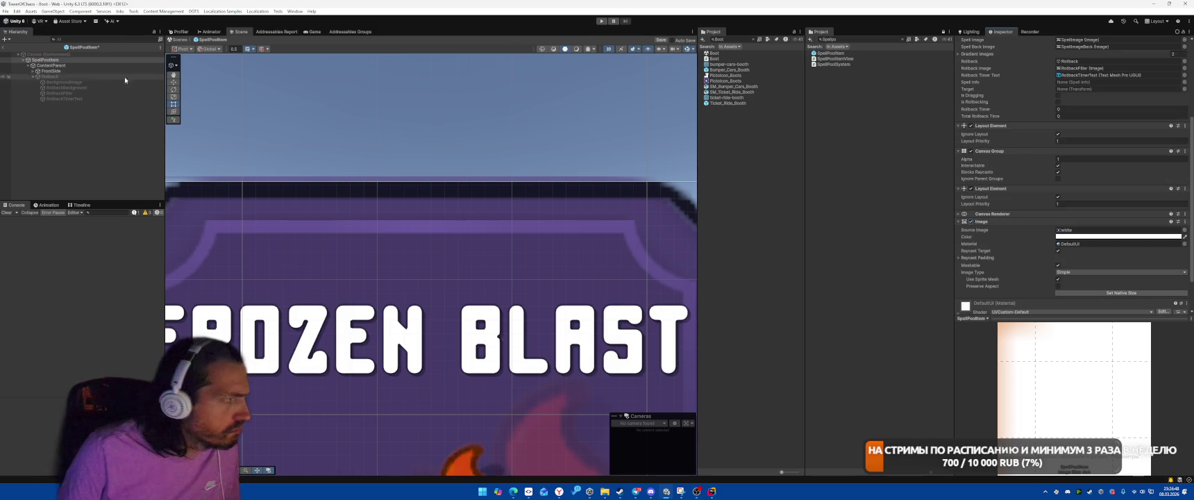
left_click(86, 65)
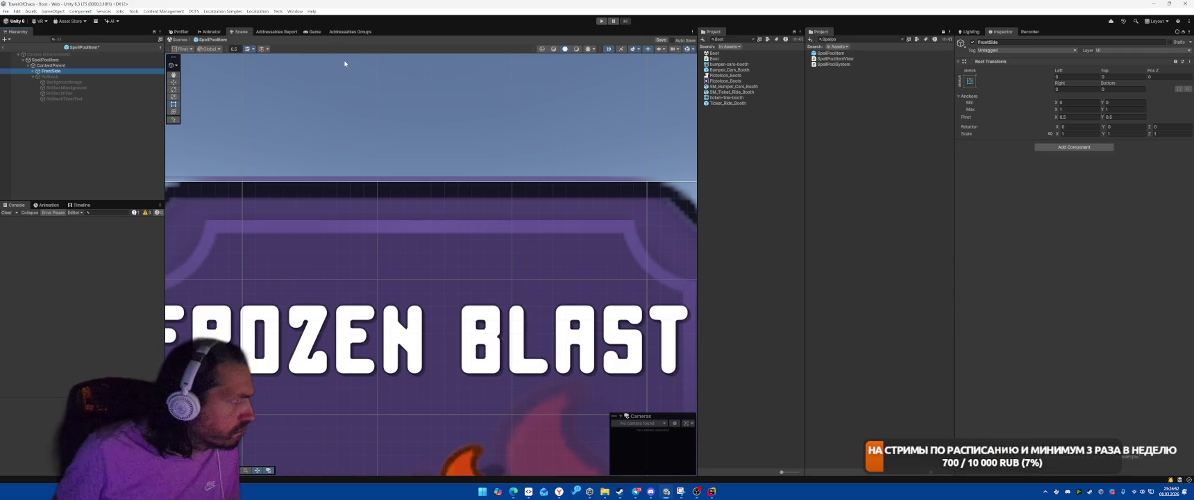
key("Right")
key("Down")
key("Down")
key("Down")
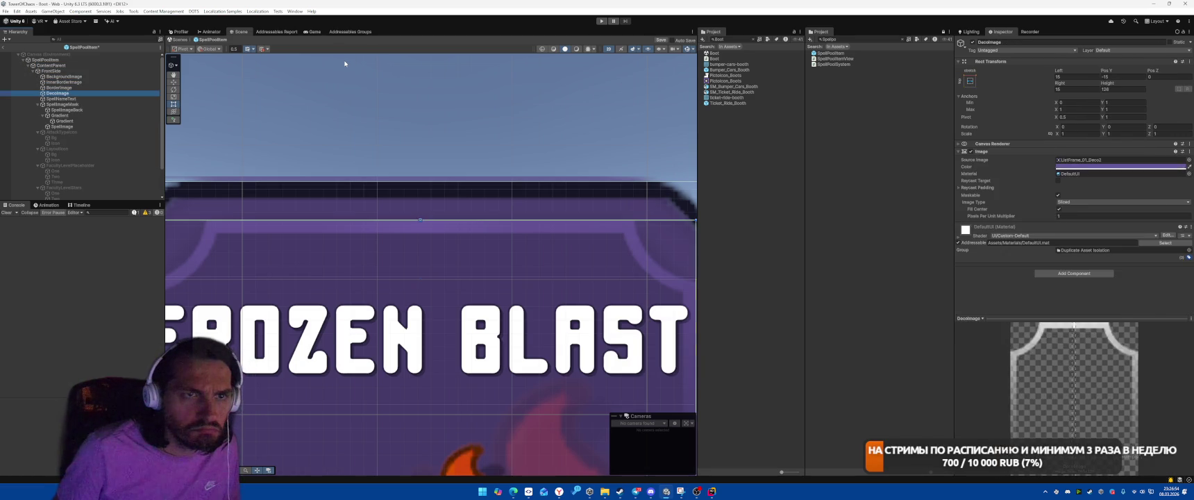
key("Up")
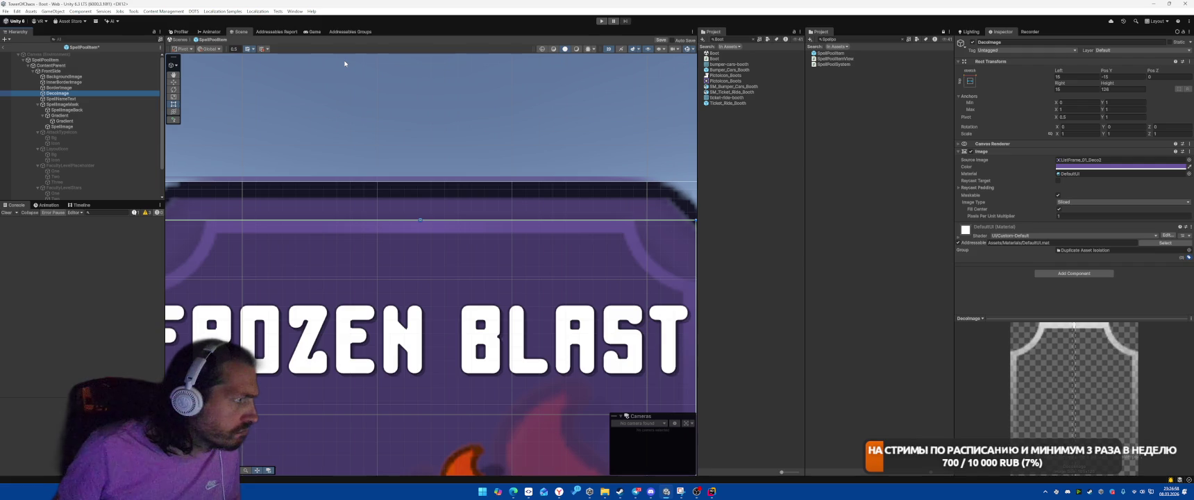
key("Down")
key("Down")
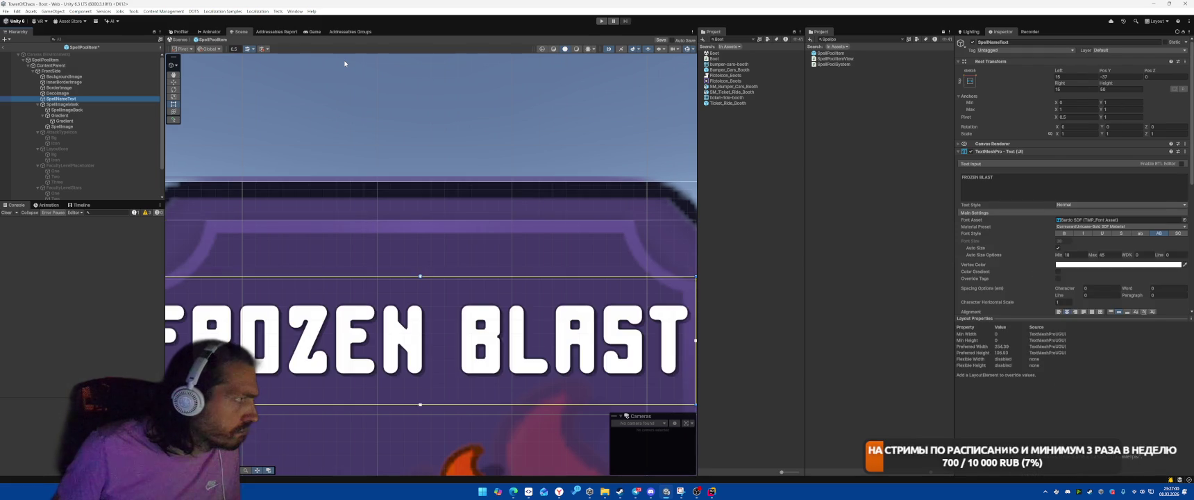
key("Down")
key("Down")
key("Down")
key("Down")
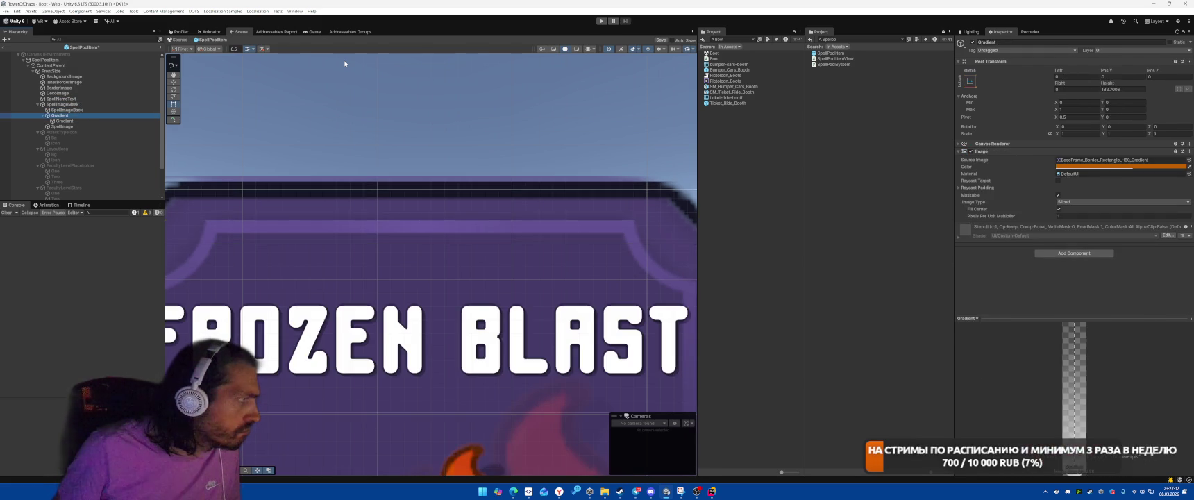
left_click(87, 116)
left_click(89, 109)
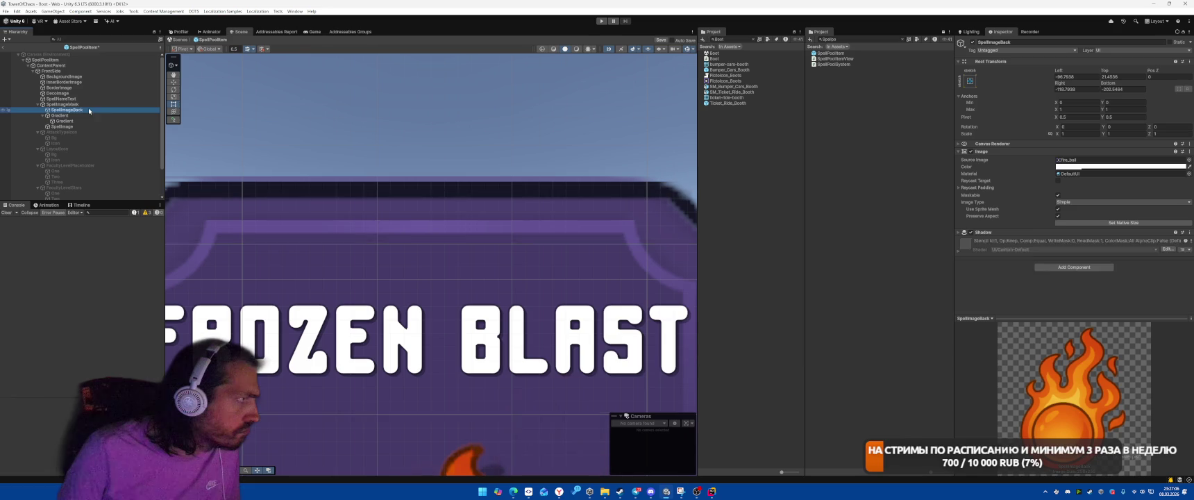
left_click(252, 182)
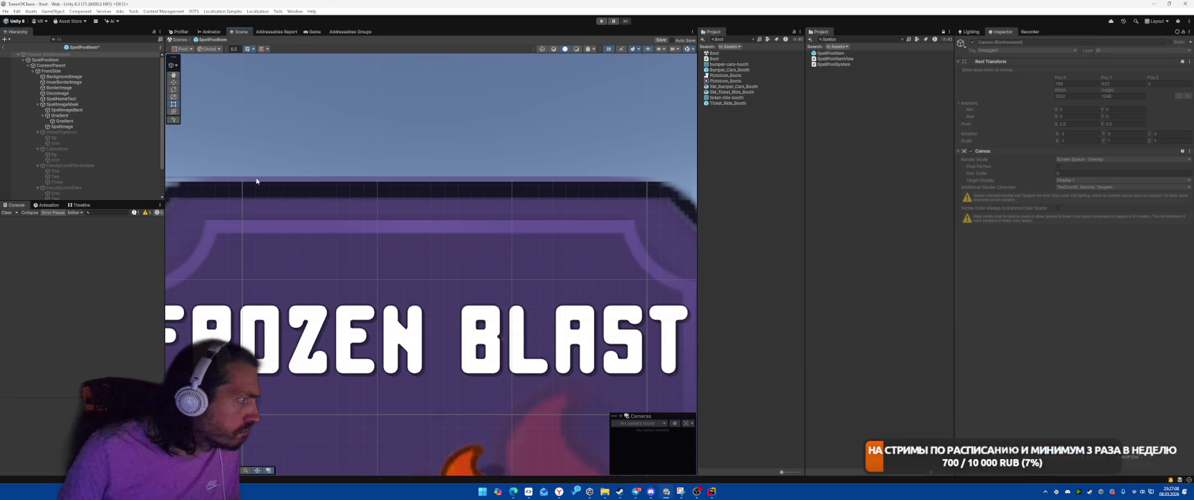
scroll(256, 181, "down", 5)
Remove the Outline component from the card's BackgroundImage.
left_click(72, 65)
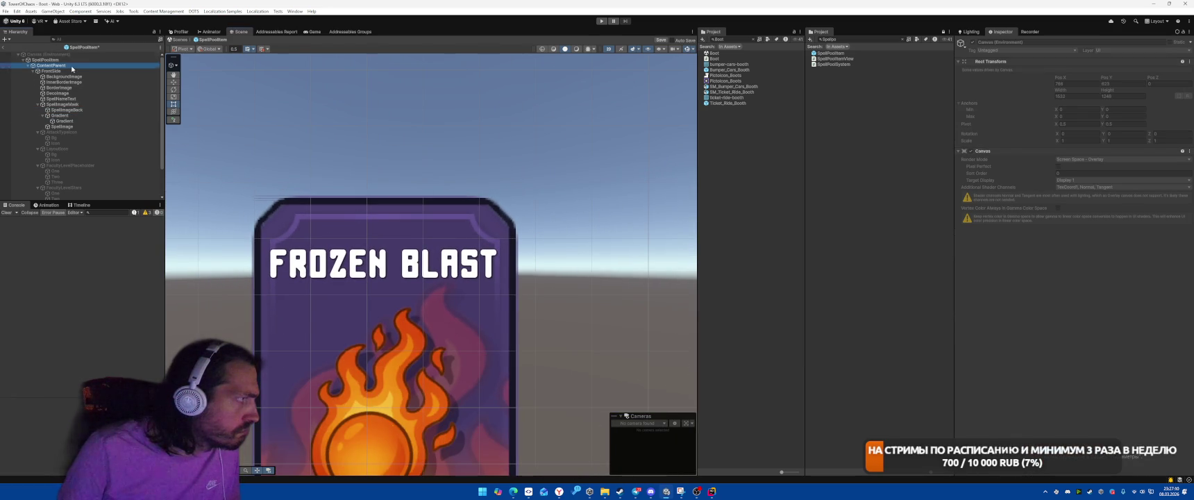
key("Down")
key("Down")
key("Down")
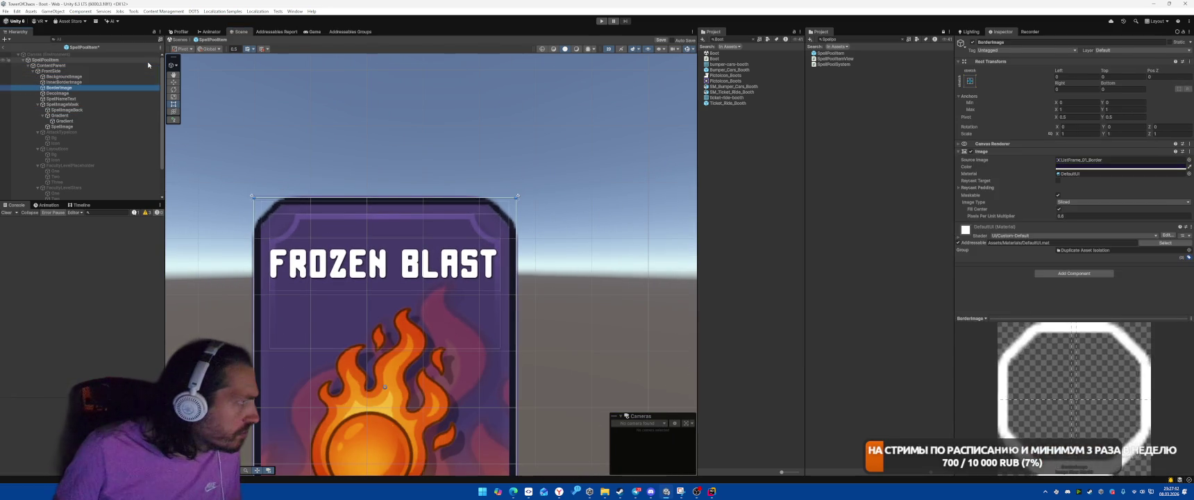
key("Up")
key("Up")
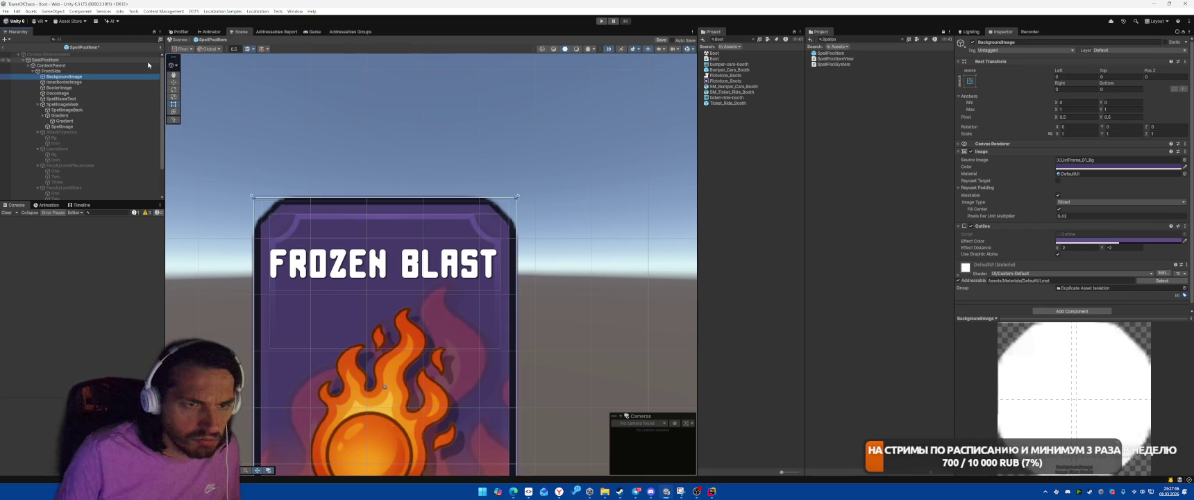
right_click(995, 227)
left_click(1025, 243)
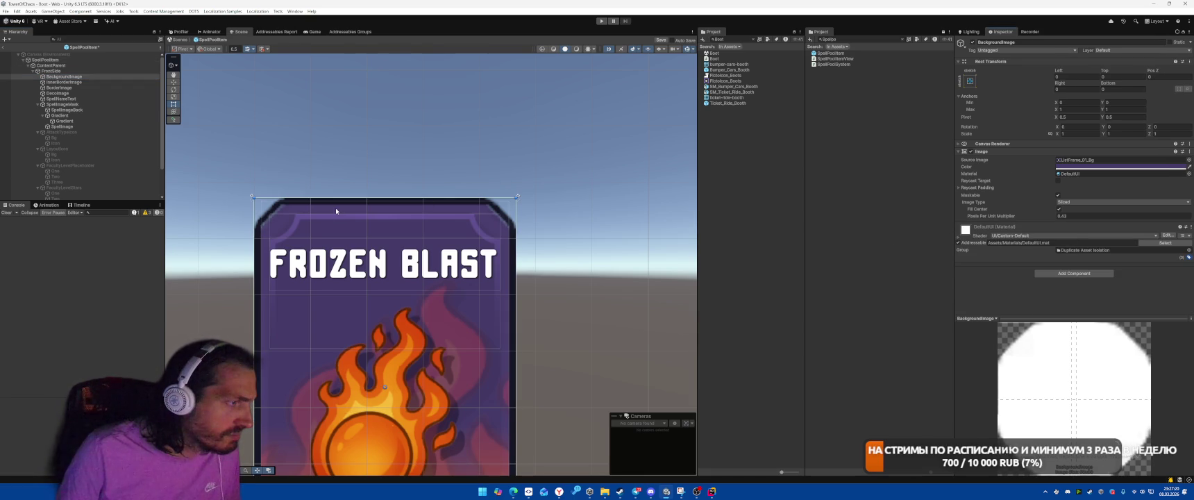
scroll(484, 179, "up", 2)
key("ctrl+z")
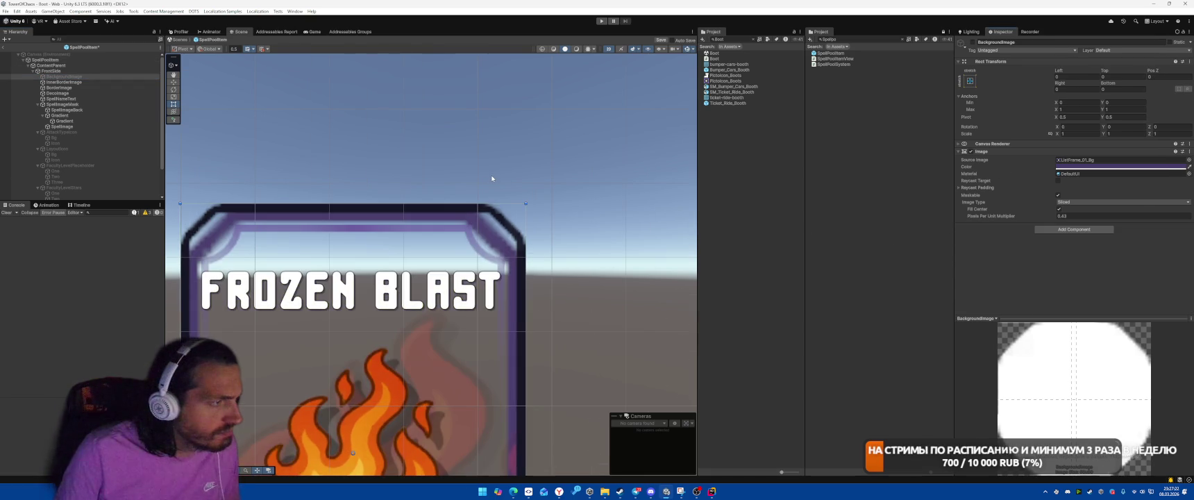
key("ctrl+y")
Lower BackgroundImage's Pixels Per Unit Multiplier from 0.63 to about 0.55 for thinner corners.
key("alt+shift+a")
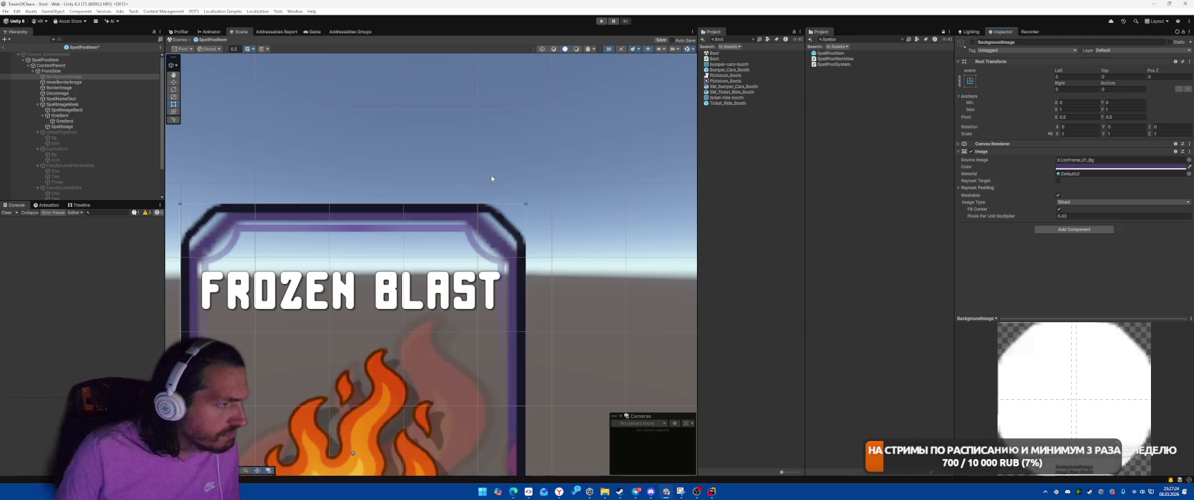
key("alt+shift+a")
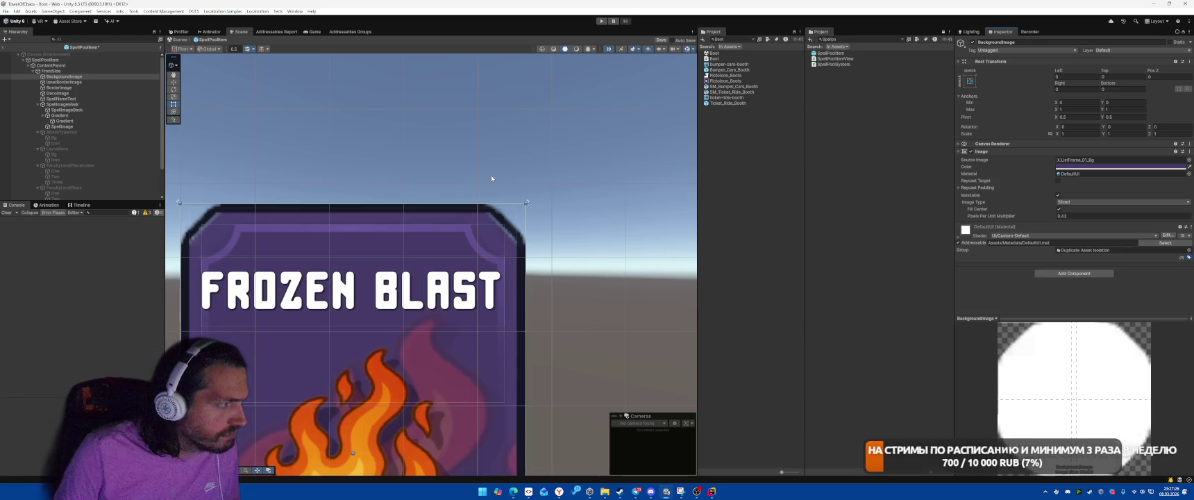
key("alt+shift+a")
key("alt+shift+a")
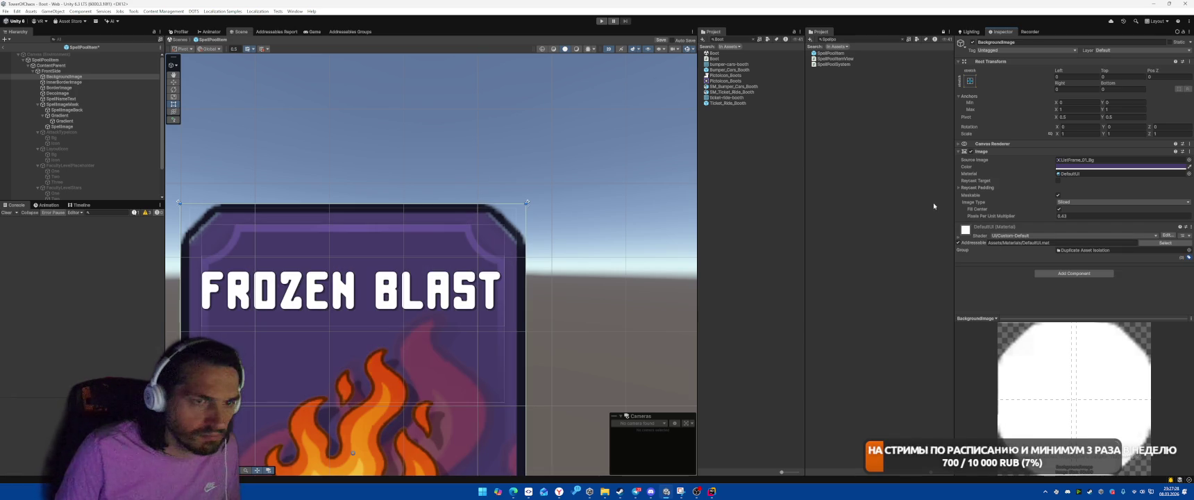
left_click_drag(1050, 219, 1031, 217)
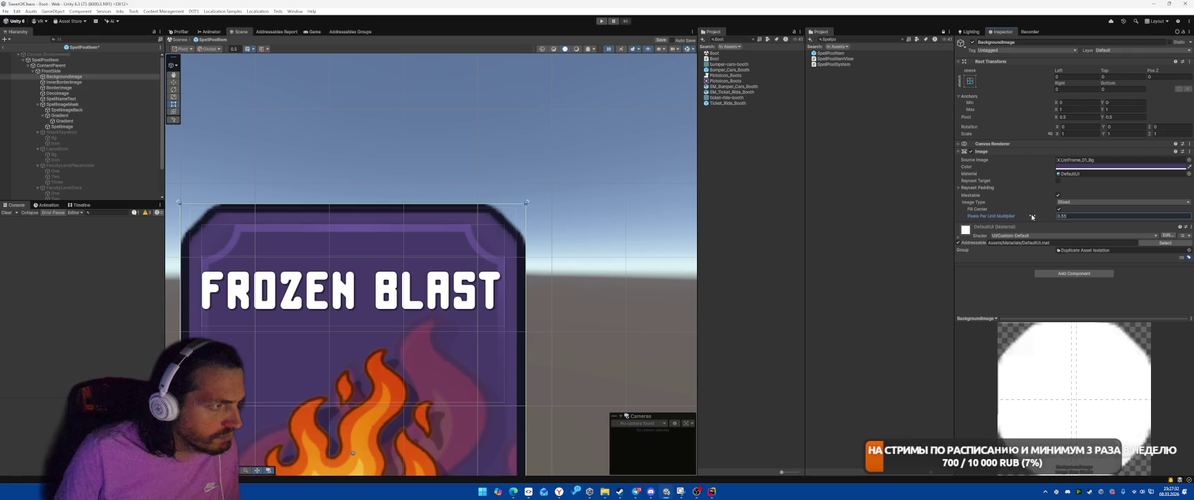
scroll(576, 326, "down", 2)
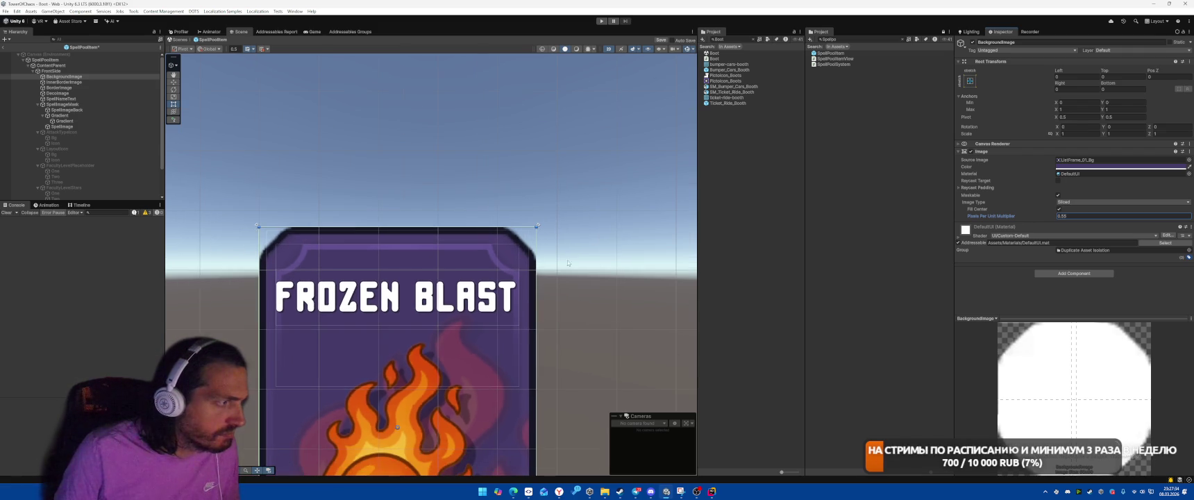
scroll(568, 263, "up", 1)
scroll(560, 174, "up", 2)
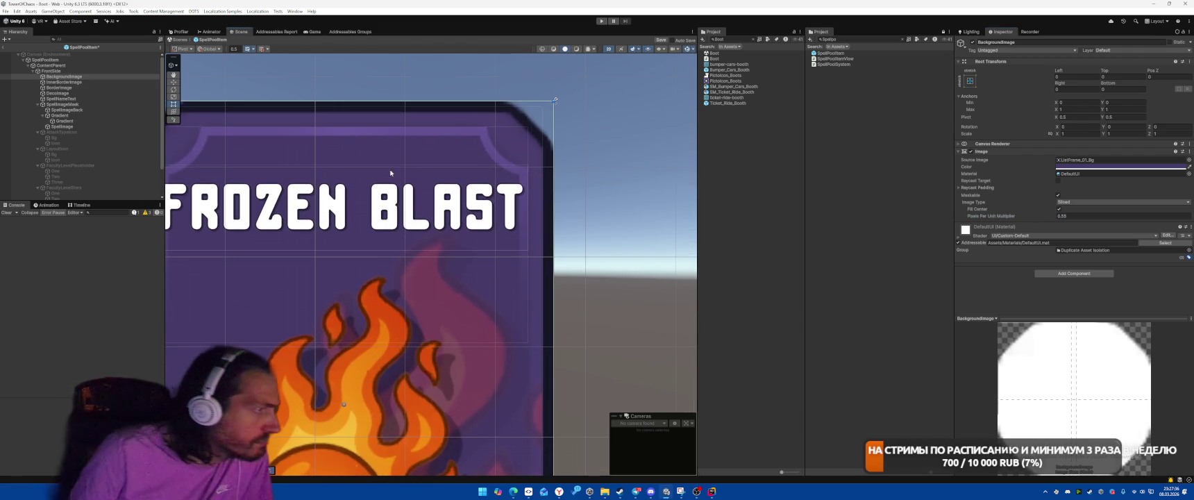
left_click(84, 99)
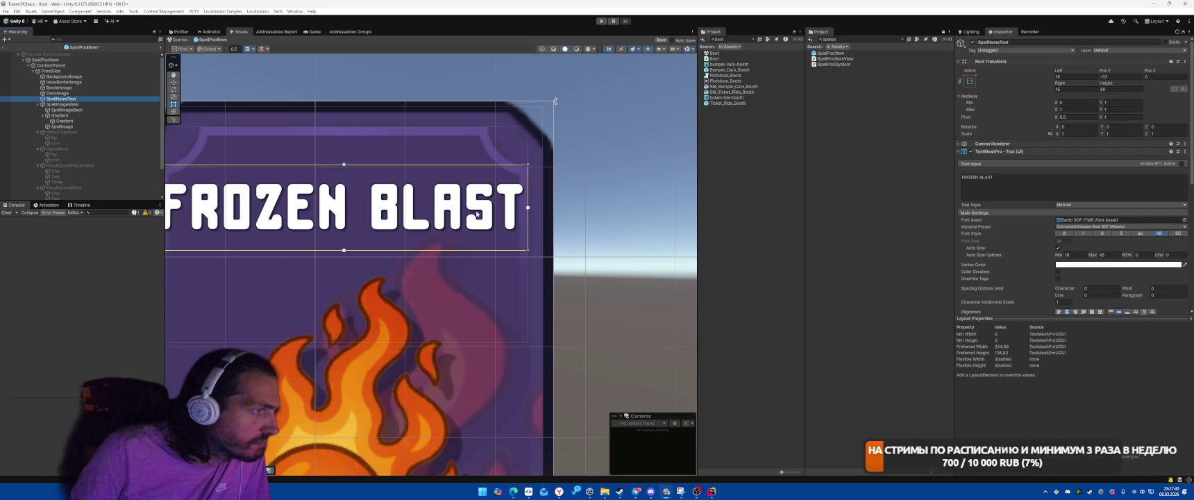
Toggle BorderImage off and on, then ping BackgroundImage's ListFrame_01_Bg source sprite.
left_click(84, 77)
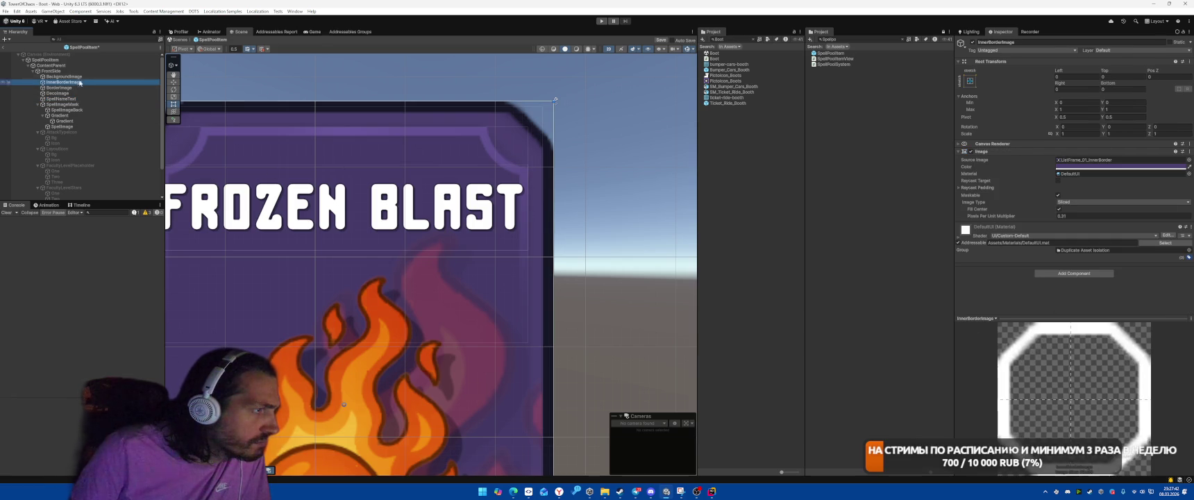
key("Down")
key("Down")
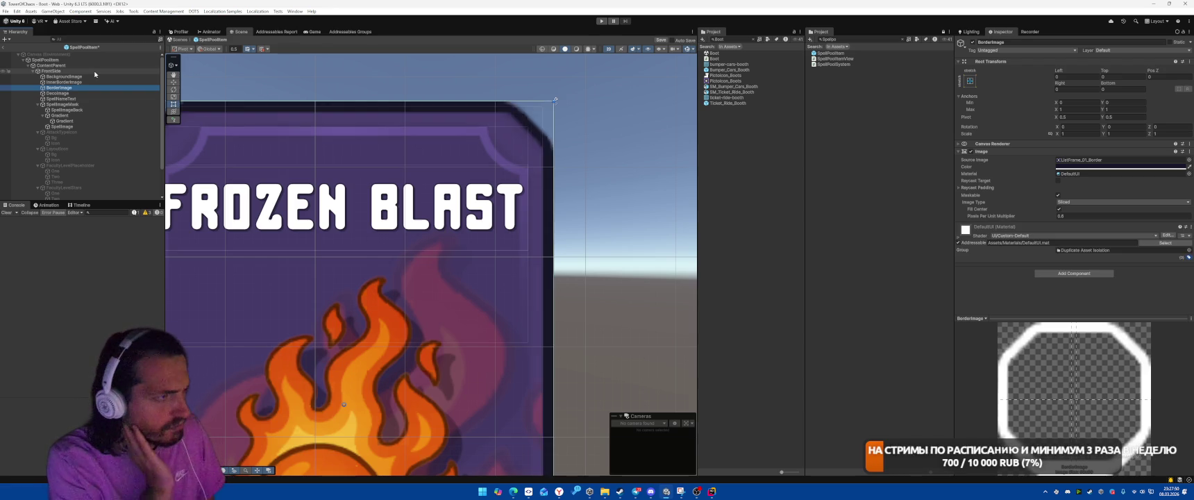
key("alt+shift+a")
key("alt+shift+a")
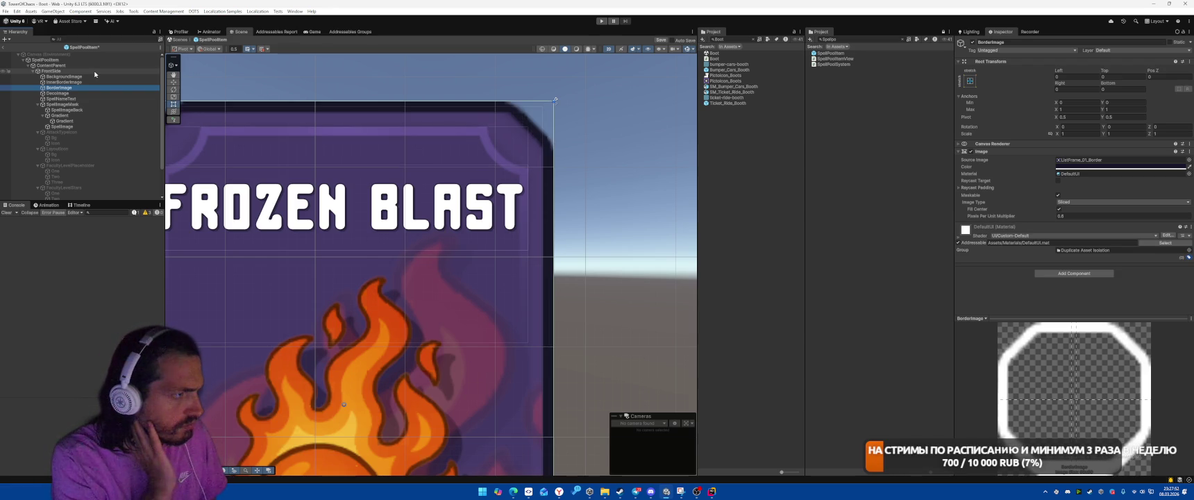
key("alt+shift+a")
key("alt+shift+a")
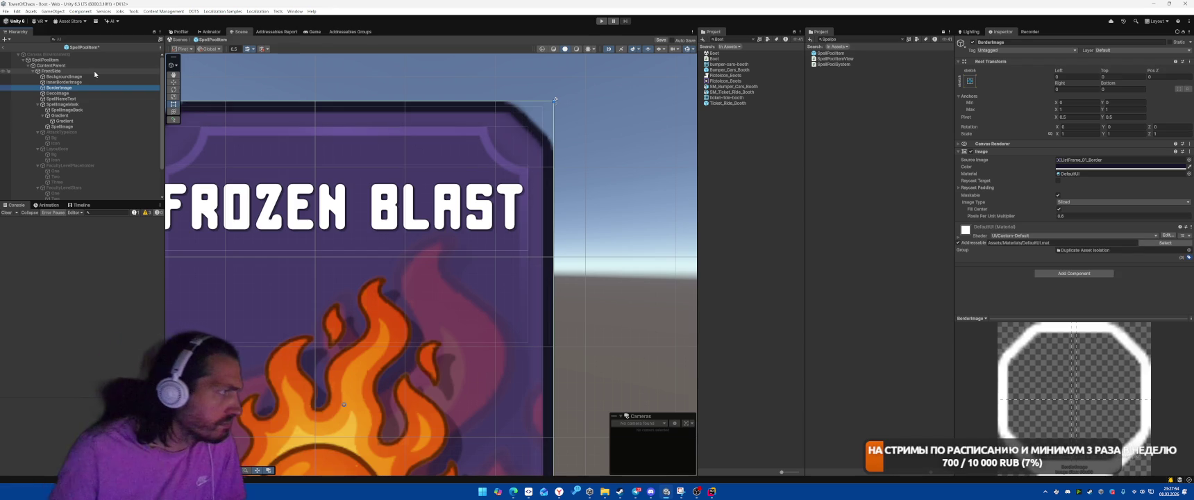
left_click(64, 76)
left_click(1087, 159)
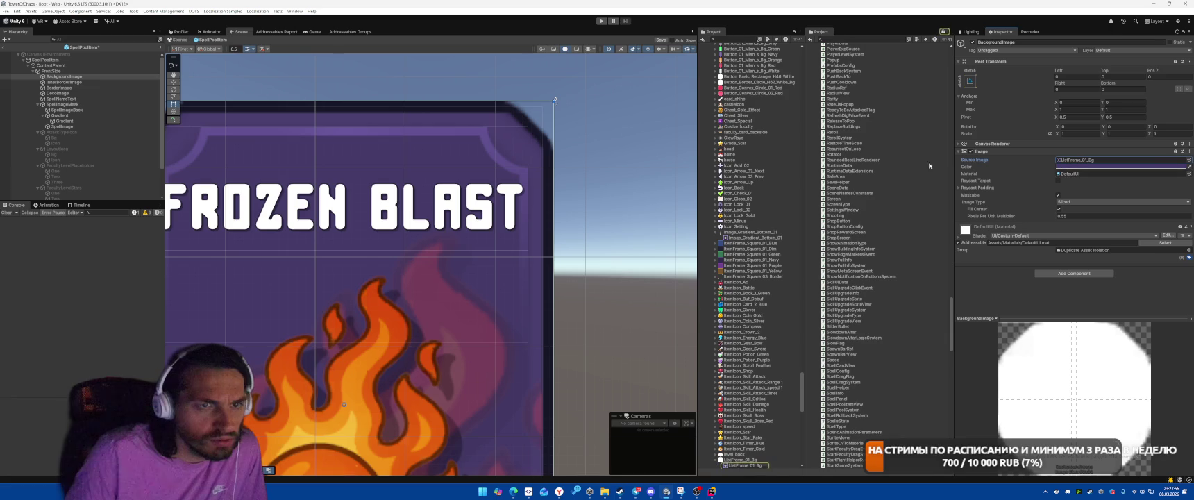
Strip both the Mask and the Image components from the SpellImageMask object.
scroll(500, 198, "down", 5)
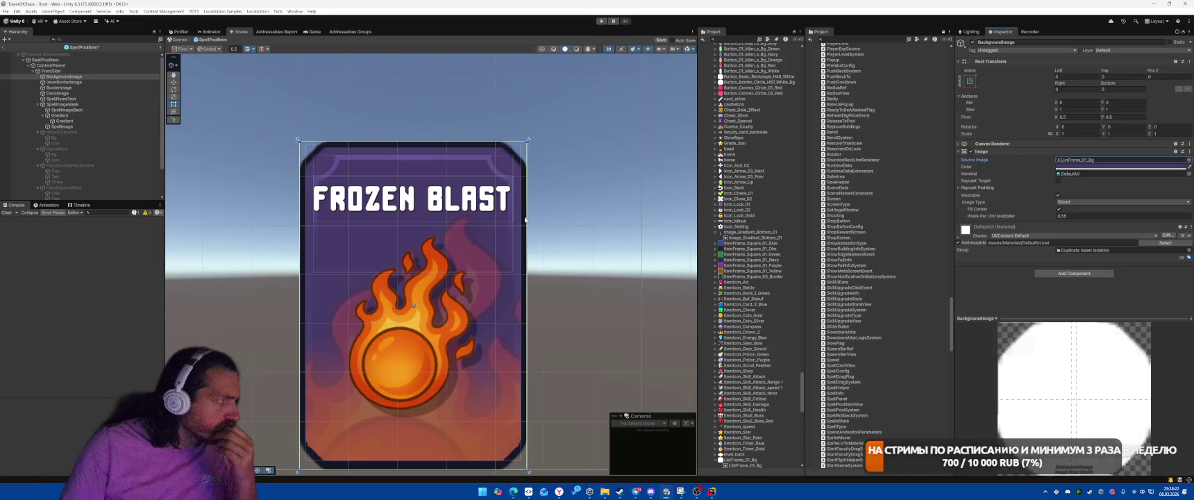
left_click(62, 104)
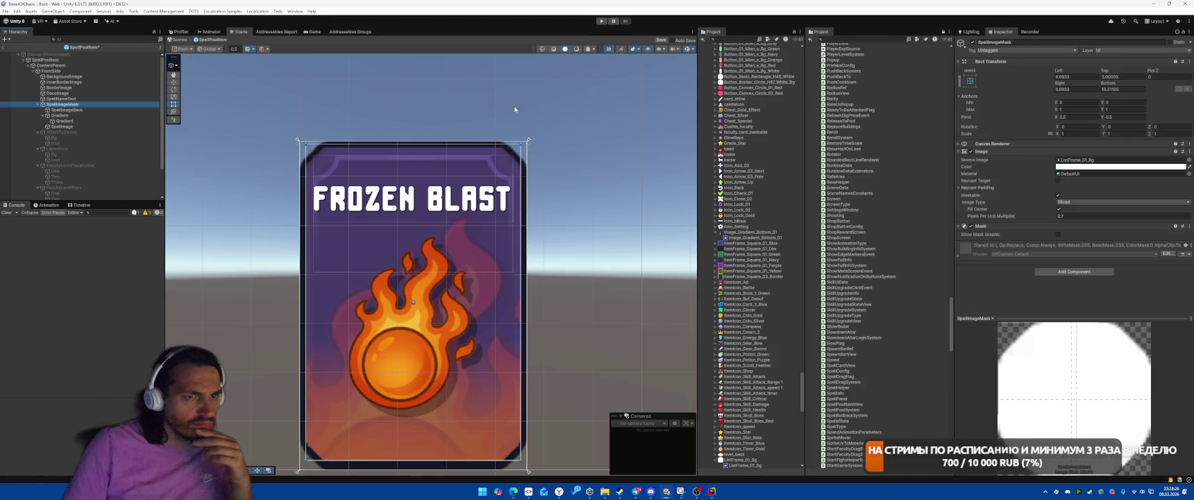
right_click(985, 225)
left_click(1006, 240)
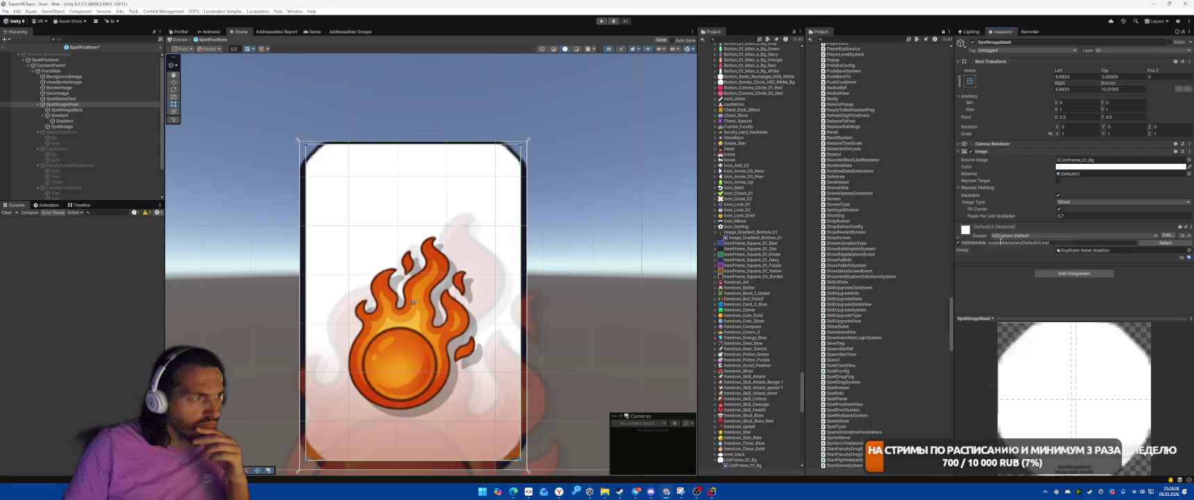
right_click(988, 151)
left_click(1025, 167)
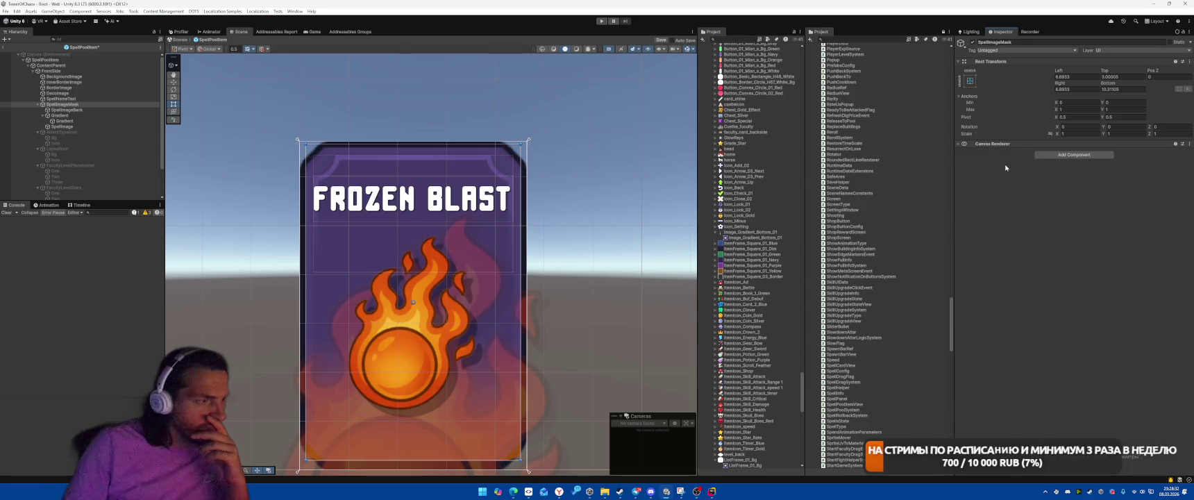
left_click(1074, 154)
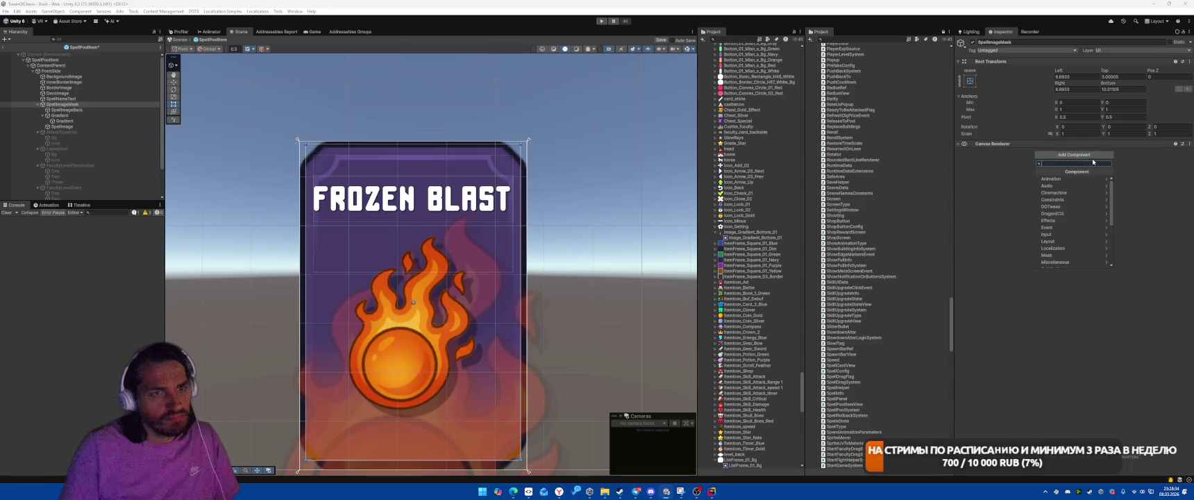
Add Rect Mask 2D, move SpellImageMask above BorderImage, and pull its right edge slightly inward.
type("Rect")
key("Return")
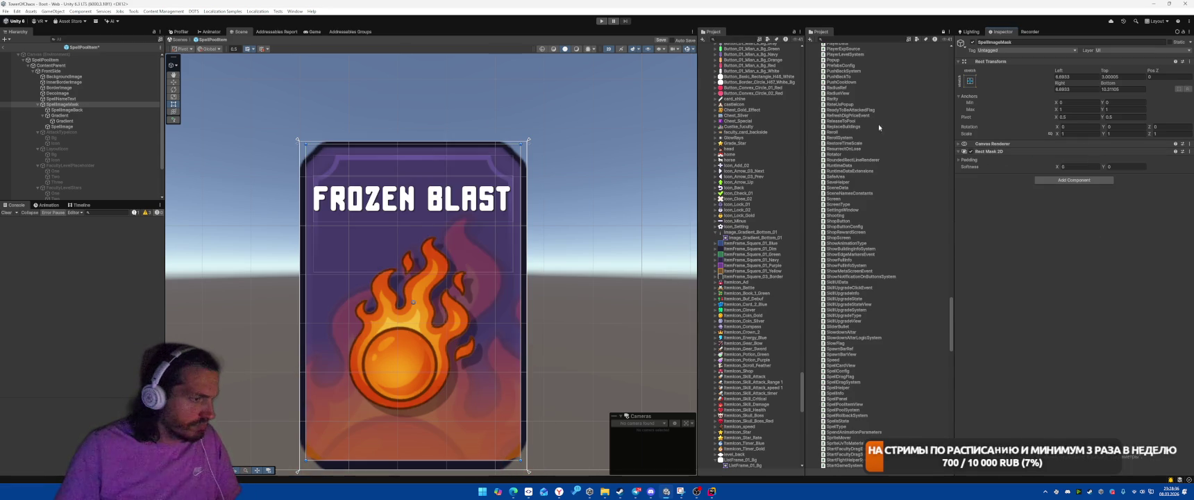
scroll(283, 276, "up", 5)
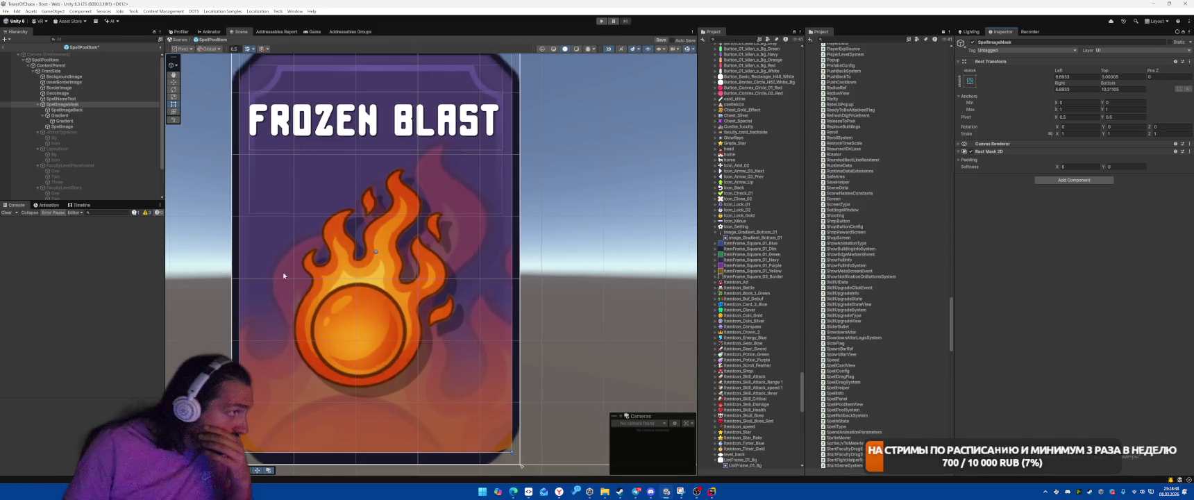
left_click(37, 104)
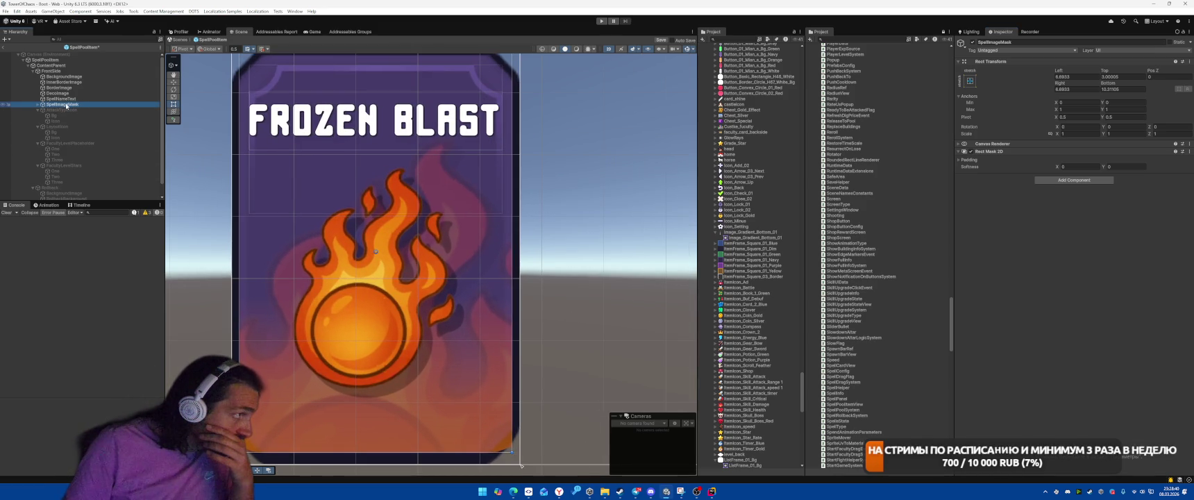
left_click_drag(66, 106, 69, 85)
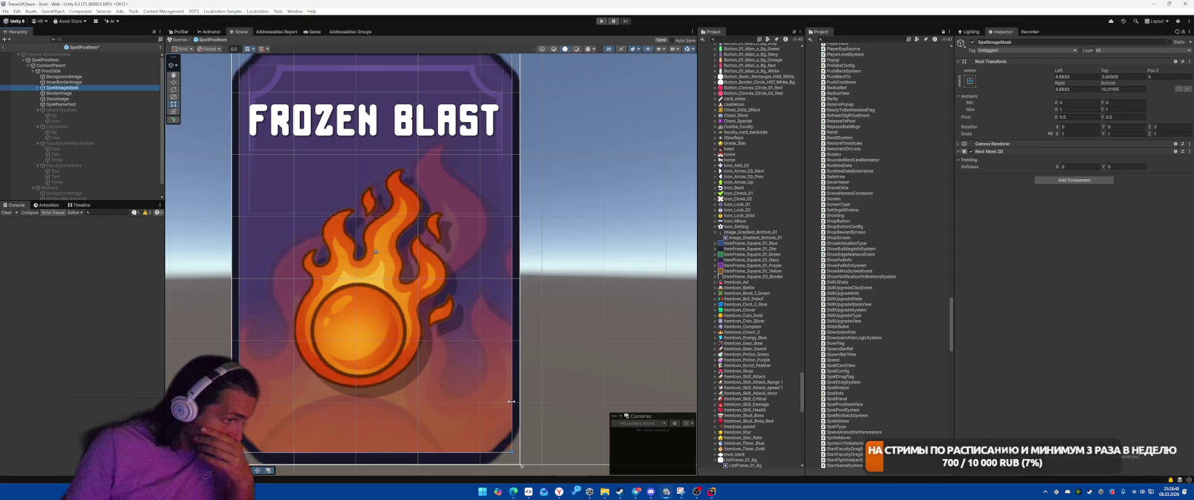
left_click_drag(511, 401, 510, 401)
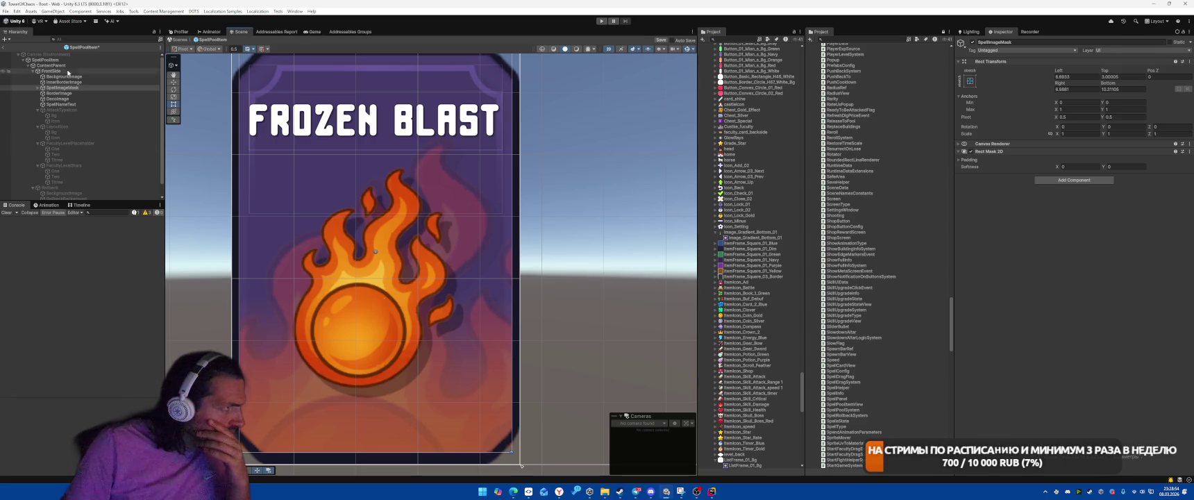
Set Pixels Per Unit Multiplier to 1 on the background, inner border and outer border images.
left_click(512, 361)
left_click(1083, 216)
type("1")
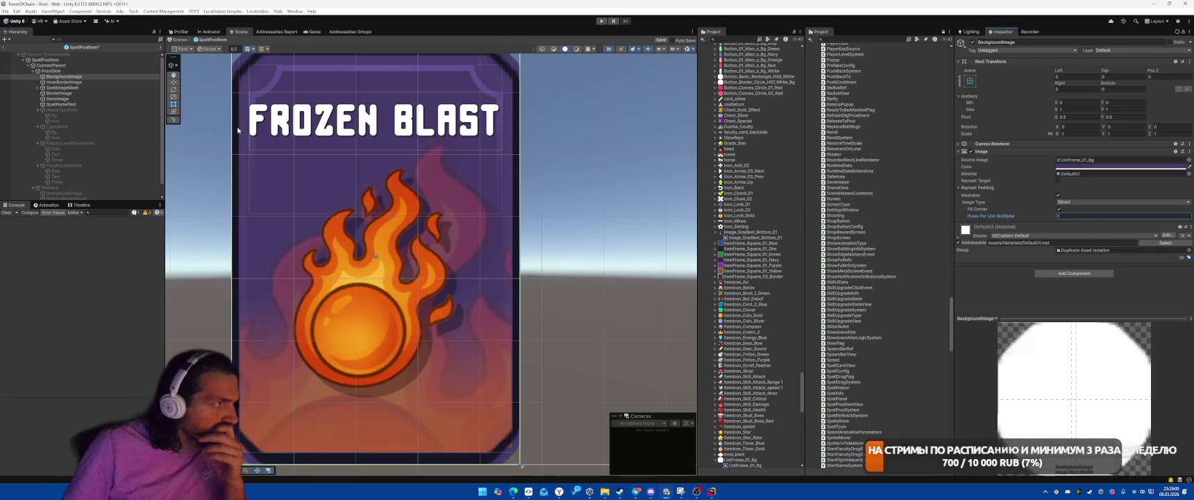
left_click(63, 82)
left_click(1068, 216)
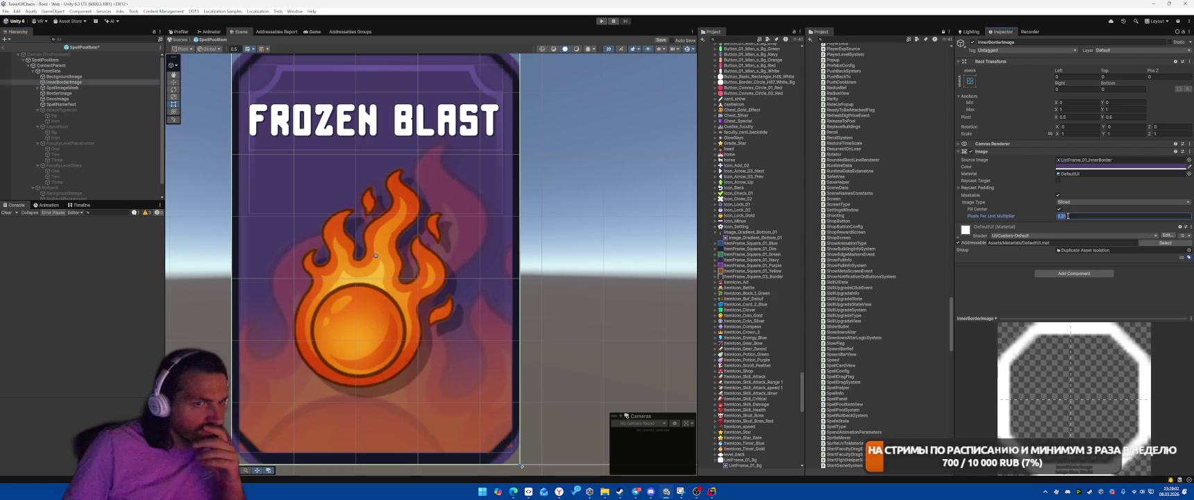
type("1")
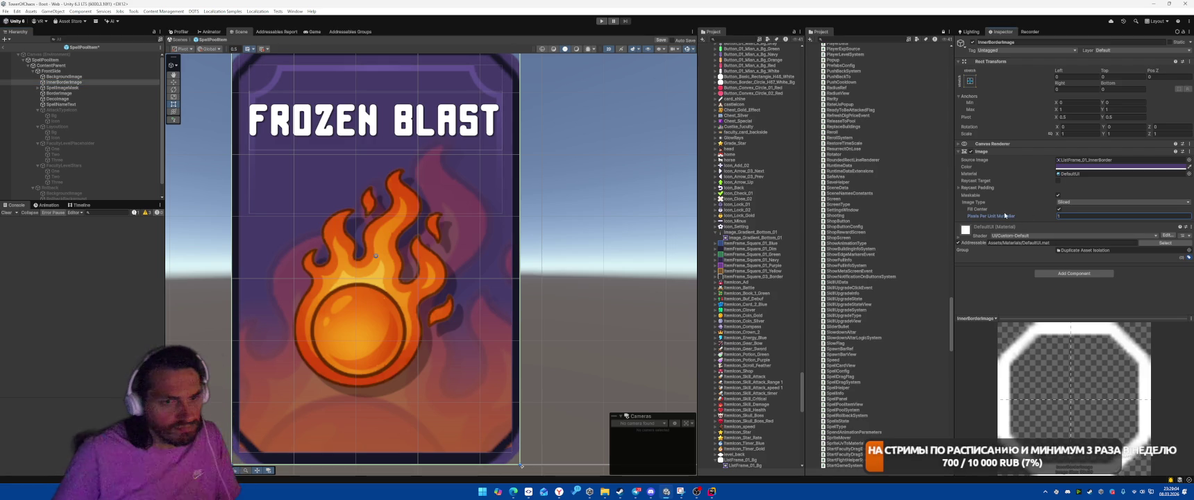
scroll(577, 167, "down", 3)
scroll(577, 168, "up", 2)
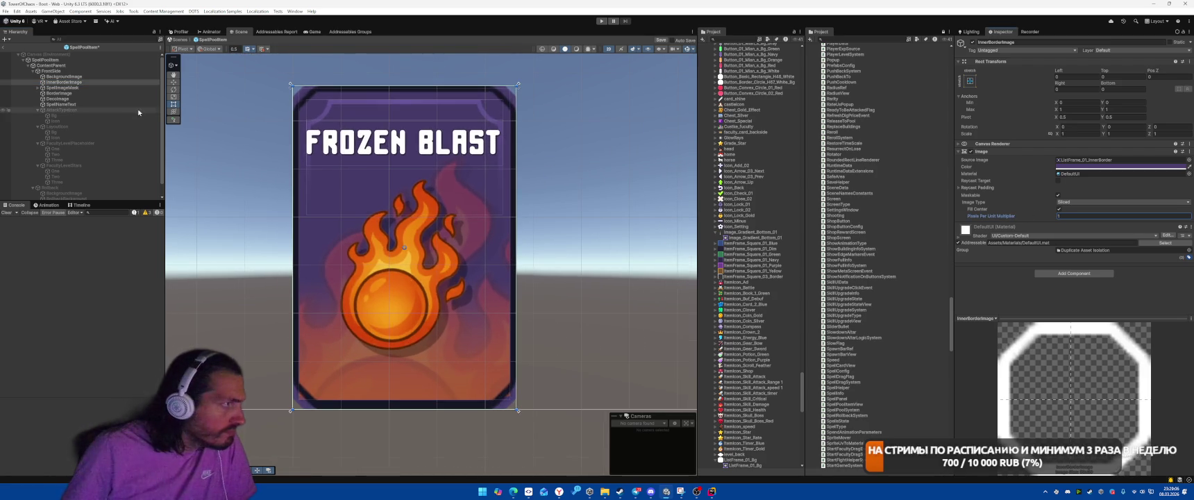
left_click(66, 88)
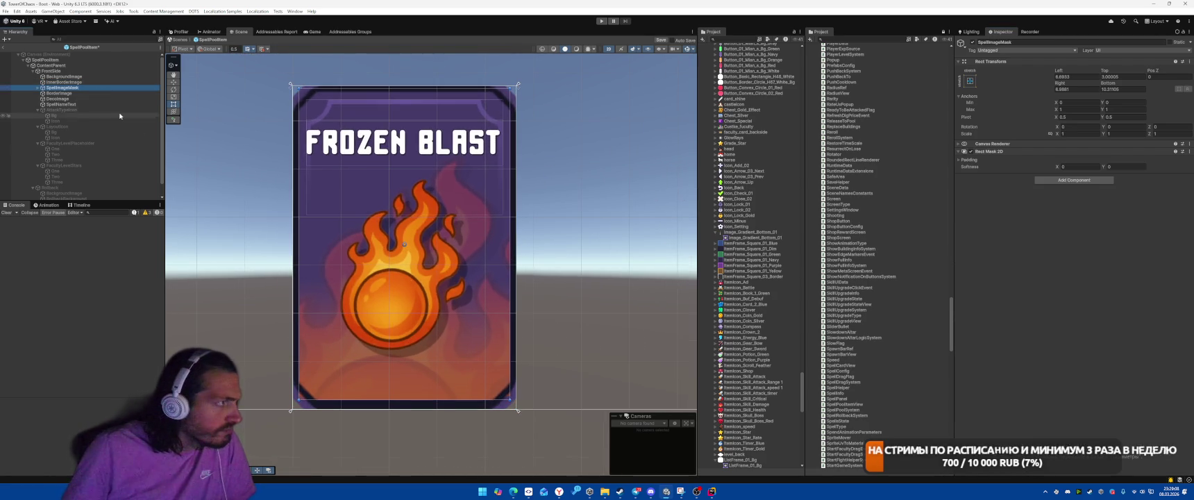
left_click(101, 93)
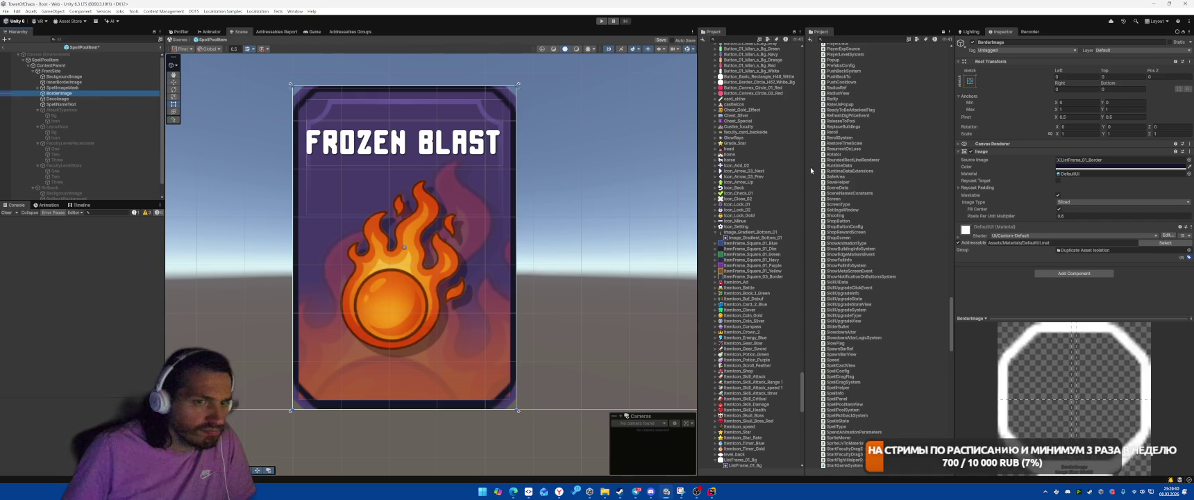
left_click(1068, 216)
type("1")
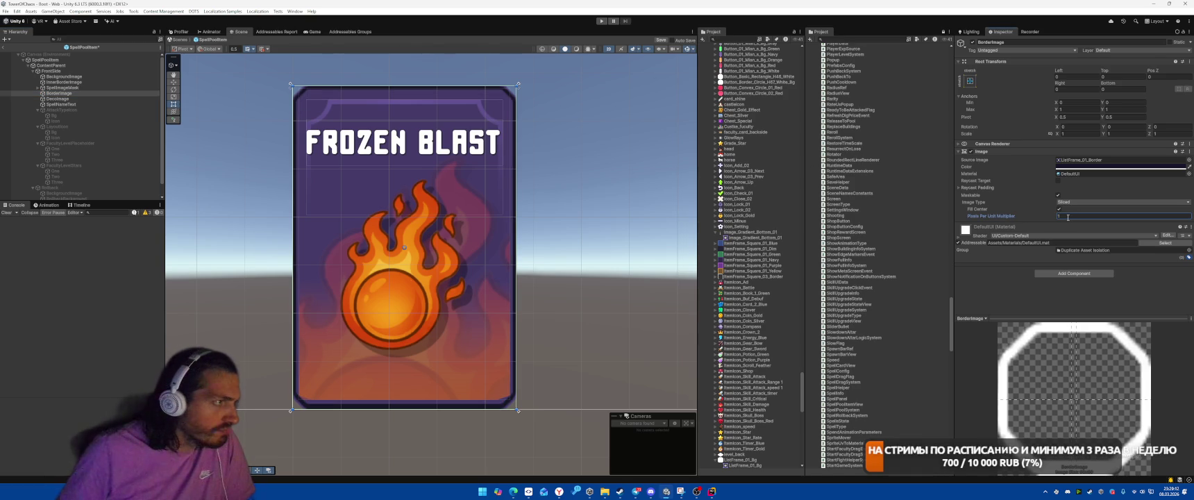
Multi-select InnerBorderImage and BackgroundImage and scrub their multiplier down to 0.7 for thicker edges.
scroll(310, 373, "up", 2)
scroll(329, 382, "up", 1)
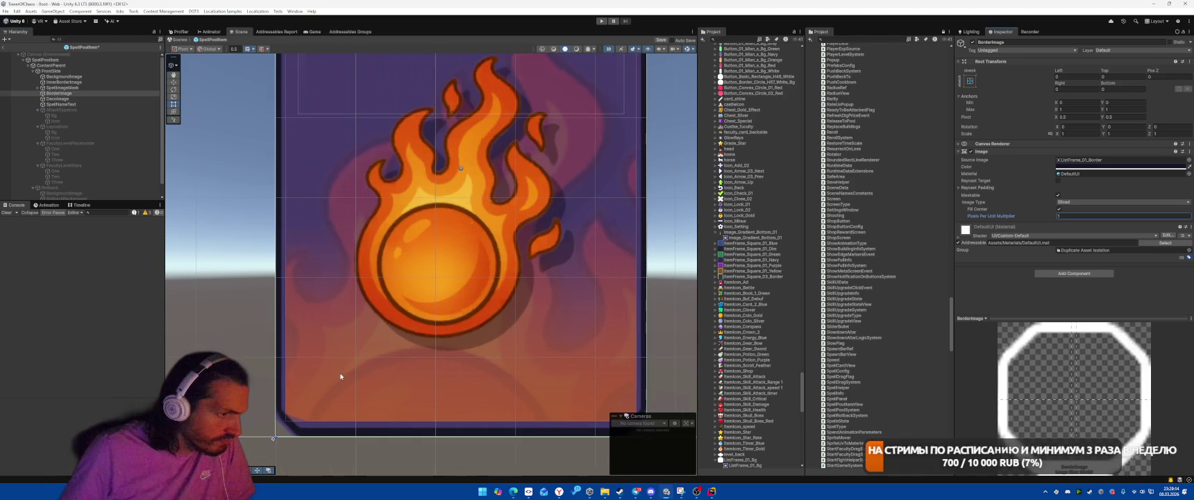
scroll(341, 377, "down", 1)
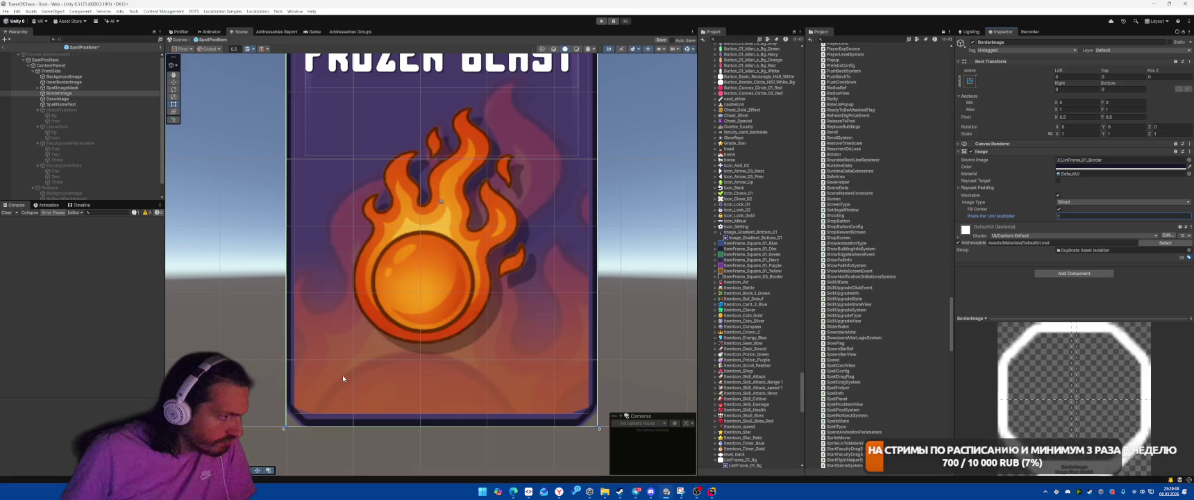
scroll(342, 375, "up", 5)
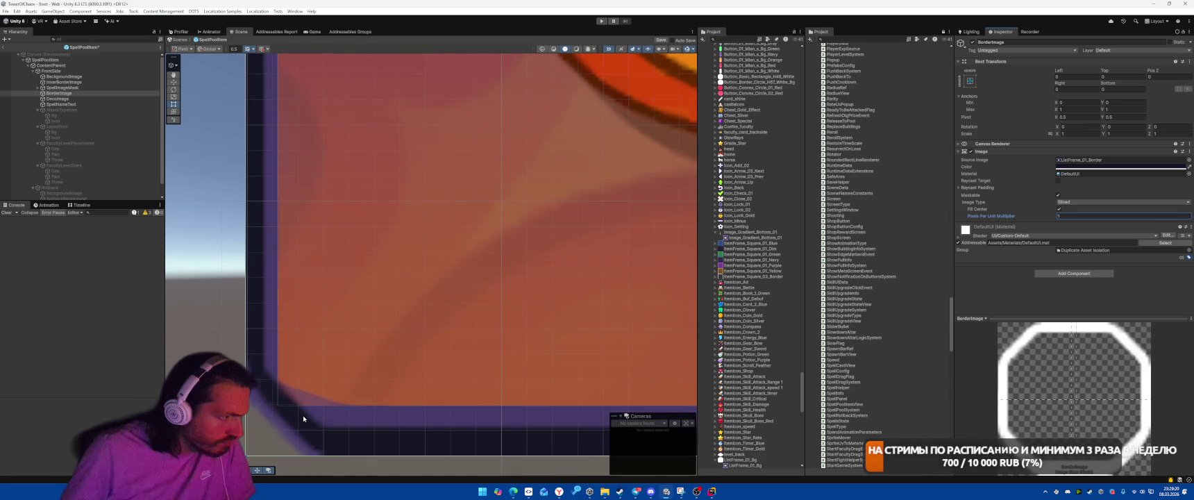
left_click(75, 83)
left_click(66, 77, "ctrl")
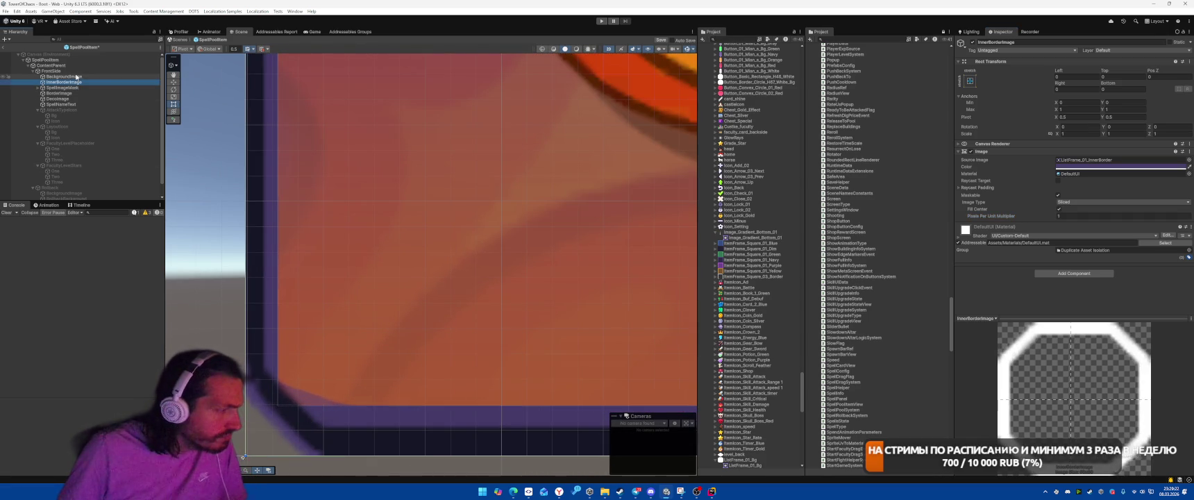
left_click(1050, 218)
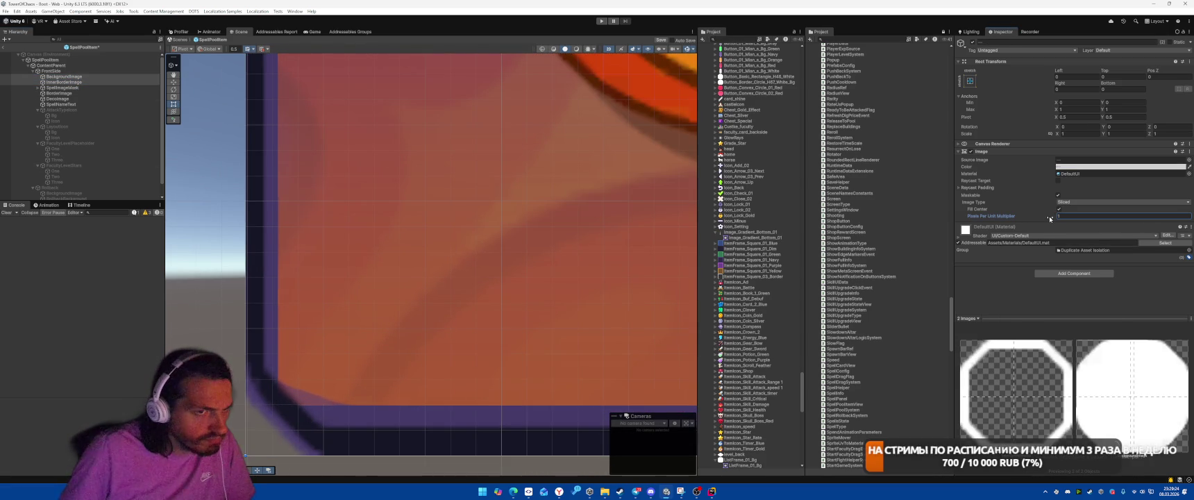
left_click_drag(1036, 220, 1031, 221)
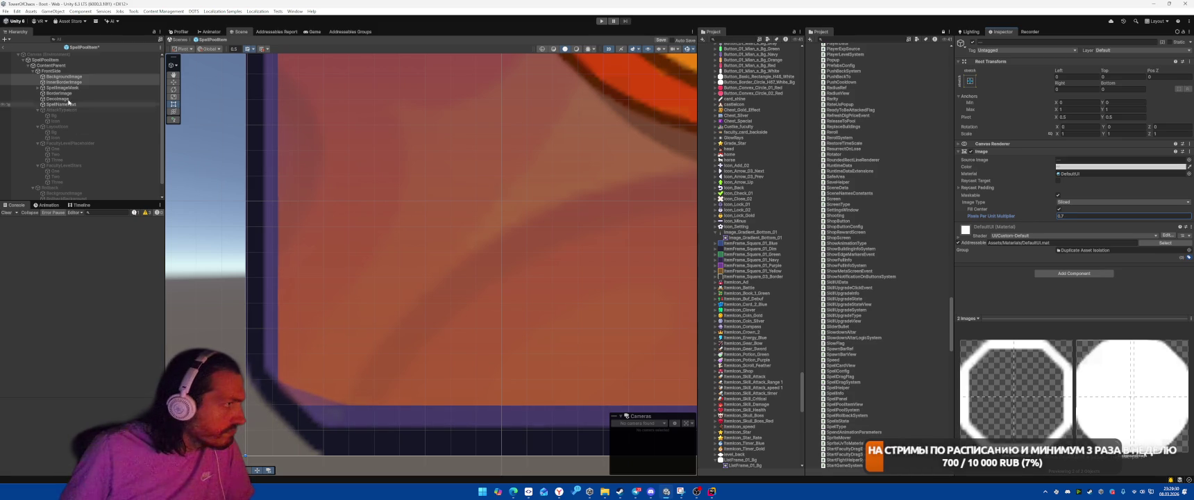
Drag SpellImageMask's bottom, left and right rect edges outward toward the card border in the Scene view.
left_click(62, 88)
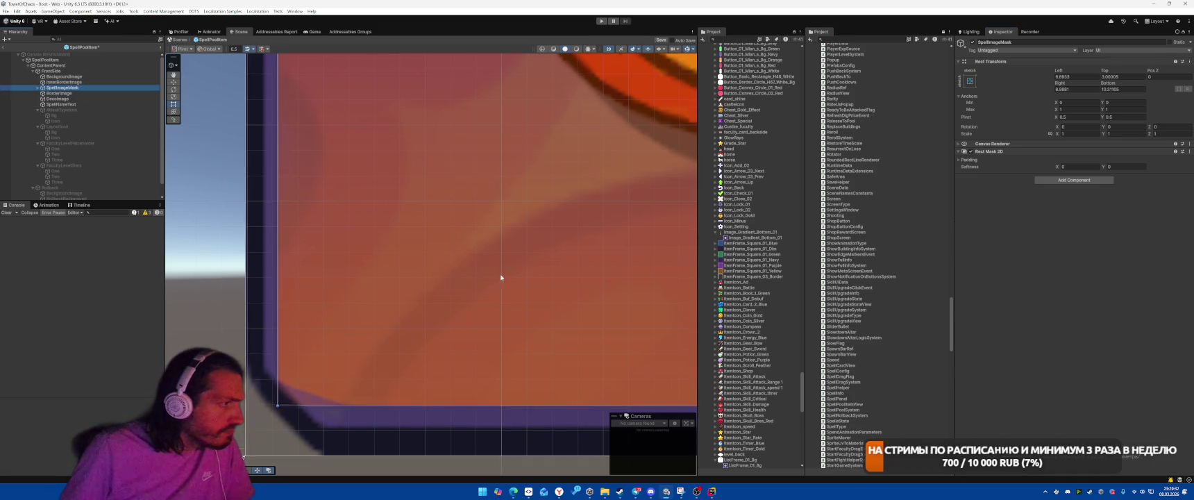
scroll(486, 299, "down", 2)
left_click_drag(472, 363, 466, 379)
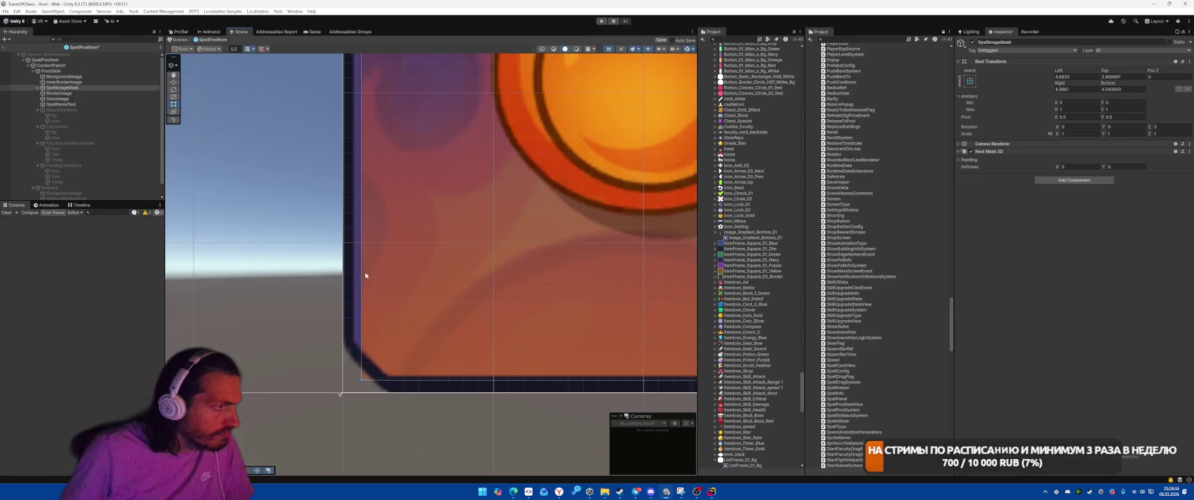
left_click_drag(366, 276, 351, 276)
scroll(506, 306, "down", 1)
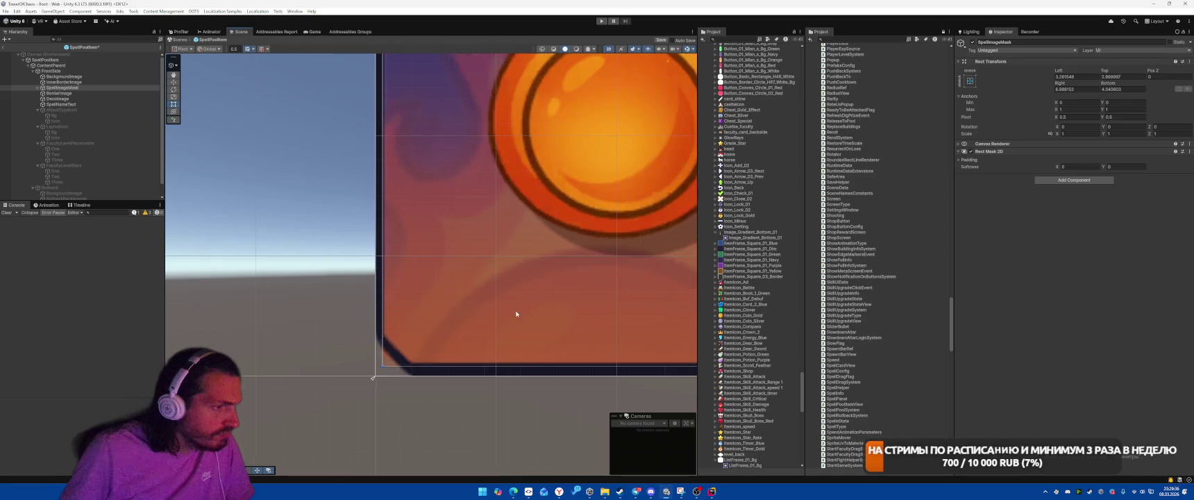
scroll(516, 314, "right", 5)
left_click_drag(505, 271, 511, 267)
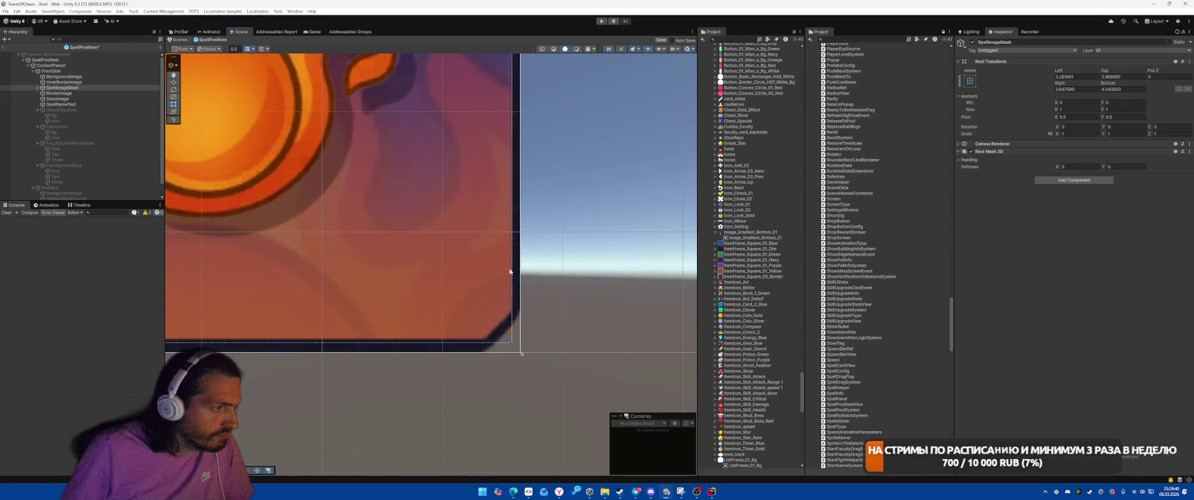
scroll(510, 271, "down", 2)
scroll(338, 303, "left", 5)
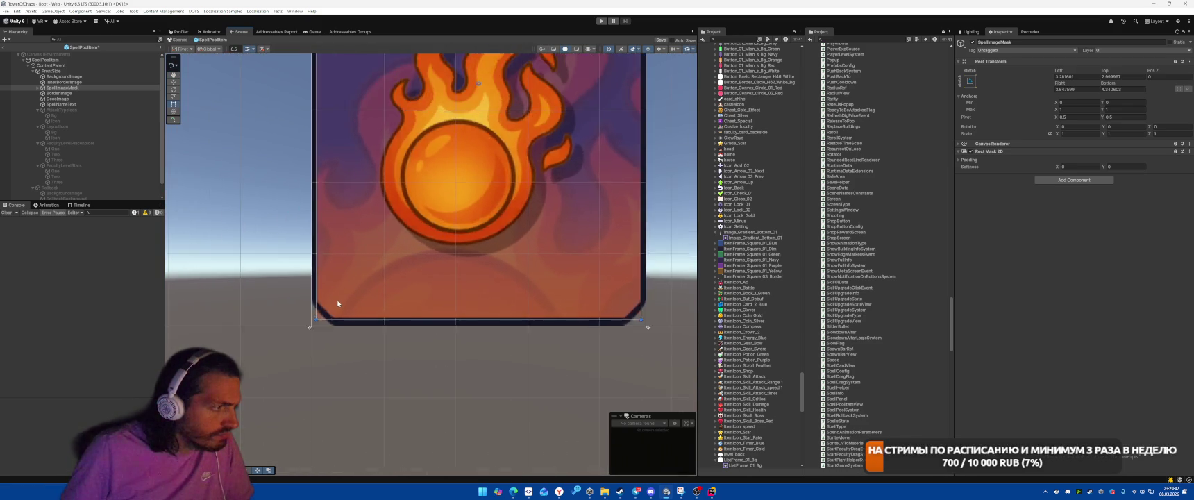
scroll(339, 304, "up", 3)
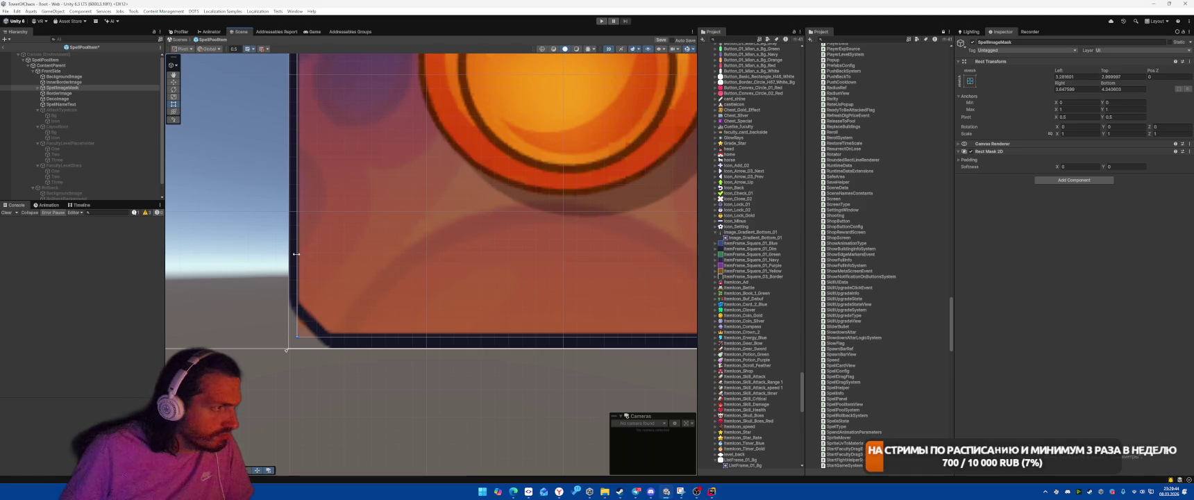
left_click_drag(297, 254, 295, 254)
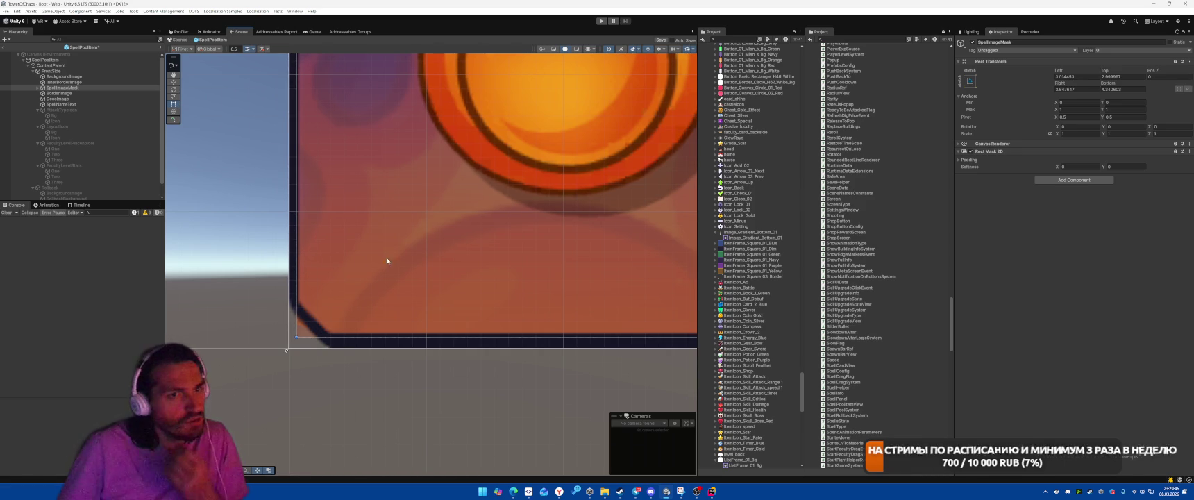
scroll(481, 269, "down", 2)
scroll(481, 269, "right", 3)
Select SpellImageBack and pan the Scene view to show the fireball and card's bottom edge.
left_click(486, 267)
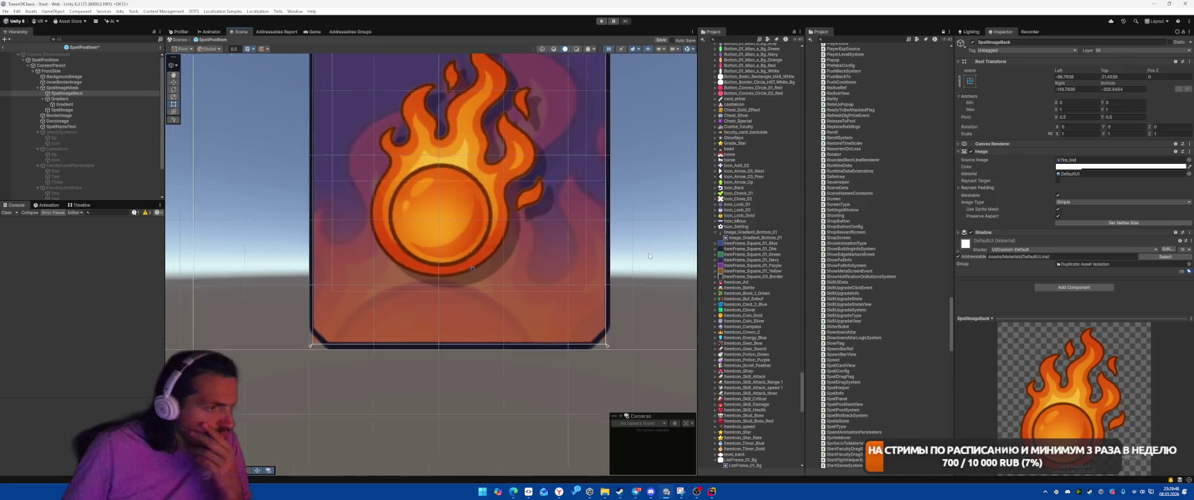
scroll(650, 255, "down", 4)
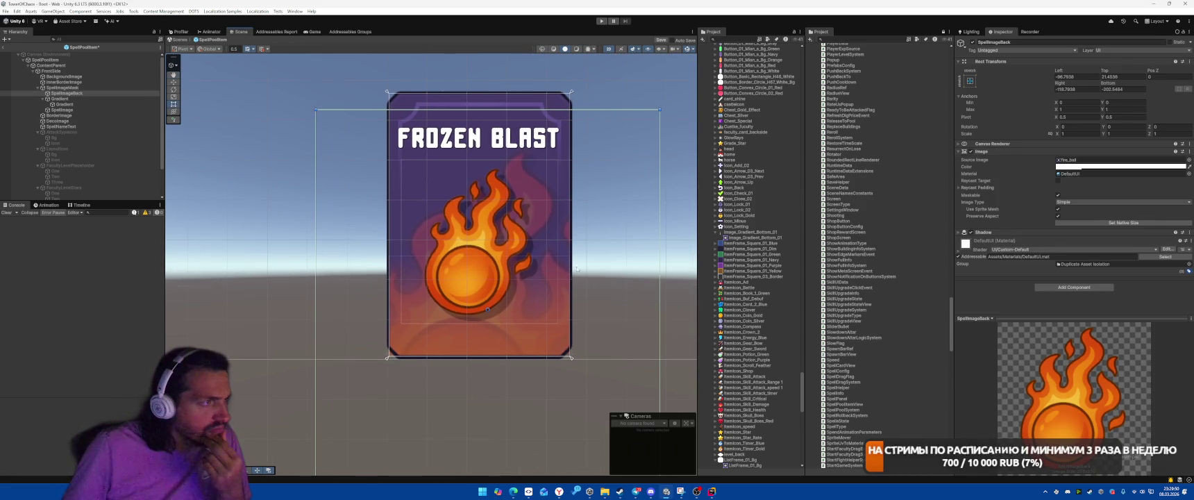
scroll(422, 165, "up", 2)
left_click_drag(573, 149, 509, 159)
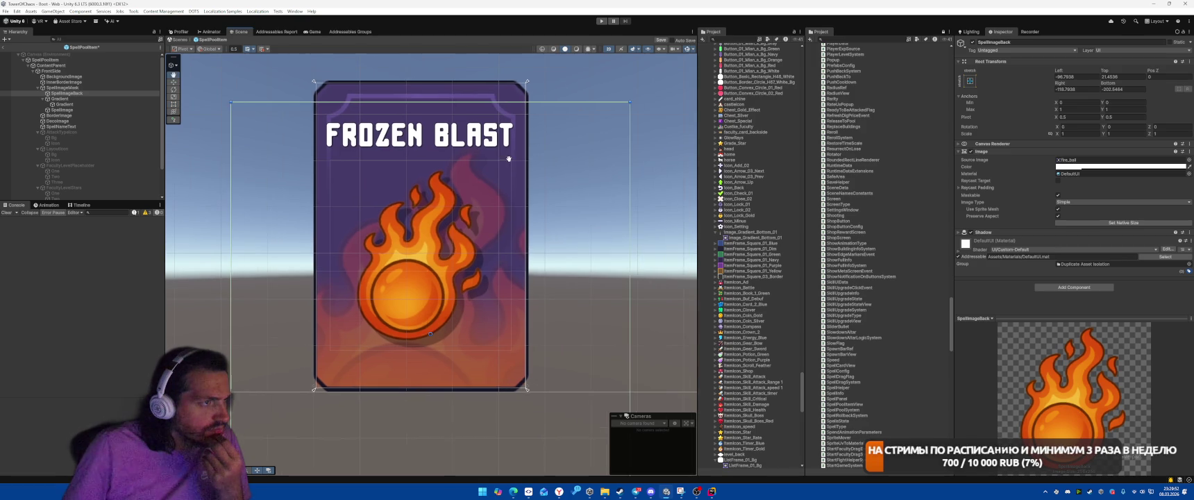
scroll(526, 74, "up", 2)
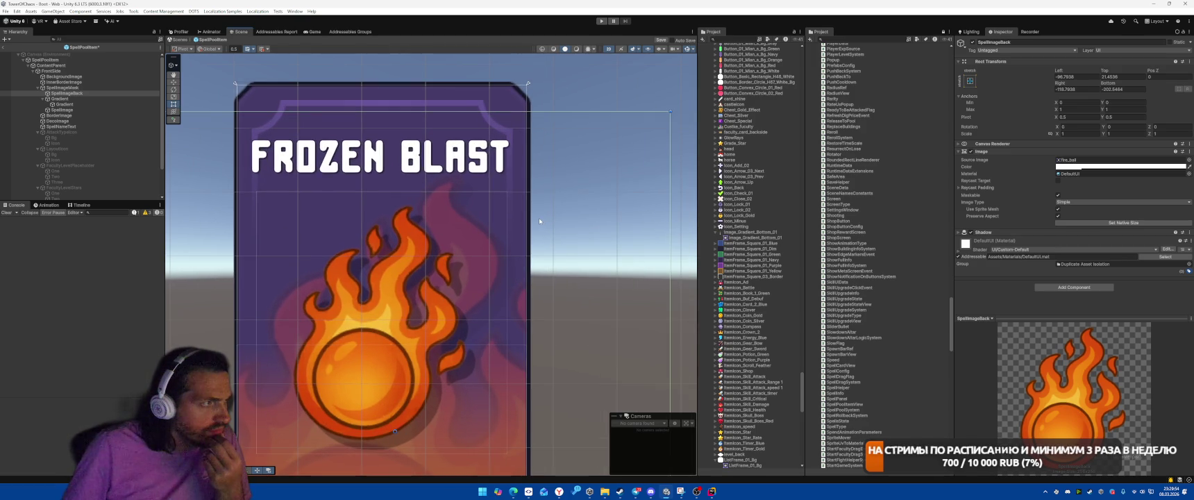
left_click_drag(538, 217, 545, 69)
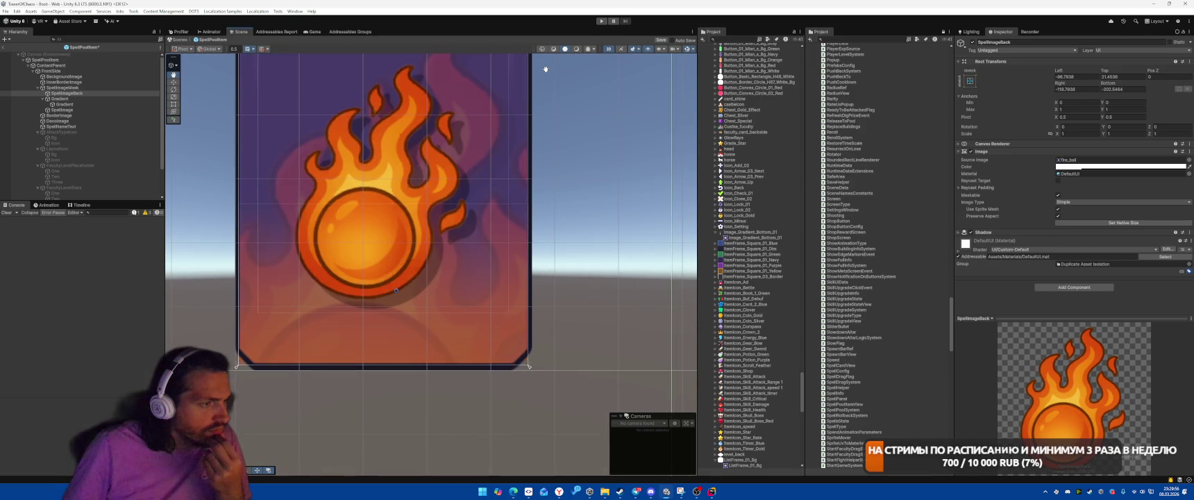
Try narrowing the FROZEN BLAST title's edges, undo both changes, then select BorderImage.
left_click(79, 127)
scroll(429, 215, "down", 1)
mouse_move(428, 215)
left_mouse_down()
mouse_move(429, 319)
mouse_move(446, 319)
mouse_move(480, 214)
mouse_move(468, 328)
left_mouse_up()
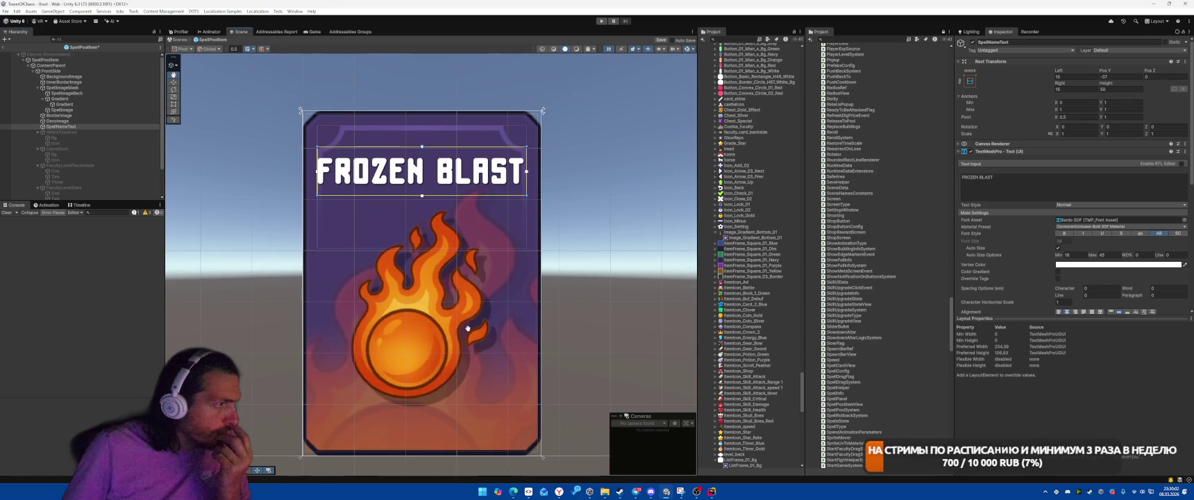
scroll(393, 237, "up", 2)
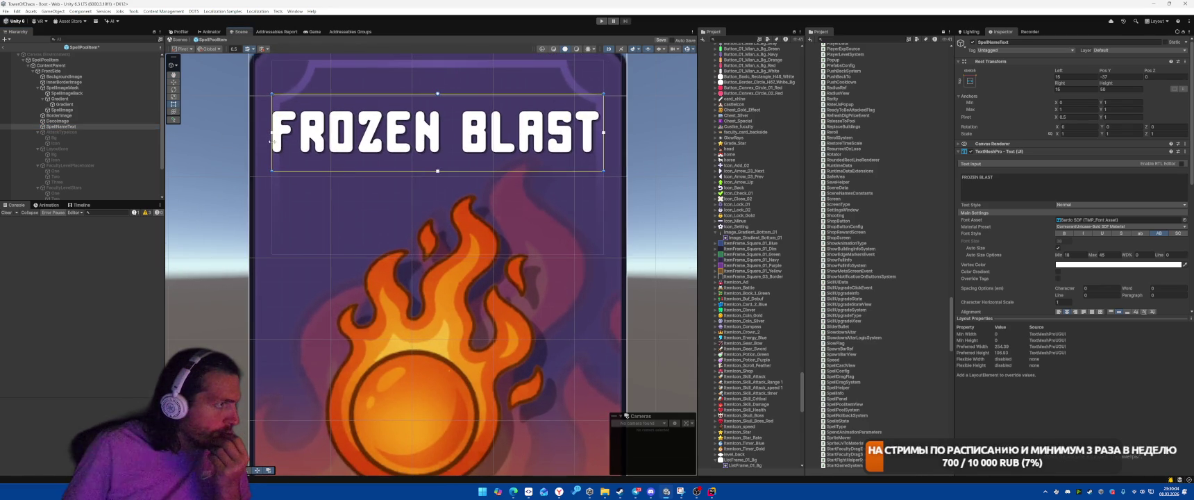
left_click_drag(272, 141, 286, 141)
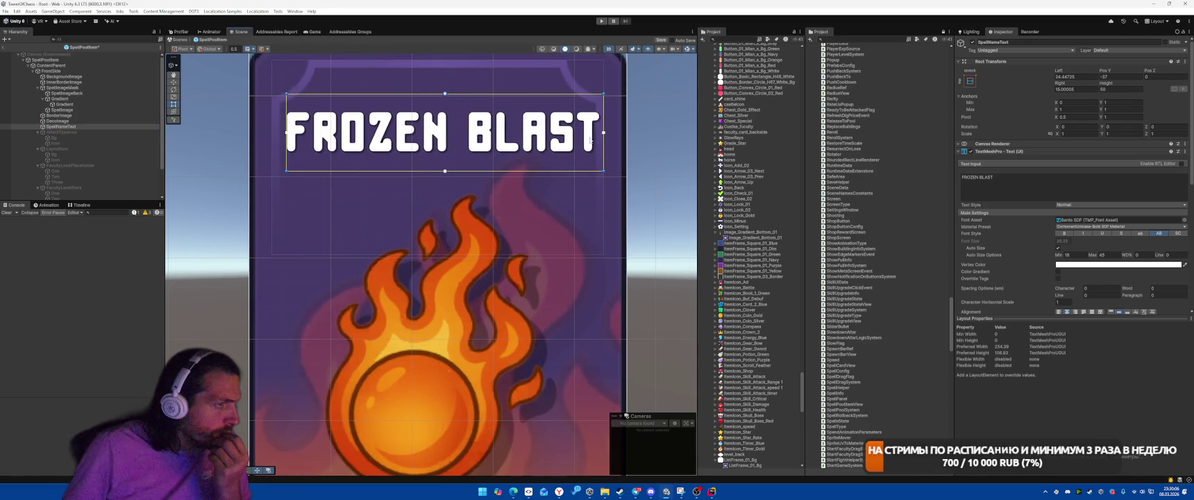
left_click_drag(603, 144, 590, 146)
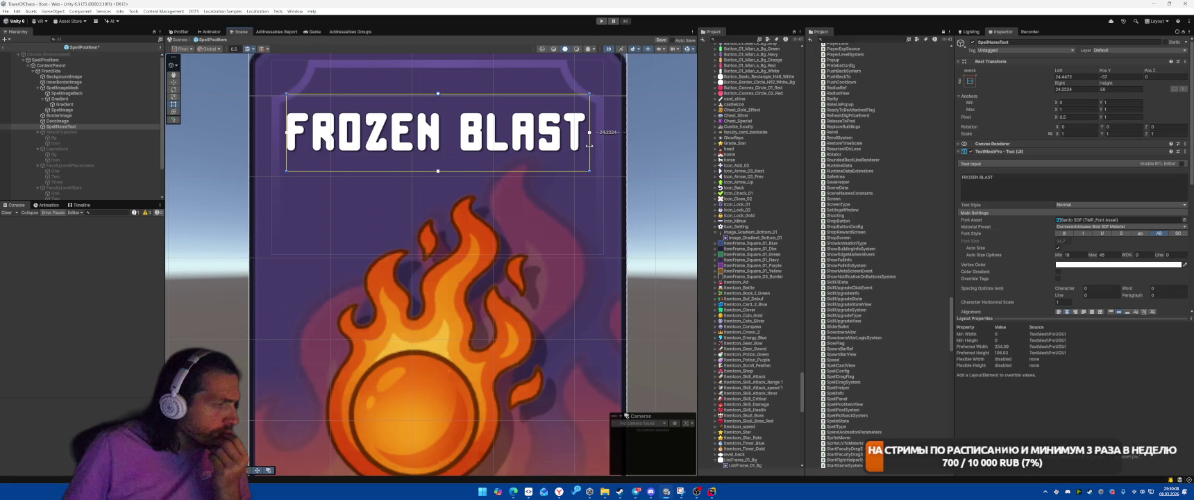
key("ctrl+z")
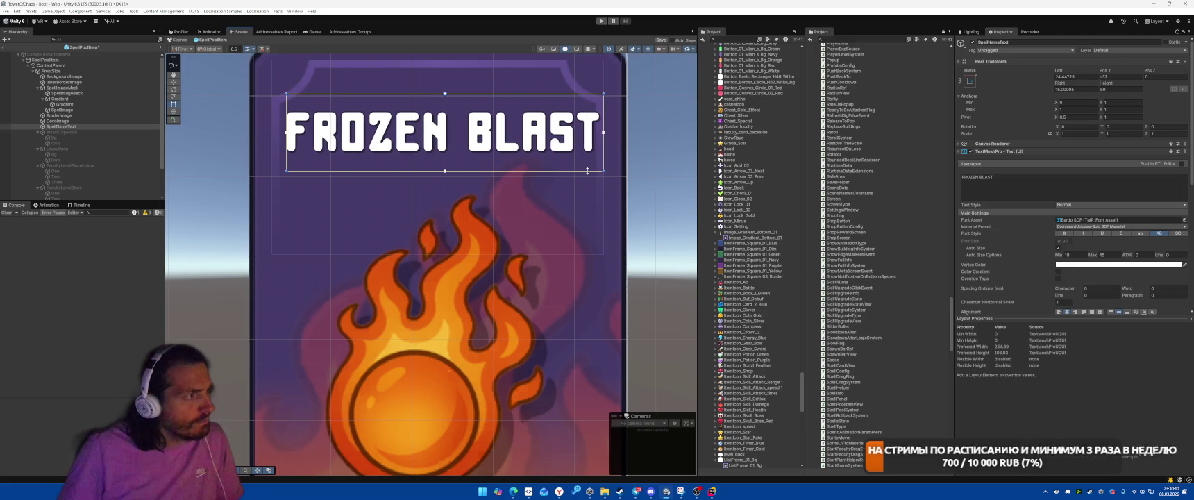
key("ctrl+z")
left_click_drag(457, 102, 445, 250)
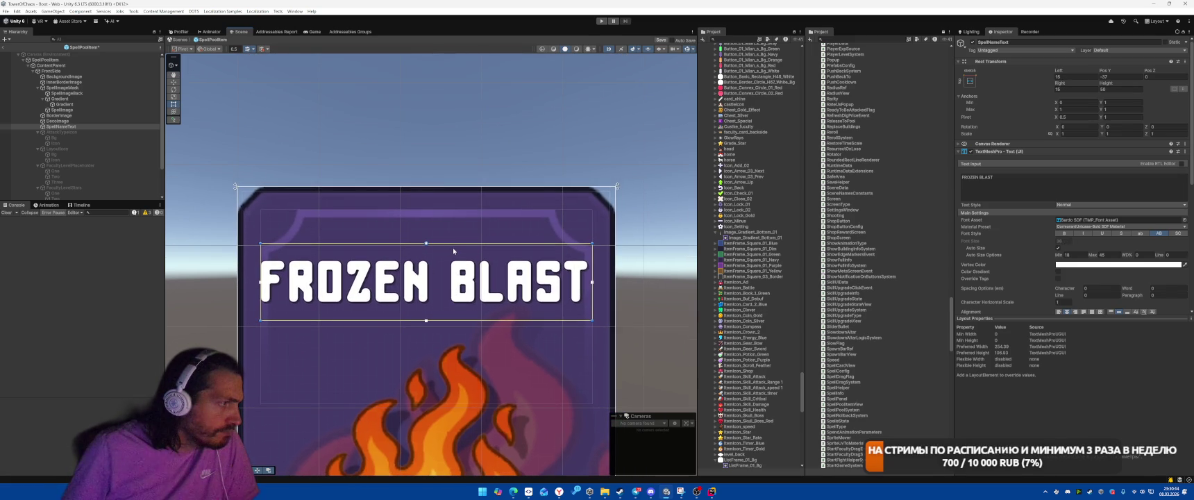
left_click(64, 115)
Select DecoImage and enter 0 for its left offset and 10-10 for the right.
left_click(63, 121)
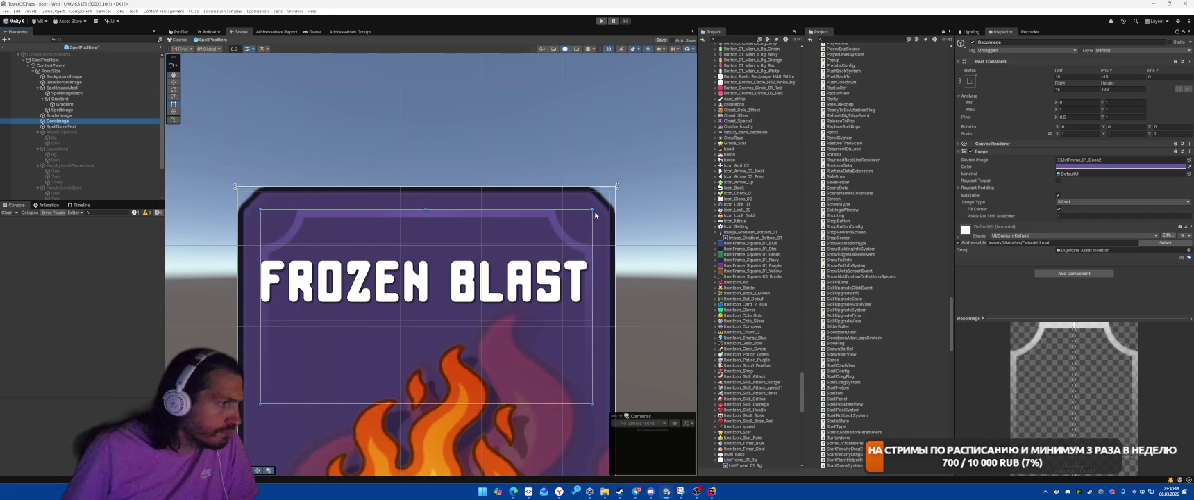
type("0")
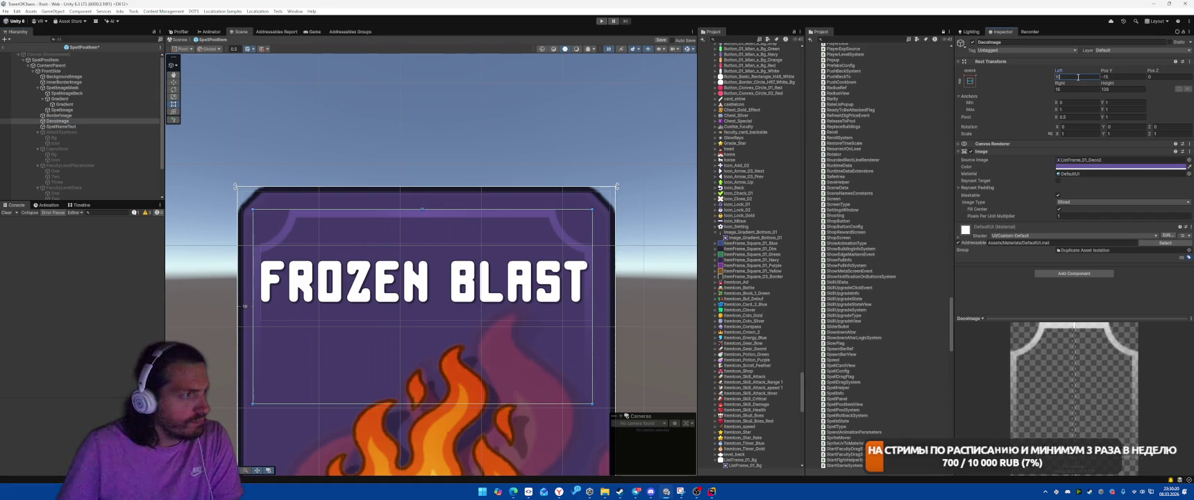
left_click(1074, 88)
type("10")
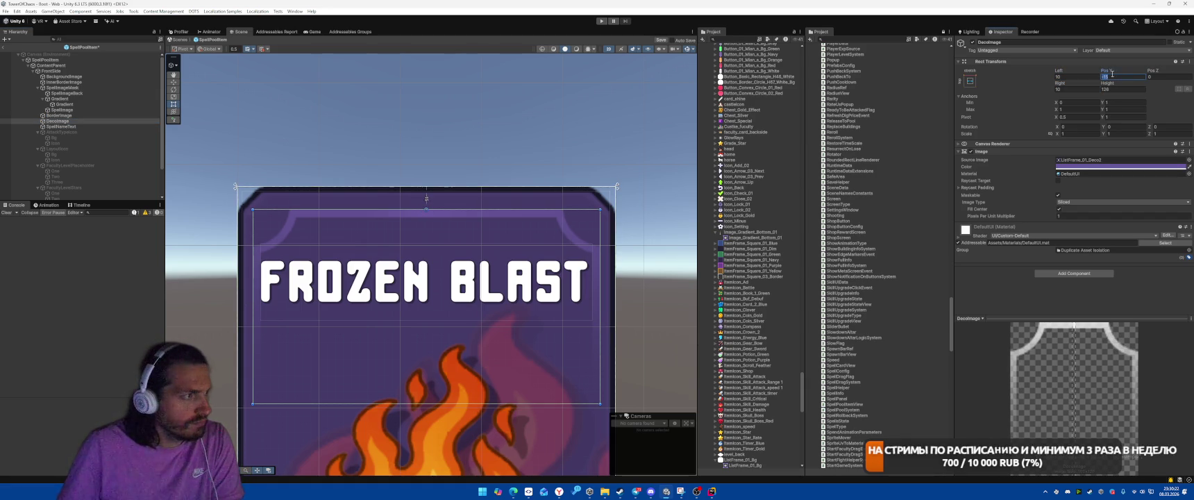
type("-10")
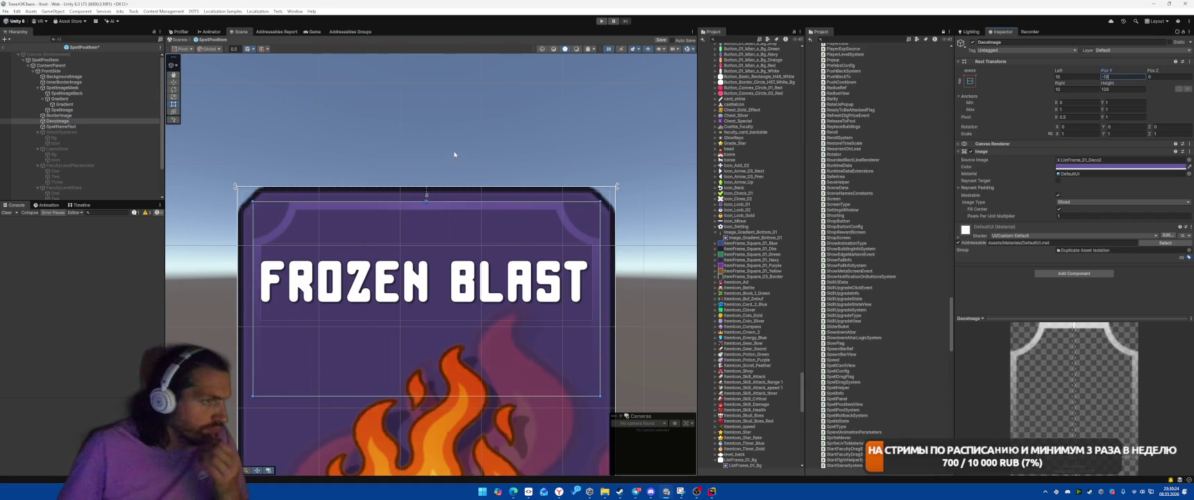
scroll(451, 144, "down", 3)
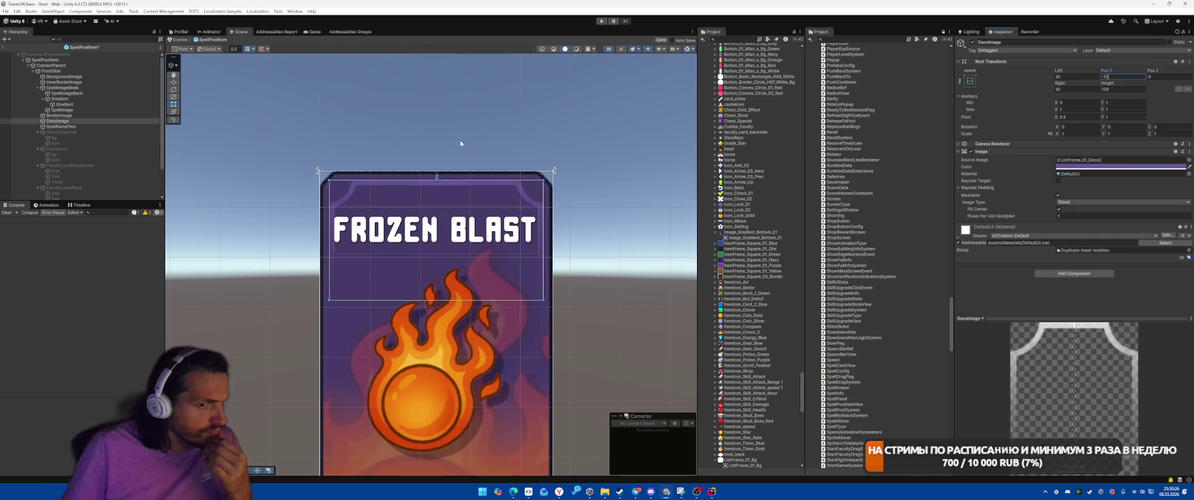
Ping DecoImage's source sprite and browse the ListFrame_01 sprites, ending on ListFrame_01_Deco2.
left_click(1111, 159)
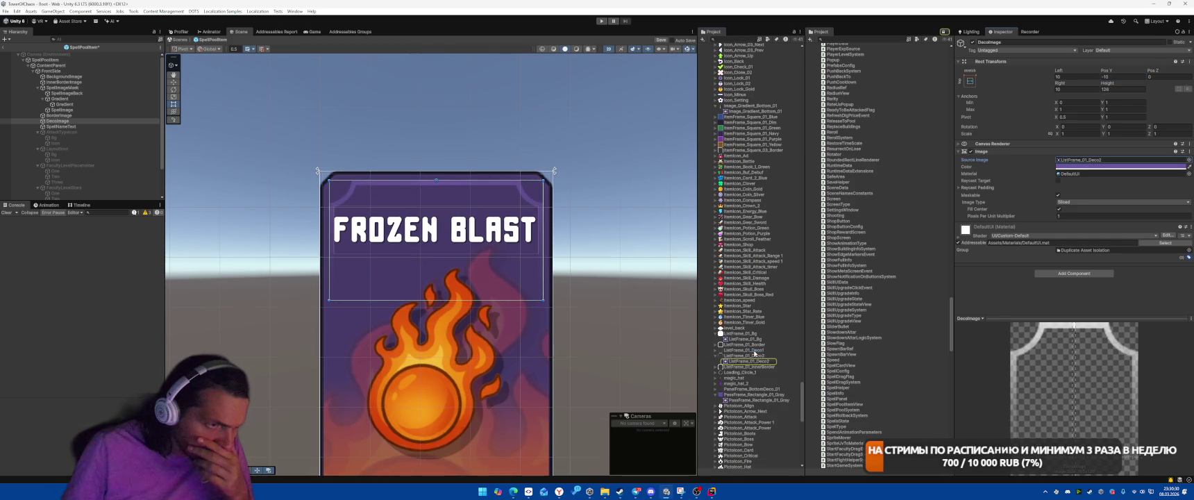
left_click(753, 350)
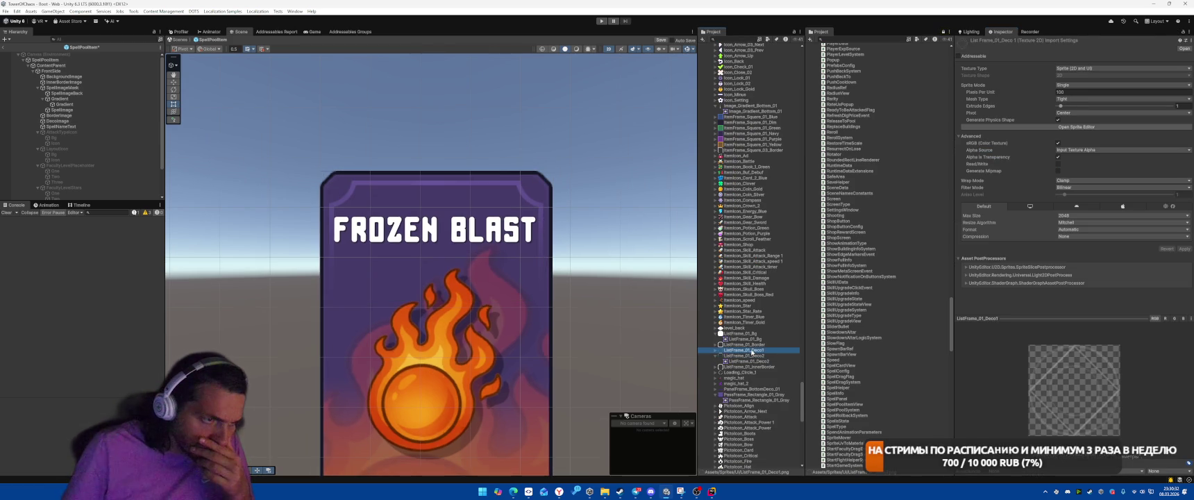
key("Up")
left_click(742, 356)
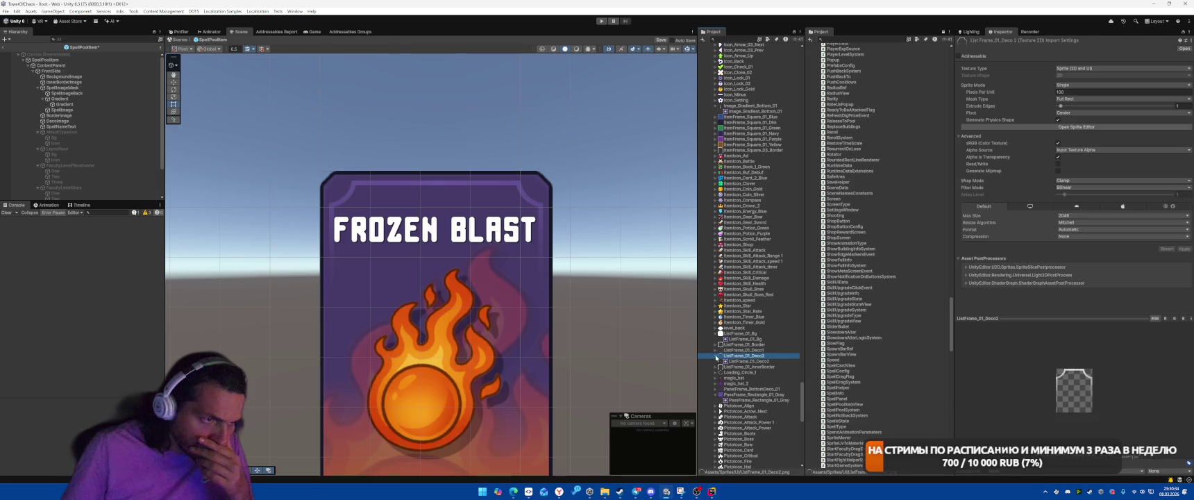
left_click(714, 356)
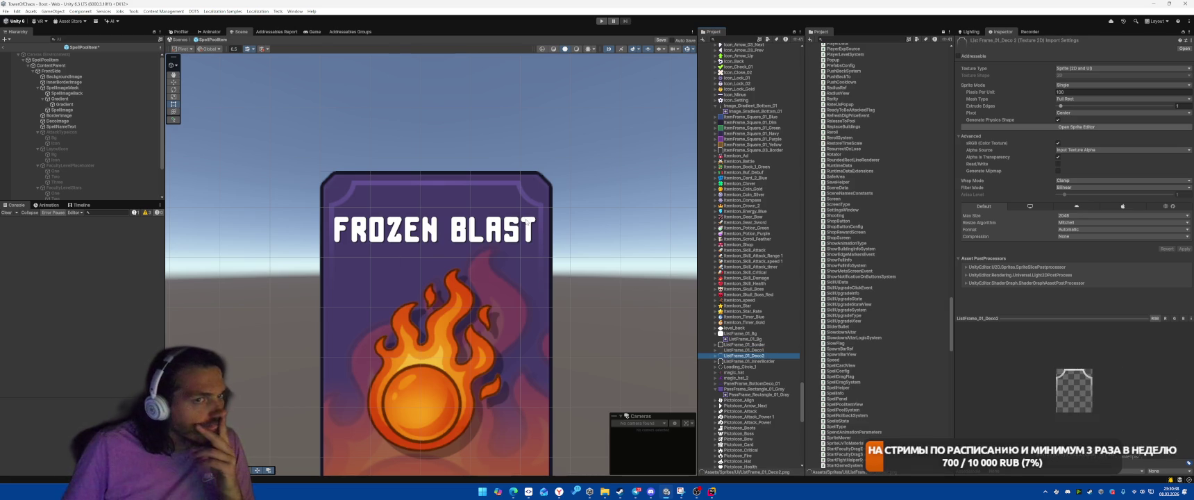
scroll(527, 221, "down", 2)
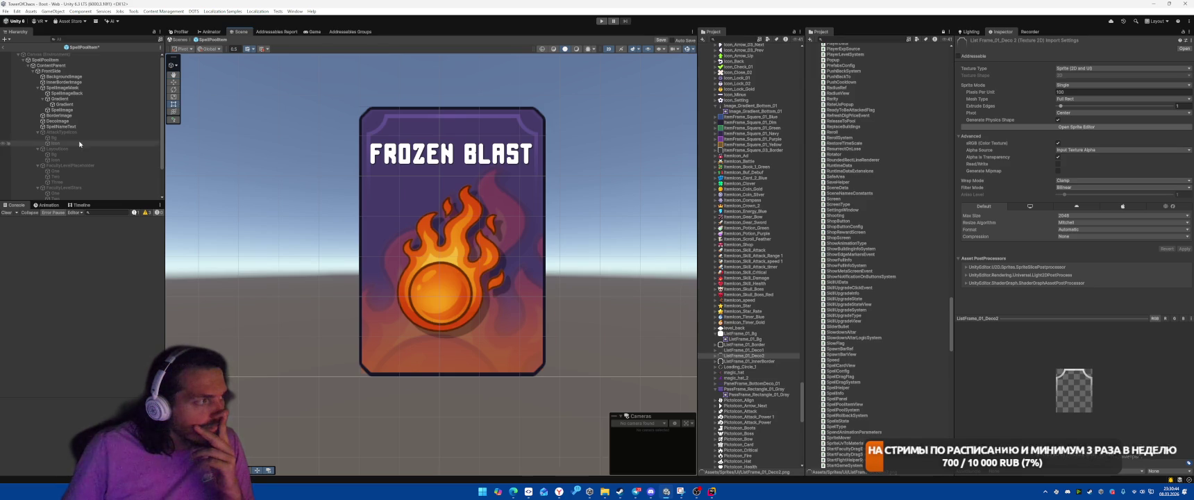
Replace SpellImageMask's Rect Mask 2D with a Mask and an Image component.
left_click(62, 87)
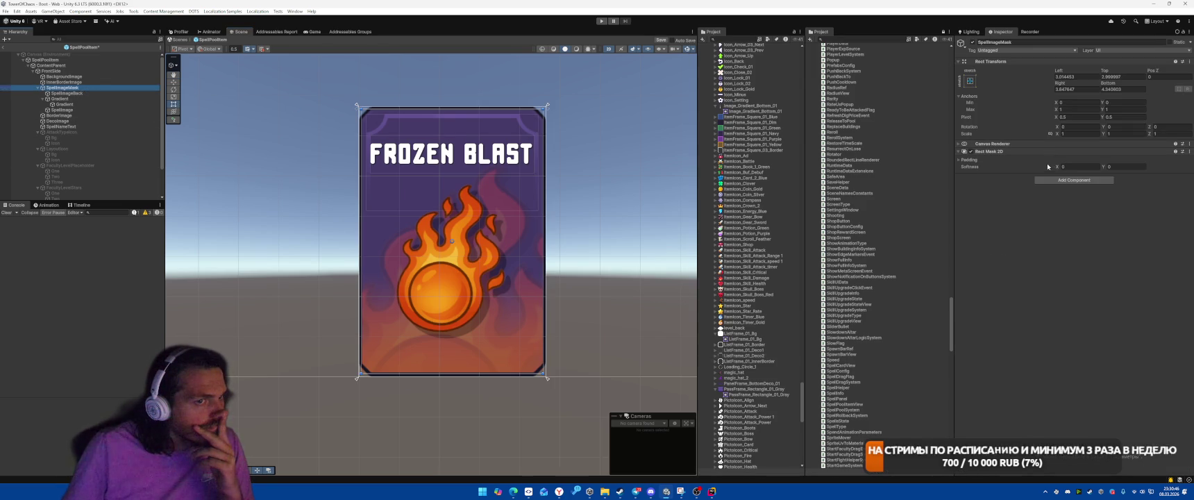
right_click(1004, 150)
left_click(1011, 166)
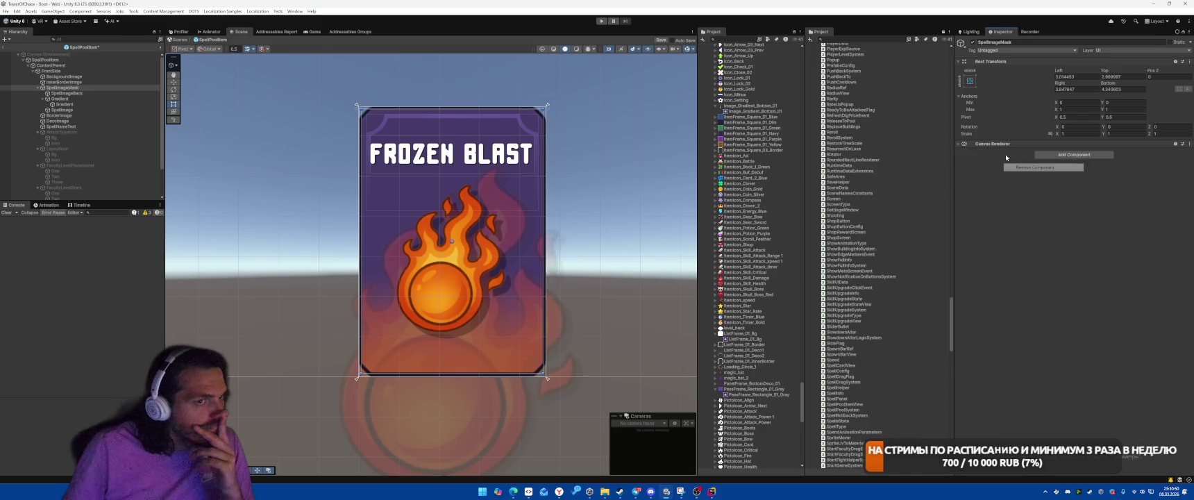
left_click(1057, 154)
type("Rect")
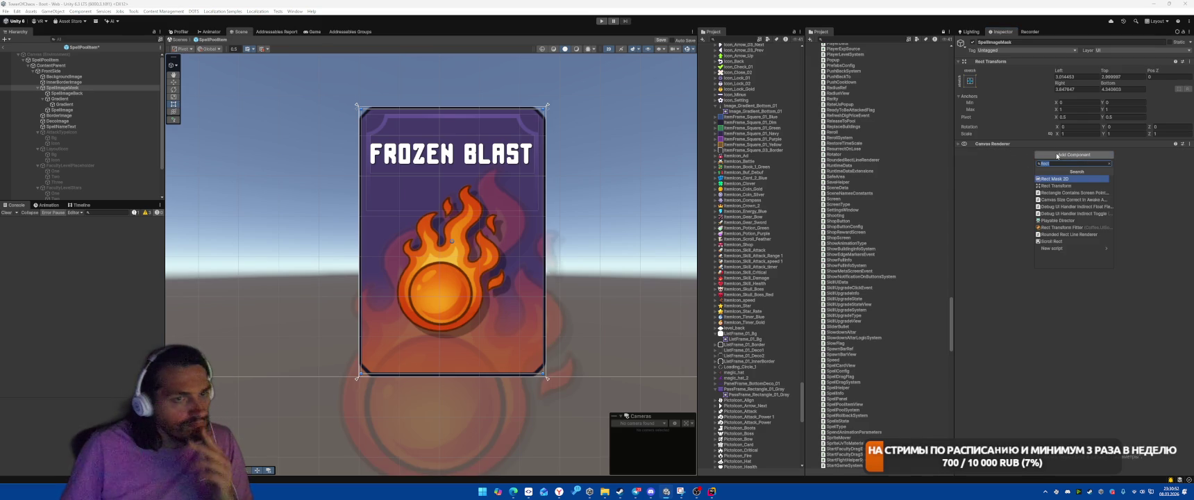
type("Mask")
key("Return")
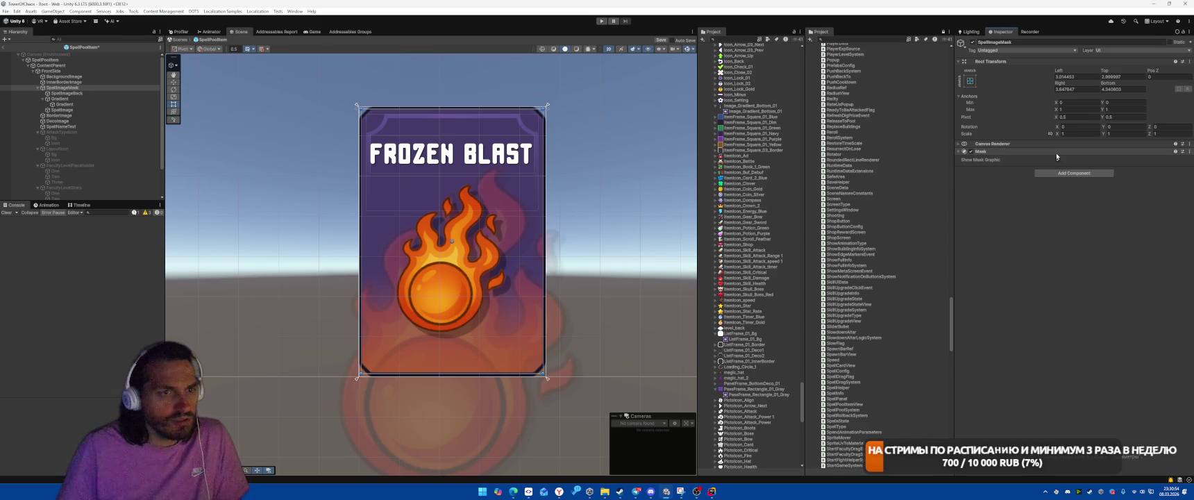
left_click(1060, 173)
type("Image")
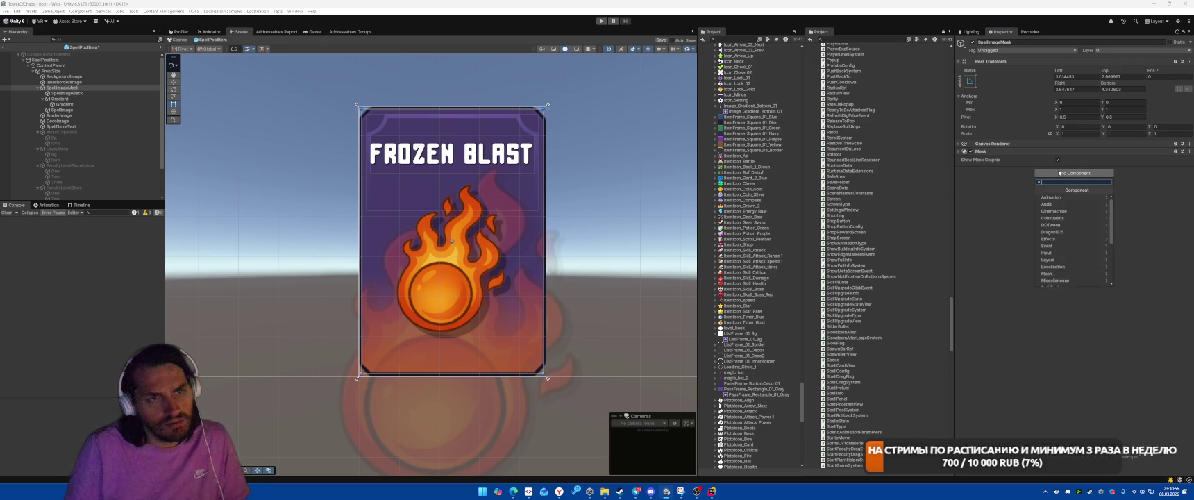
key("Return")
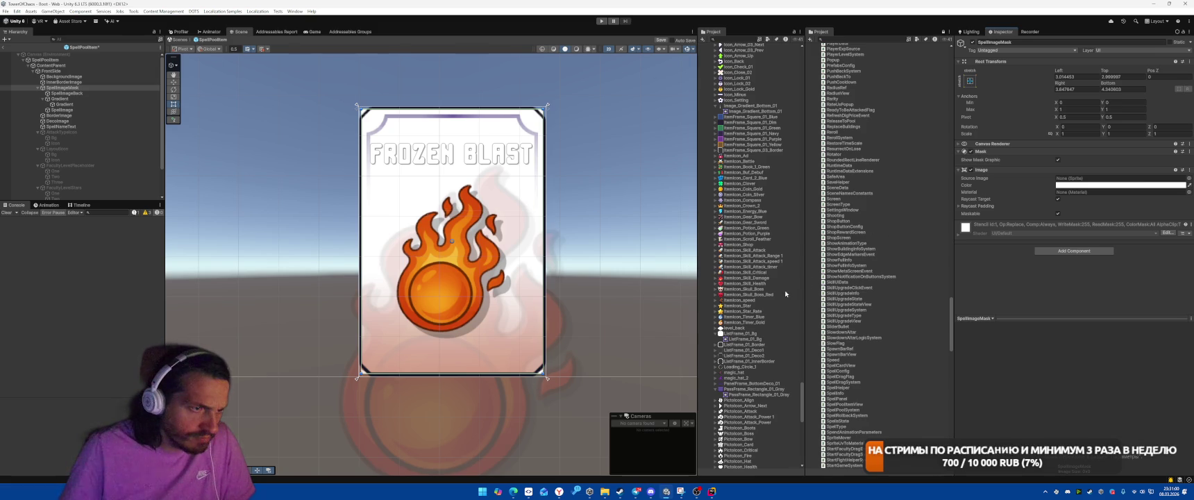
Set the Image sprite to ListFrame_01_Bg, move Mask below Image, and uncheck Show Mask Graphic.
left_click_drag(729, 338, 1109, 179)
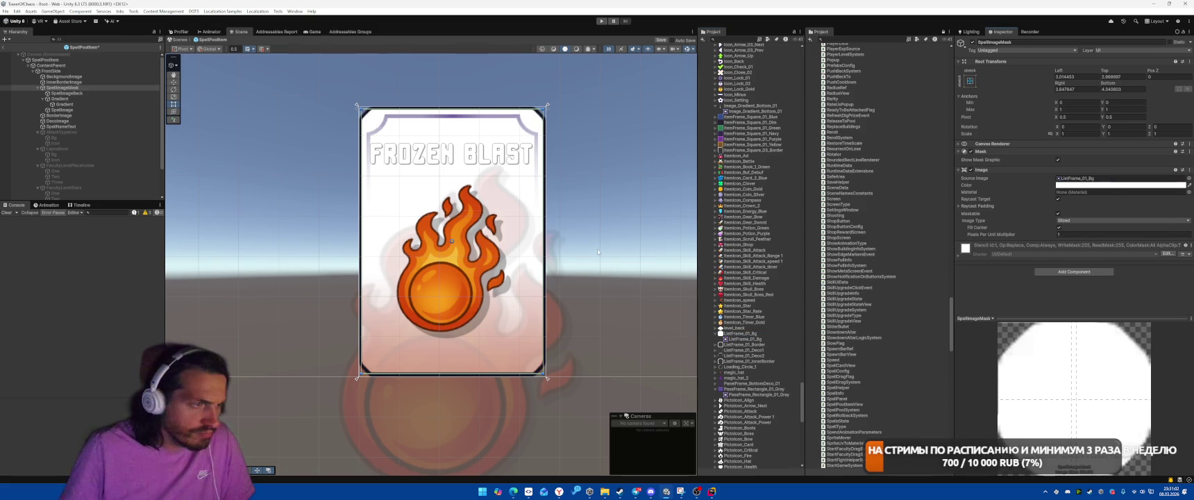
left_click(1000, 231)
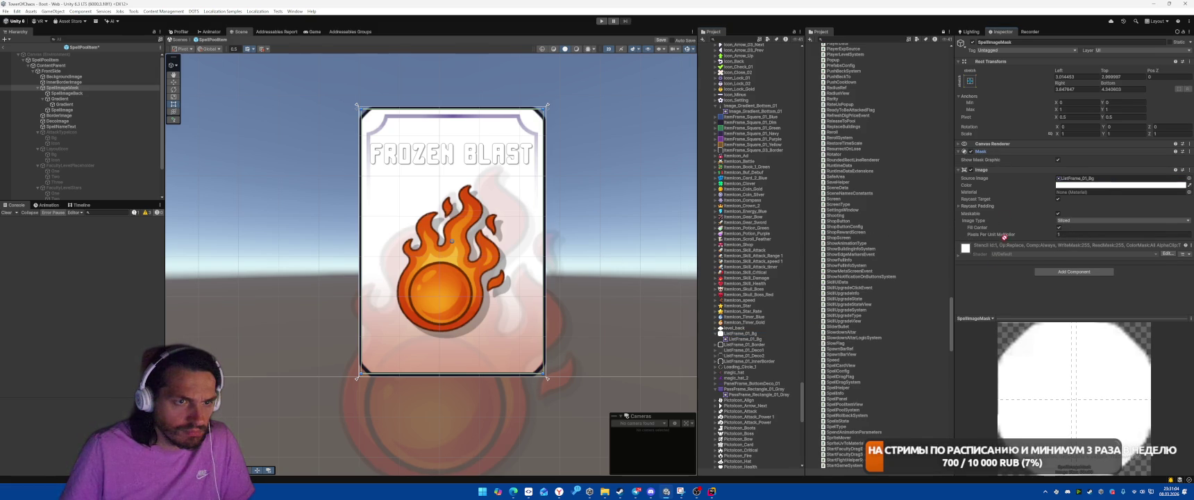
left_click_drag(1011, 238, 1013, 239)
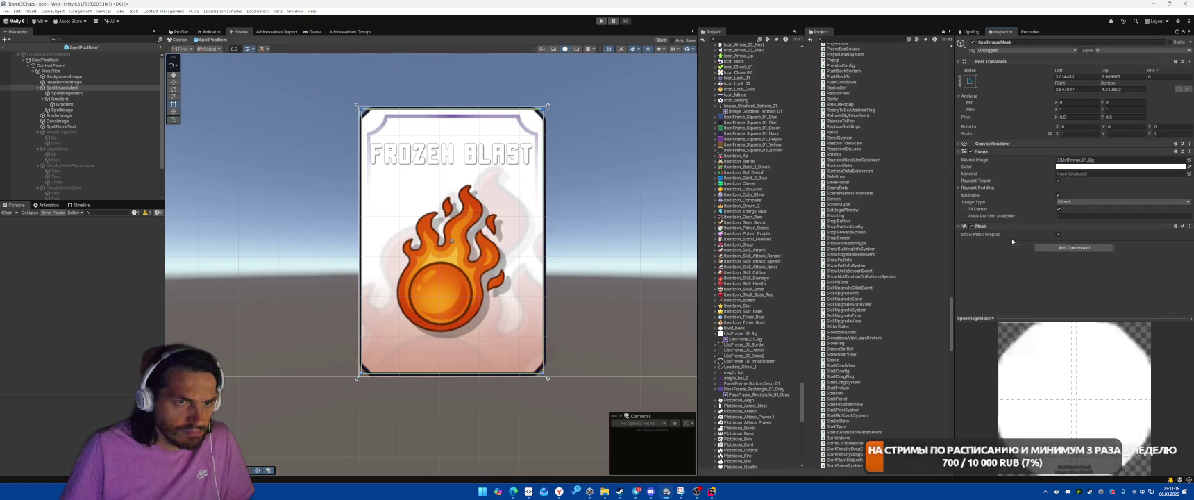
left_click(1058, 235)
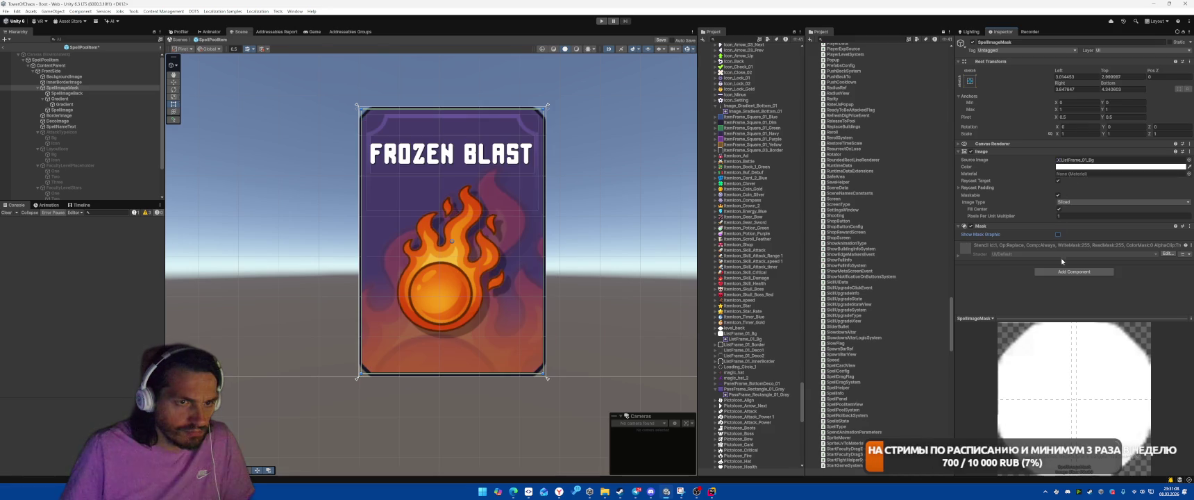
left_click(615, 207)
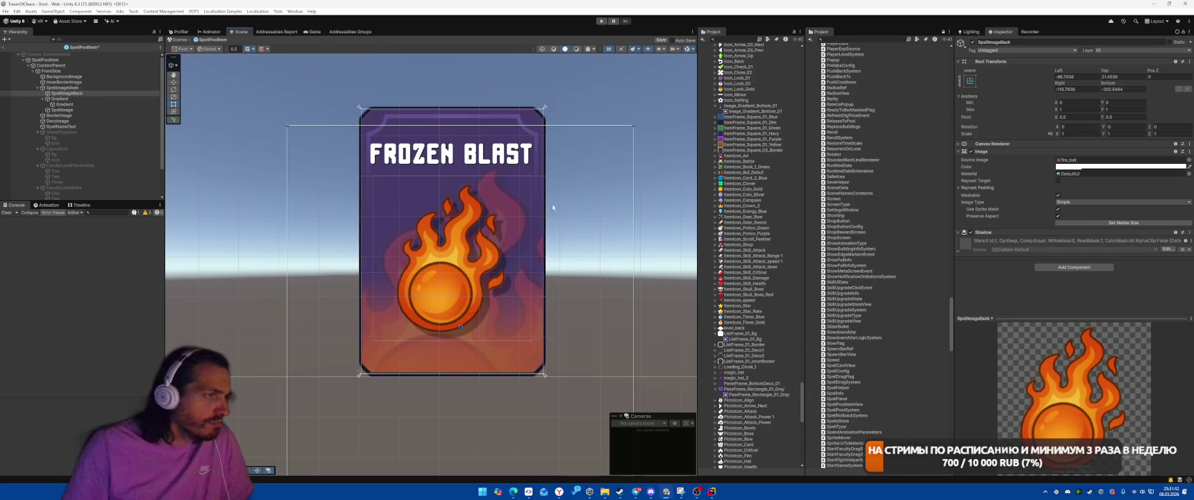
left_click(616, 98)
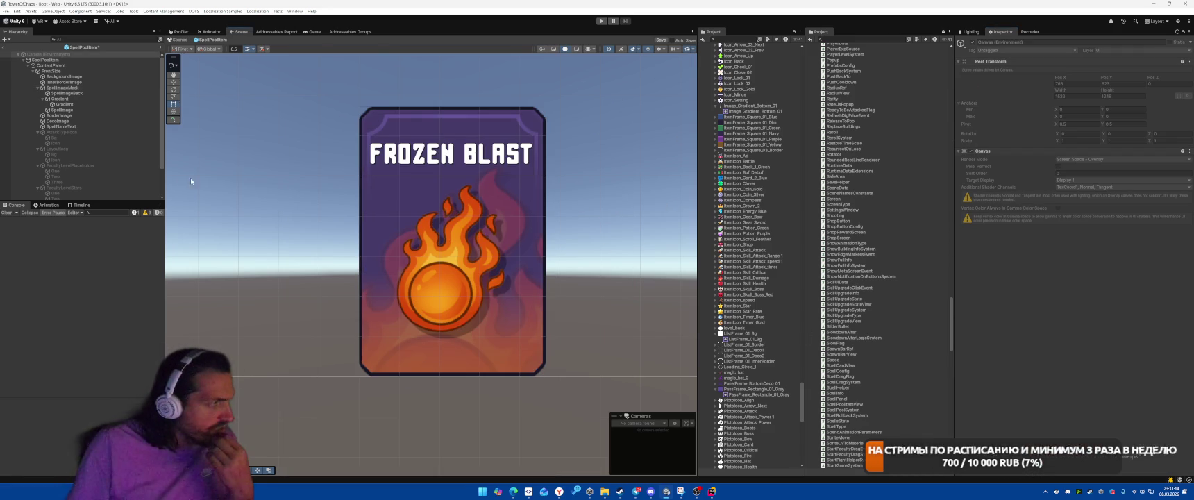
Set BackgroundImage and InnerBorderImage Pixels Per Unit Multiplier to 0.5.
left_click(64, 77)
left_click(64, 82, "shift")
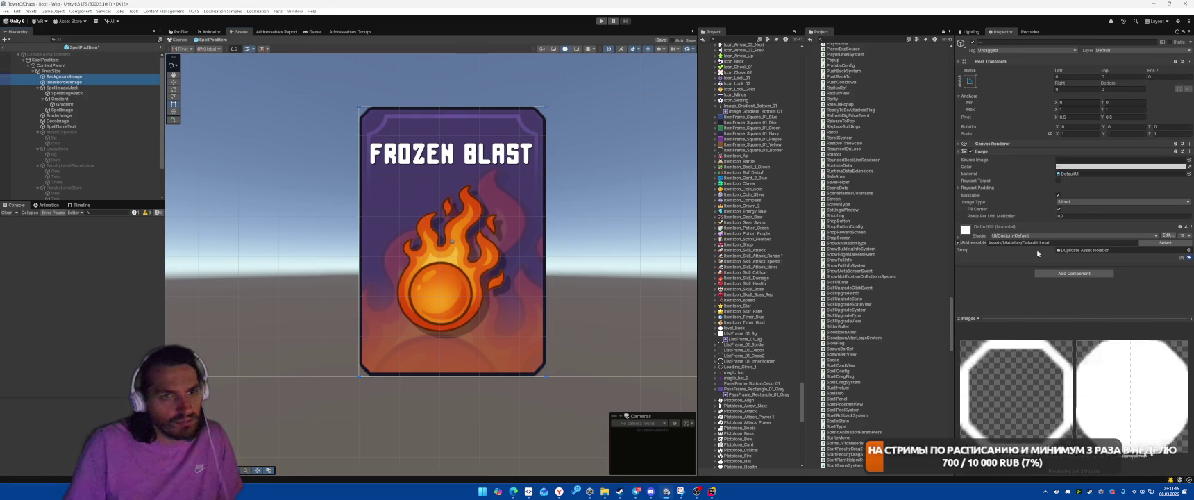
left_click(1089, 218)
type("0.5")
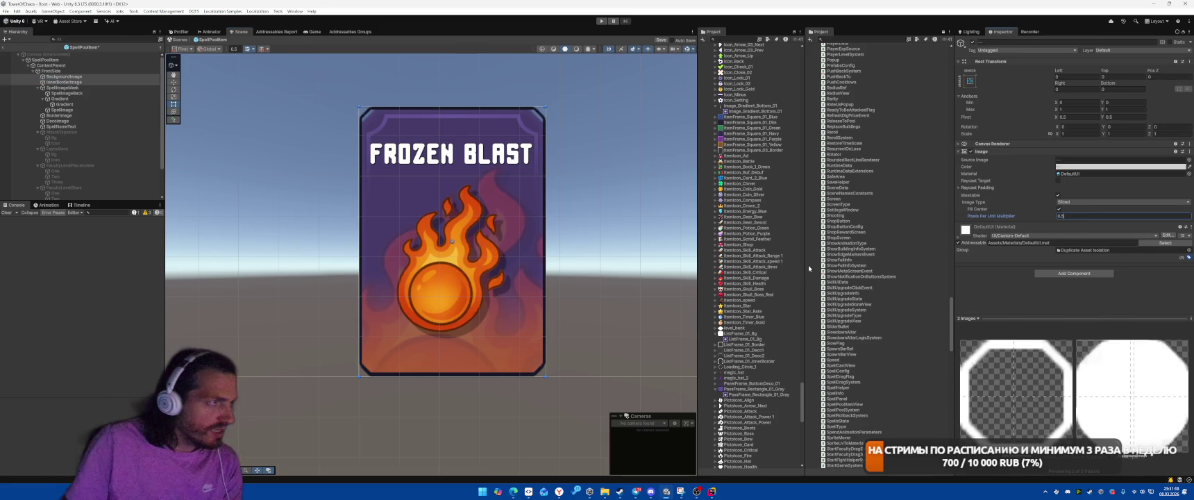
Set BorderImage's Pixels Per Unit Multiplier to 0.5, then fine-tune it to 0.74.
left_click(67, 116)
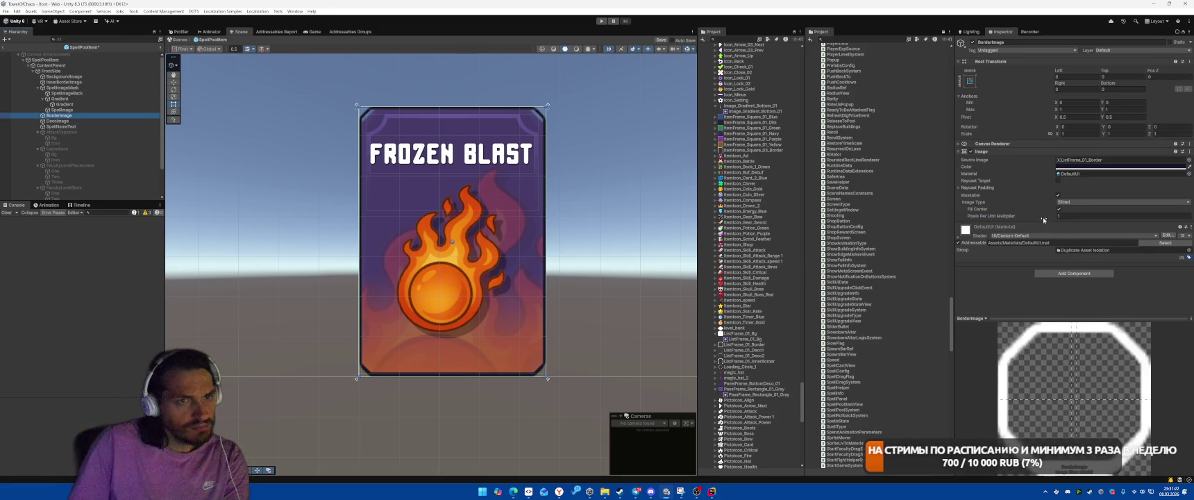
left_click(1070, 216)
type("0.5")
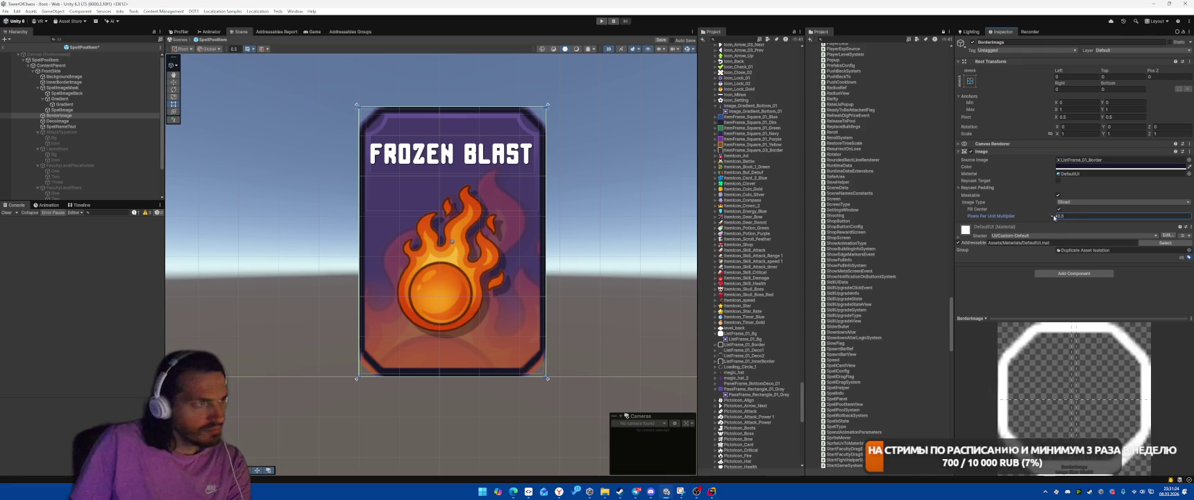
left_click_drag(1054, 218, 1057, 219)
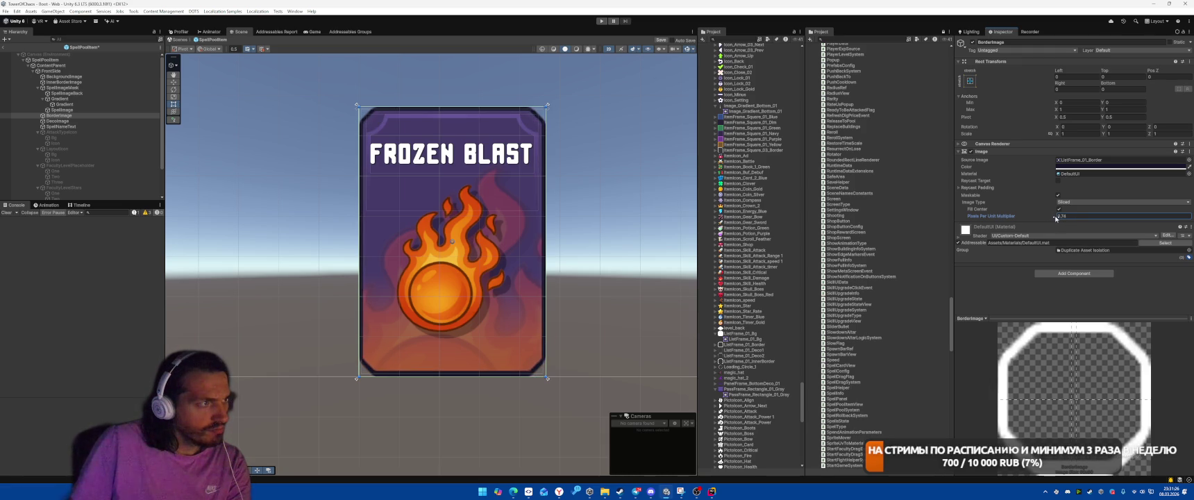
left_click(611, 249)
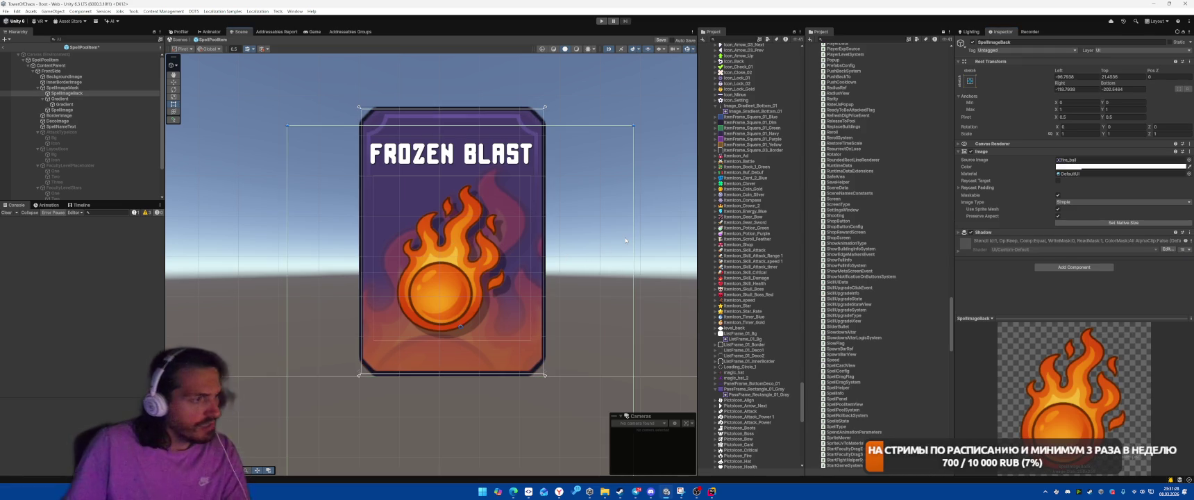
left_click(214, 319)
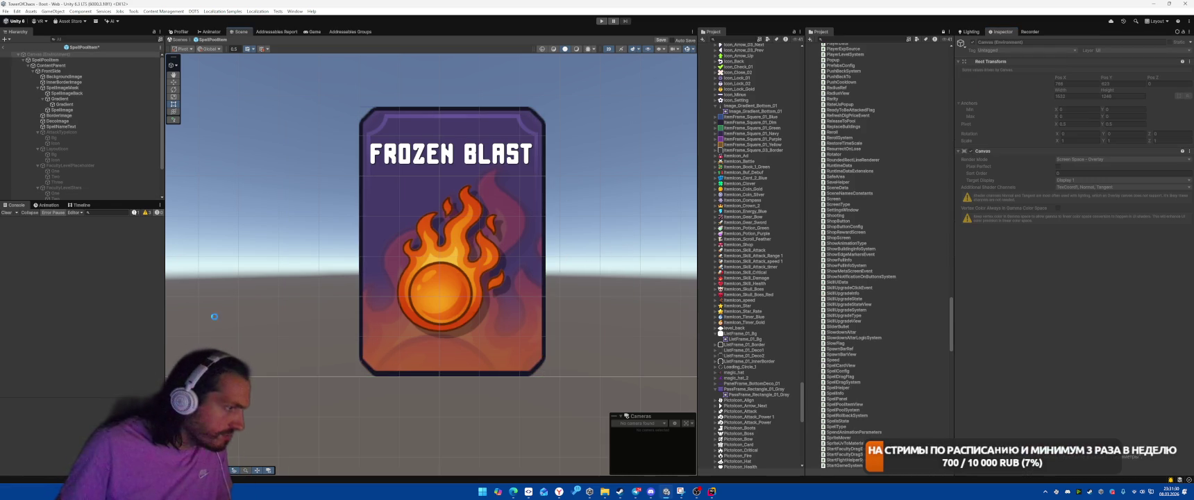
Adjust SpellImageMask's Pixels Per Unit Multiplier to match the frame's corners, then select SpellPoolItem.
left_click(62, 87)
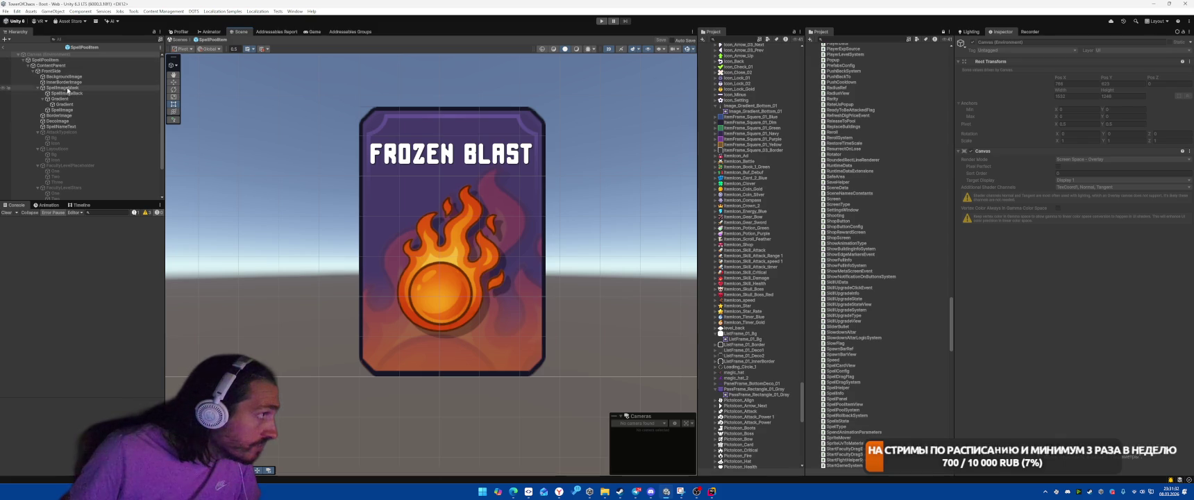
left_click_drag(1050, 217, 1048, 218)
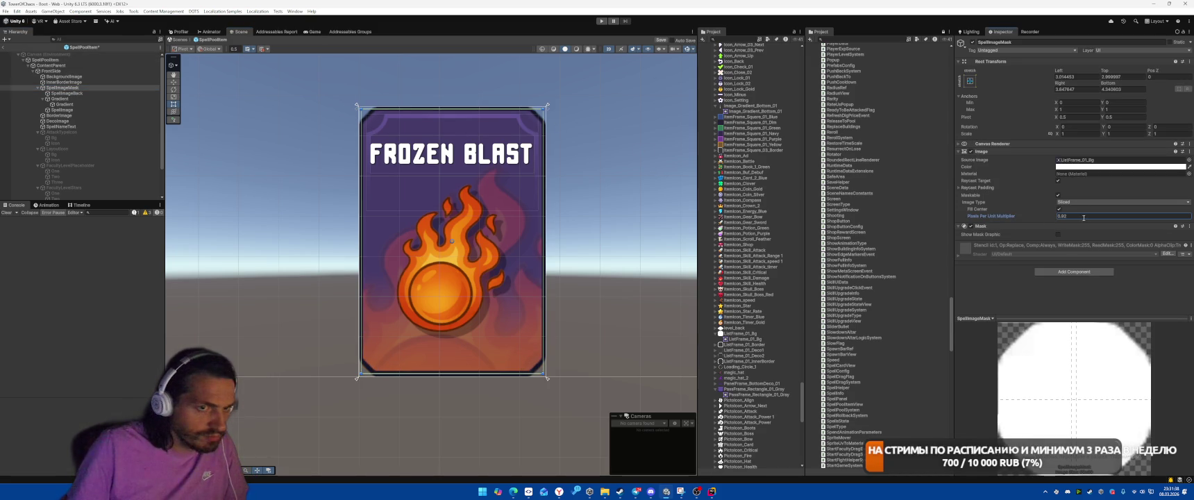
left_click(639, 155)
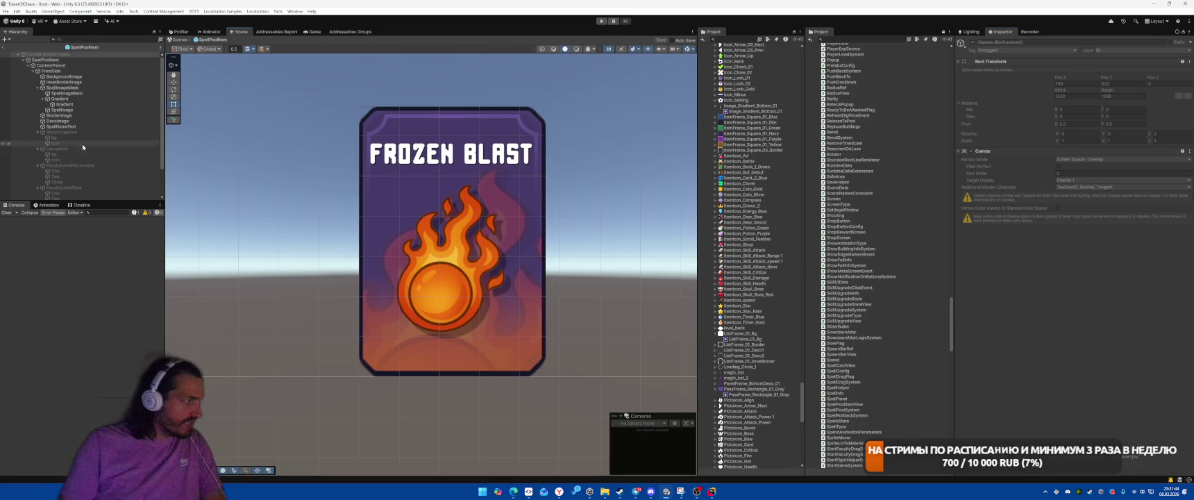
left_click(90, 60)
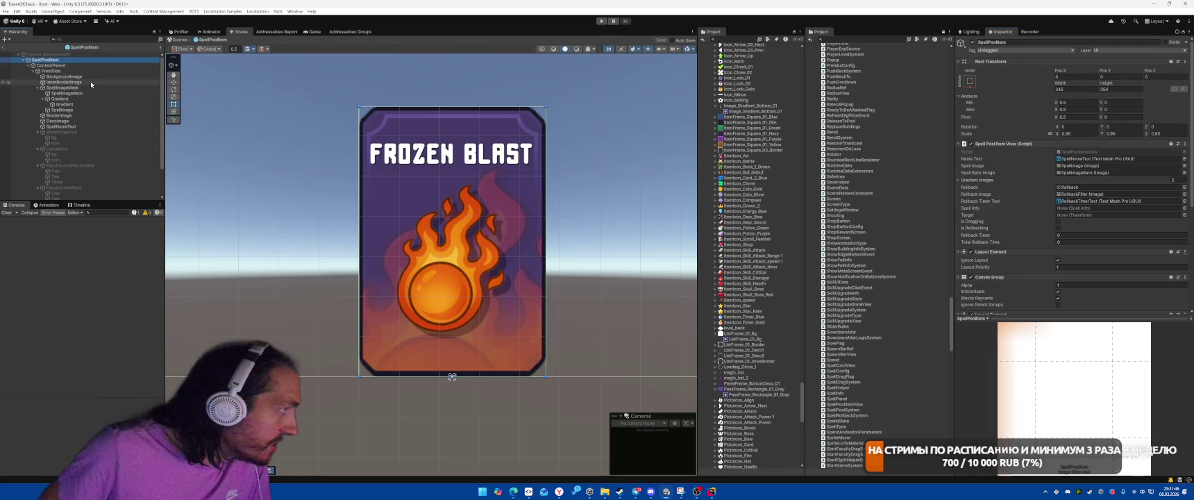
Rename BorderImage to BorderImageRegular and duplicate it as BorderImageSelected.
left_click(59, 115)
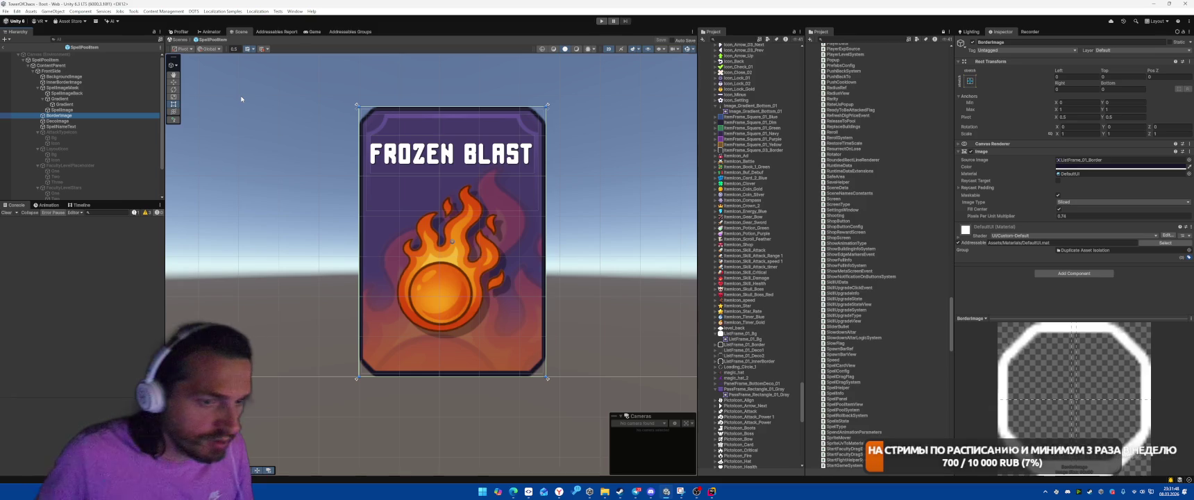
key("F2")
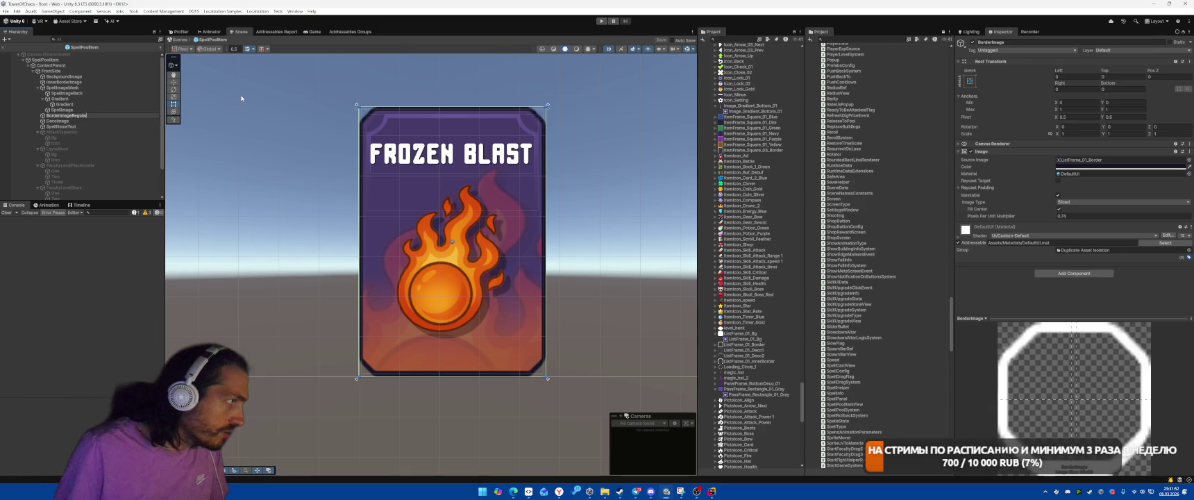
type("gular")
key("Return")
key("ctrl+d")
key("F2")
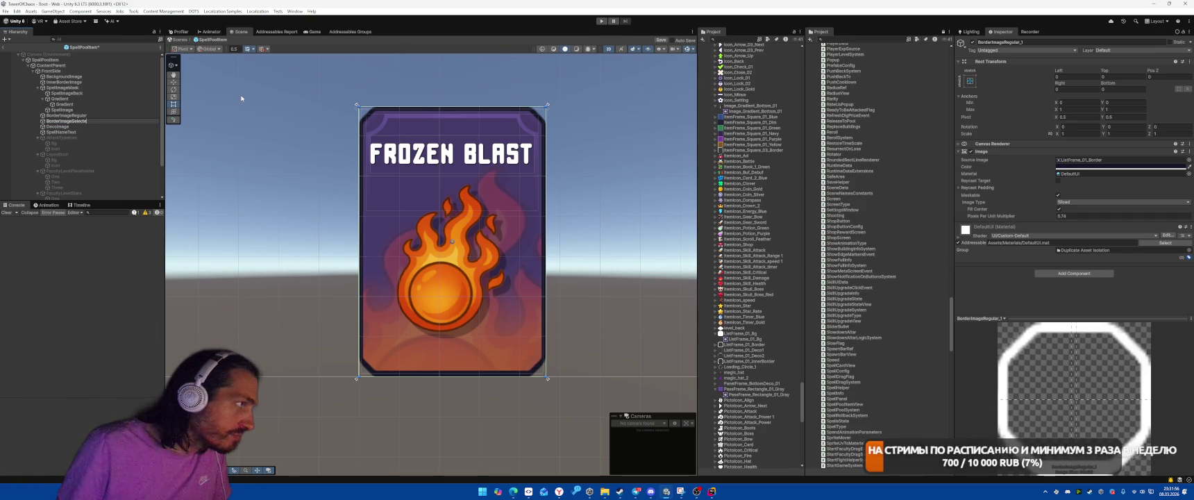
type("d")
key("Return")
Tint BorderImageSelected's Image color light purple and leave the object deactivated.
left_click(1088, 168)
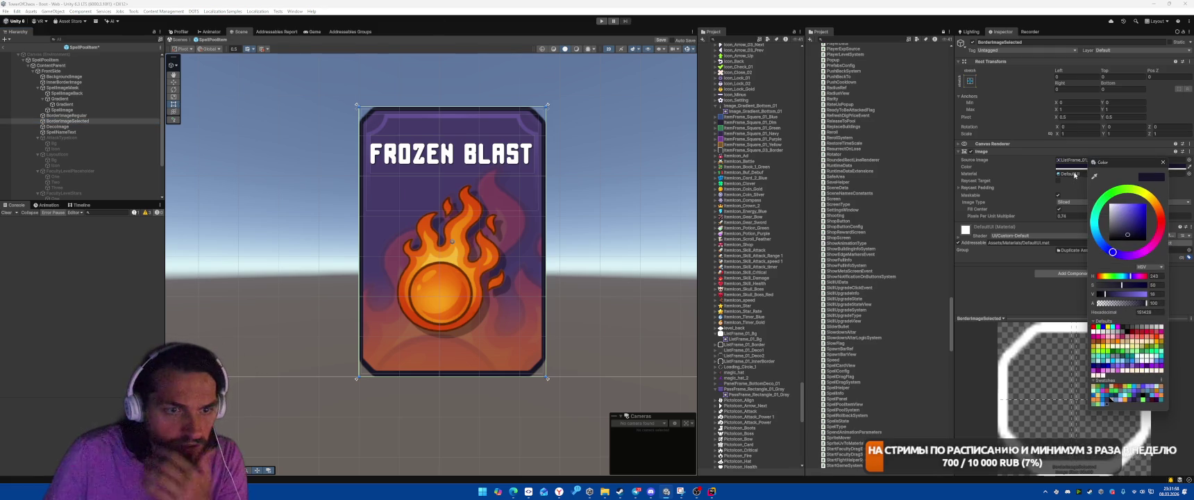
left_click(1096, 403)
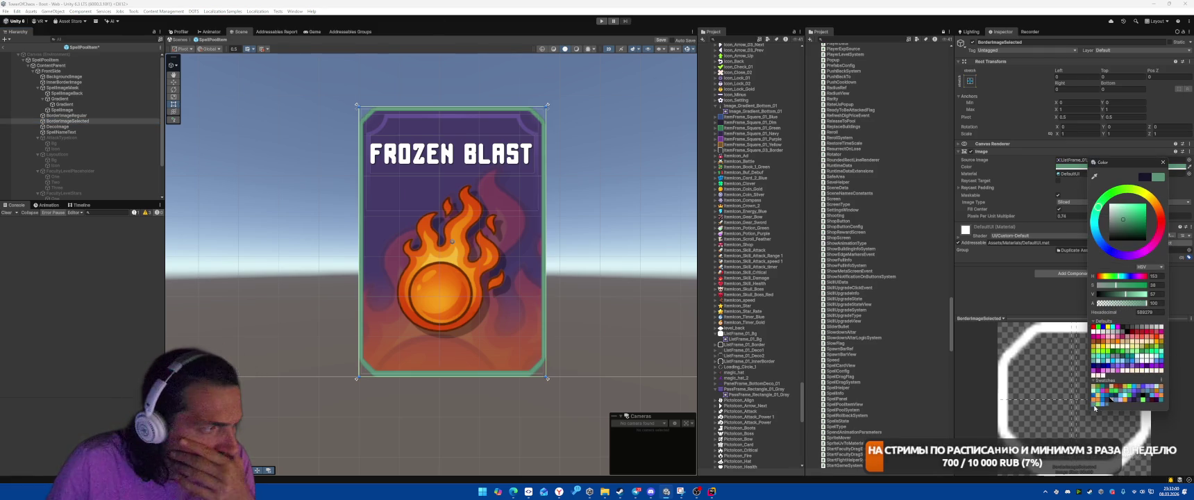
left_click(1148, 397)
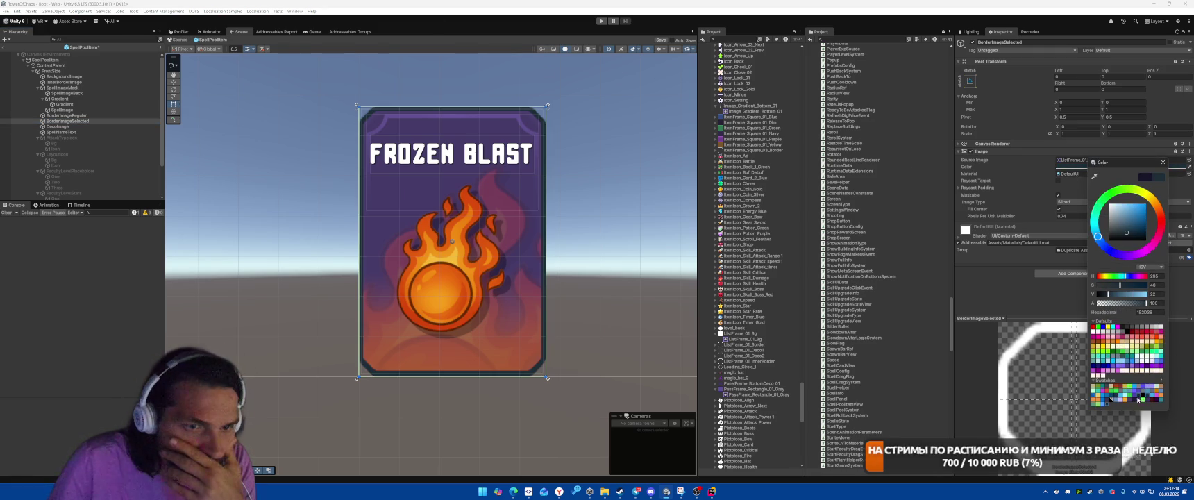
left_click(1125, 397)
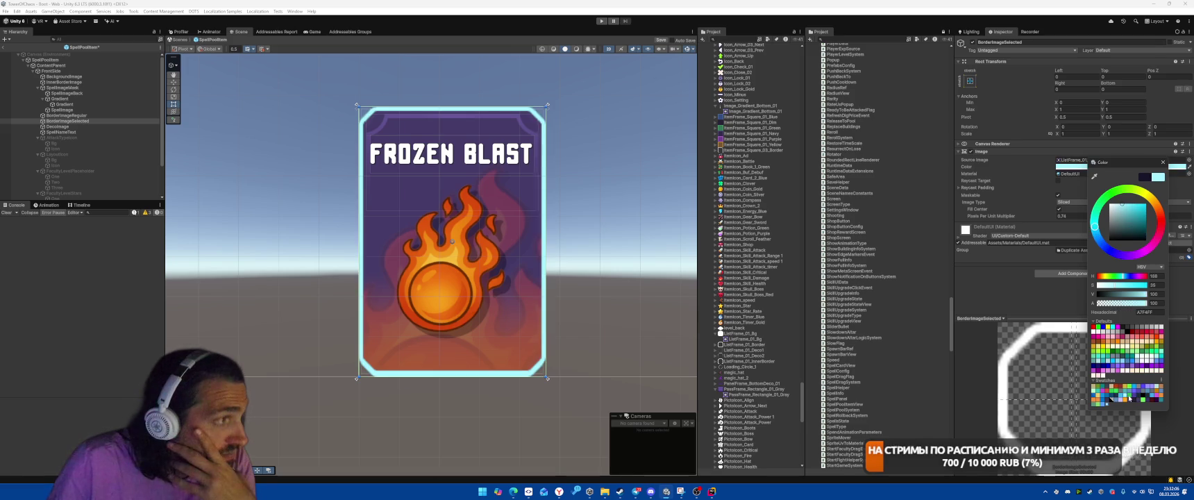
left_click(1119, 398)
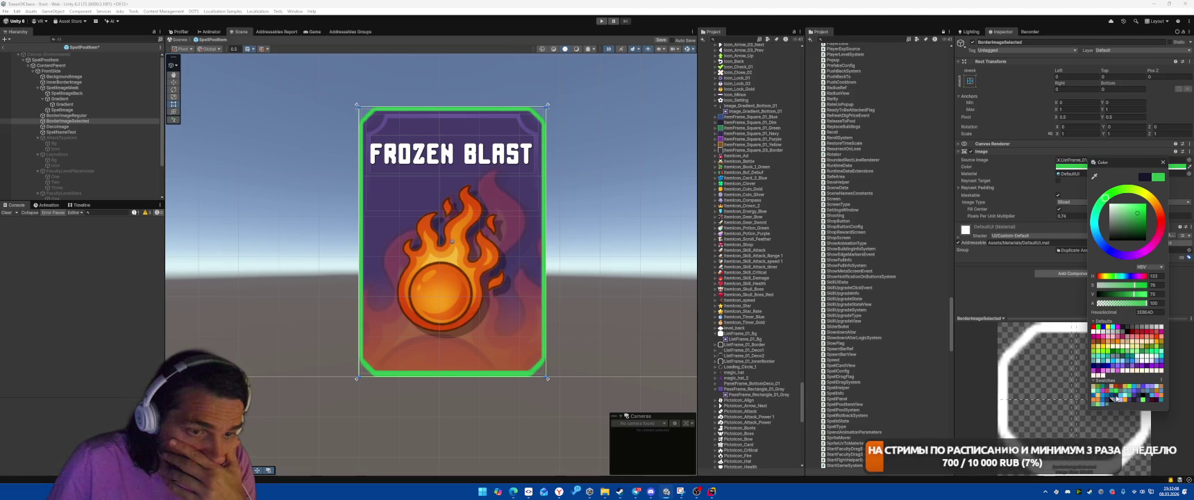
left_click(1111, 397)
left_click(1108, 398)
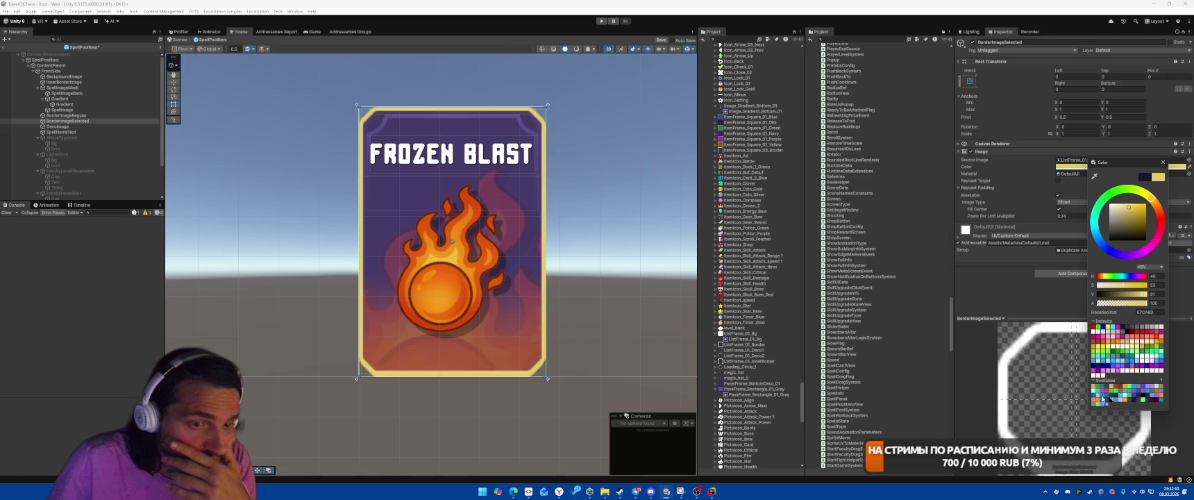
left_click(1104, 398)
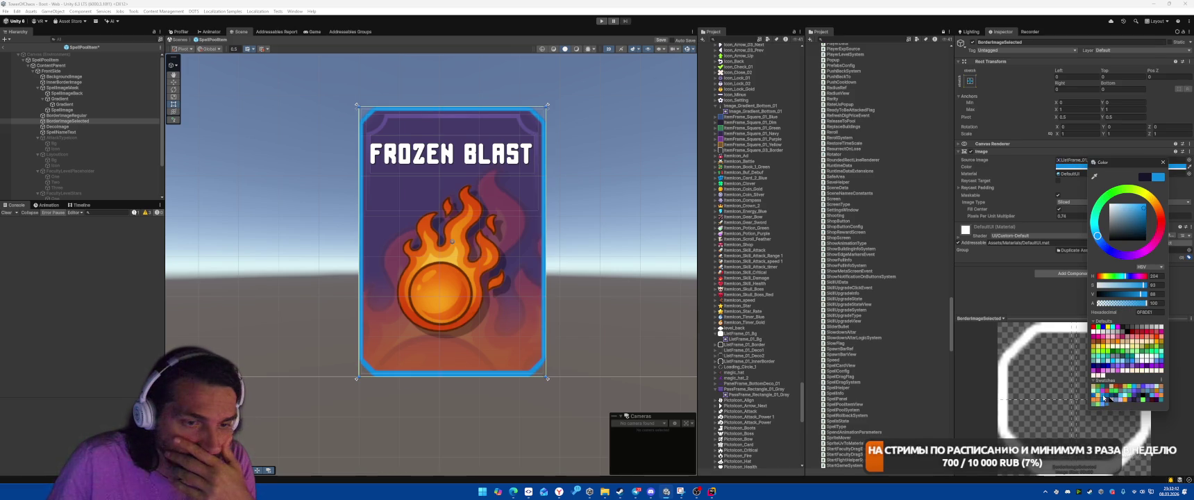
left_click(1154, 386)
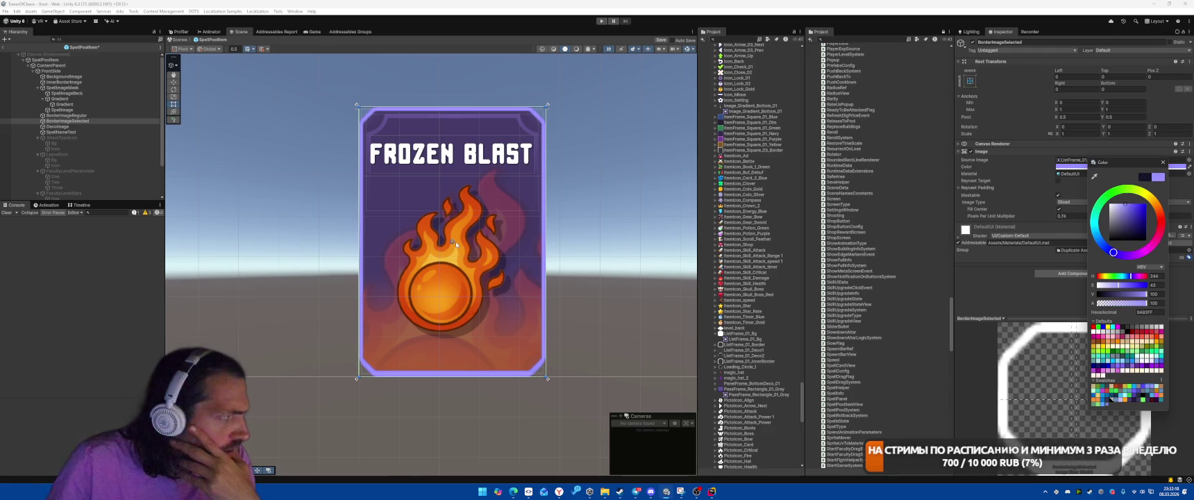
left_click(1144, 177)
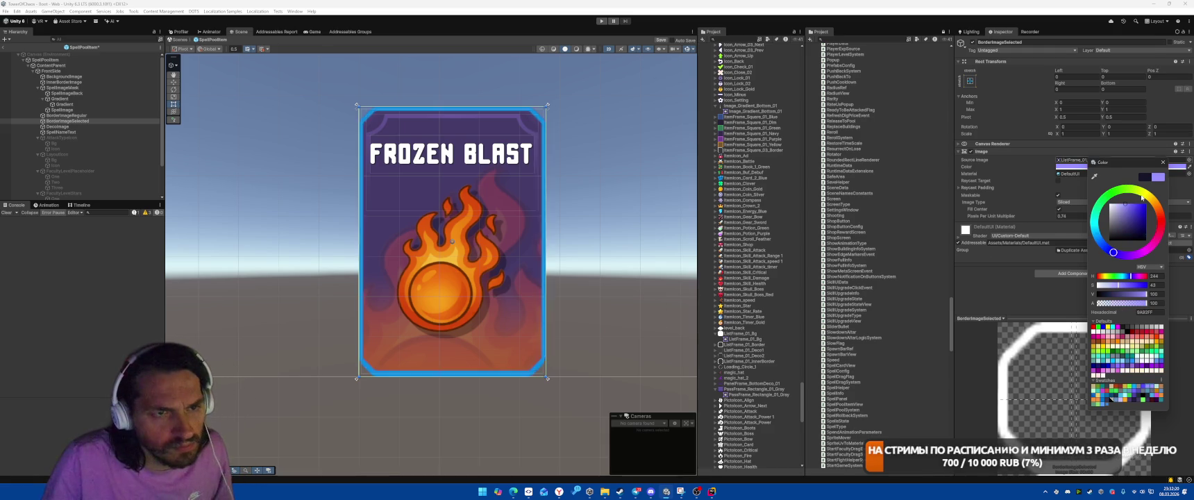
left_click(1110, 399)
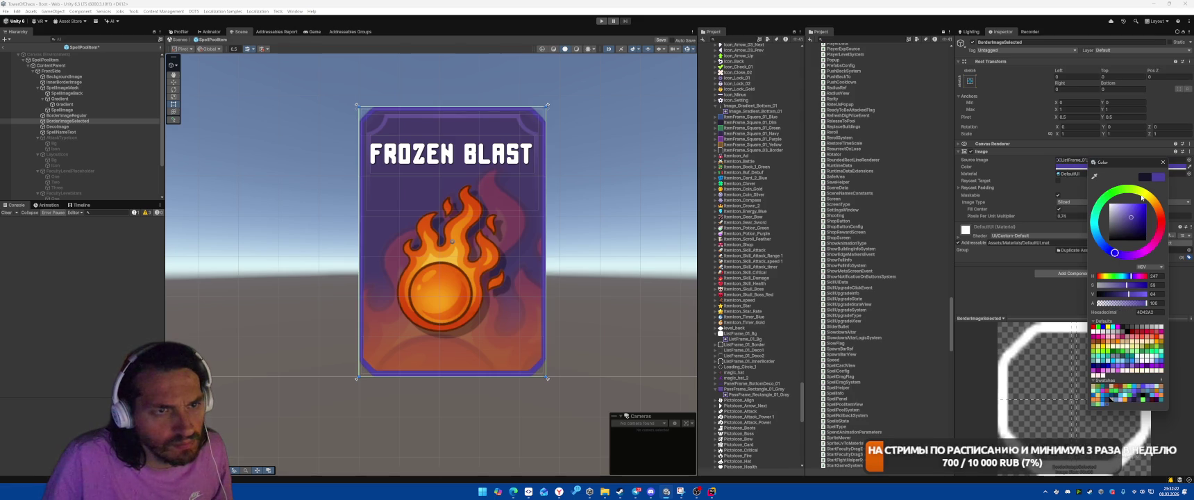
left_click(1109, 400)
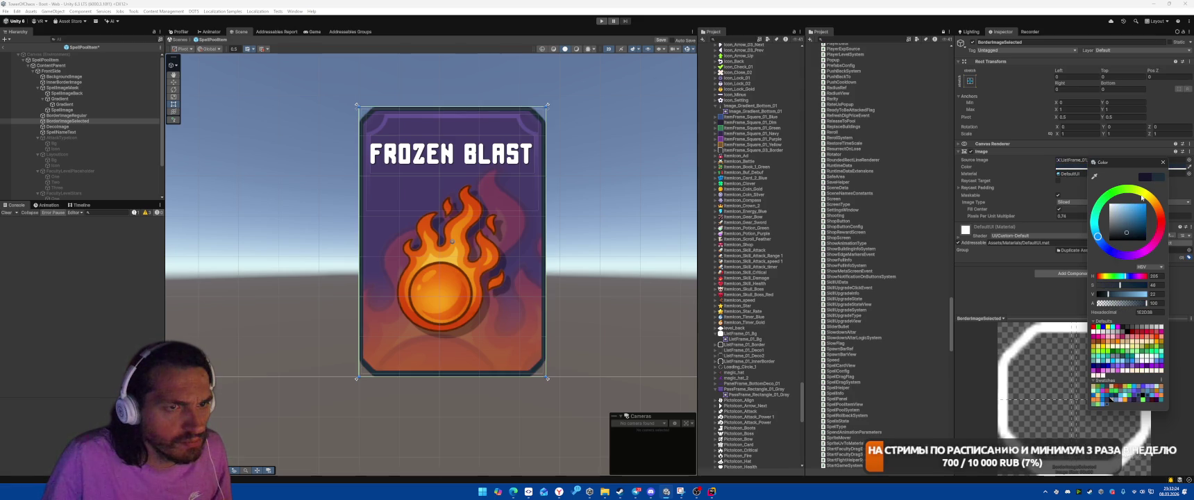
left_click(1110, 400)
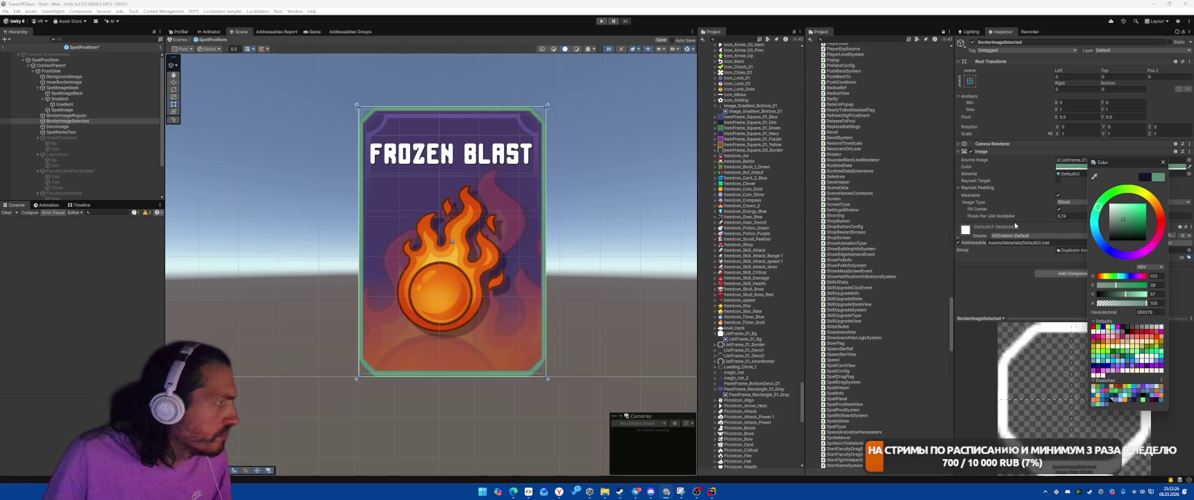
left_click(1111, 399)
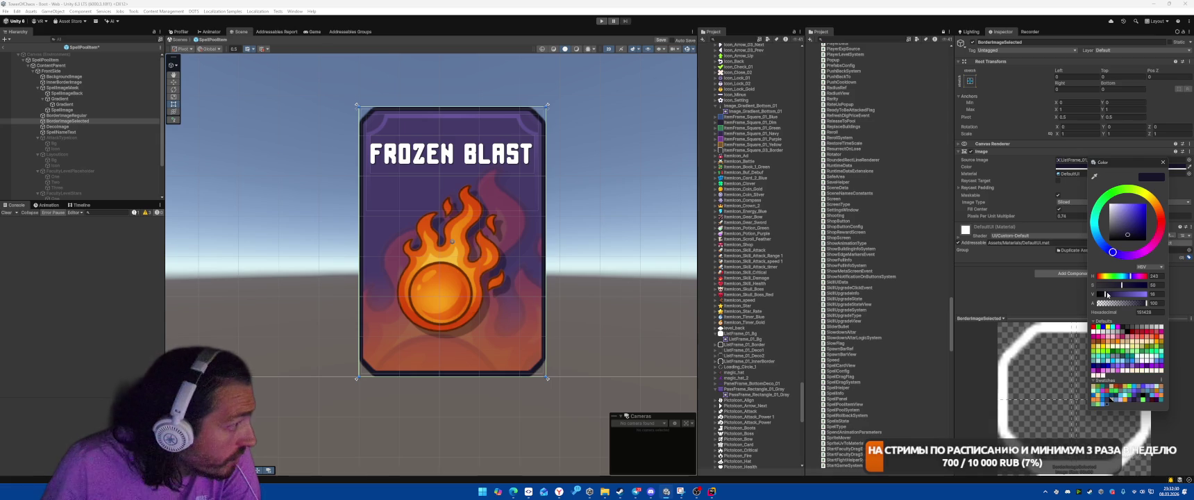
left_click_drag(1108, 294, 1142, 295)
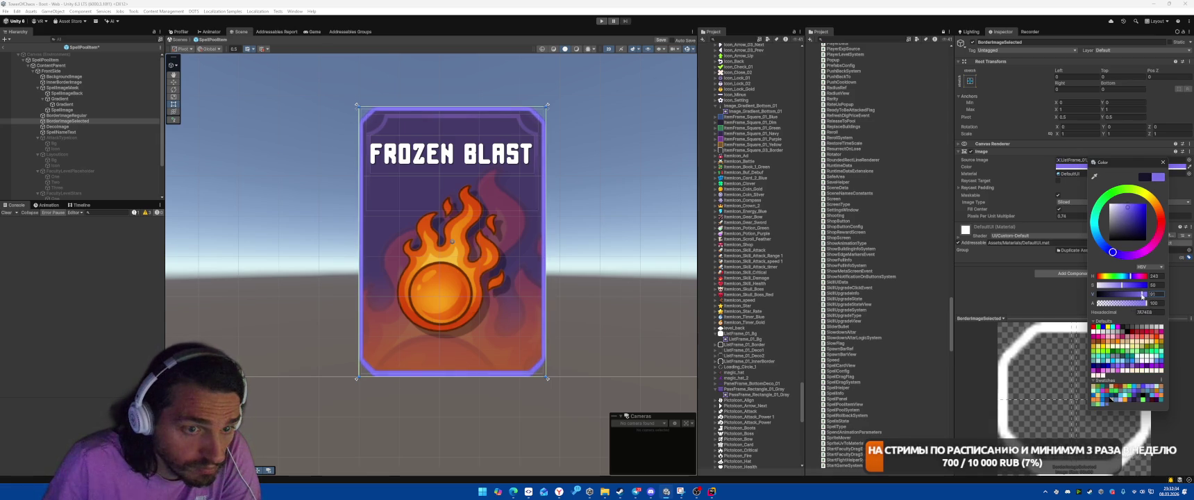
left_click(1163, 162)
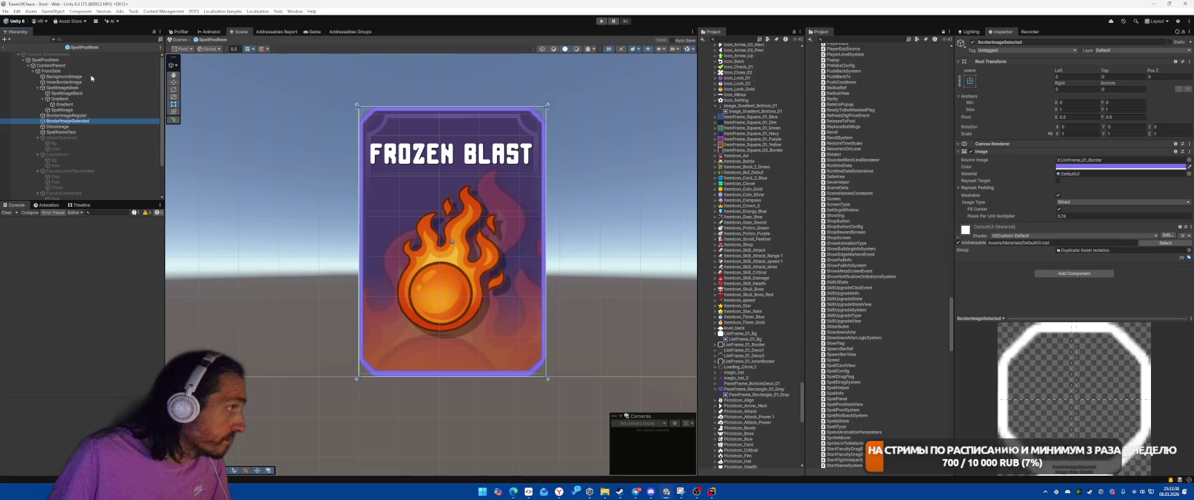
key("alt+shift+a")
left_click(45, 60)
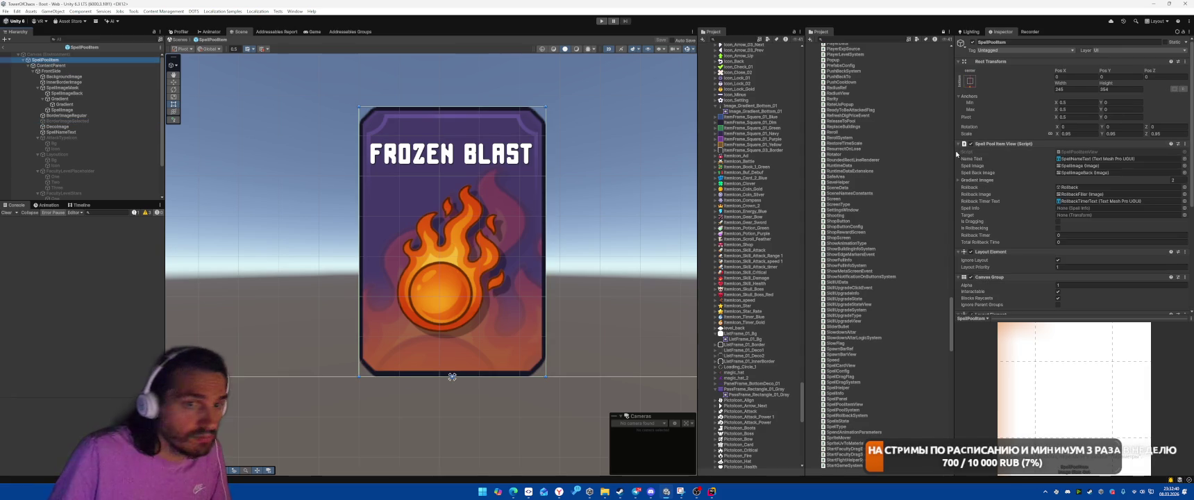
Add a [SerializeField] private GameObject _selected field to SpellPoolItemView in Rider.
double_click(1083, 152)
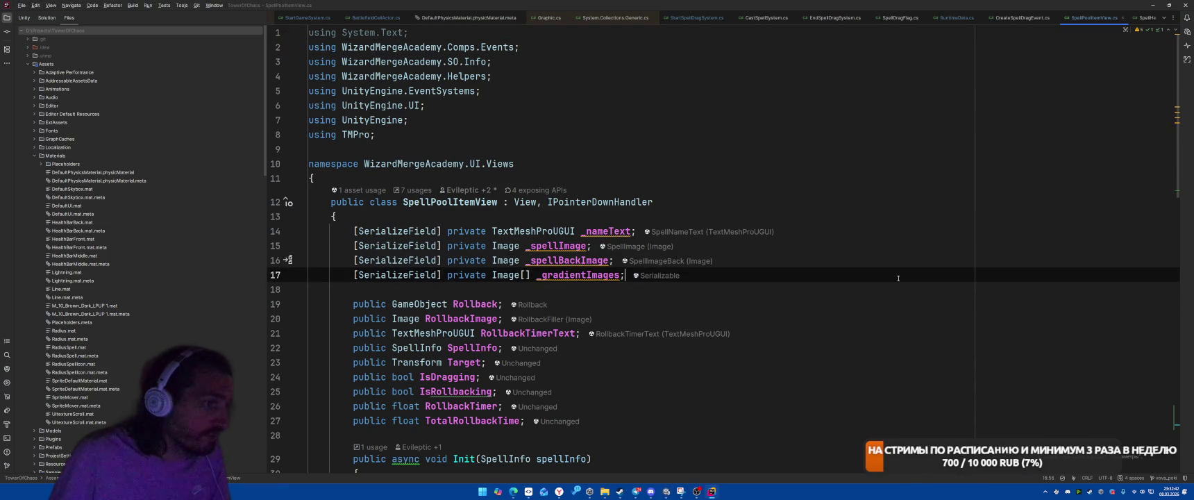
key("Return")
type("[Seri")
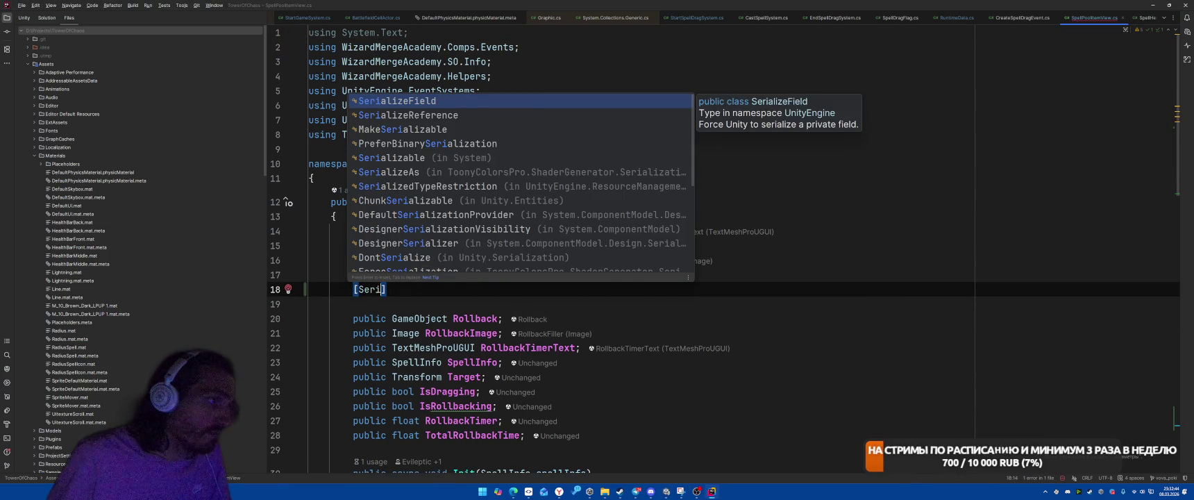
key("Tab")
key("ctrl+shift+Left")
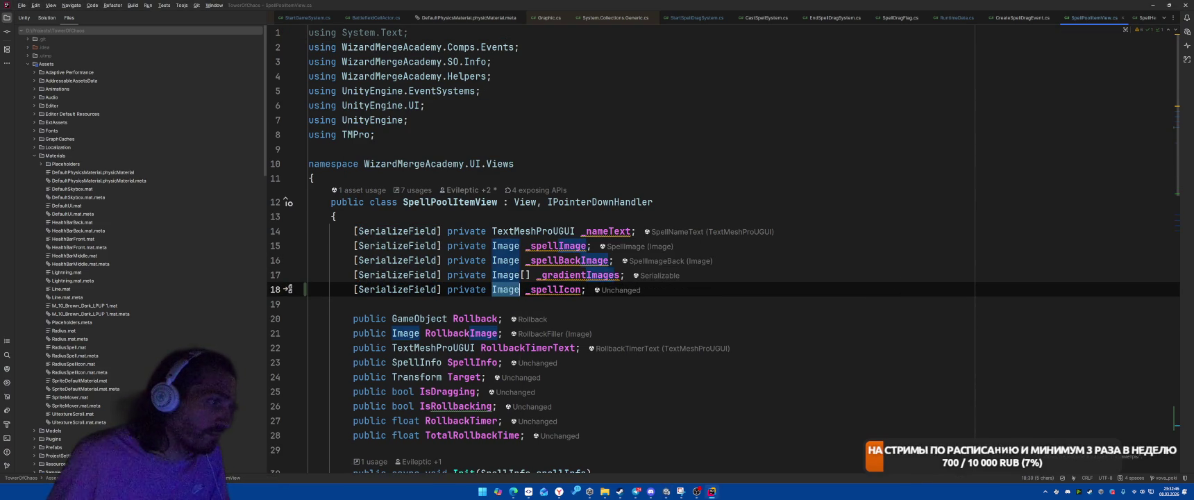
type("Game")
key("Tab")
type("_selected")
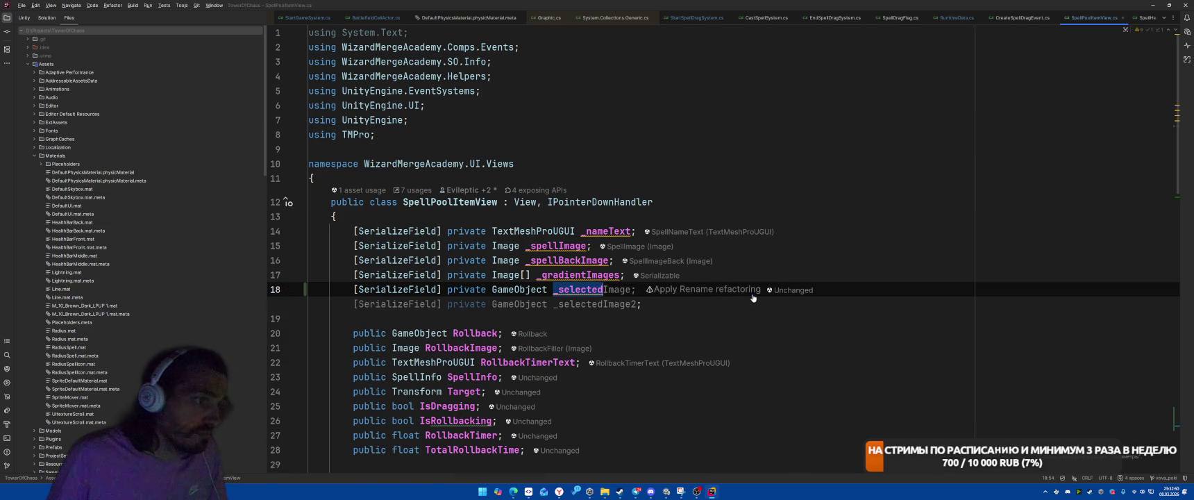
key("Escape")
Replace SetSelected's placeholder body with _selected.SetActive(state); and return to Unity.
scroll(709, 345, "down", 10)
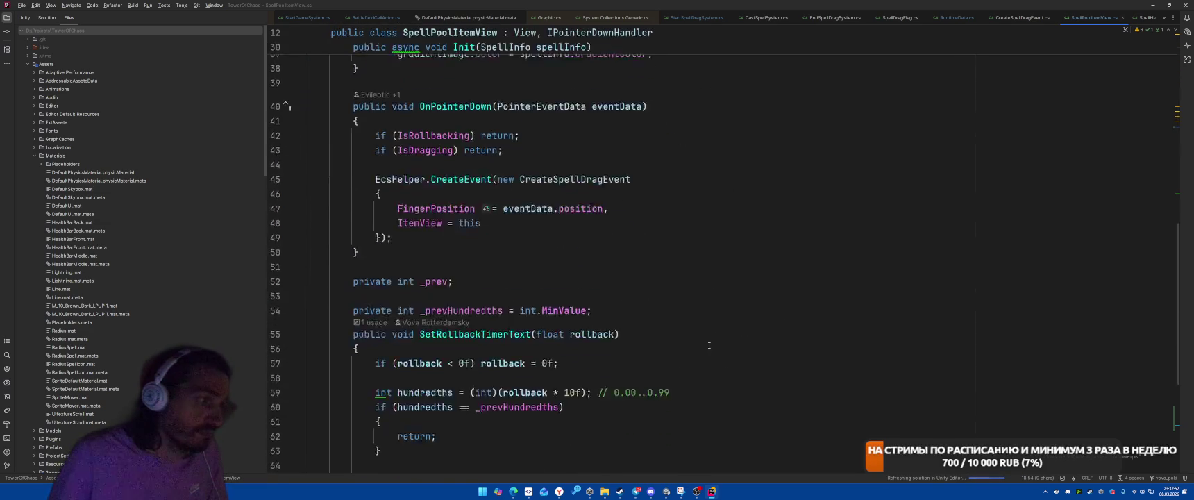
scroll(595, 394, "down", 5)
left_click_drag(376, 350, 647, 347)
type("_selected")
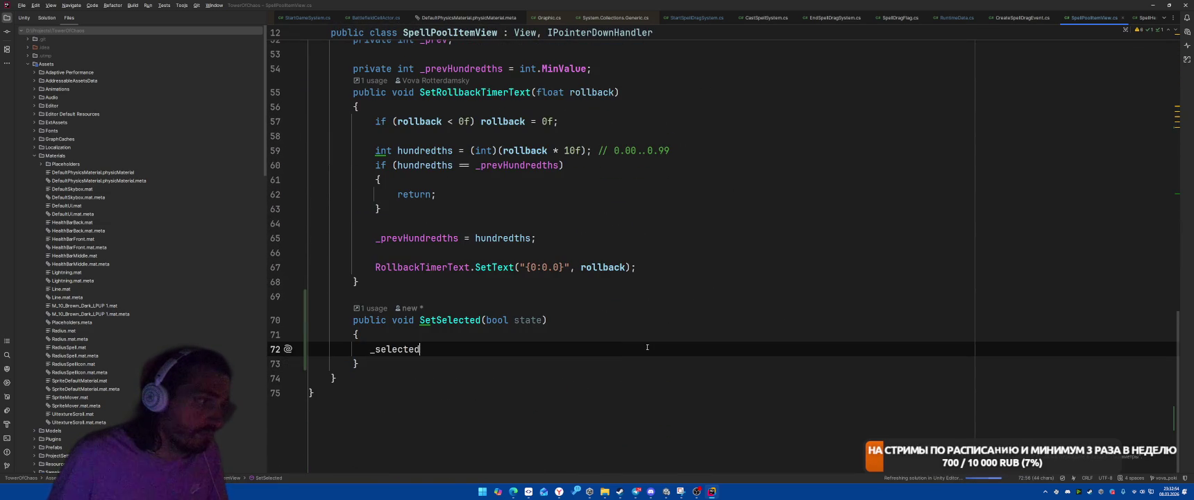
type(".SetActive(state);")
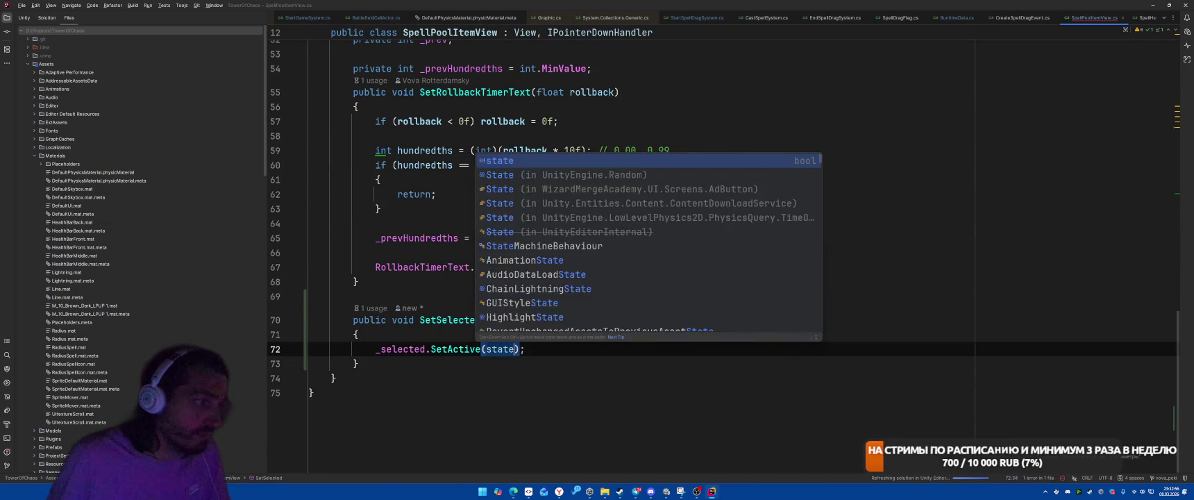
key("alt+Tab")
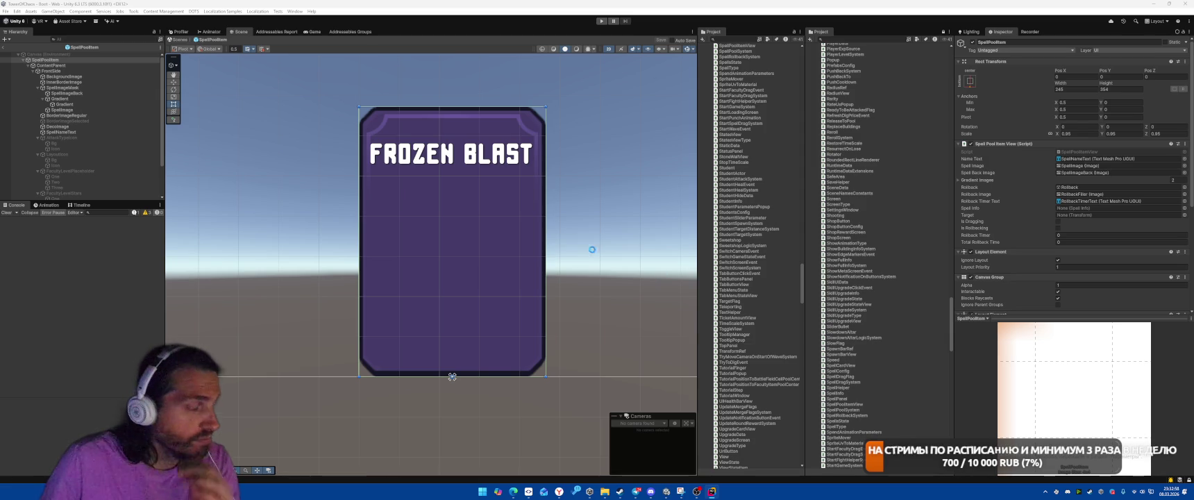
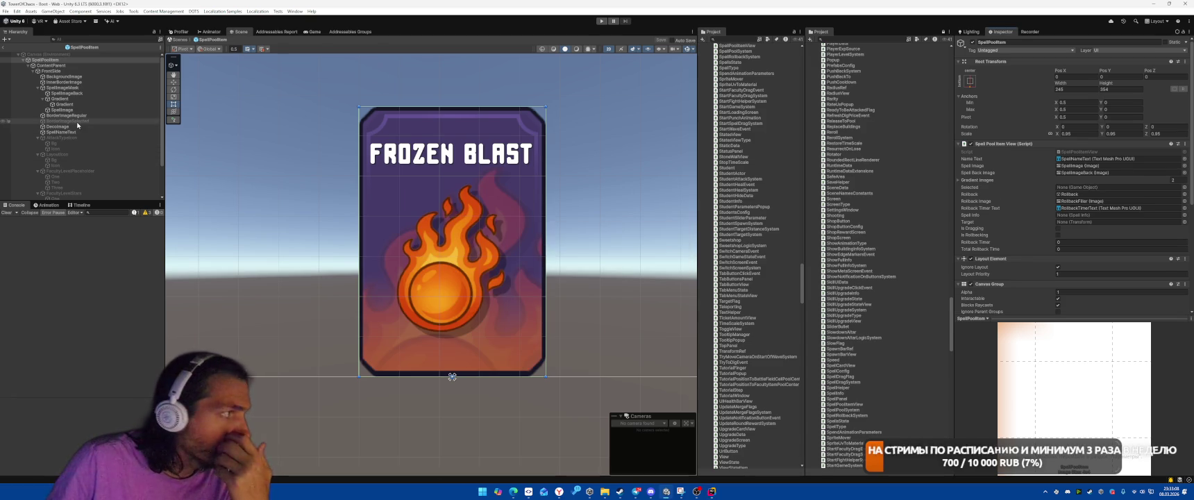
Assign BorderImageSelected as the spell pool item's Selected image and exit prefab mode to the Boot scene.
left_click(1083, 194)
left_click_drag(1083, 196, 1083, 187)
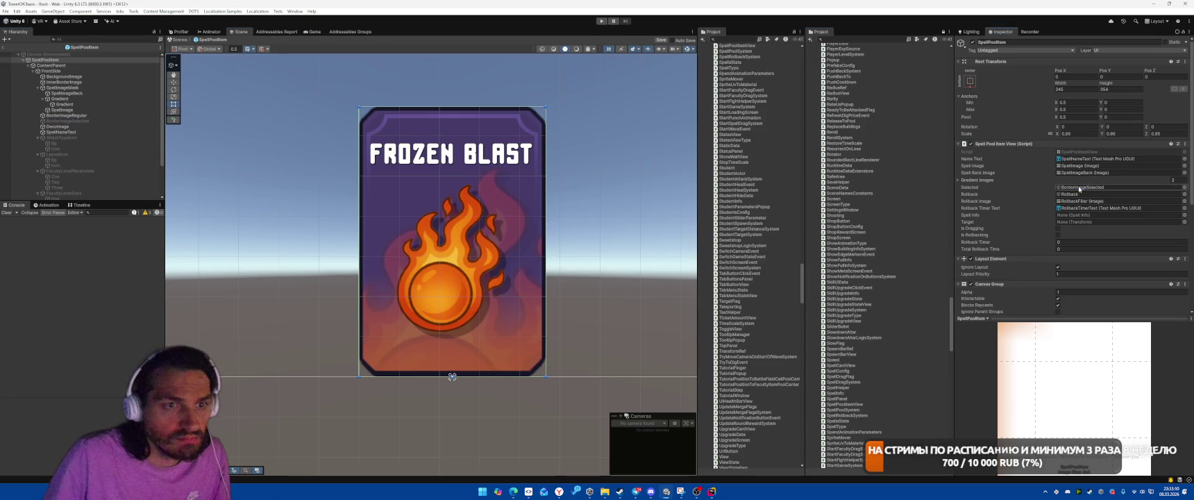
left_click(10, 53)
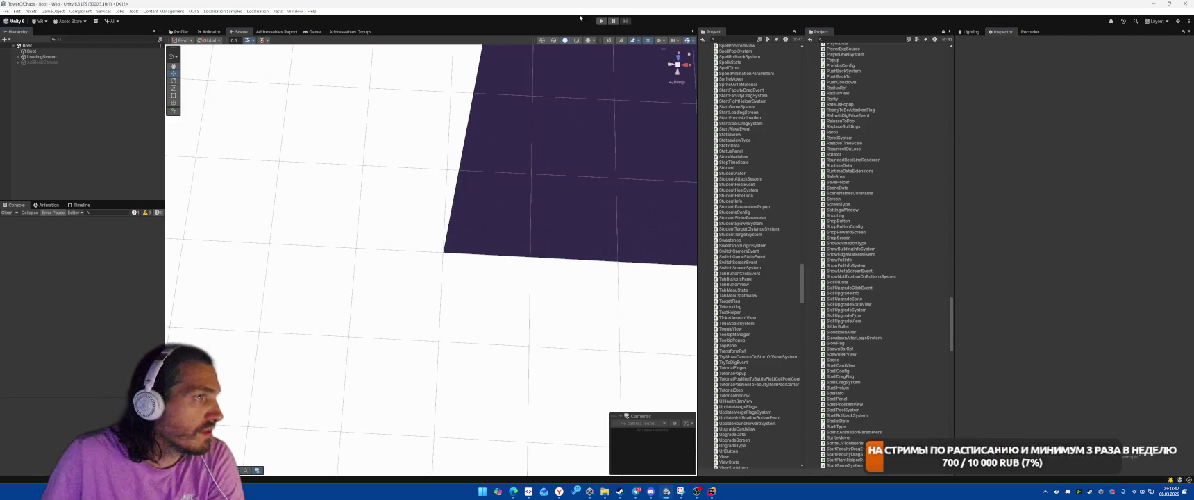
Play-test the tutorial by placing the shop card on the castle slots and collecting the Meteor card.
left_click(602, 21)
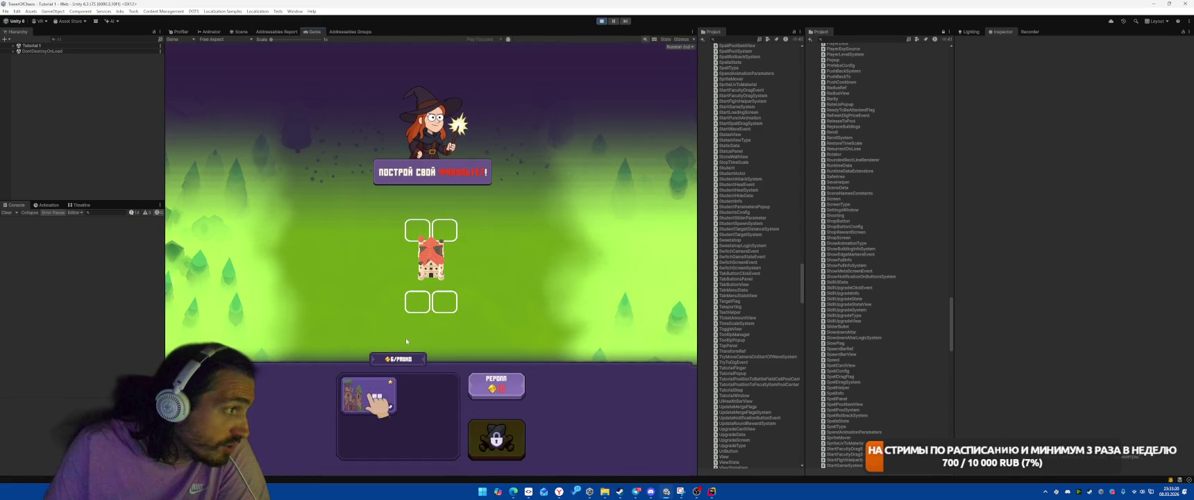
mouse_move(368, 394)
left_mouse_down()
mouse_move(396, 348)
mouse_move(447, 304)
left_mouse_up()
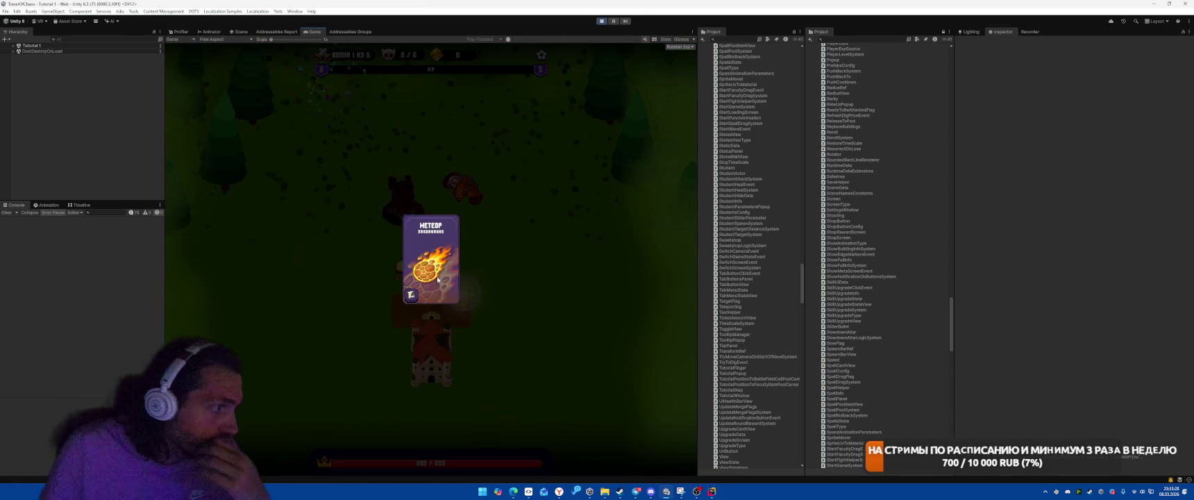
left_click(438, 280)
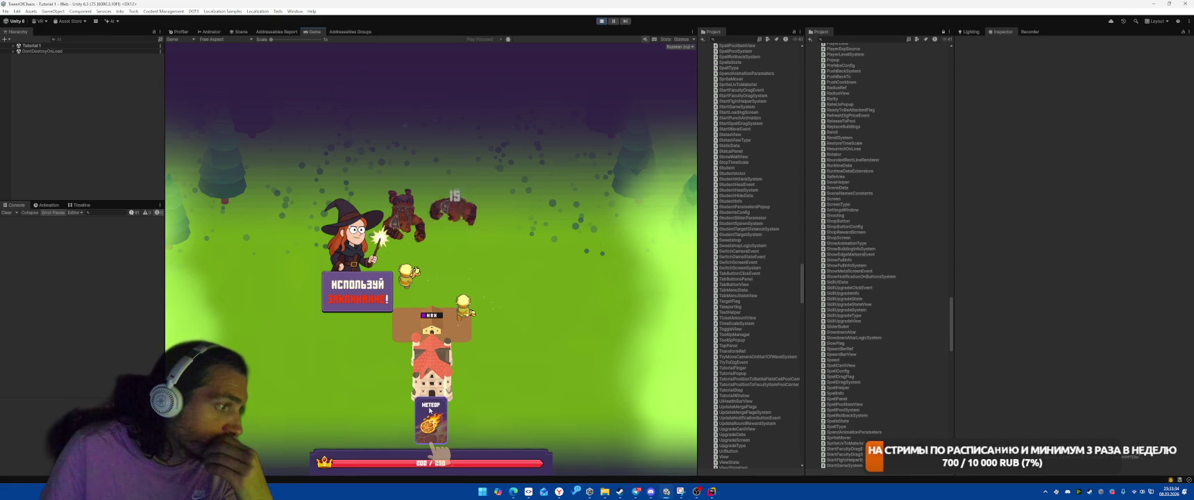
left_click(602, 22)
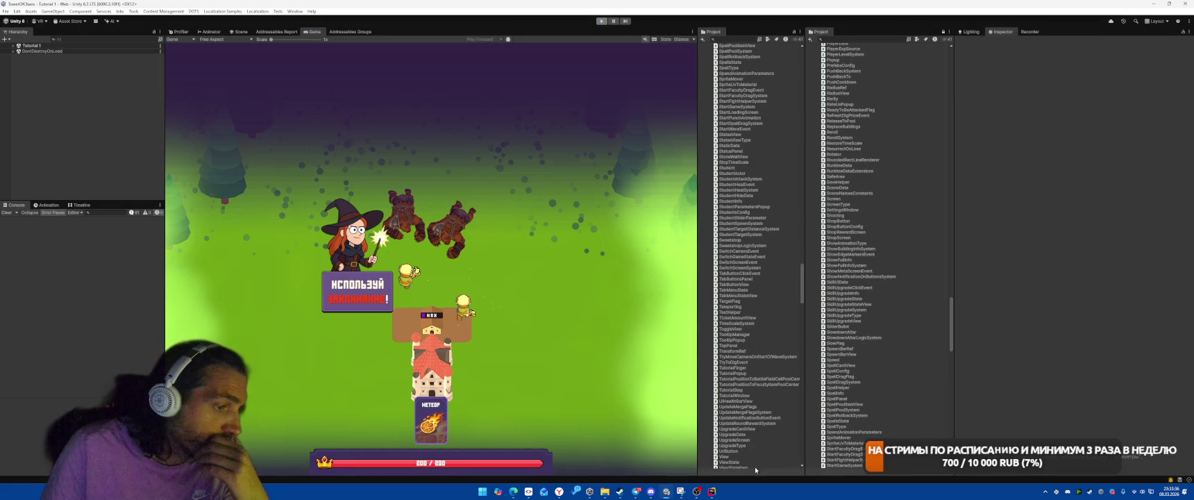
key("alt+Tab")
Open TutorialFinger.cs through Search Everywhere.
left_click(850, 223)
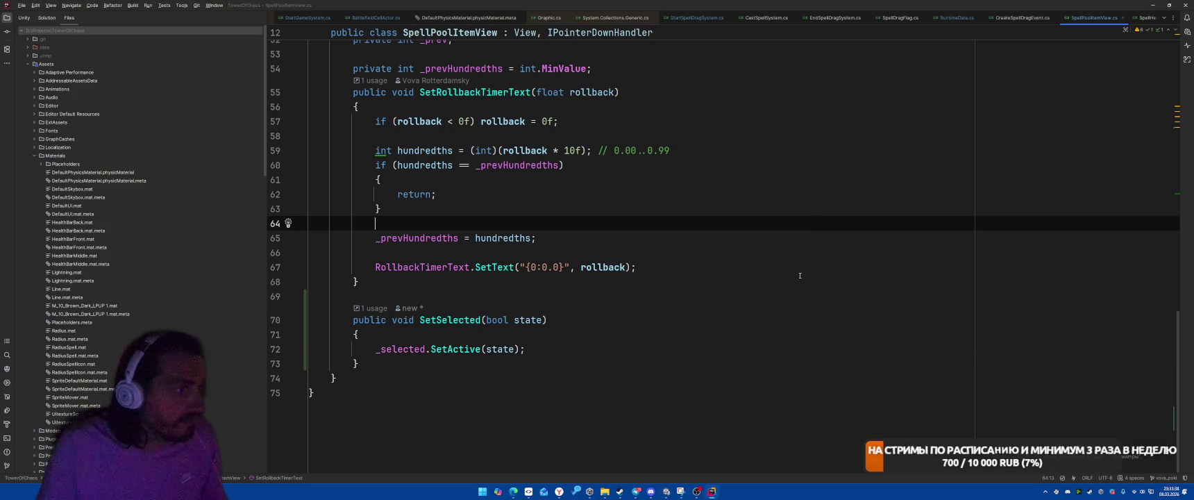
key("ctrl+Tab")
left_click(820, 174)
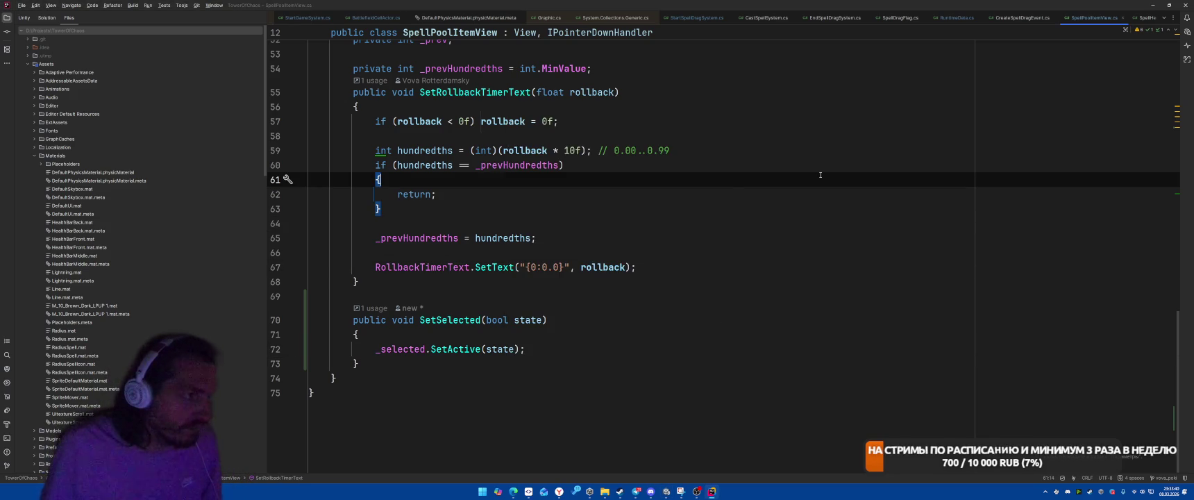
key("ctrl+t")
key("Down")
key("Return")
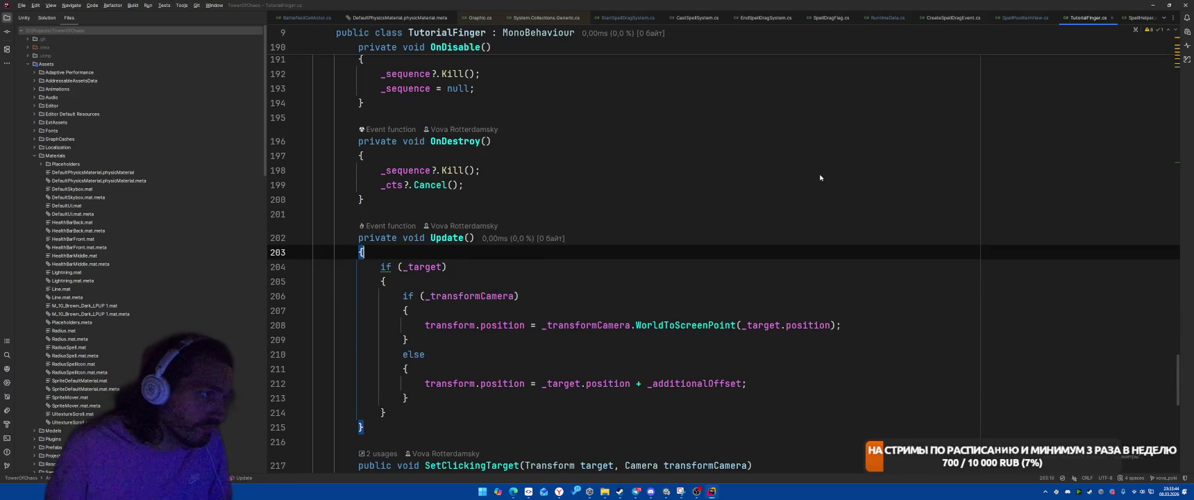
Review the SetClickingTarget code around lines 228–232 in TutorialFinger.cs.
key("ctrl+t")
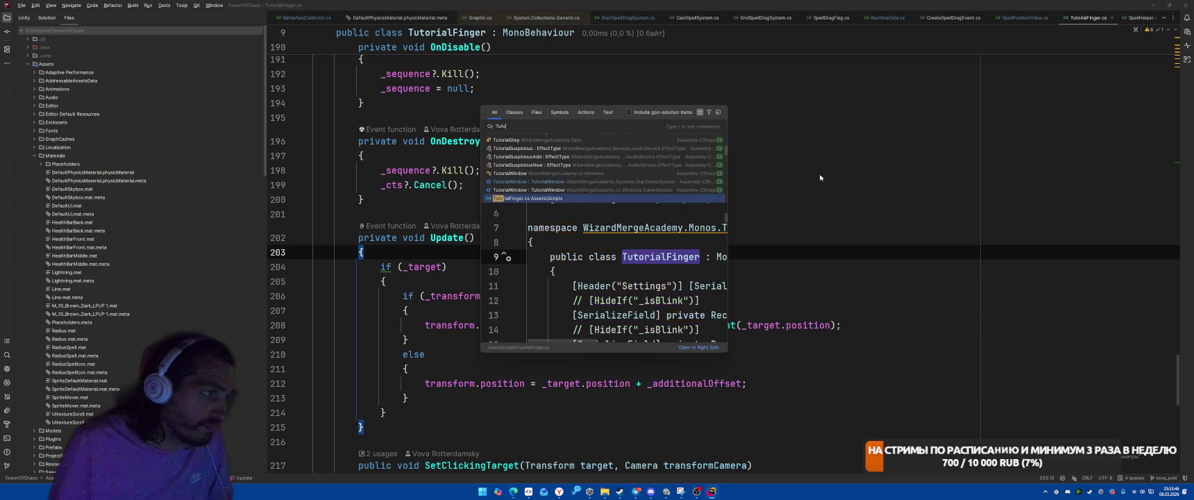
key("Escape")
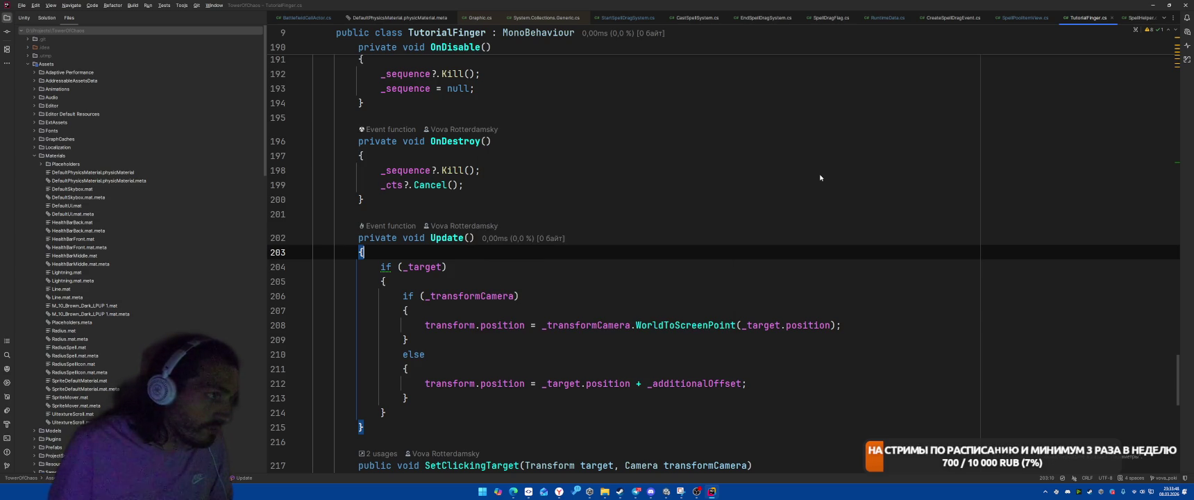
scroll(830, 195, "down", 10)
left_click(842, 215)
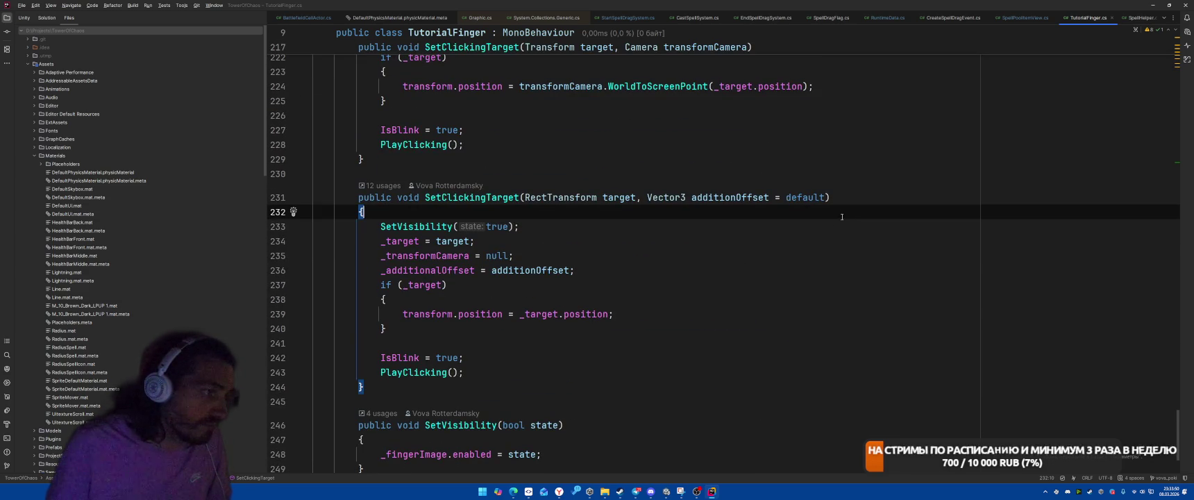
left_click(855, 147)
Search for StartGameSystem and open StartGameSystem.cs.
key("shift")
key("shift")
type("StateGa")
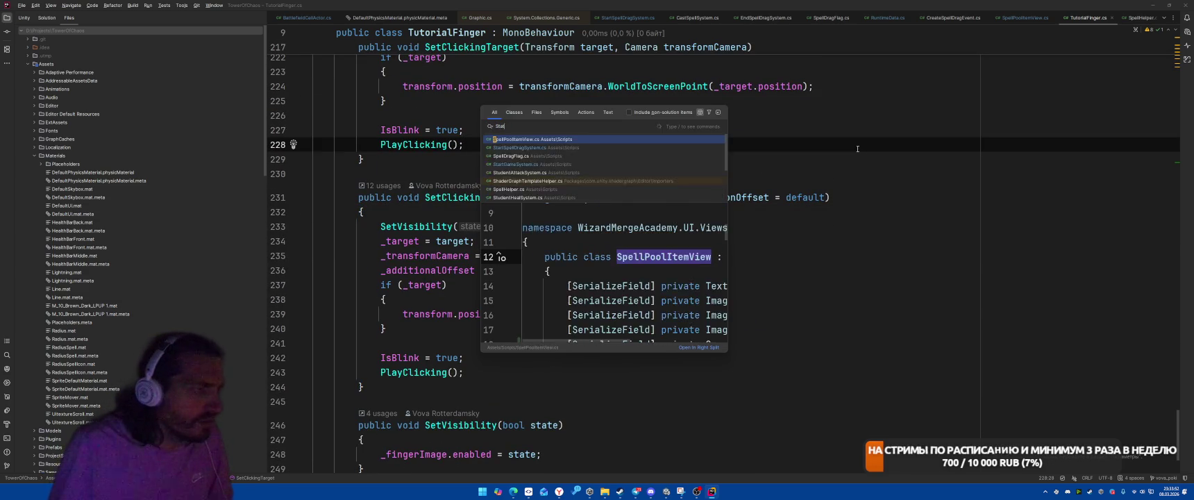
key("BackSpace")
key("BackSpace")
key("BackSpace")
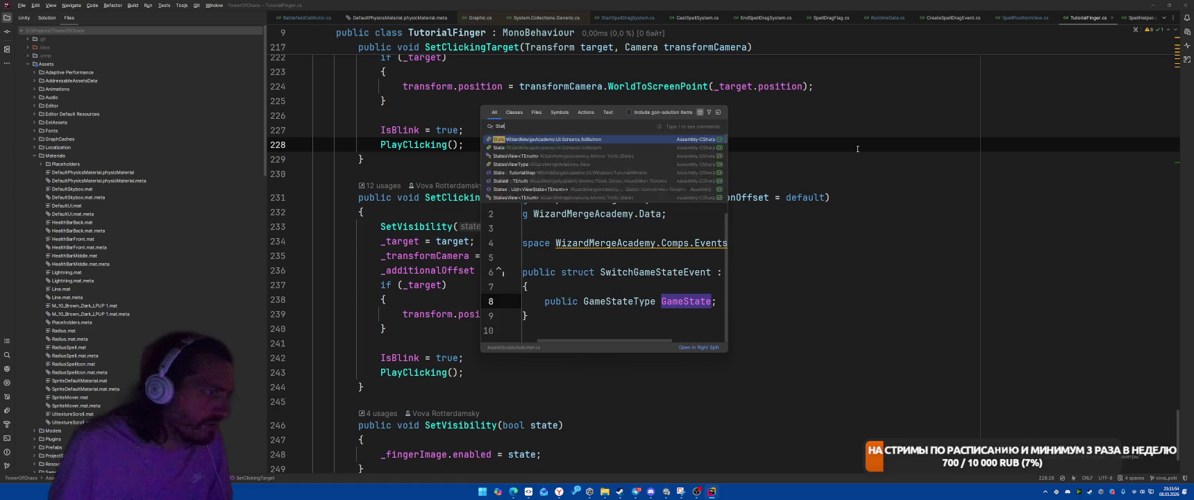
type("rtGa")
key("Return")
Duplicate the HideAllDigCell Free line and change the copy to BattlefieldCellBusyType.Other.
scroll(857, 148, "down", 2)
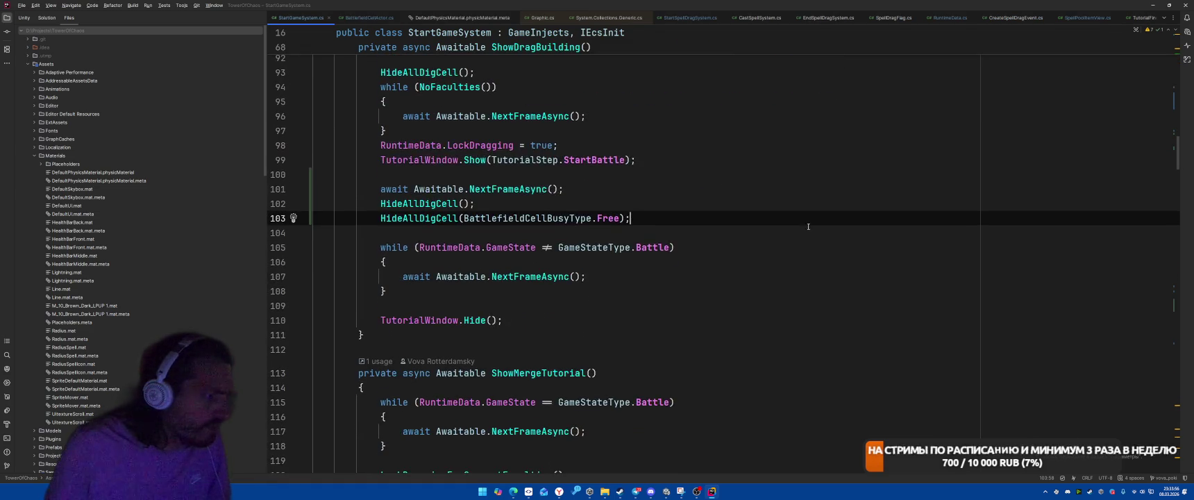
scroll(809, 220, "up", 20)
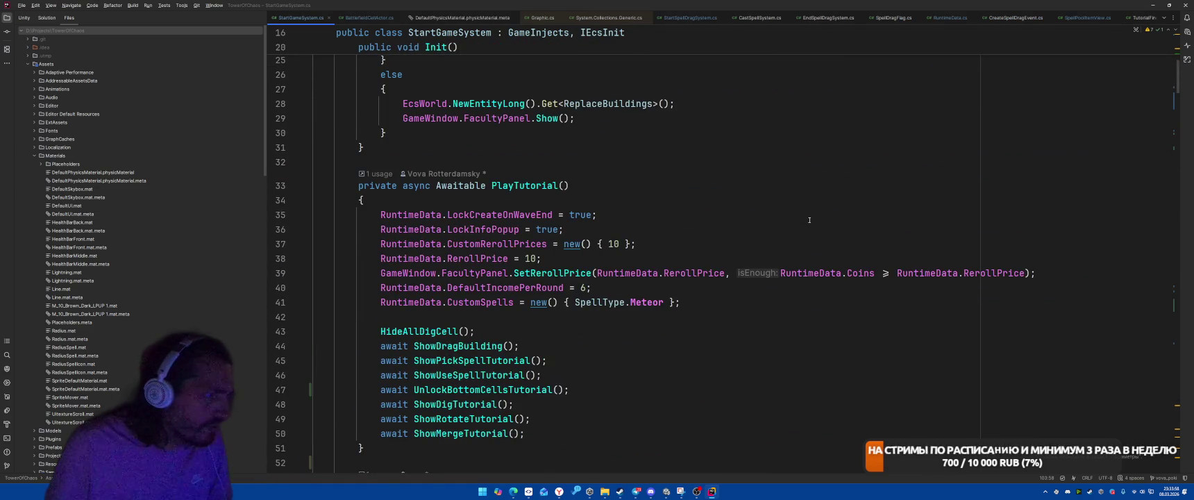
scroll(809, 221, "down", 20)
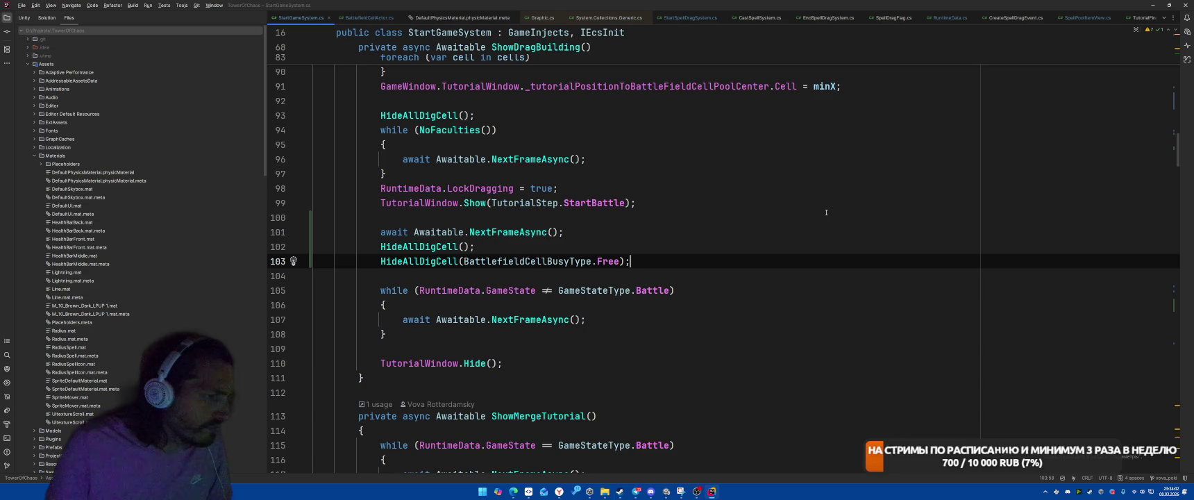
scroll(809, 218, "up", 2)
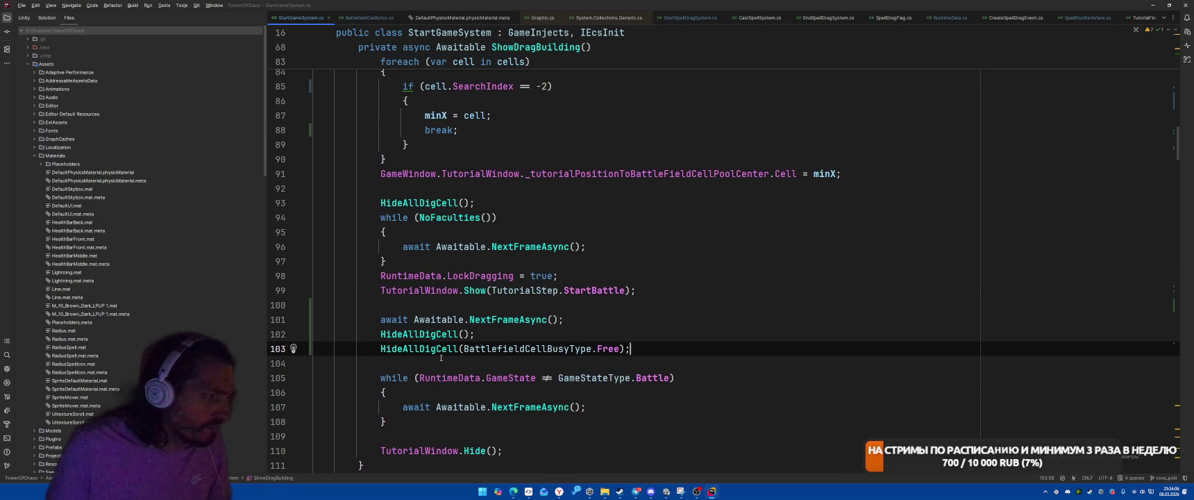
key("ctrl+d")
double_click(609, 362)
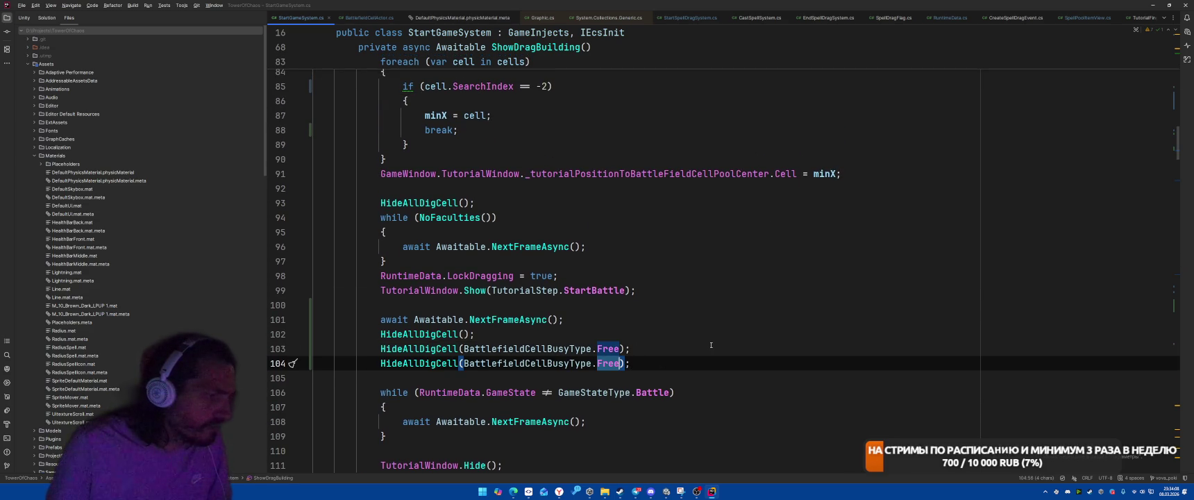
key("BackSpace")
key("BackSpace")
type(".")
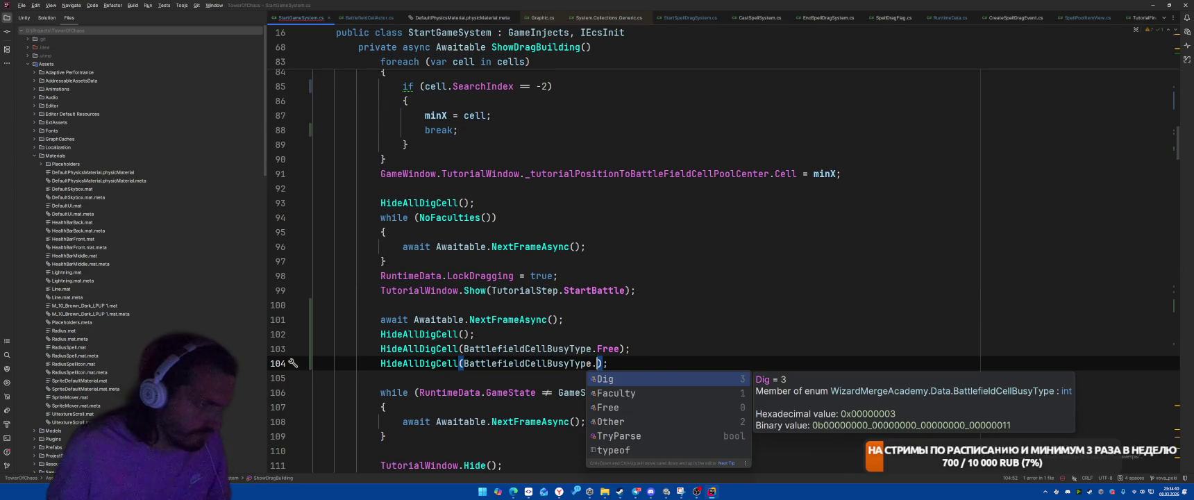
key("Down")
key("Down")
key("Down")
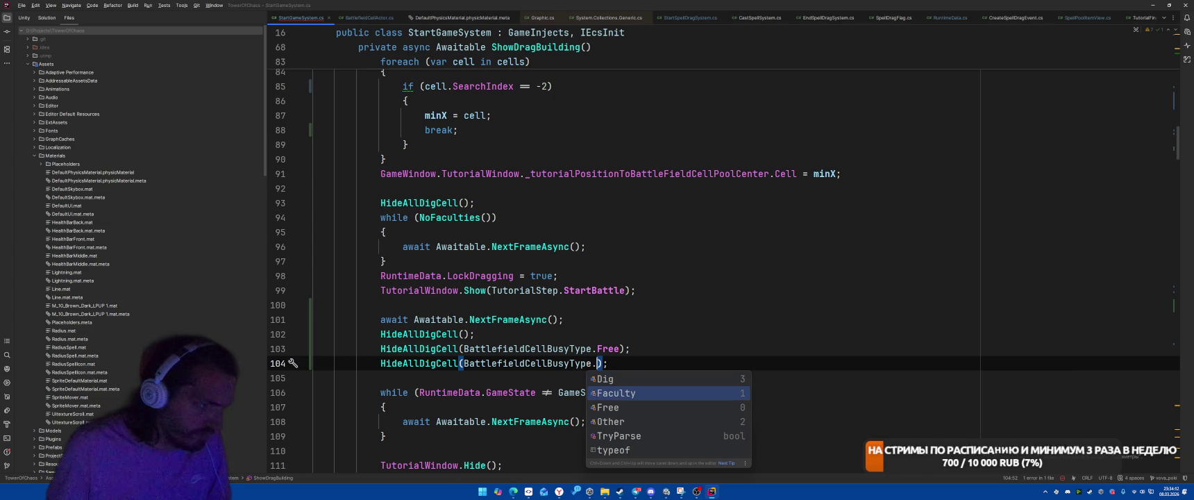
key("Return")
key("End")
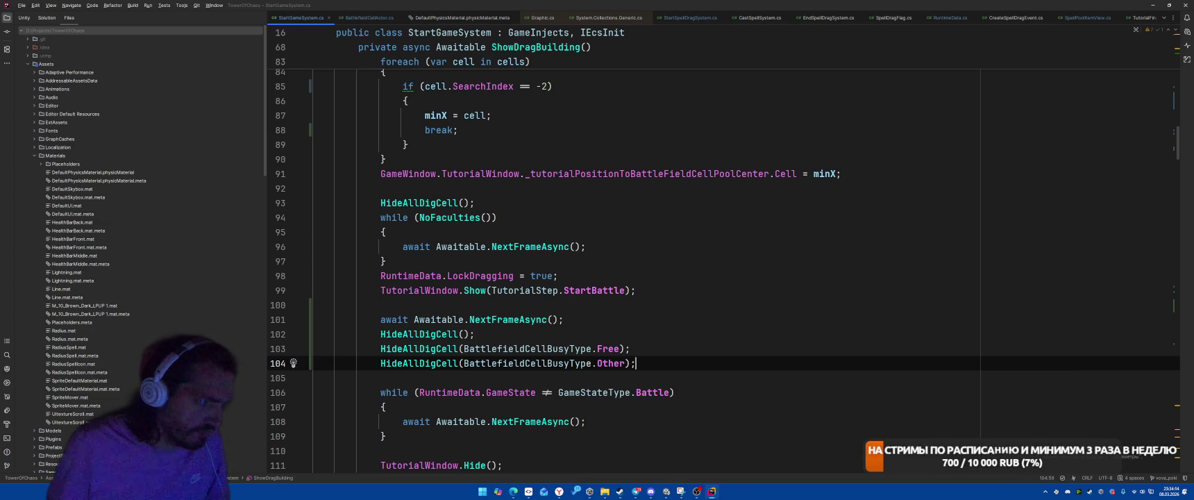
Add a third HideAllDigCell call for BattlefieldCellBusyType.Faculty and review the three calls.
key("ctrl+d")
key("Left")
key("Left")
key("ctrl+shift+Left")
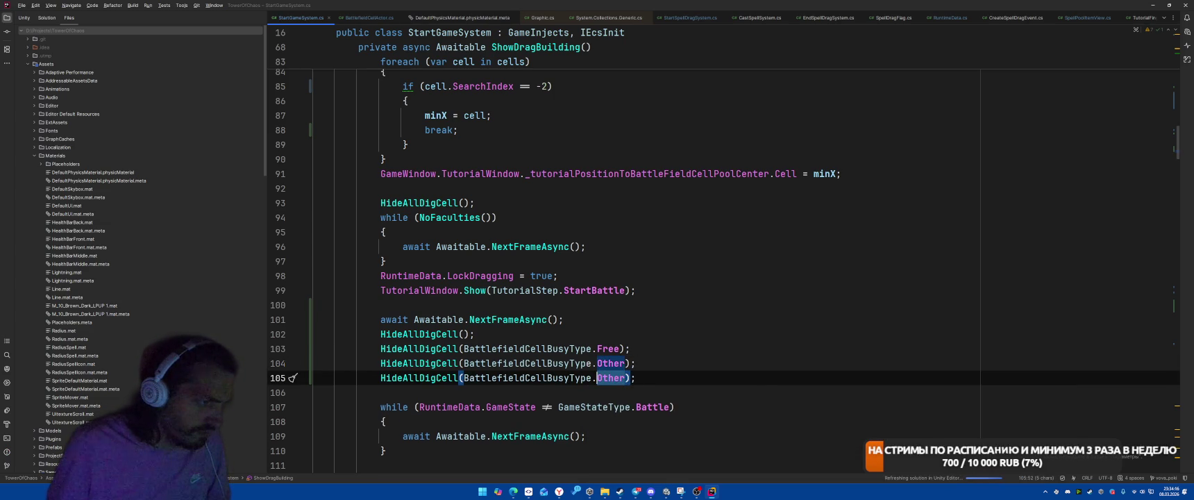
type("D")
key("BackSpace")
type("Fa")
key("Return")
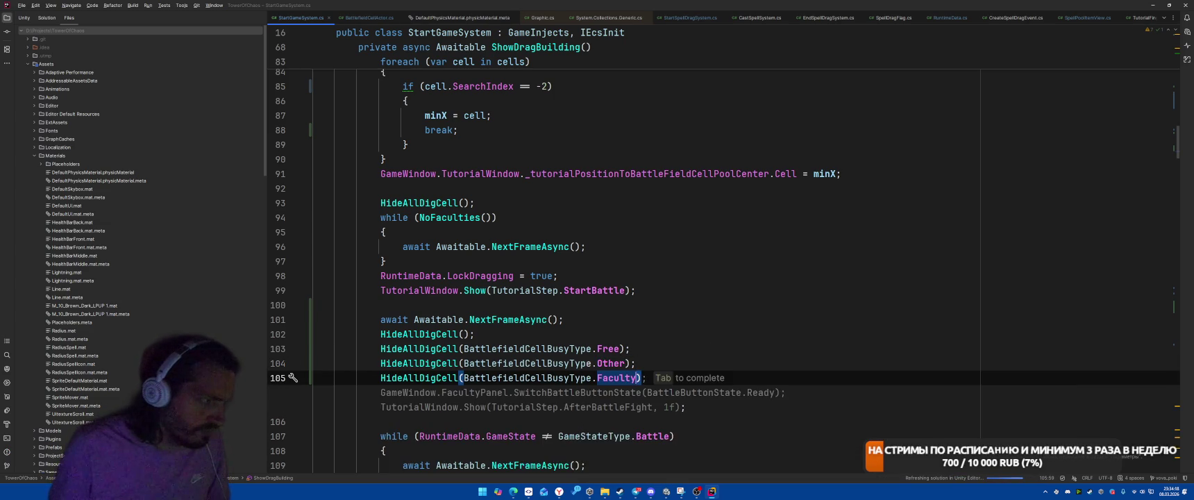
left_click(723, 303)
key("Down")
key("Down")
key("Down")
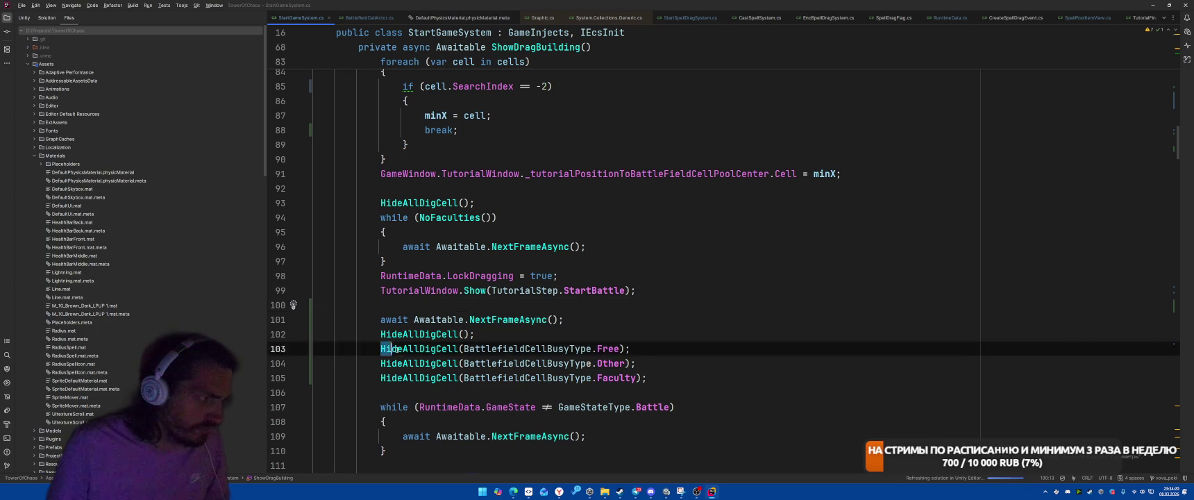
left_click(712, 376, "shift")
left_click(743, 314)
scroll(746, 310, "up", 4)
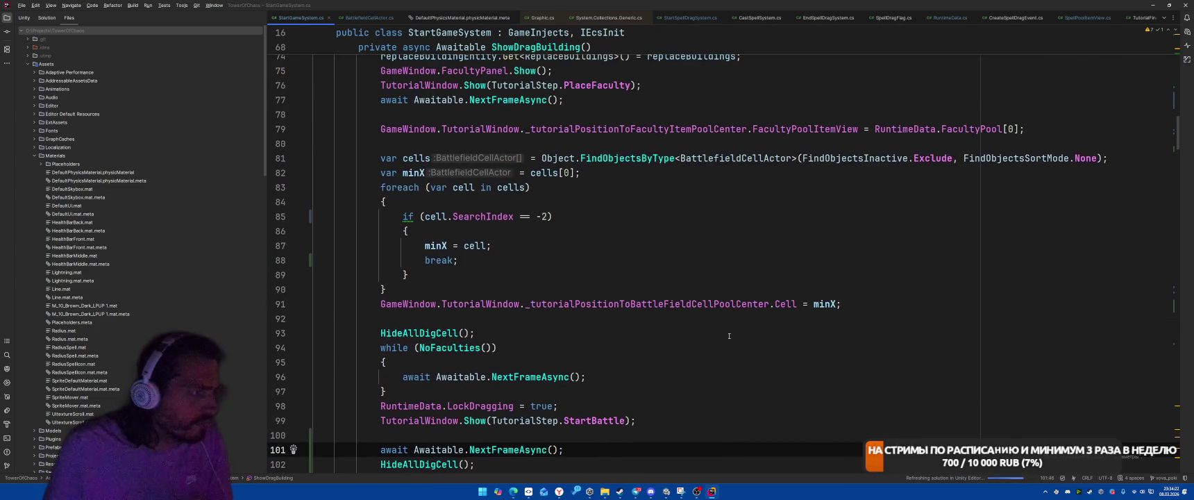
scroll(380, 348, "down", 4)
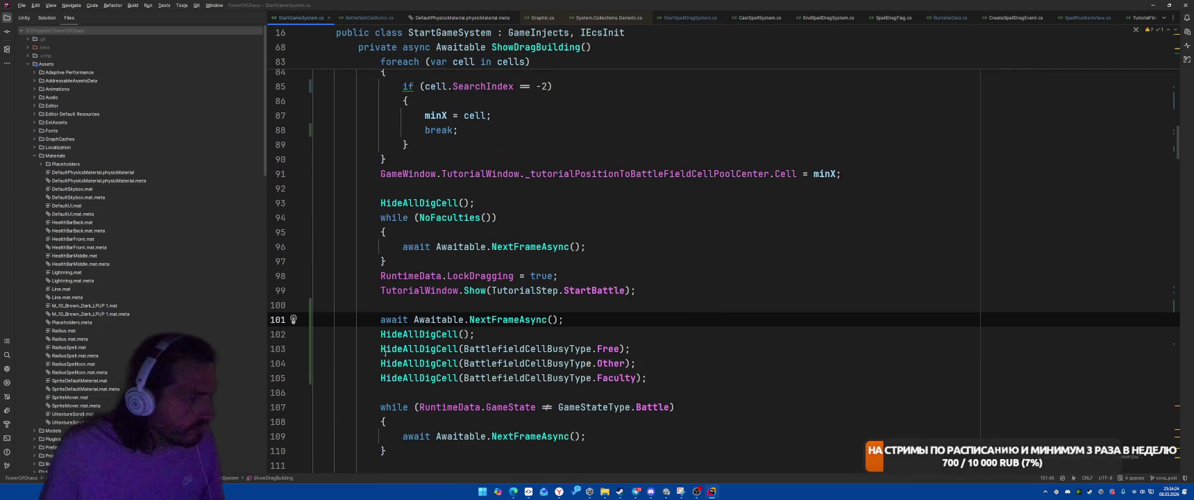
scroll(760, 275, "up", 5)
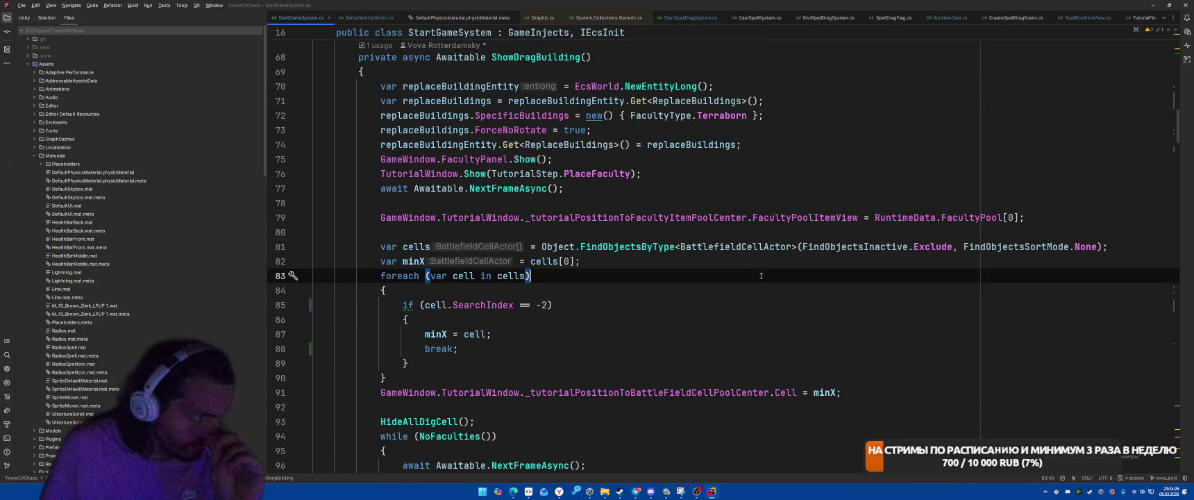
scroll(770, 319, "down", 7)
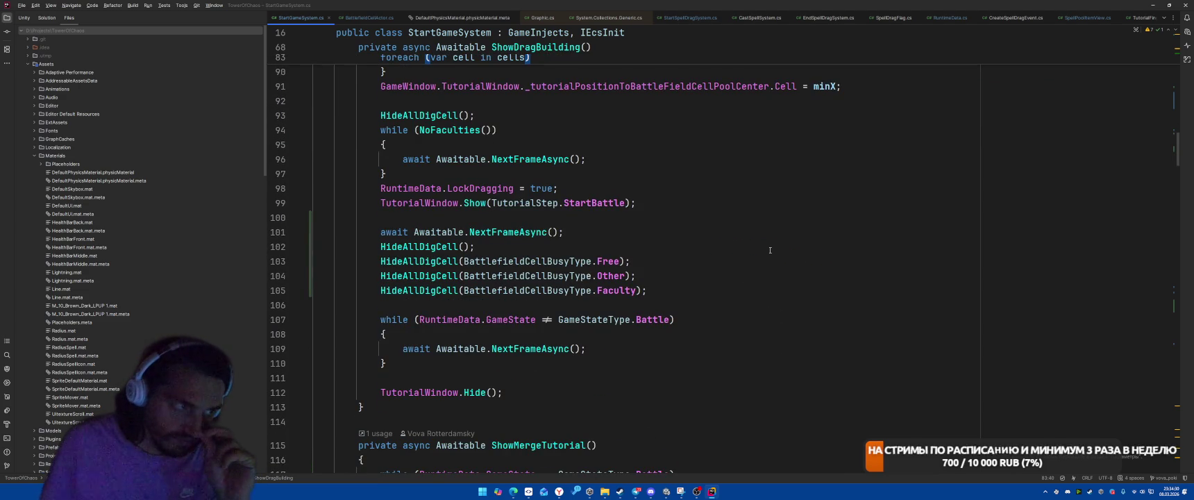
scroll(767, 249, "up", 7)
scroll(767, 249, "up", 6)
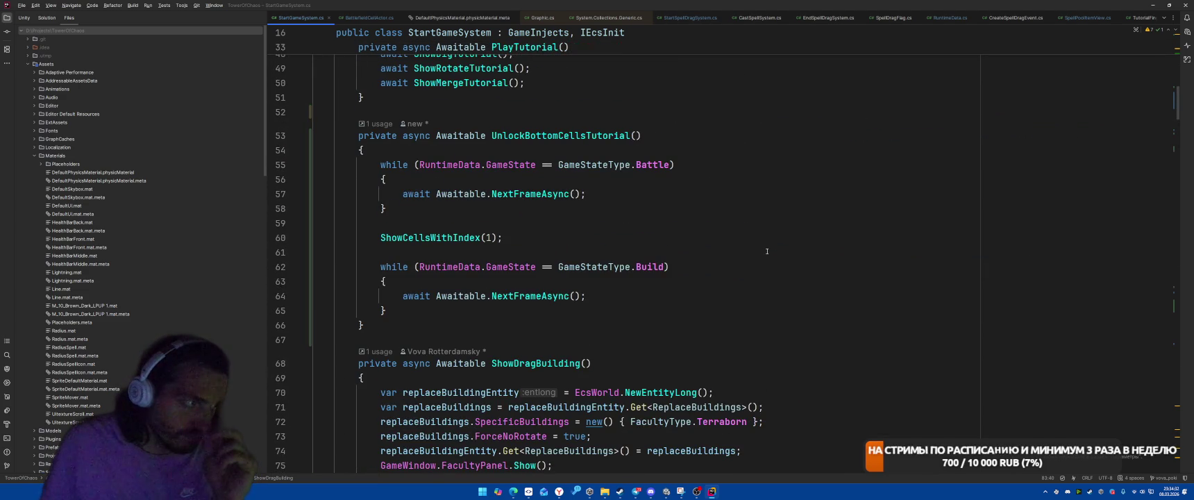
scroll(767, 251, "down", 11)
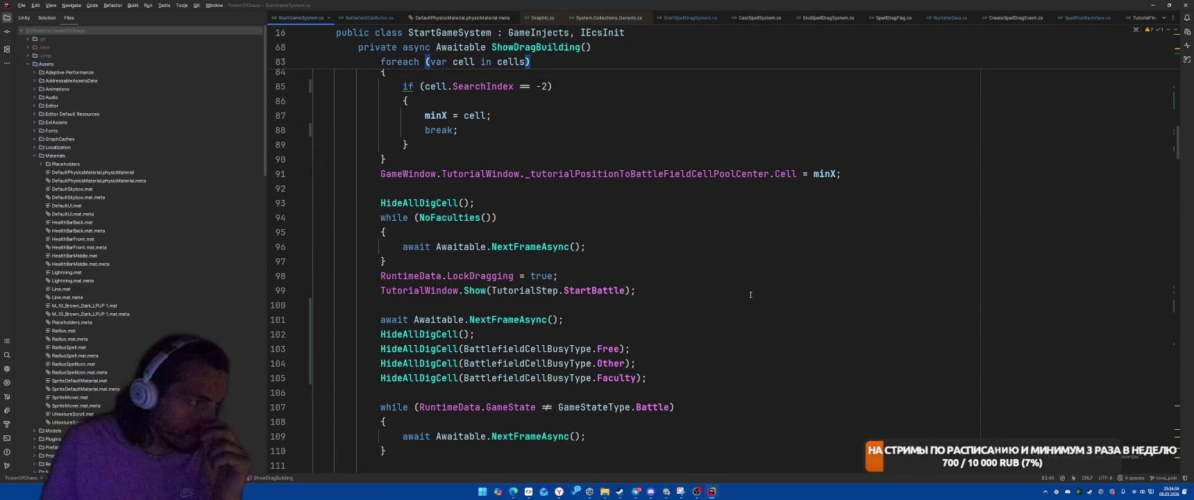
left_click(410, 334)
scroll(420, 333, "up", 5)
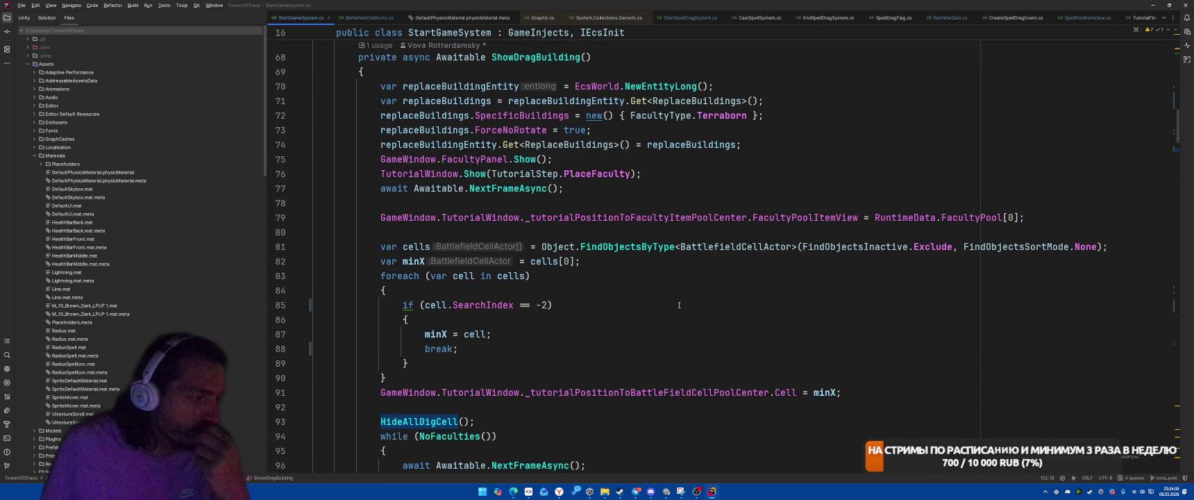
scroll(677, 305, "up", 4)
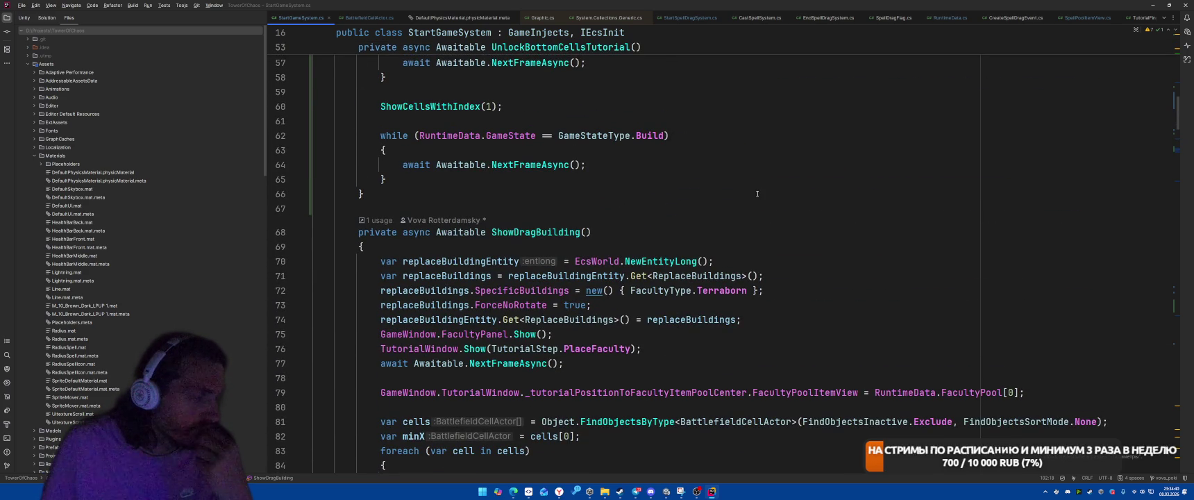
scroll(758, 194, "up", 4)
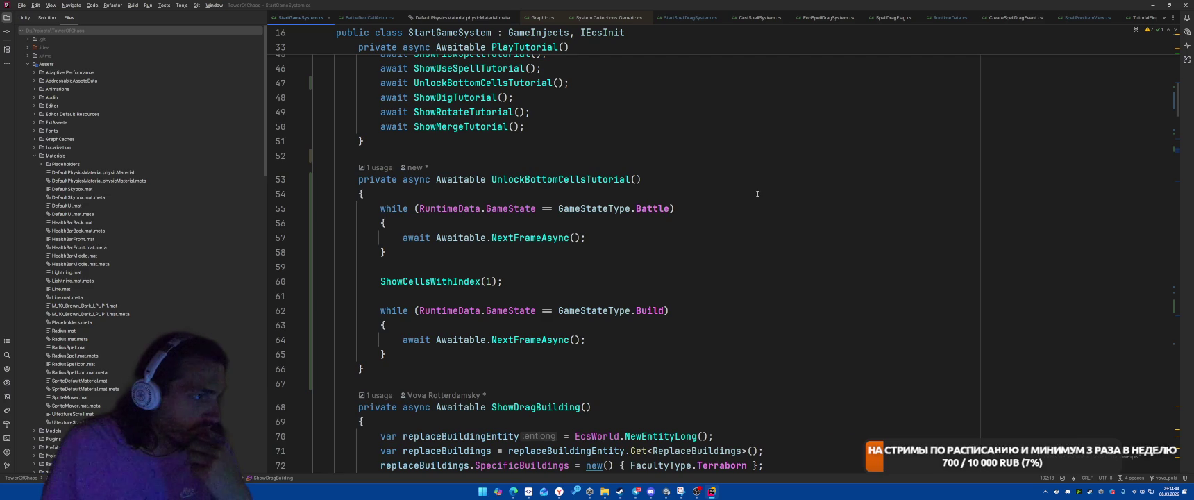
left_click(421, 281)
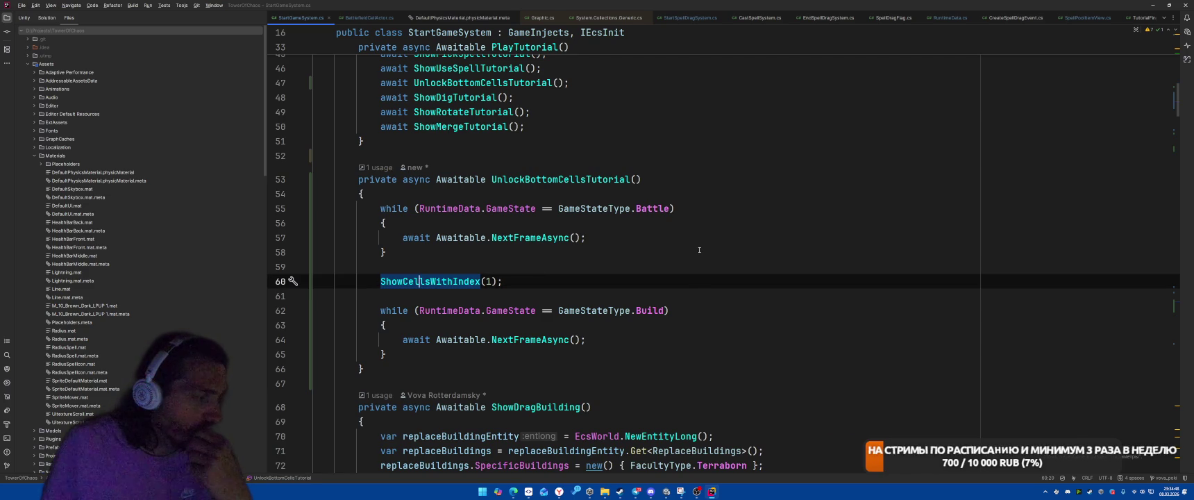
scroll(700, 250, "up", 5)
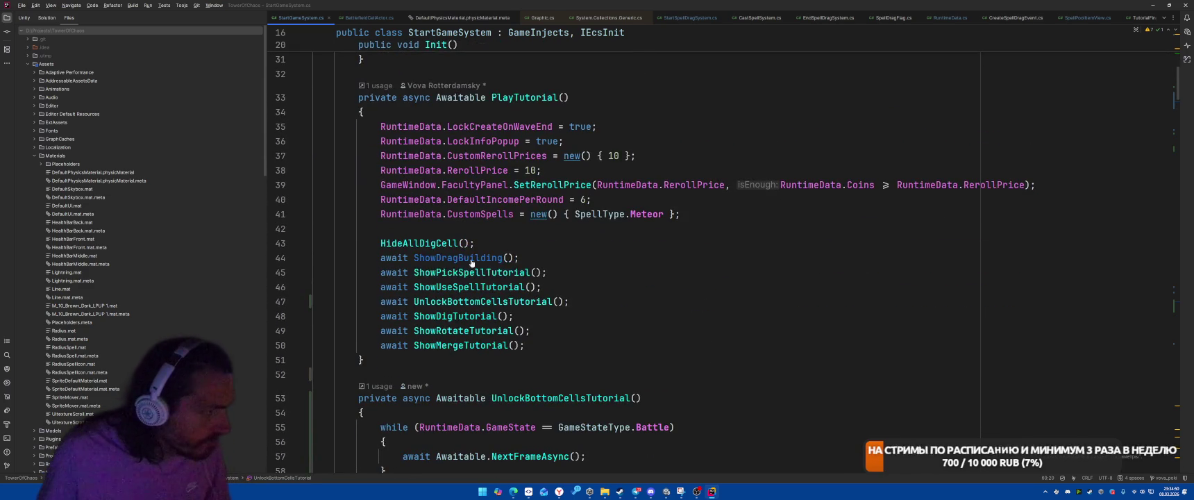
left_click(471, 259, "ctrl")
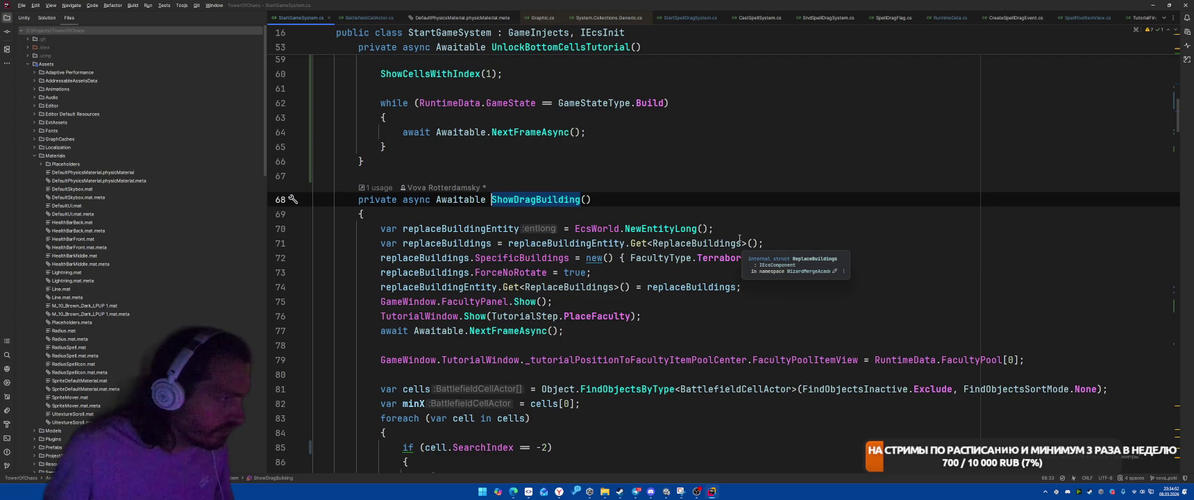
scroll(740, 238, "down", 3)
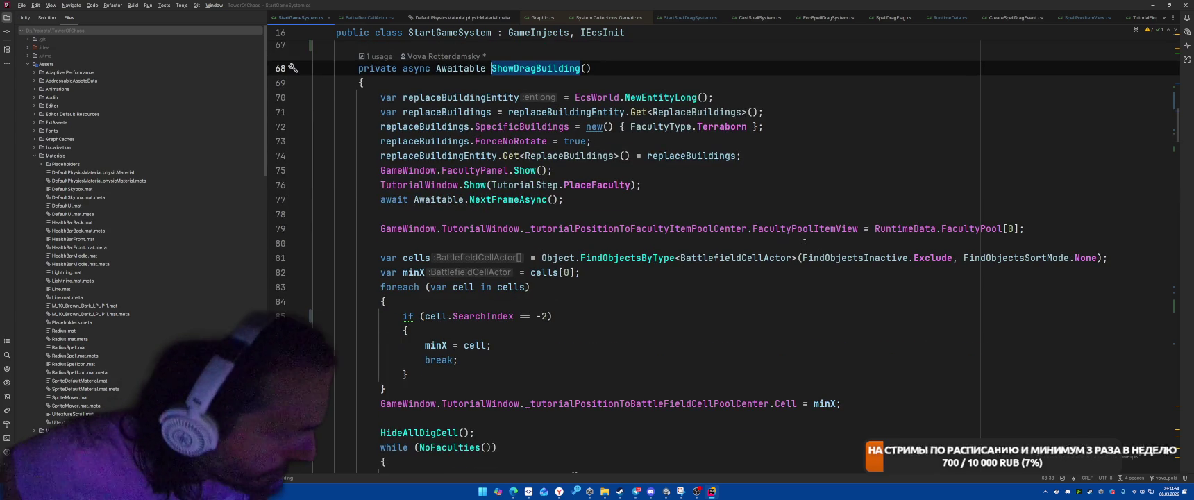
key("ctrl+alt+Left")
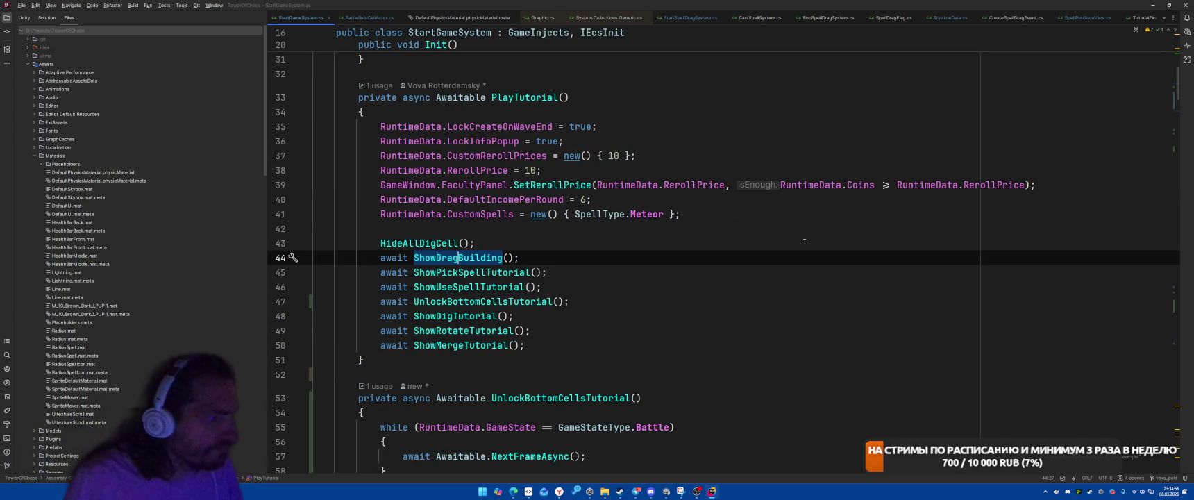
key("ctrl+alt+Left")
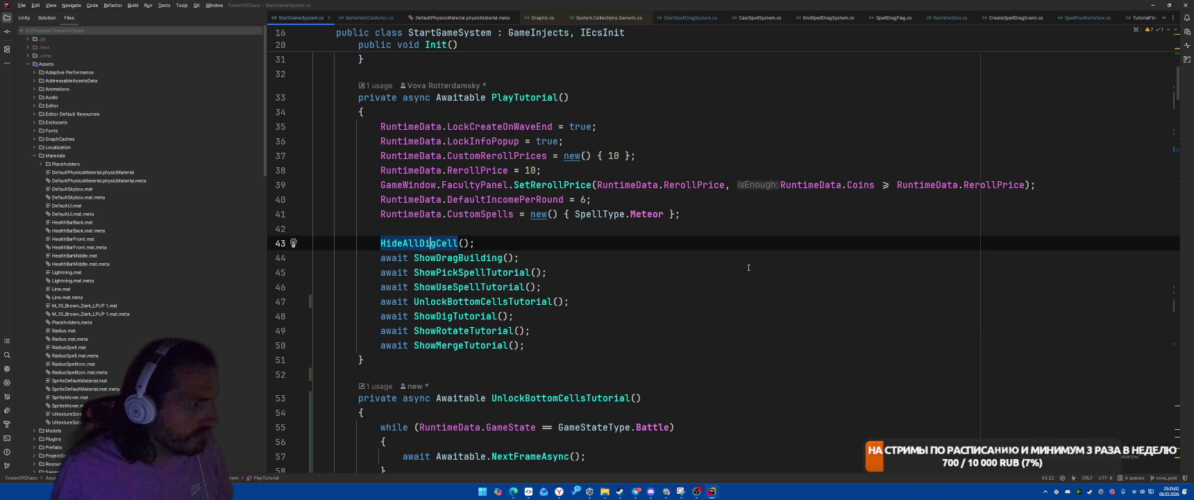
key("ctrl+b")
scroll(649, 241, "down", 5)
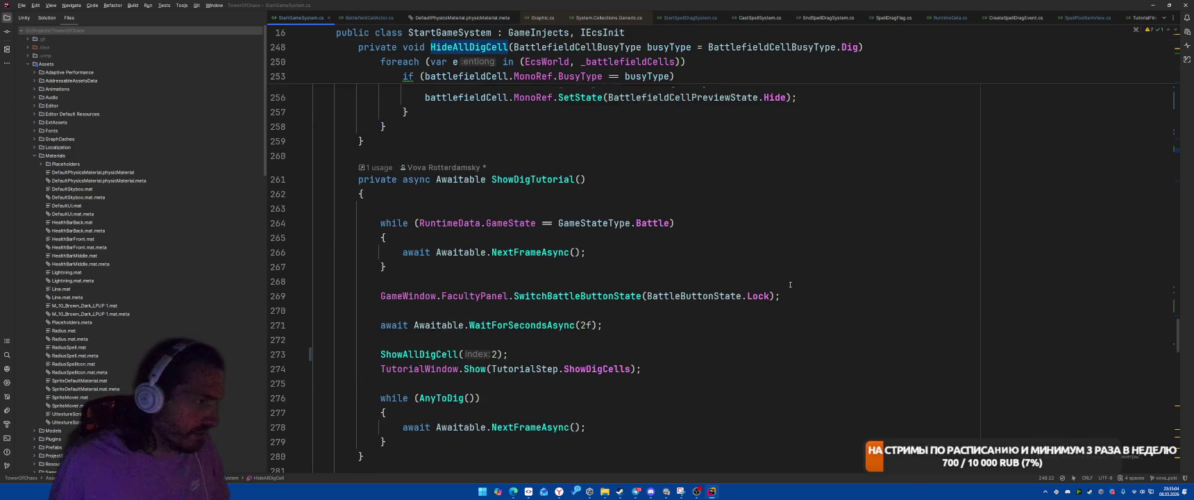
scroll(787, 285, "up", 10)
scroll(787, 285, "down", 5)
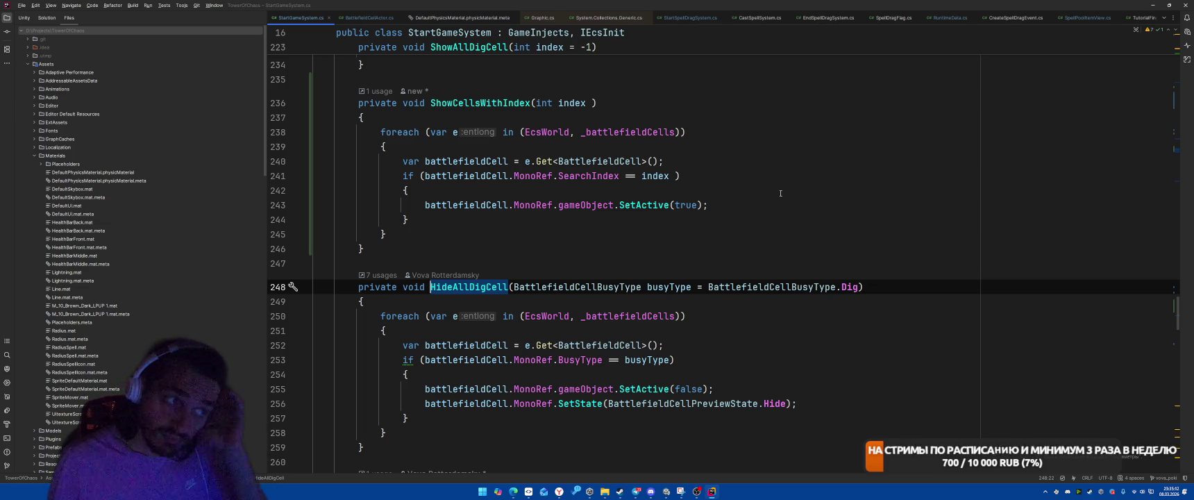
left_click(586, 108)
left_click(777, 134)
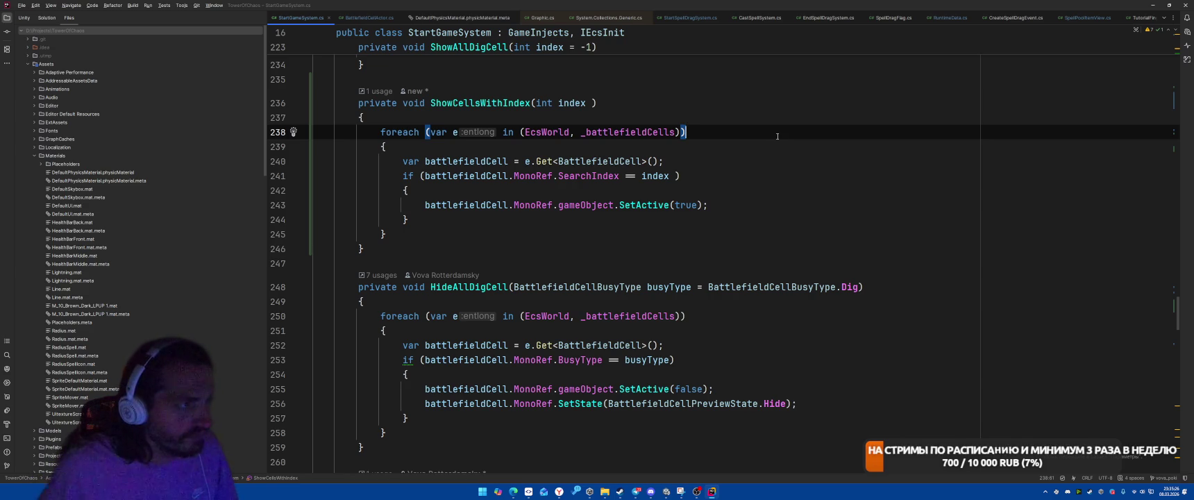
scroll(753, 148, "up", 5)
scroll(753, 148, "up", 5)
scroll(690, 184, "down", 7)
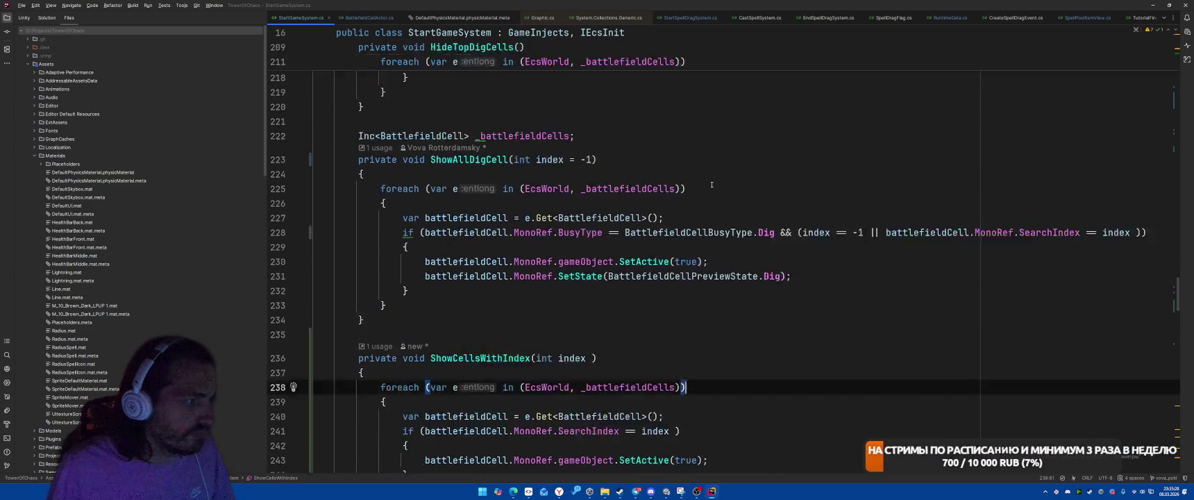
scroll(689, 185, "down", 6)
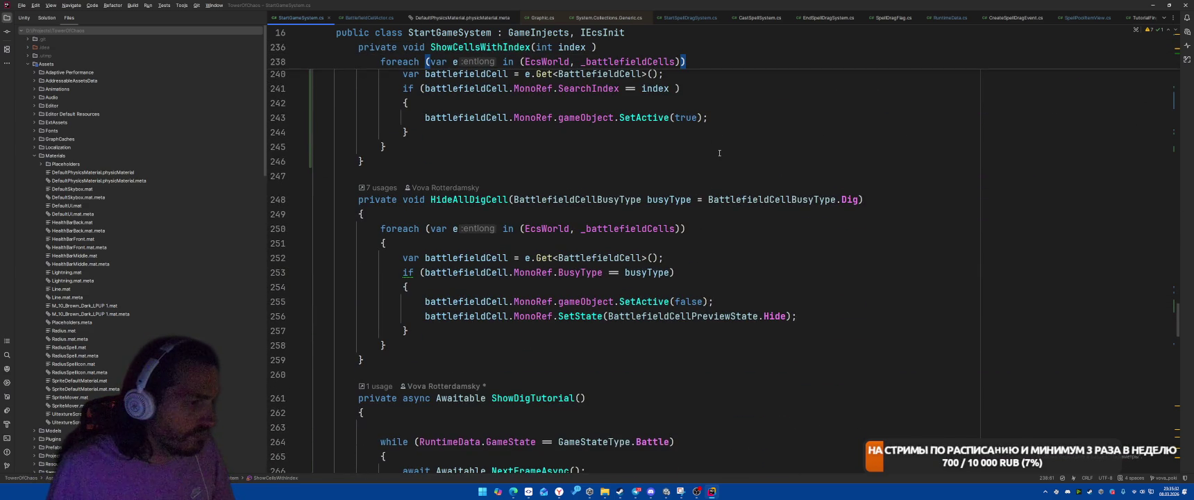
scroll(719, 153, "up", 6)
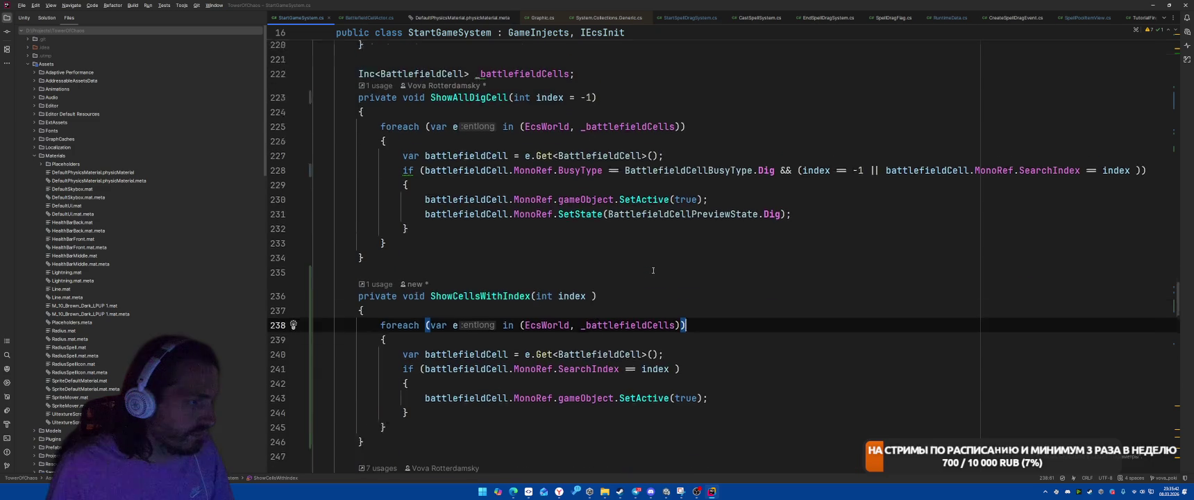
scroll(654, 272, "up", 7)
scroll(653, 272, "up", 6)
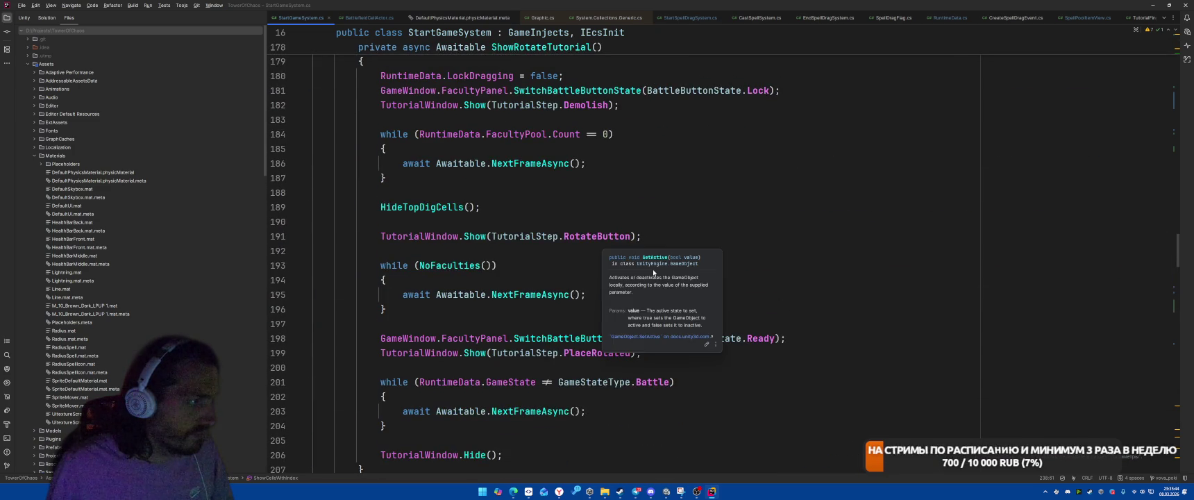
scroll(535, 171, "up", 8)
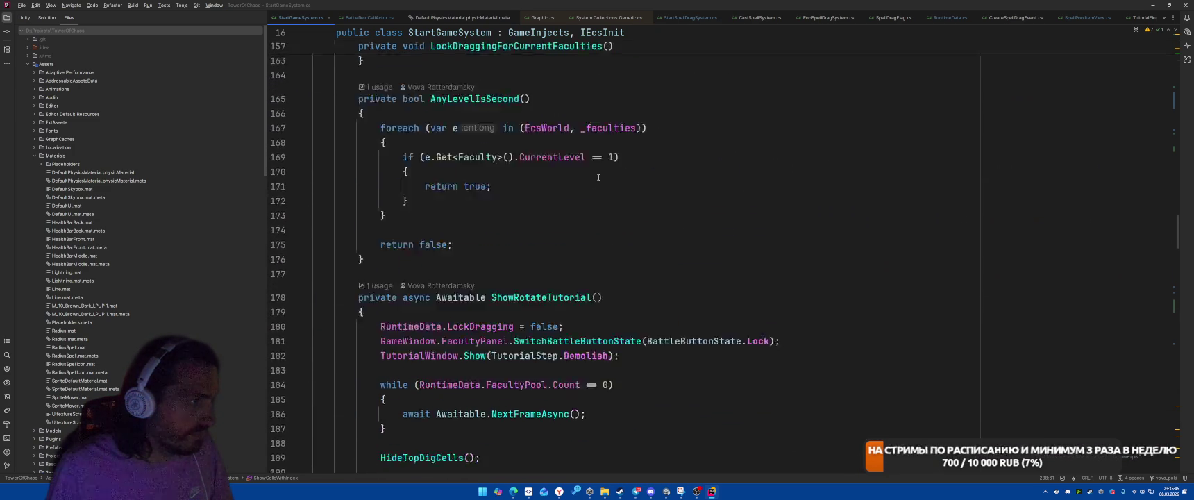
scroll(437, 274, "down", 5)
left_click(437, 274, "ctrl")
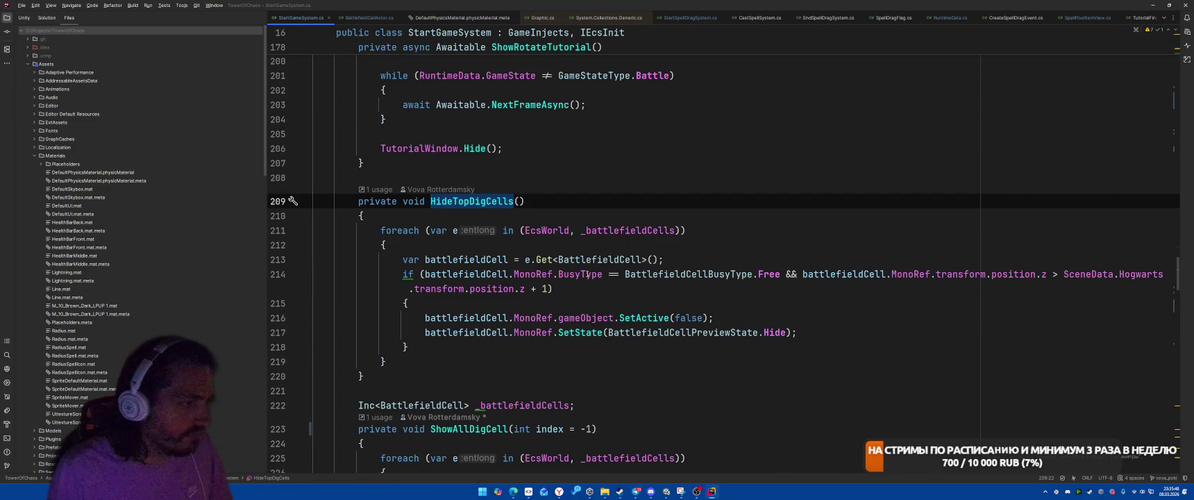
key("ctrl+minus")
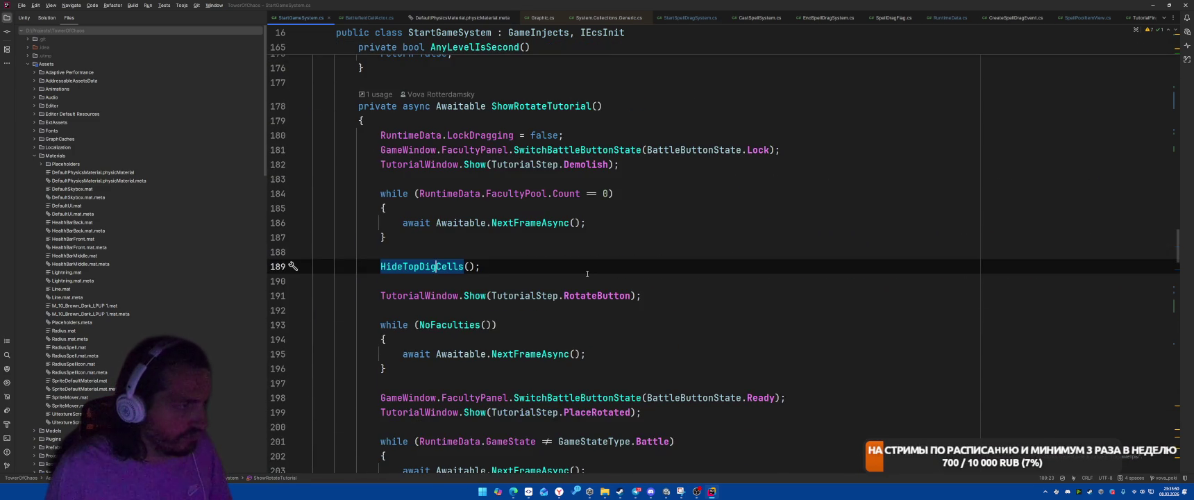
scroll(585, 267, "up", 12)
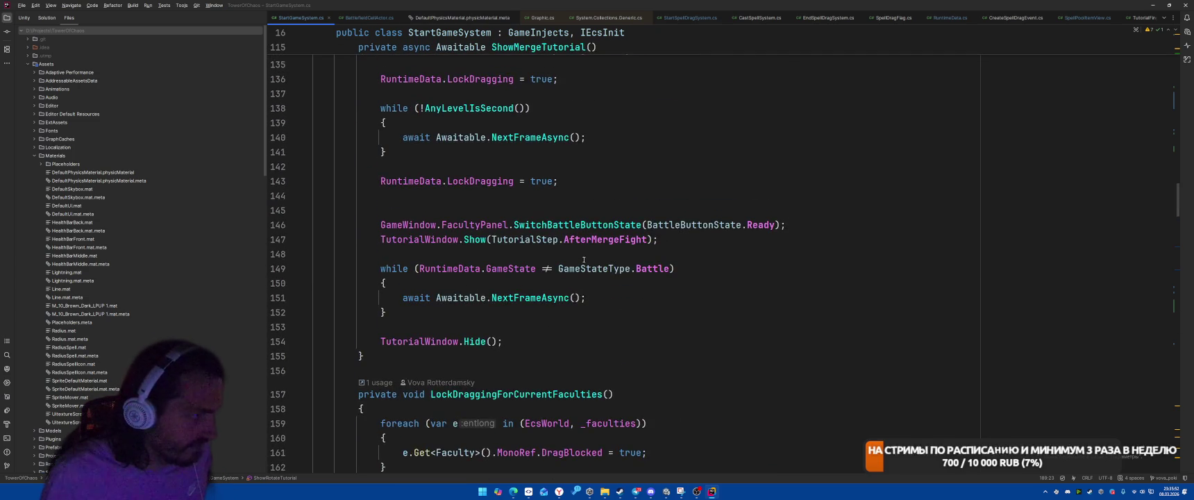
scroll(583, 262, "up", 8)
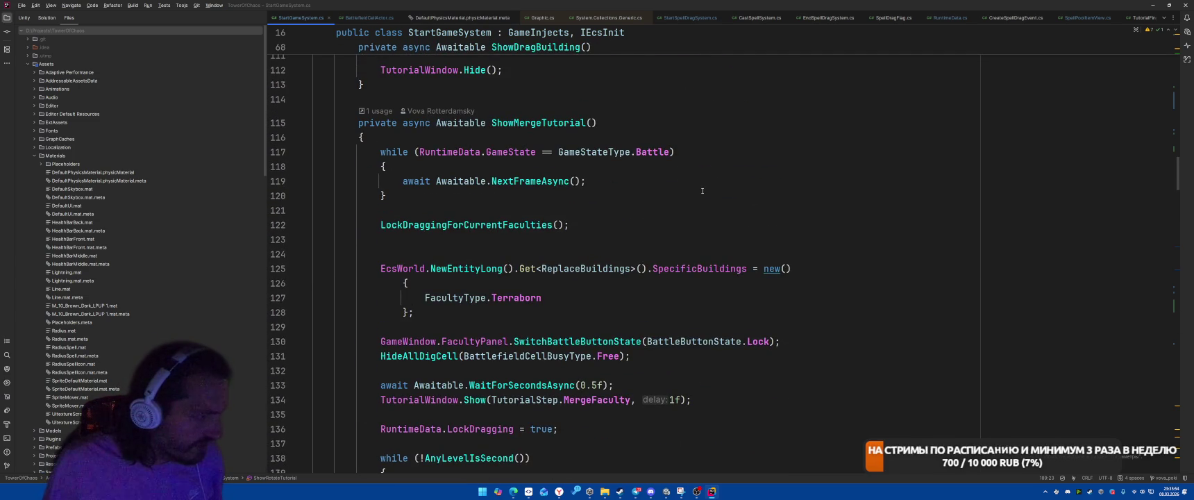
scroll(693, 190, "up", 14)
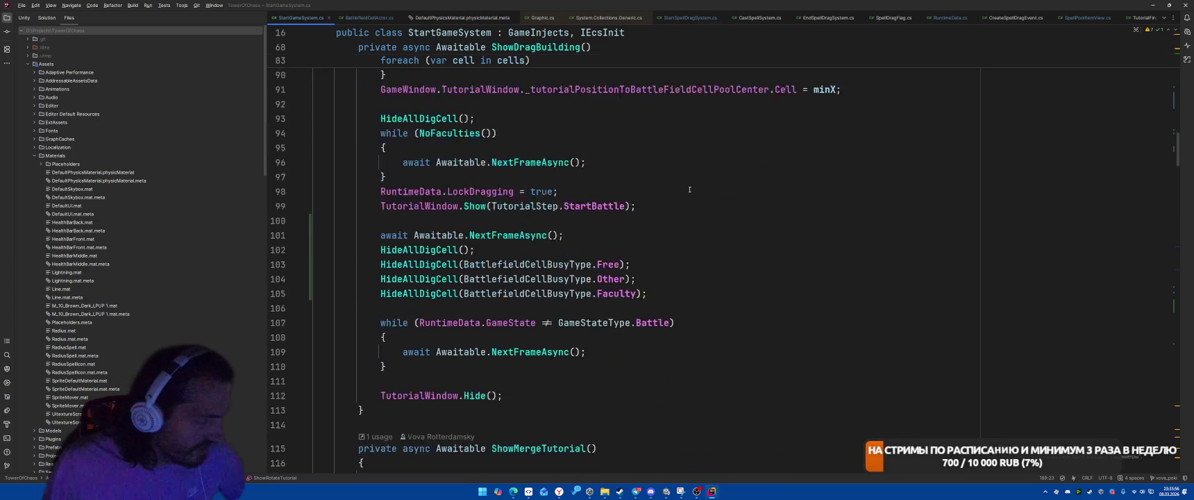
scroll(689, 189, "up", 11)
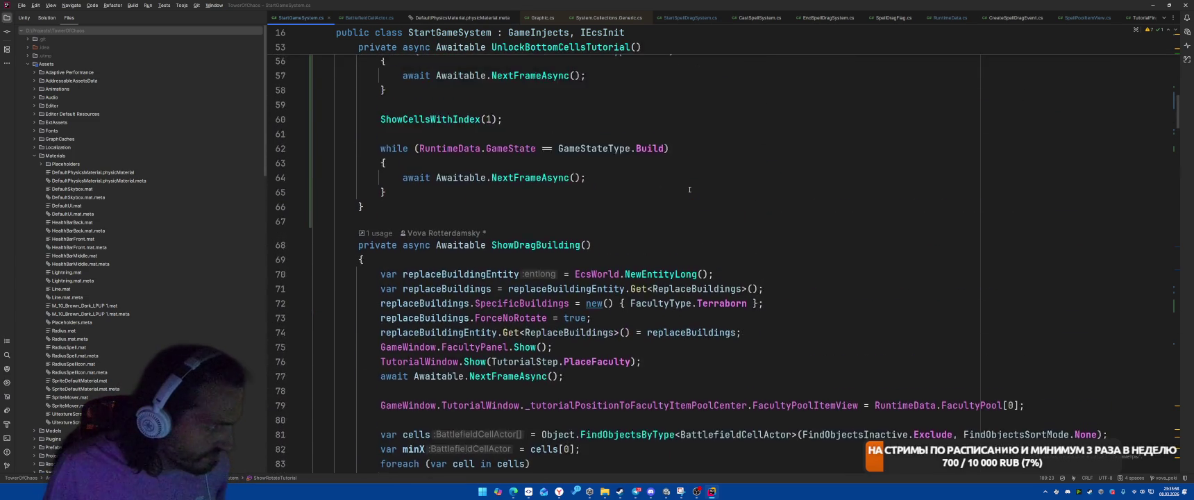
scroll(690, 189, "up", 4)
In PlayTutorial, add HideAllDigCell calls for the Free, Other and Faculty busy types.
left_click(430, 314)
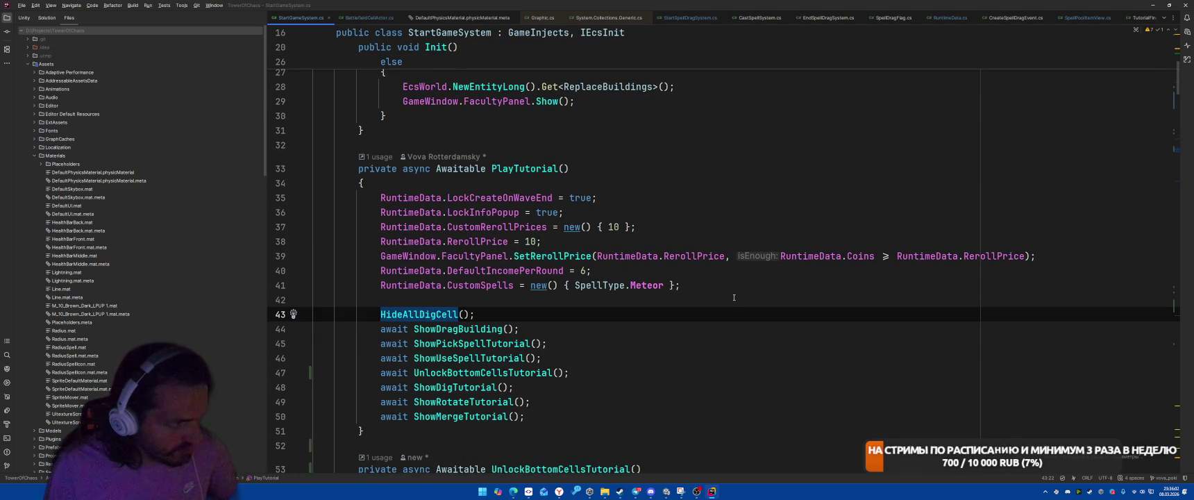
key("End")
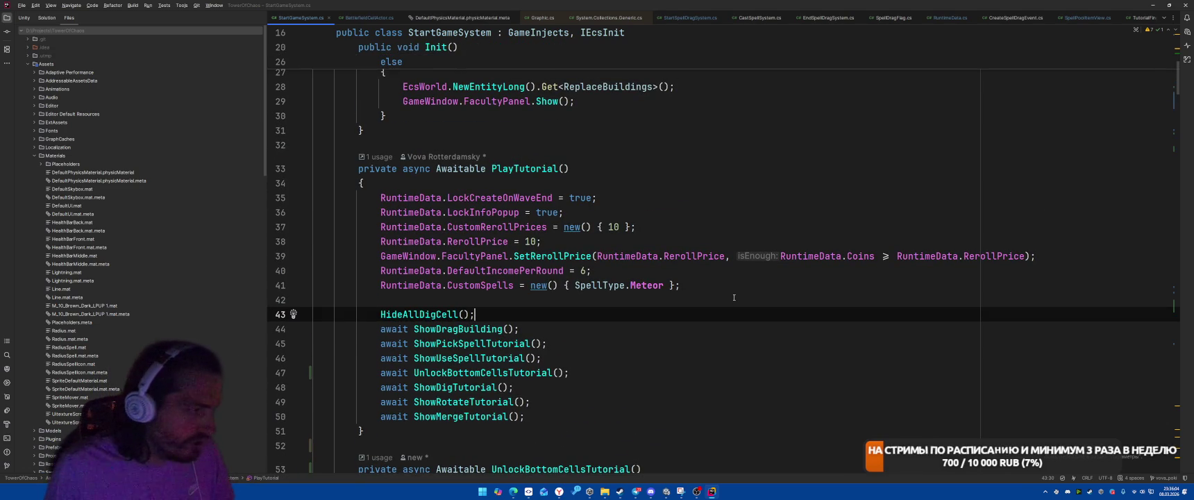
key("Return")
type("HideAl")
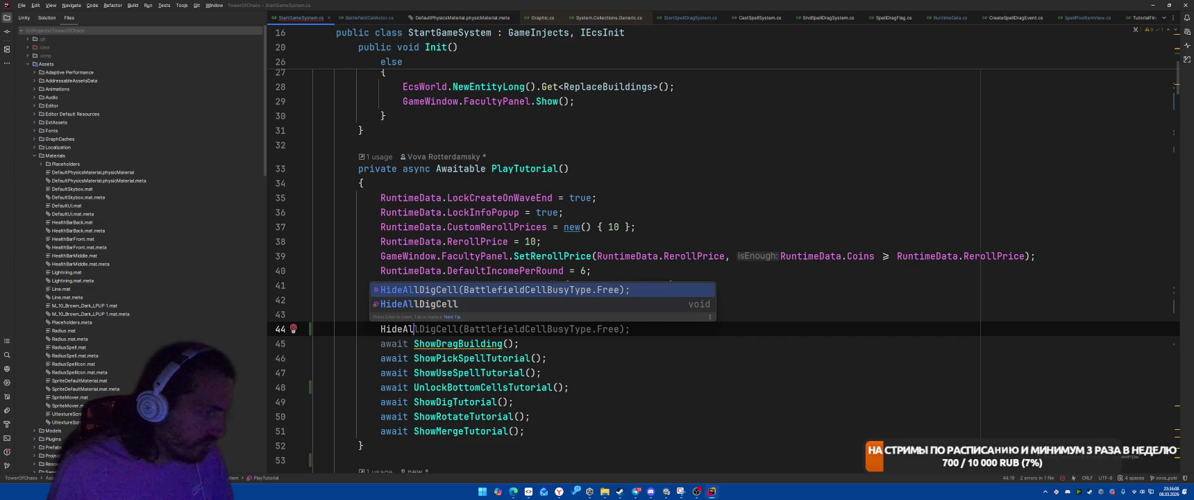
key("Up")
key("Return")
key("End")
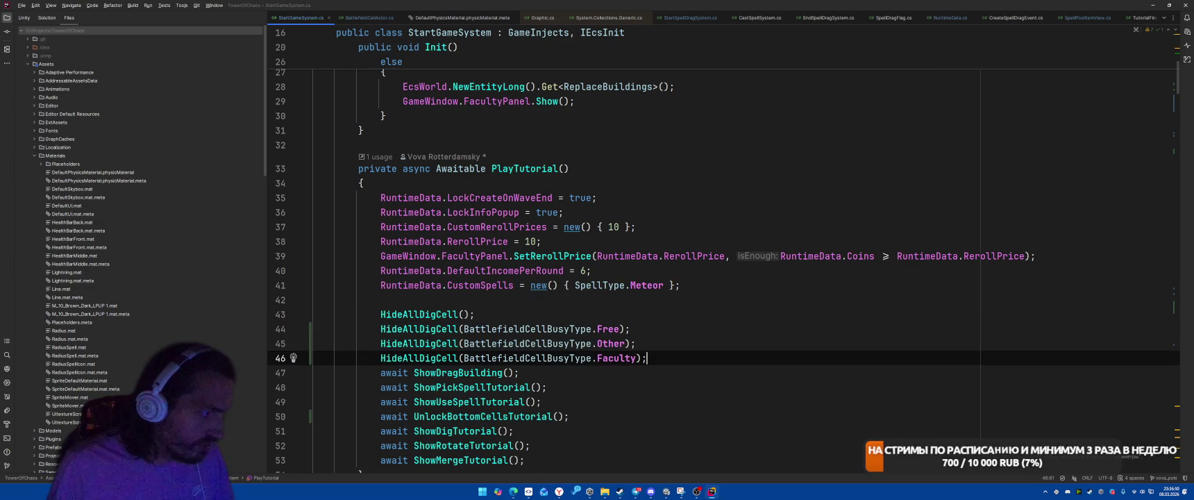
key("Return")
Add ShowCellsWithIndex(-2) and ShowCellsWithIndex(-3) calls below the hide calls.
type("Show")
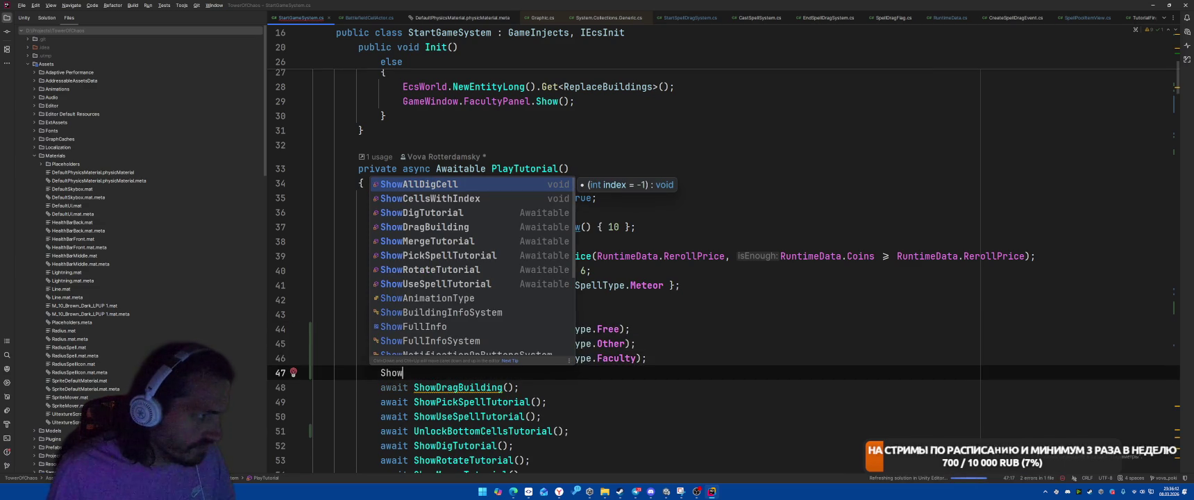
key("Down")
key("Return")
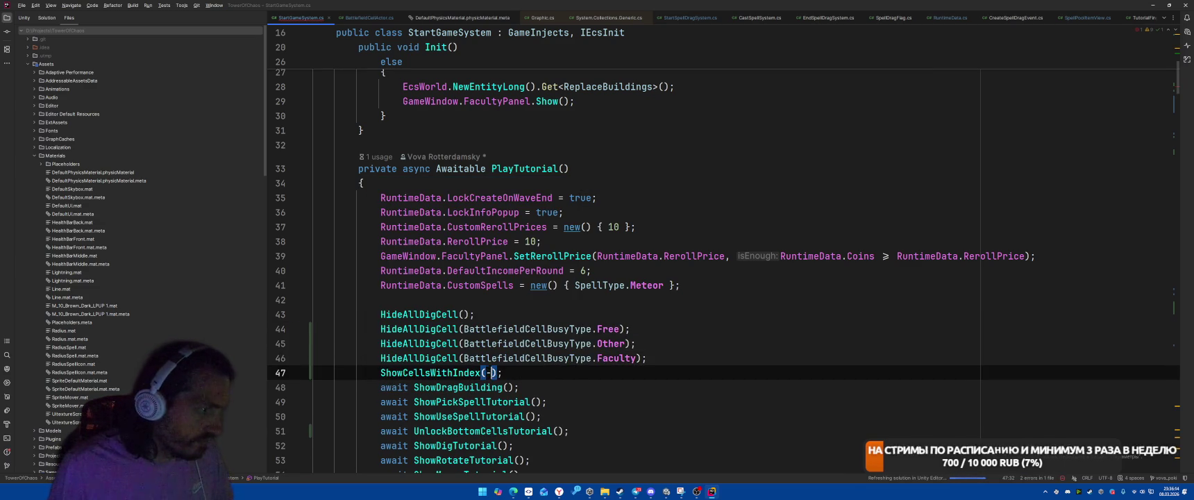
type("-2);")
key("ctrl+d")
key("Left")
key("Left")
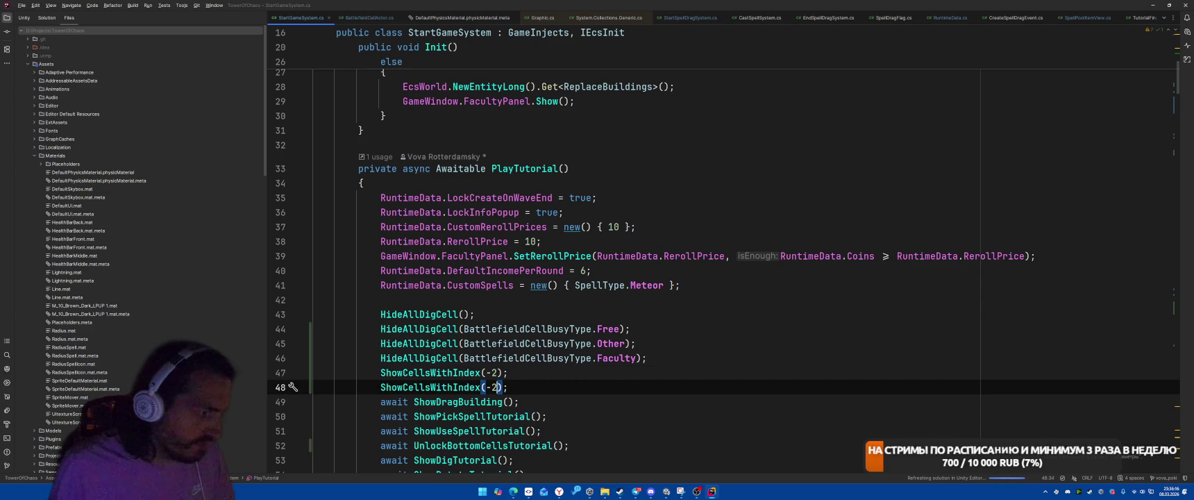
key("BackSpace")
type("3")
key("End")
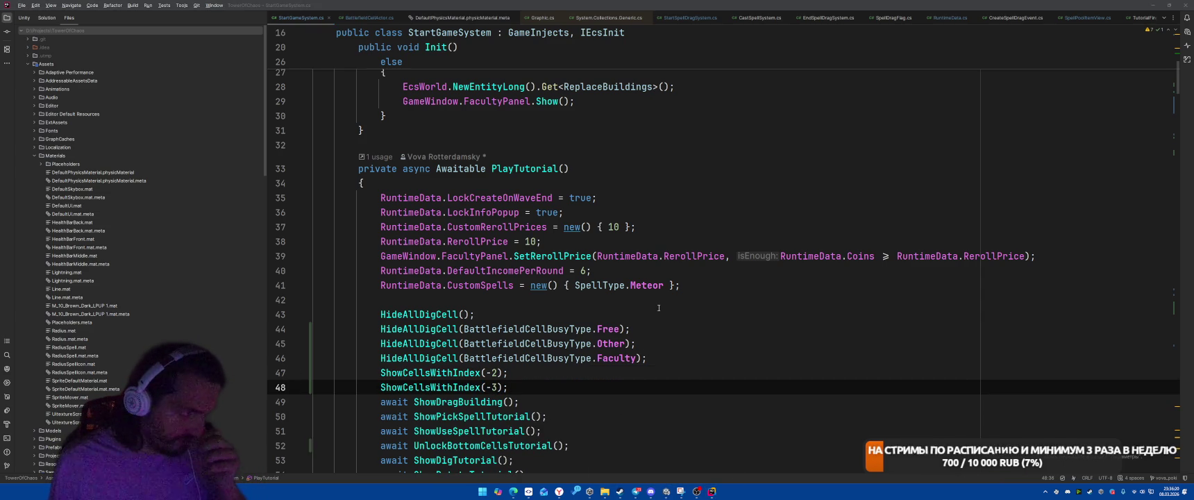
key("alt+Tab")
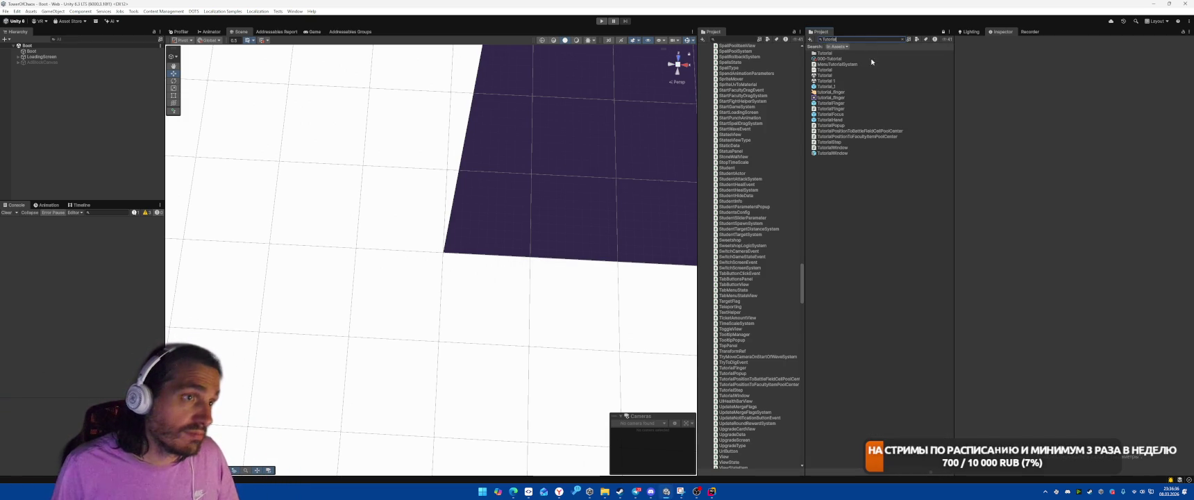
Open the Tutorial 1 scene and inspect BattlefieldCell_Top2's Search Index.
double_click(827, 80)
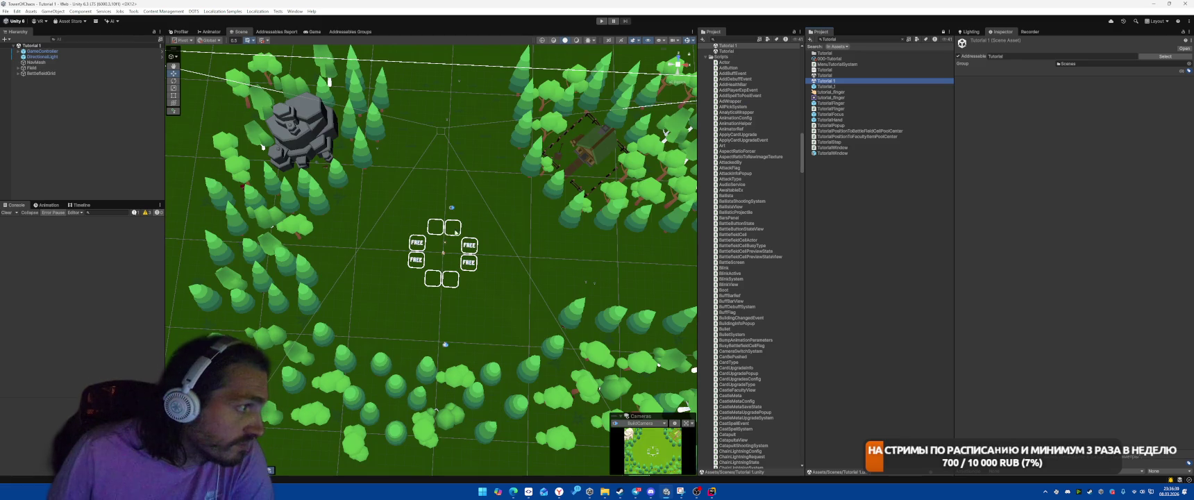
left_click(458, 236)
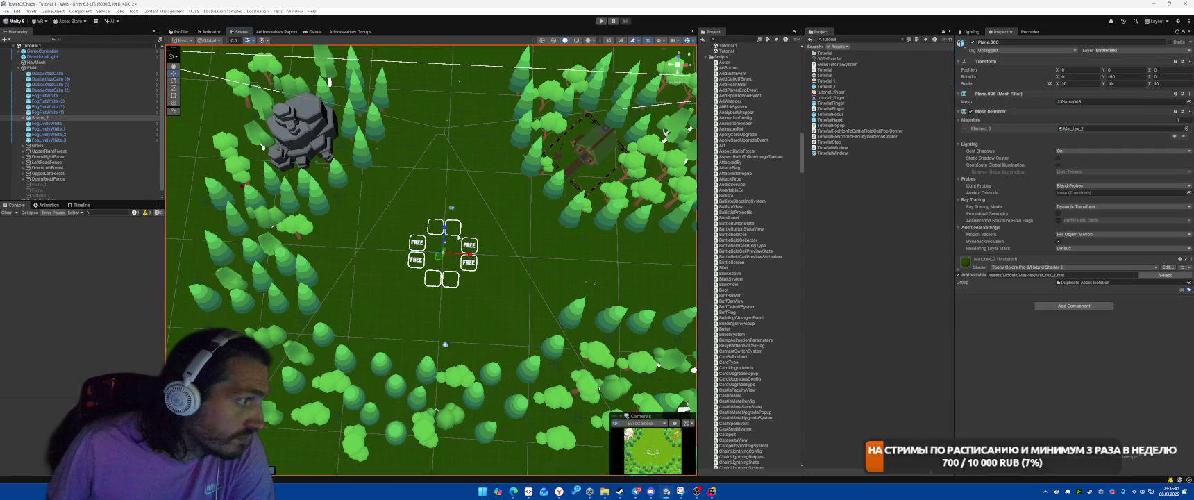
key("f")
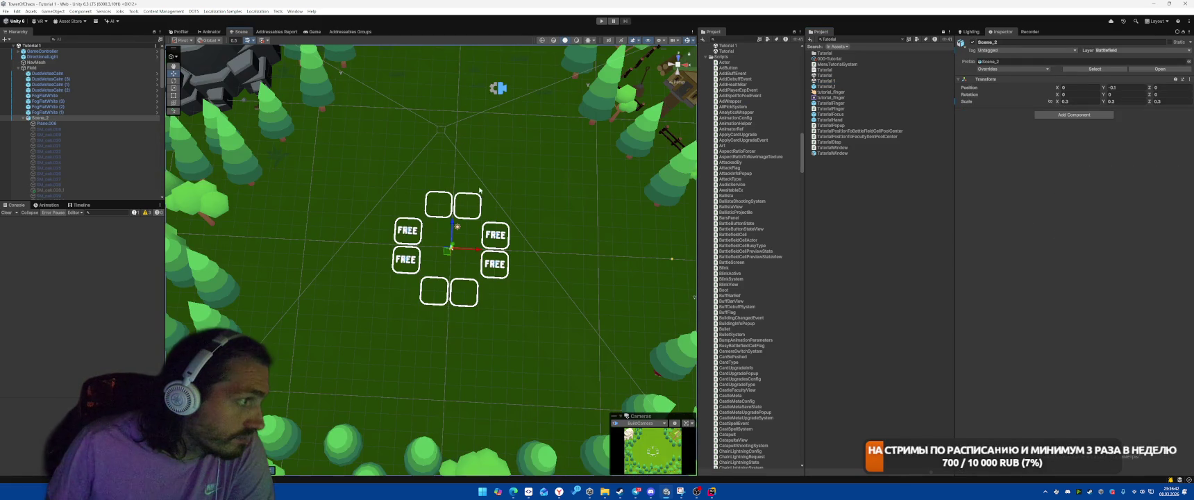
left_click(473, 195)
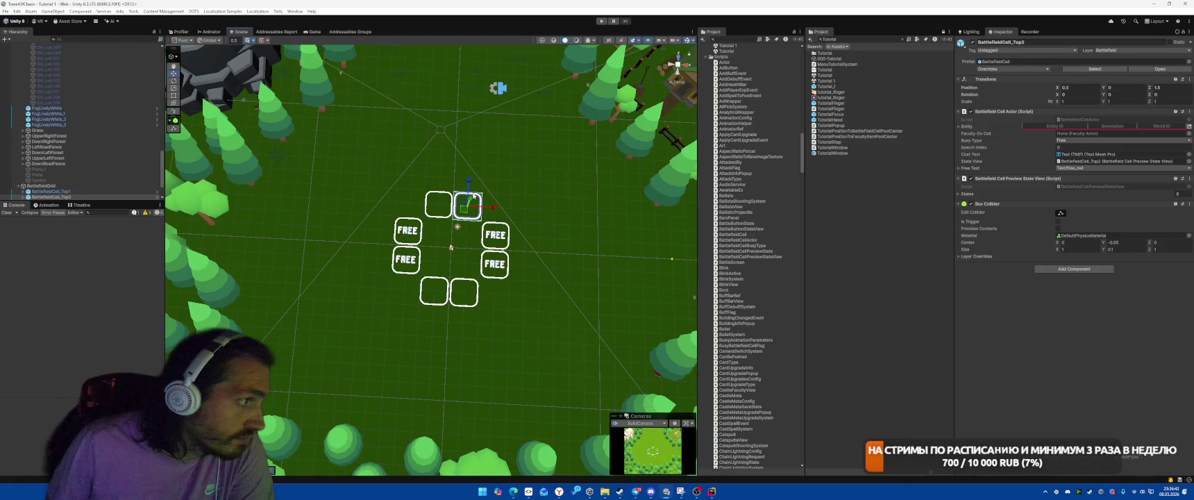
left_click(1070, 148)
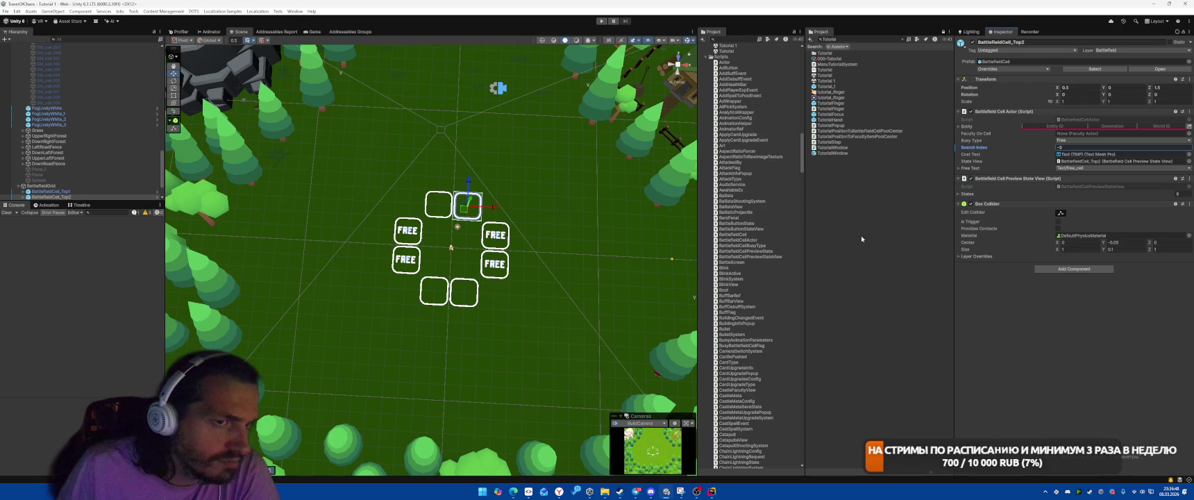
Find and open the Boot scene, then start Play mode.
left_click(868, 41)
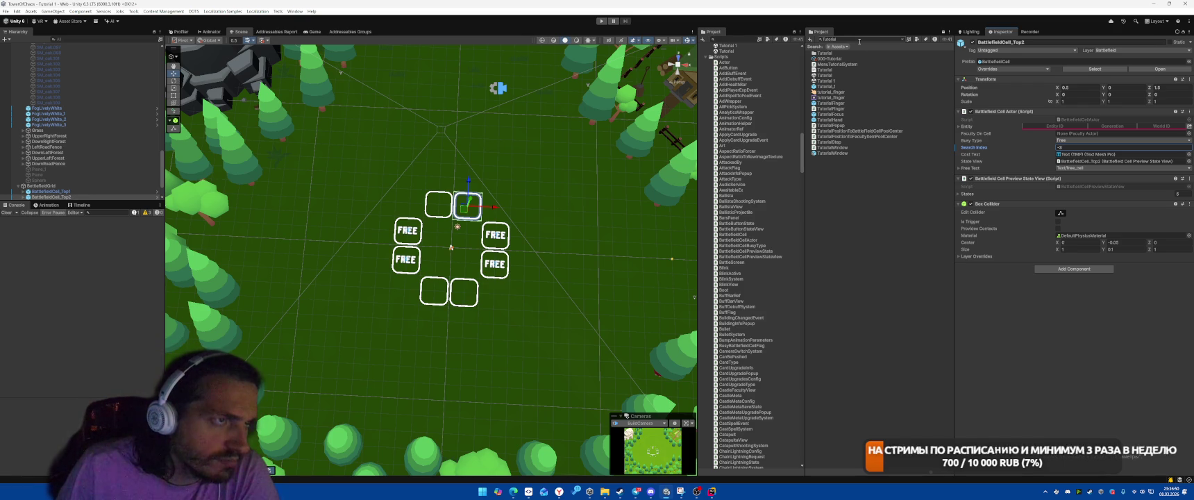
type("Boot")
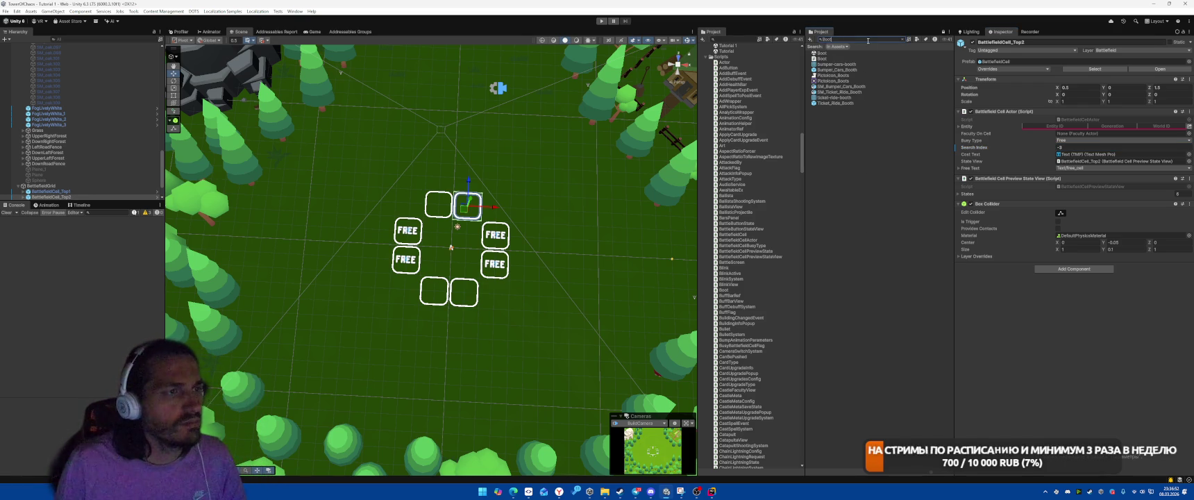
double_click(833, 52)
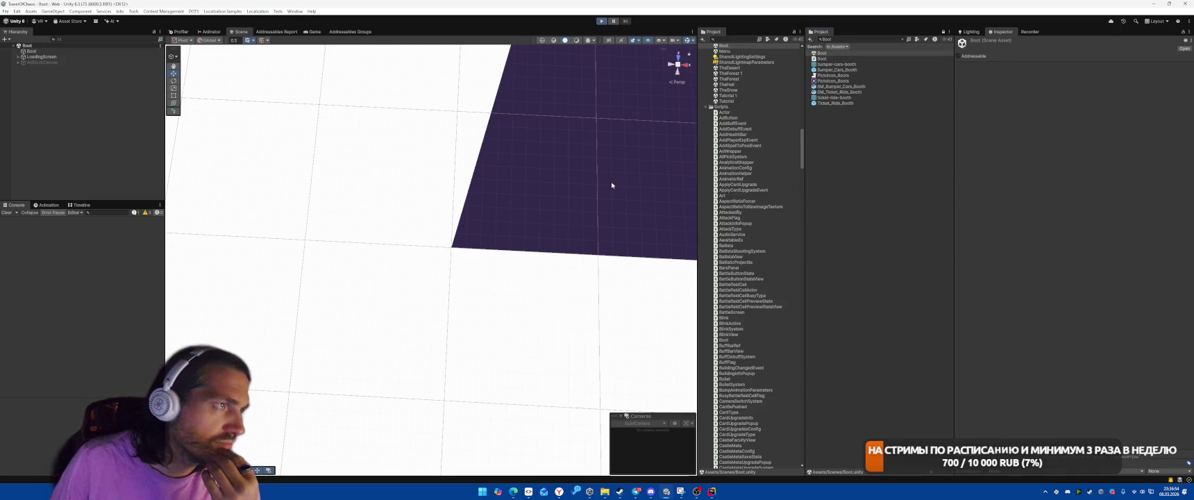
key("ctrl+p")
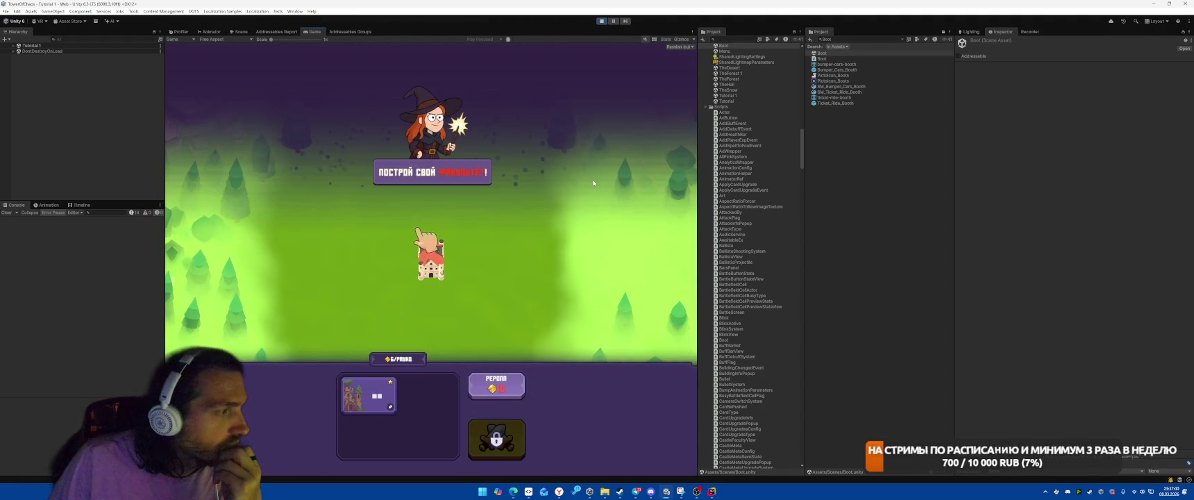
key("alt+Tab")
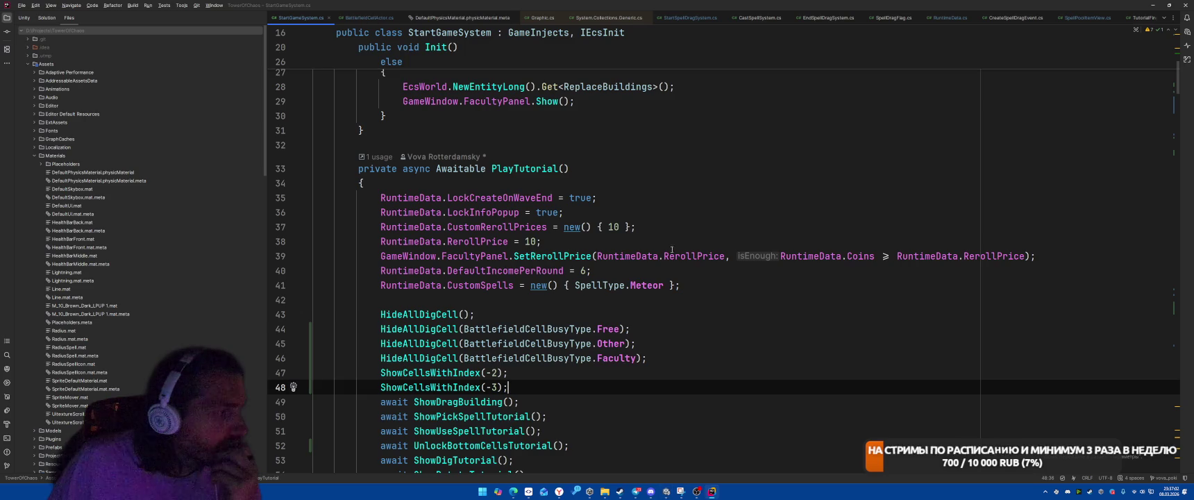
scroll(707, 212, "down", 2)
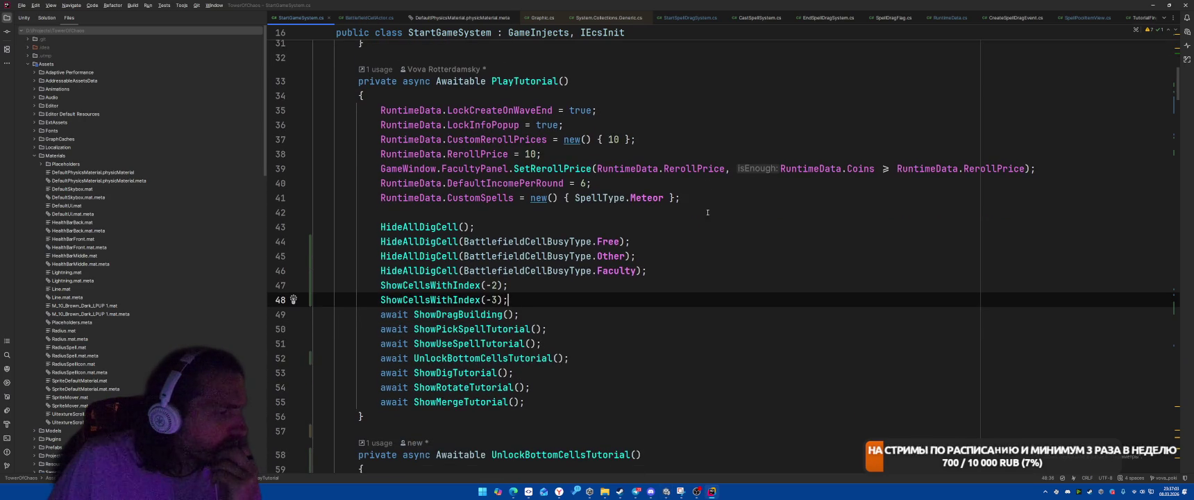
left_click(465, 287, "ctrl")
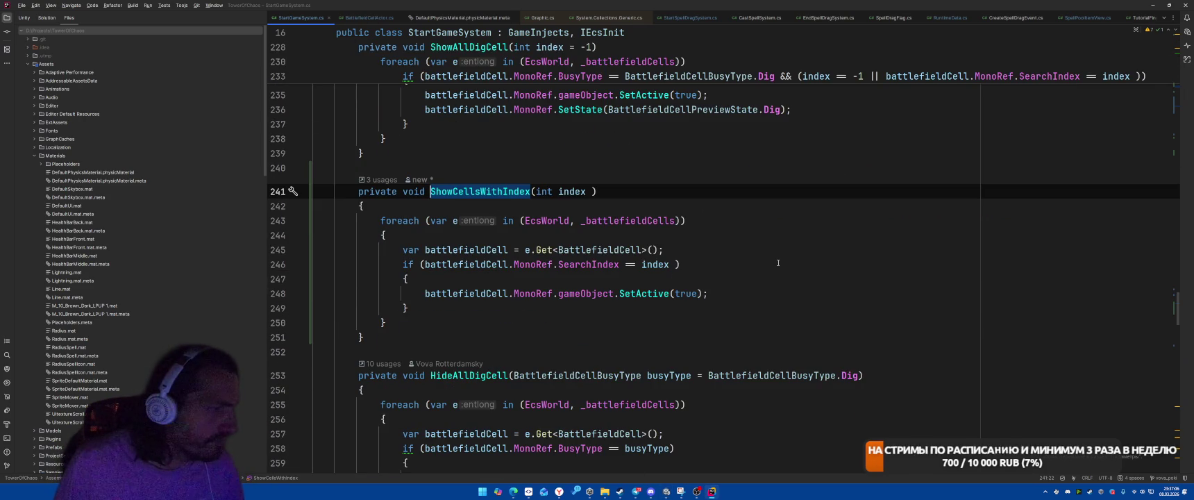
key("ctrl+alt+Left")
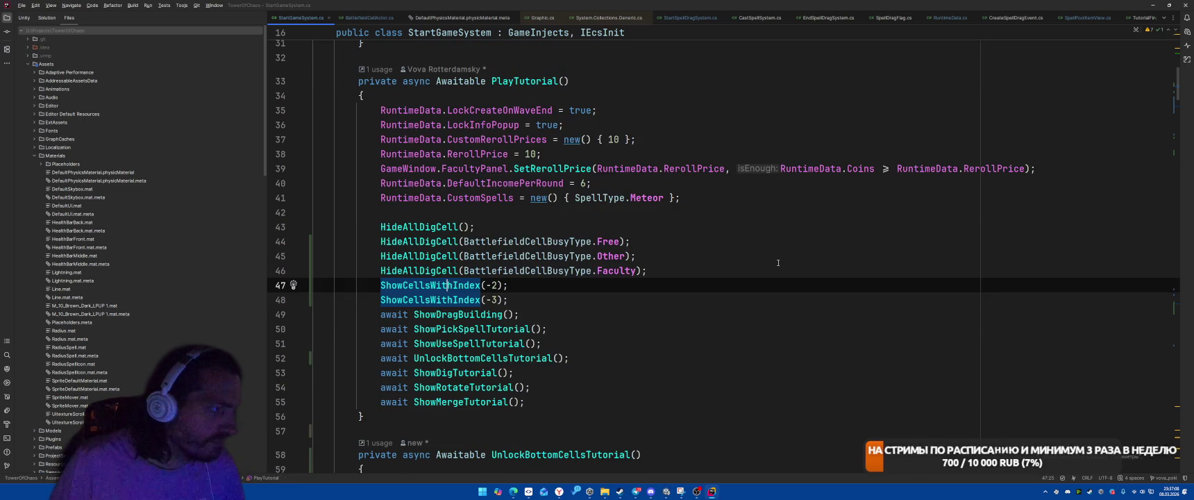
key("alt+Tab")
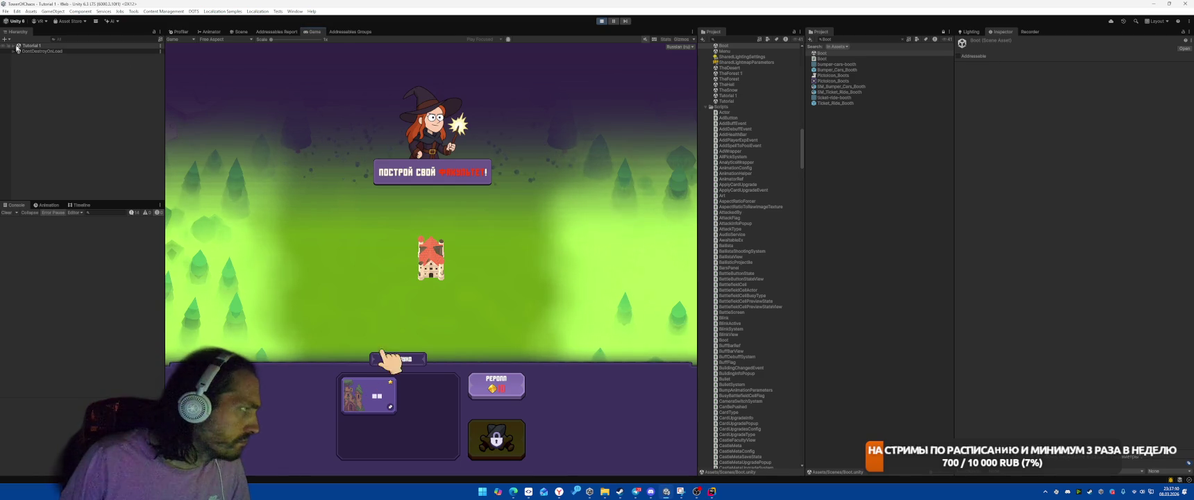
Inspect the GameController object and view the running level around the tower.
left_click(27, 51)
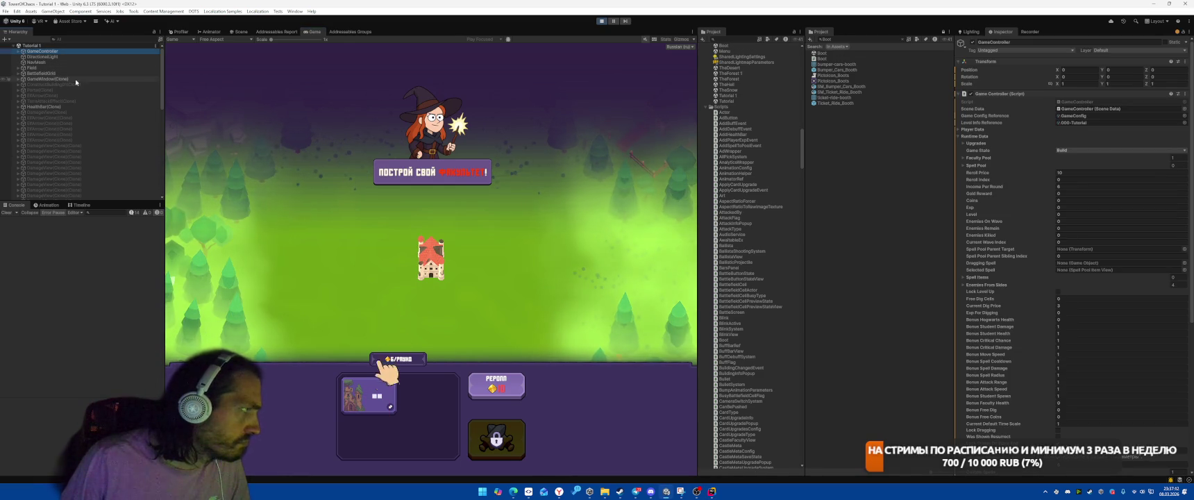
left_click(996, 138)
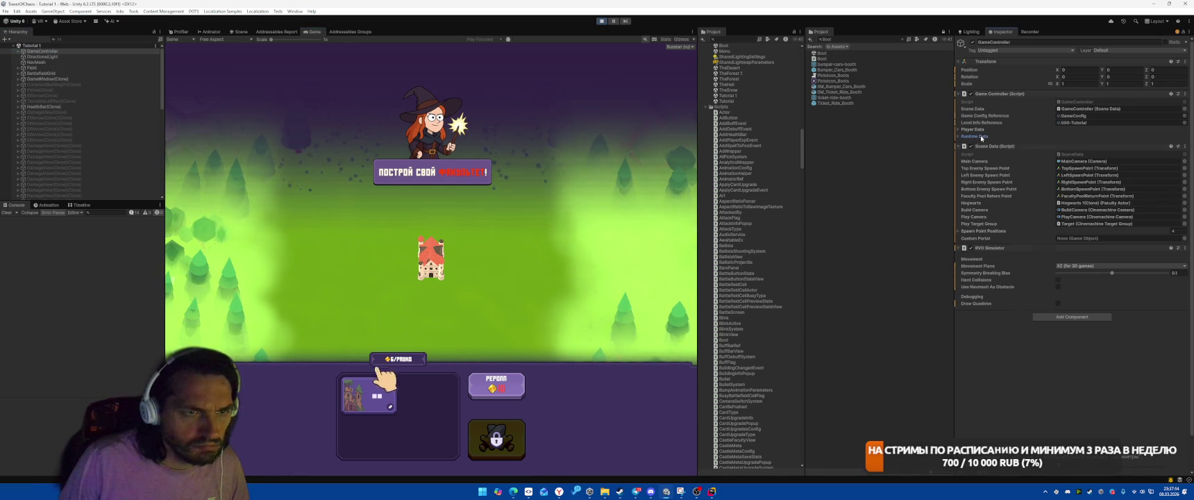
scroll(104, 131, "down", 10)
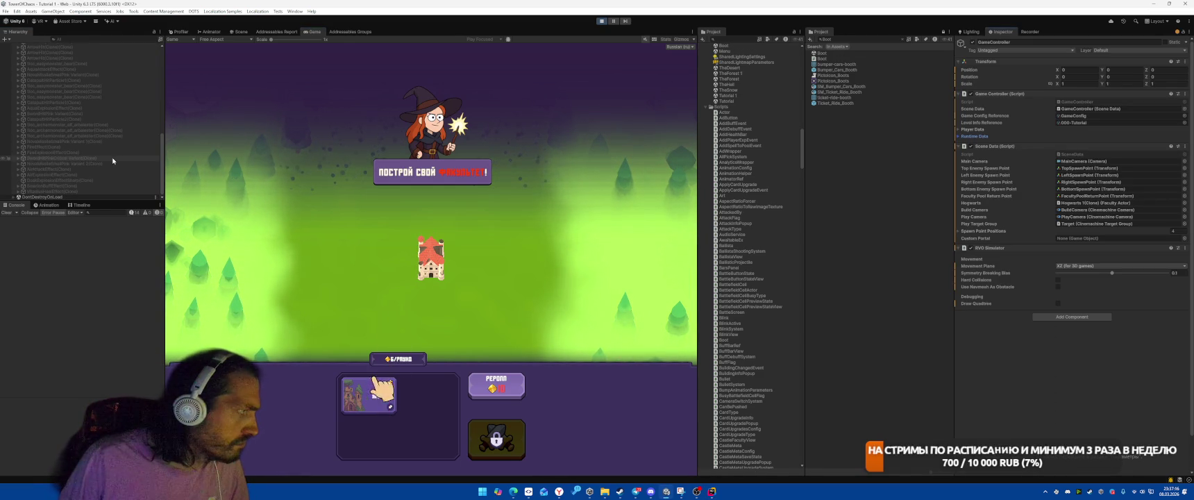
left_click(239, 32)
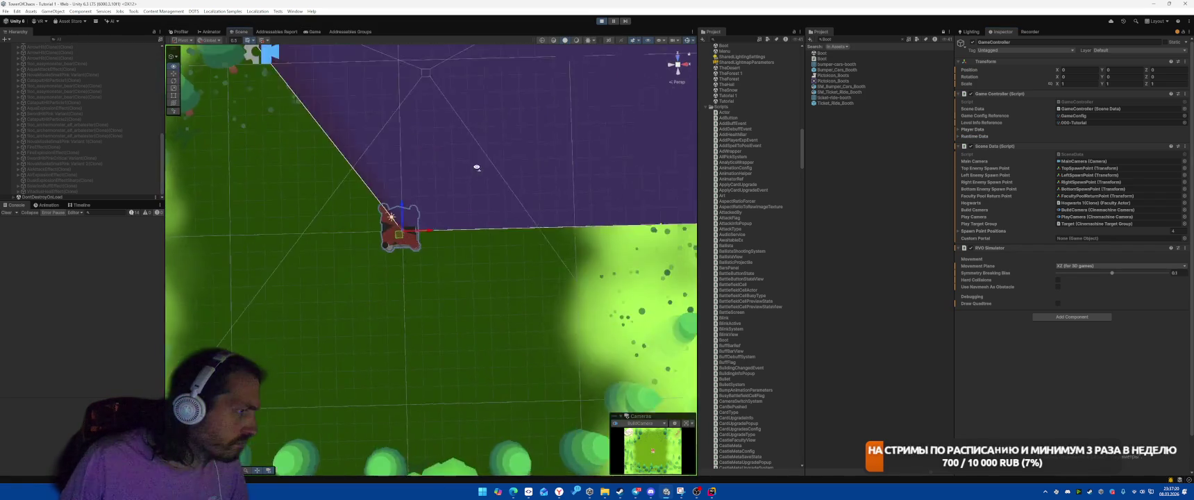
left_click_drag(477, 167, 389, 201)
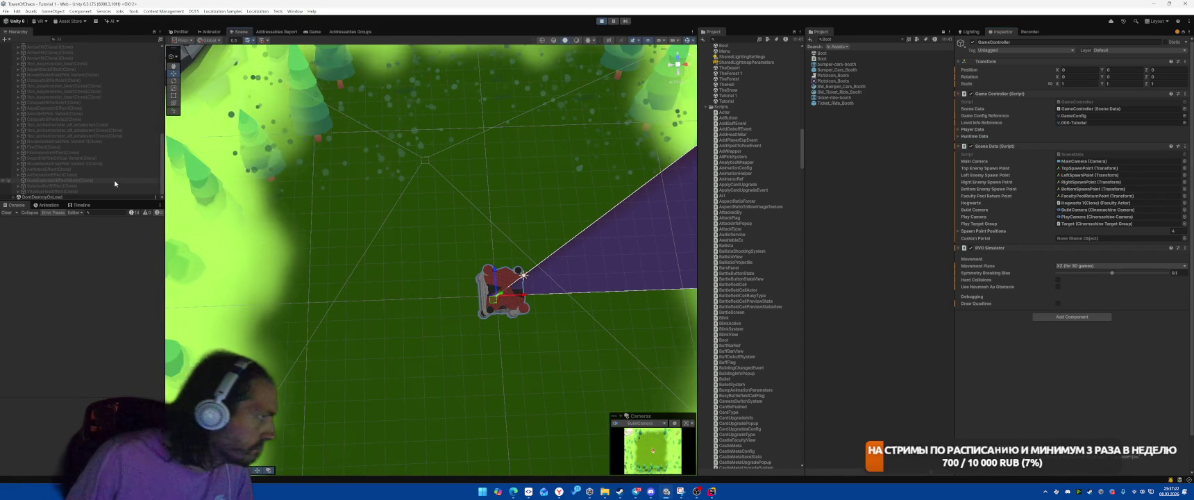
scroll(111, 166, "up", 15)
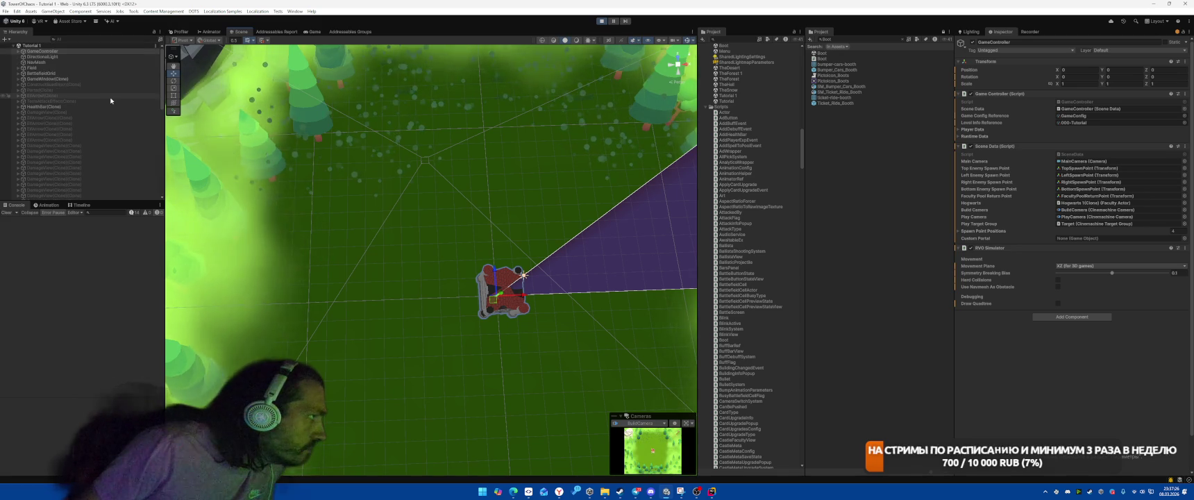
Expand BattlefieldGrid, frame BattlefieldCell_Top1 and Top2, and expand their PreviewStates.
left_click(19, 73)
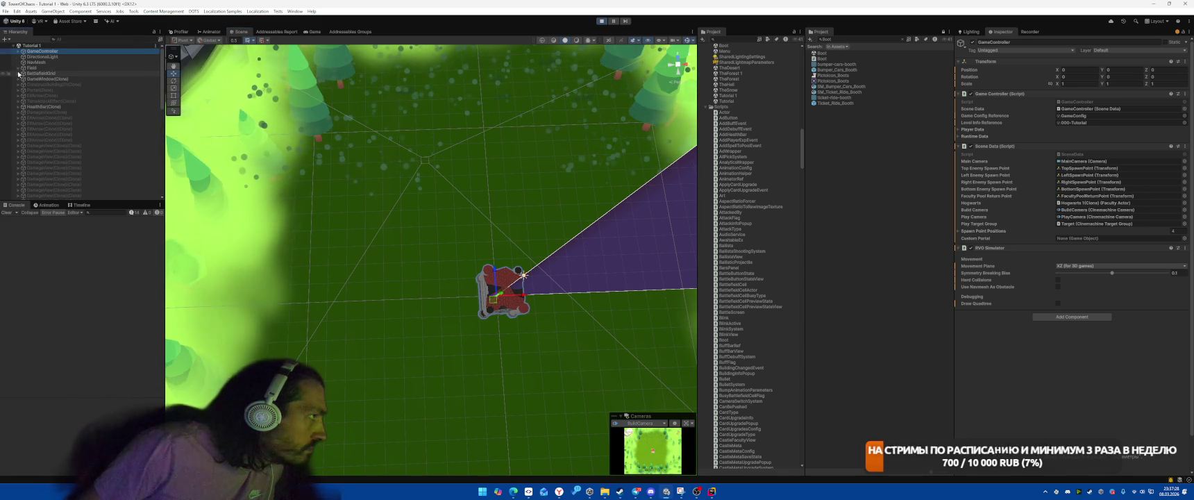
left_click(18, 73)
double_click(51, 79)
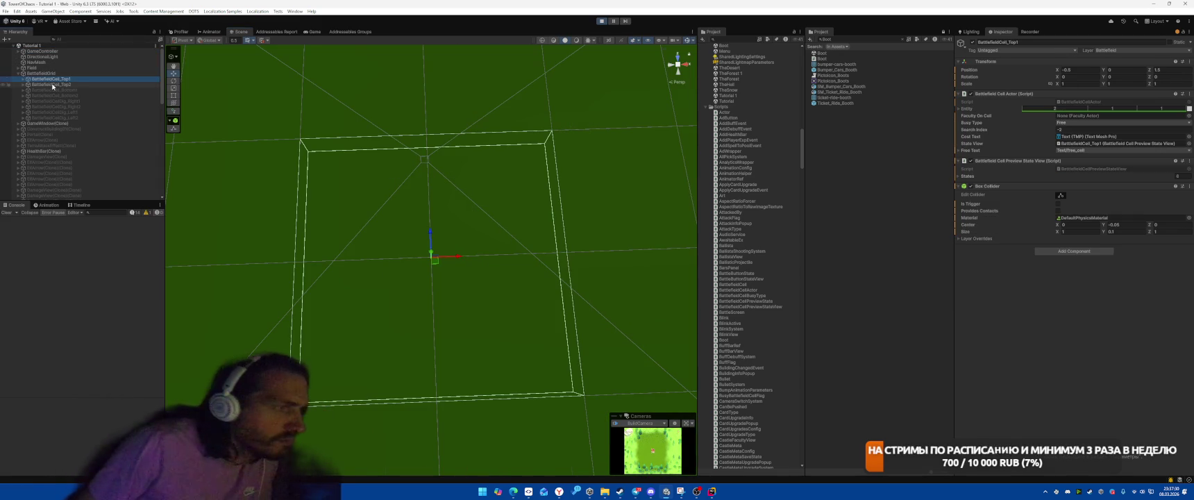
double_click(51, 84)
key("Up")
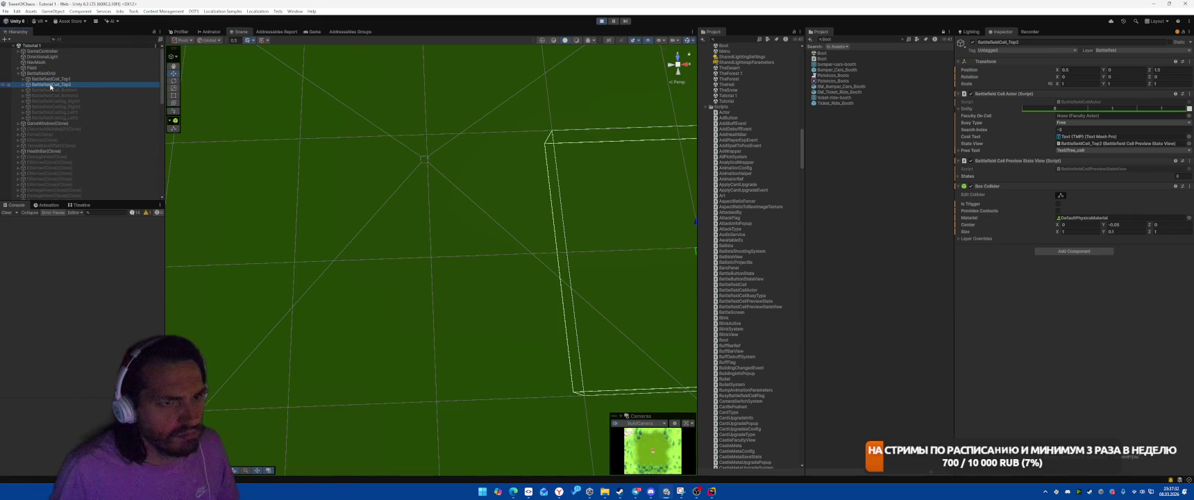
key("f")
double_click(50, 85)
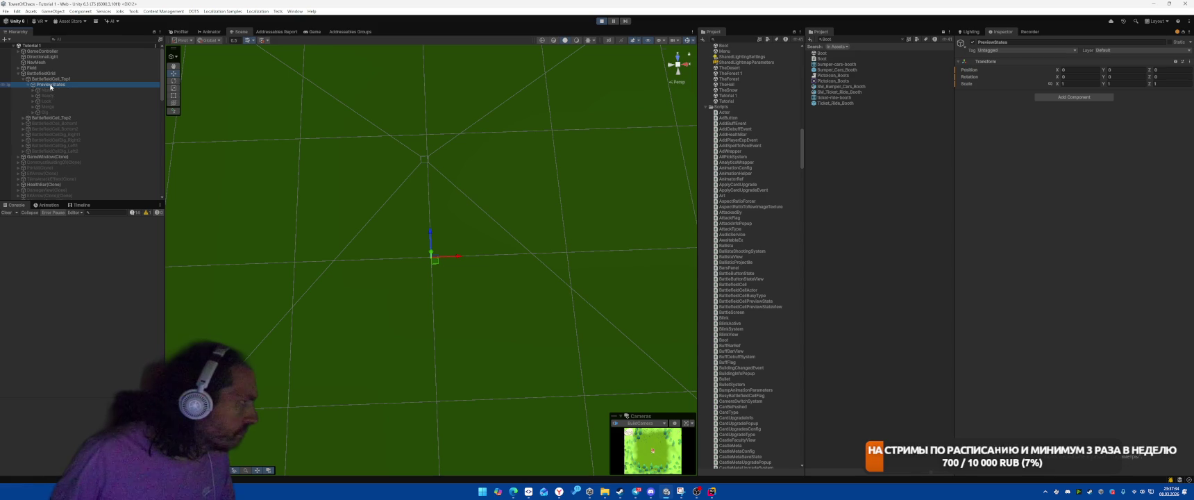
key("Left")
key("Down")
key("Right")
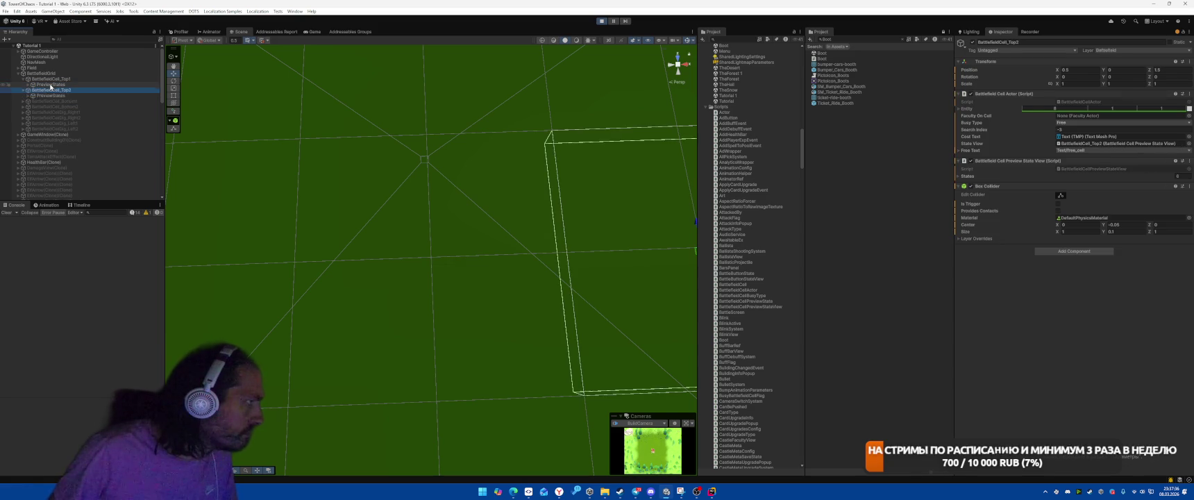
key("Down")
key("Right")
Activate the None preview state frames for Top1 and Top2, then inspect BattlefieldCell_Top2.
key("Down")
key("Down")
key("Down")
key("Up")
key("Up")
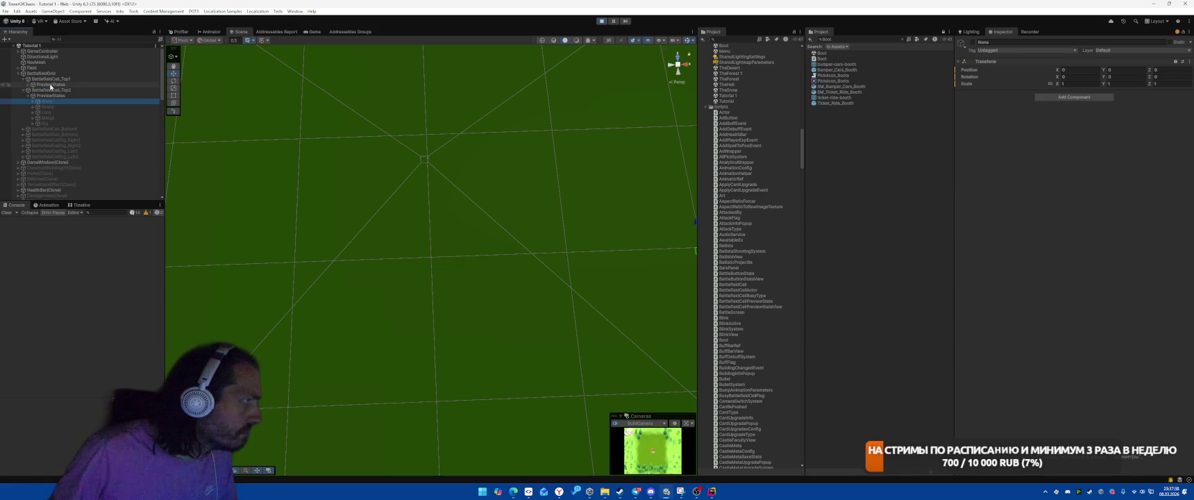
key("Down")
key("Down")
key("Down")
key("Up")
key("Up")
key("Up")
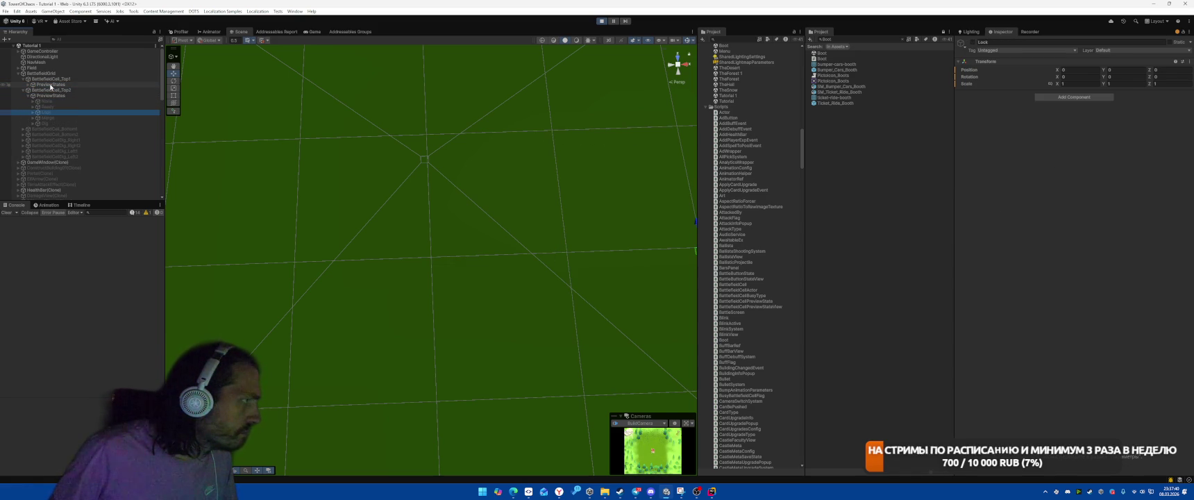
key("shift+alt+a")
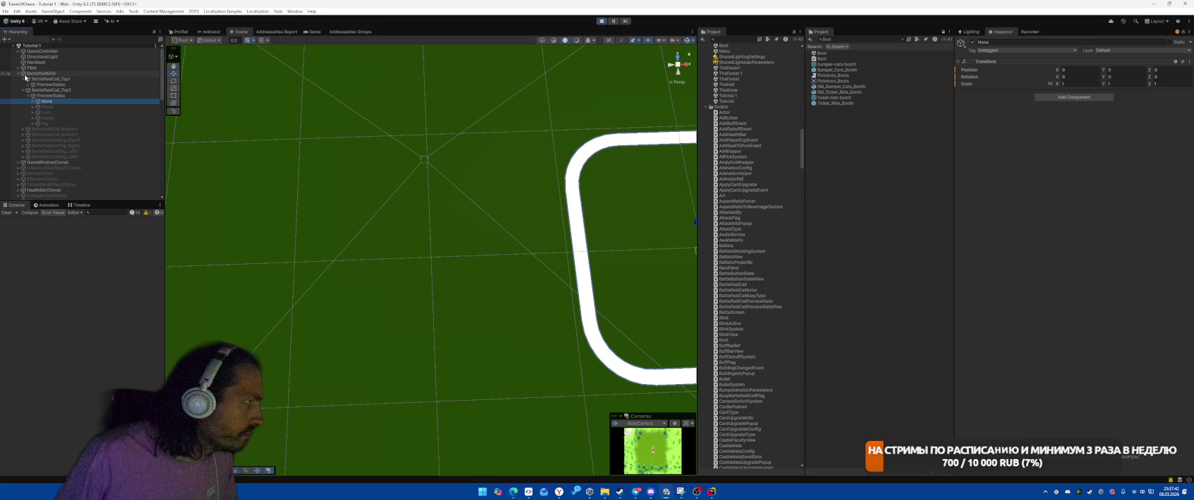
left_click(28, 84)
left_click(80, 90)
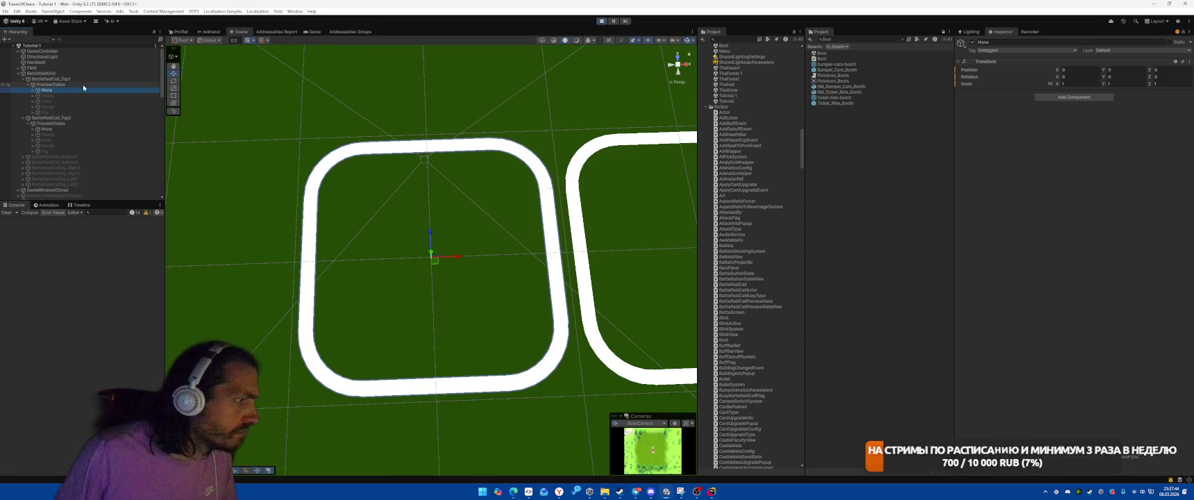
left_click(72, 117)
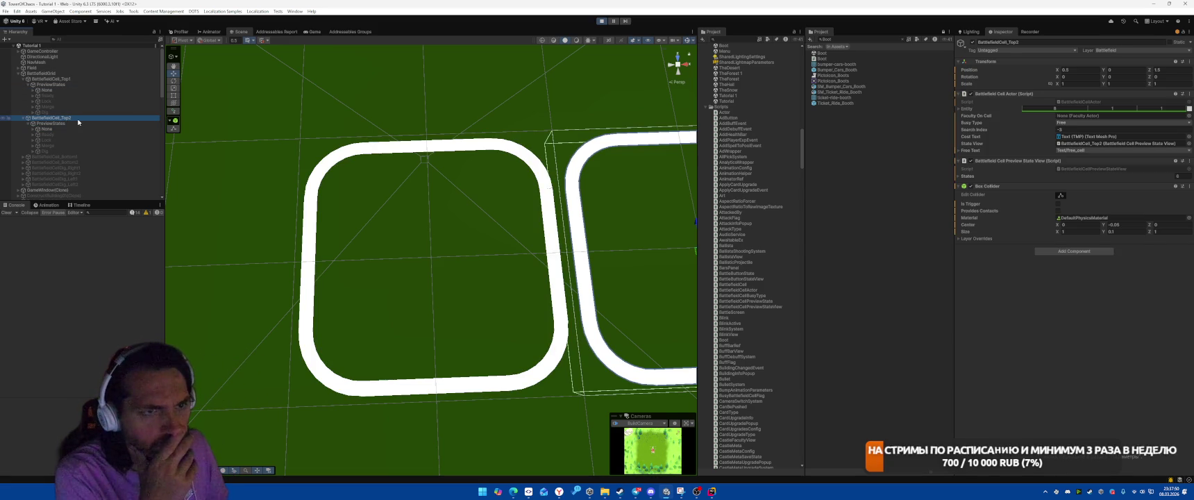
key("alt+Tab")
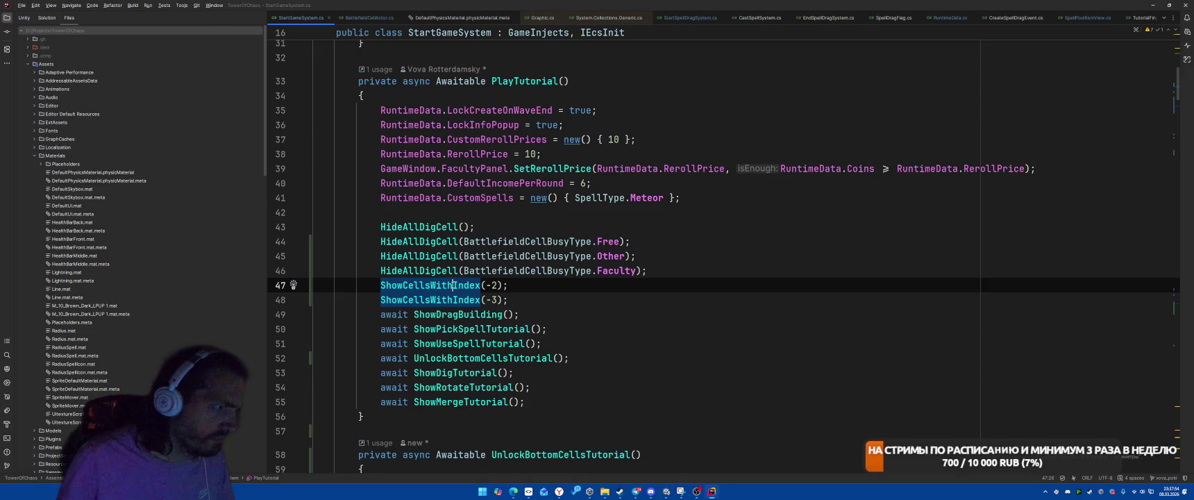
In ShowCellsWithIndex, add a battlefieldCell SetState call after SetActive(true).
left_click(442, 286, "ctrl")
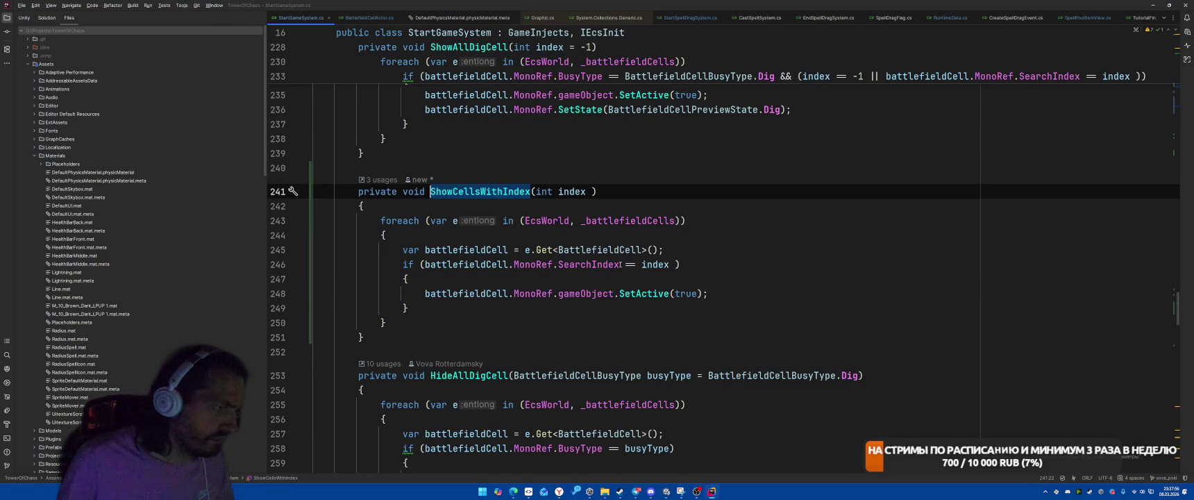
left_click(737, 294)
key("Return")
type("battlefieldCell.")
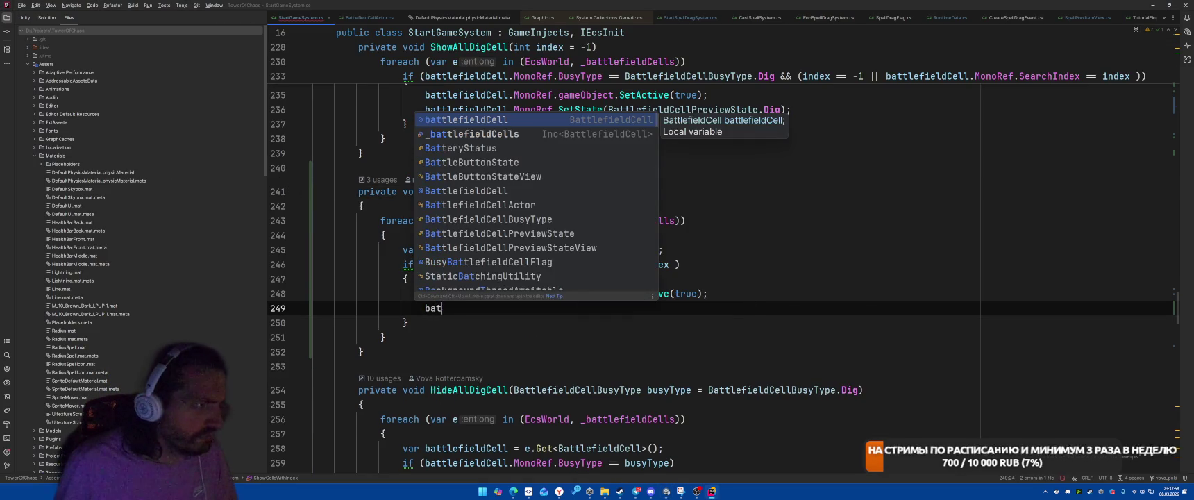
key("Return")
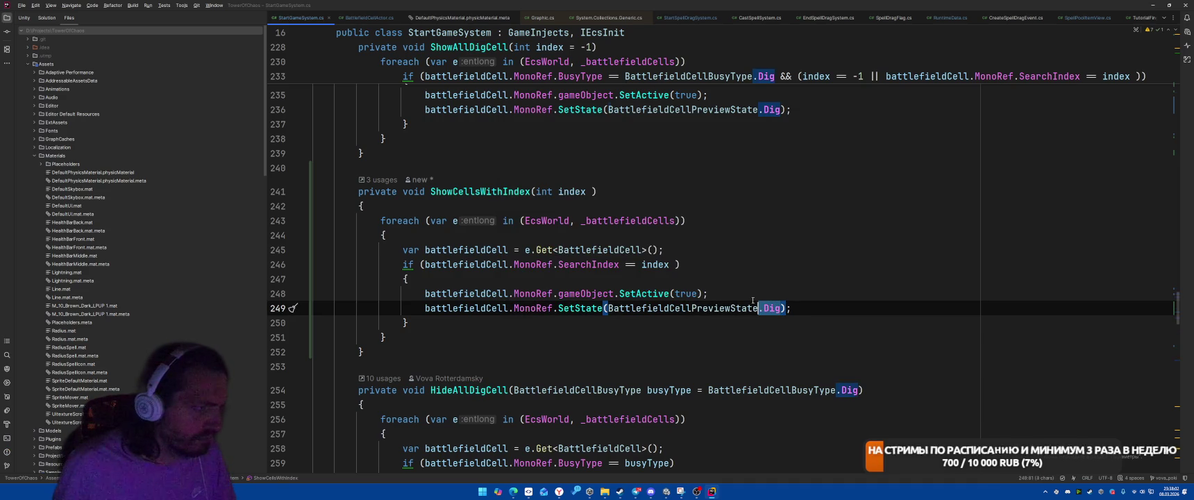
Make SetState pass battlefieldCell.MonoRef.BusyType, then open SetState's definition.
double_click(752, 300)
type("battlefieldCell")
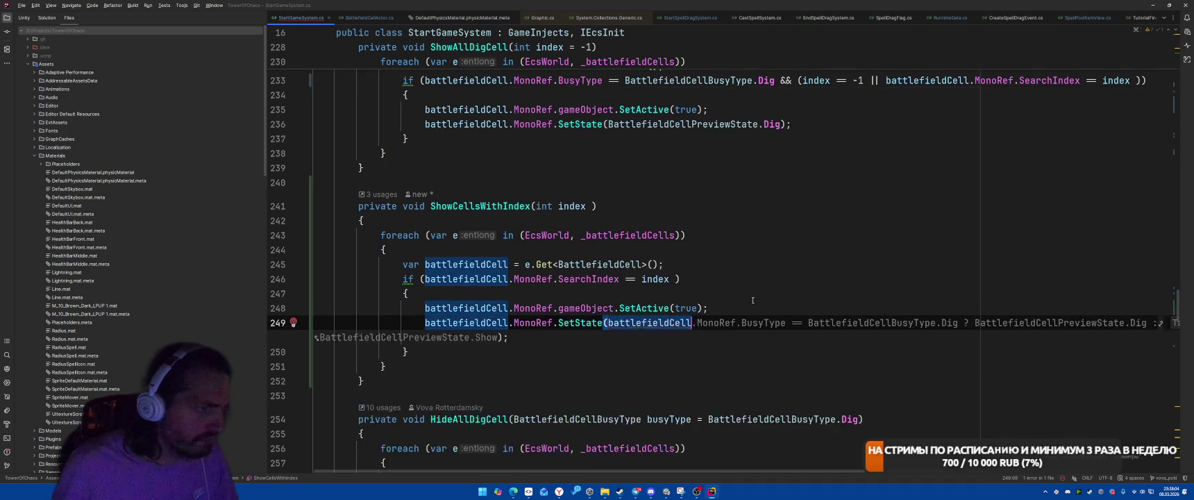
type(".")
key("Down")
key("Return")
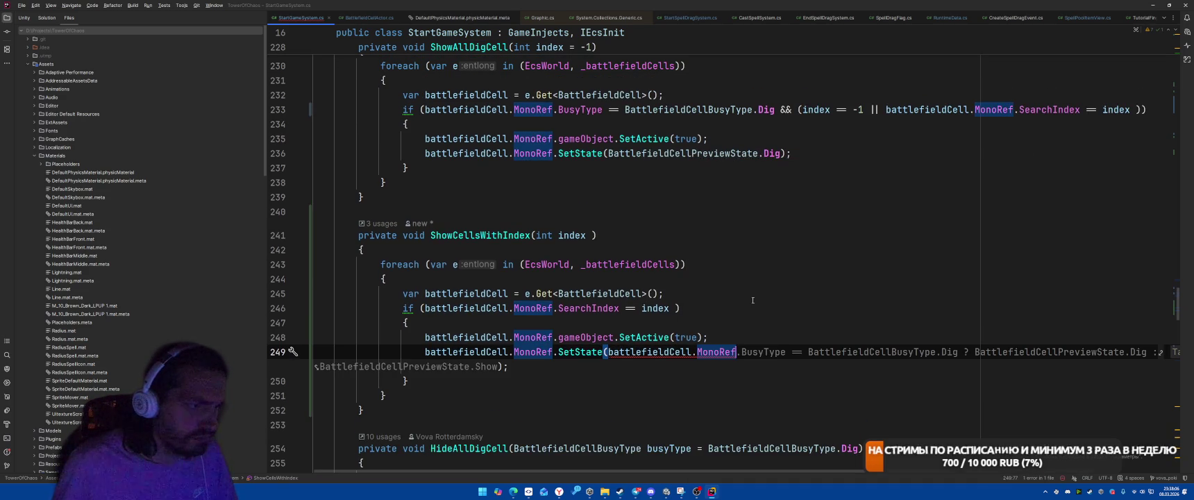
type(".Stat")
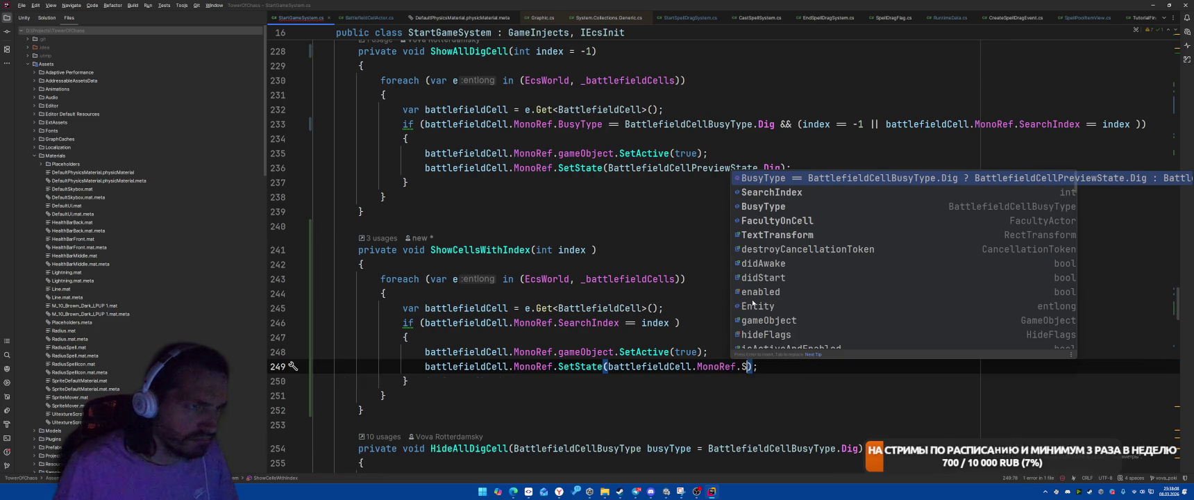
key("BackSpace")
key("BackSpace")
key("BackSpace")
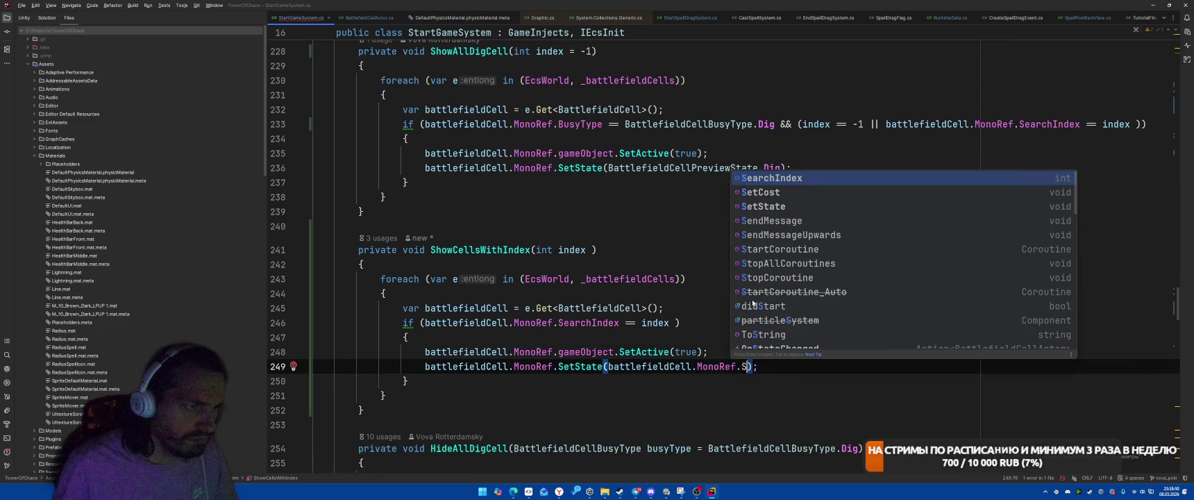
key("BackSpace")
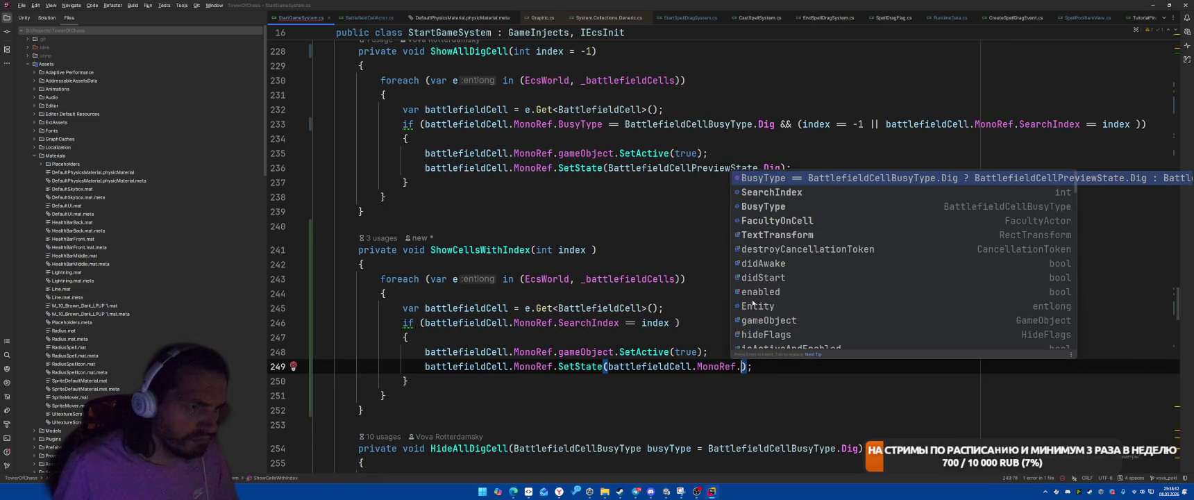
key("Down")
key("Down")
key("Return")
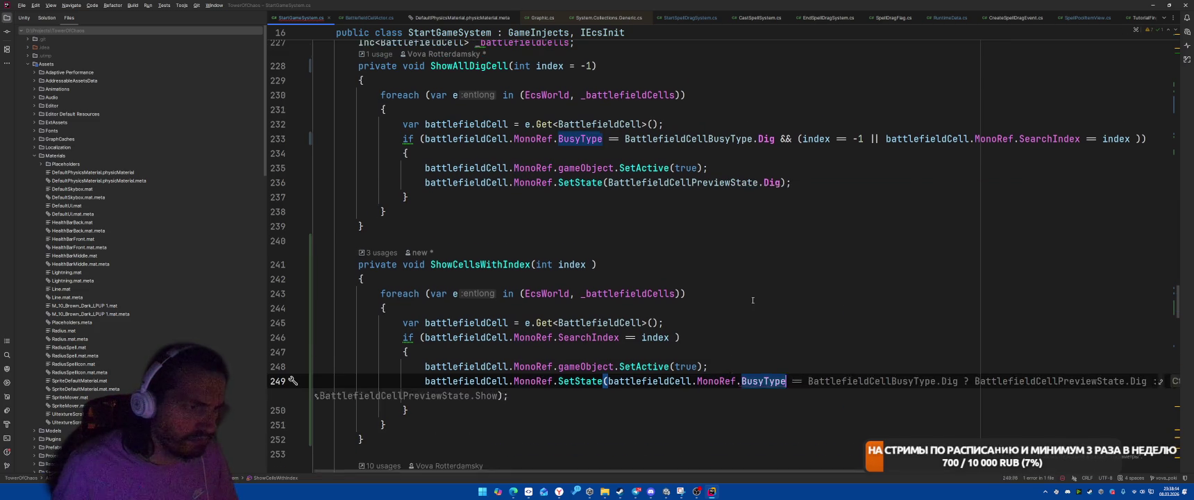
key("Escape")
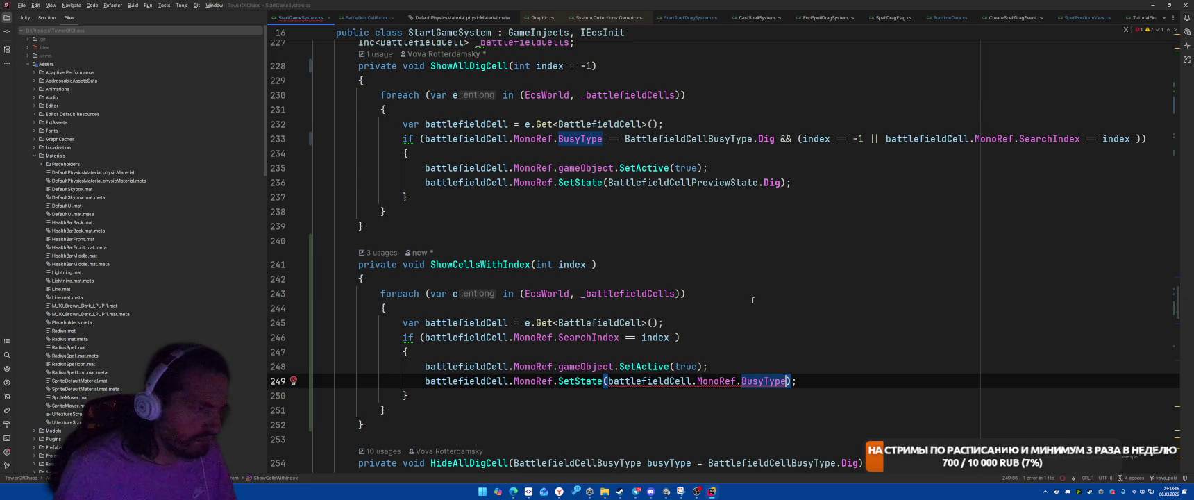
left_click(580, 381, "ctrl")
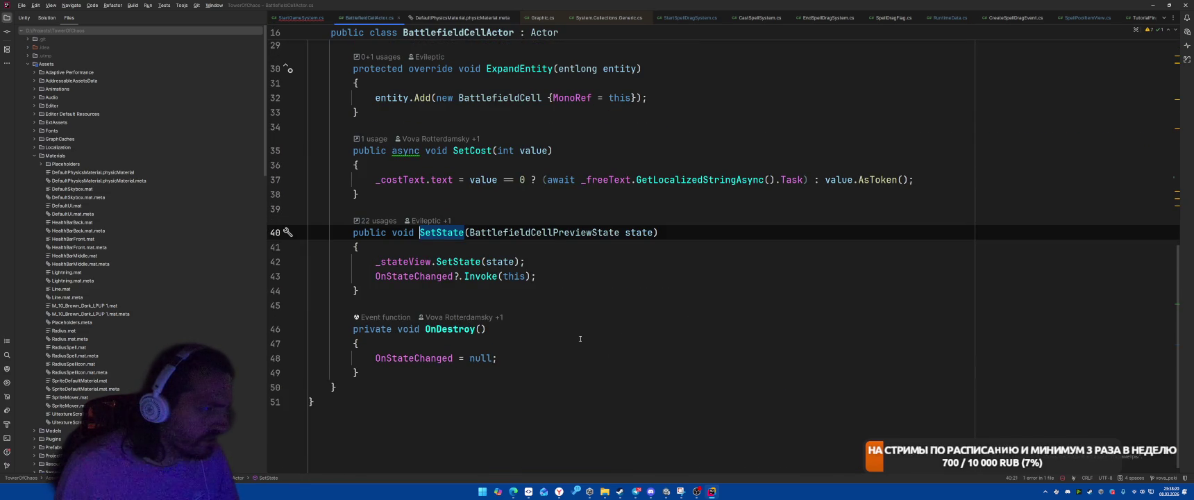
Find SetState usages and review the BusyType-to-preview-state switch in CheckWinSystem.
right_click(449, 236)
left_click(511, 289)
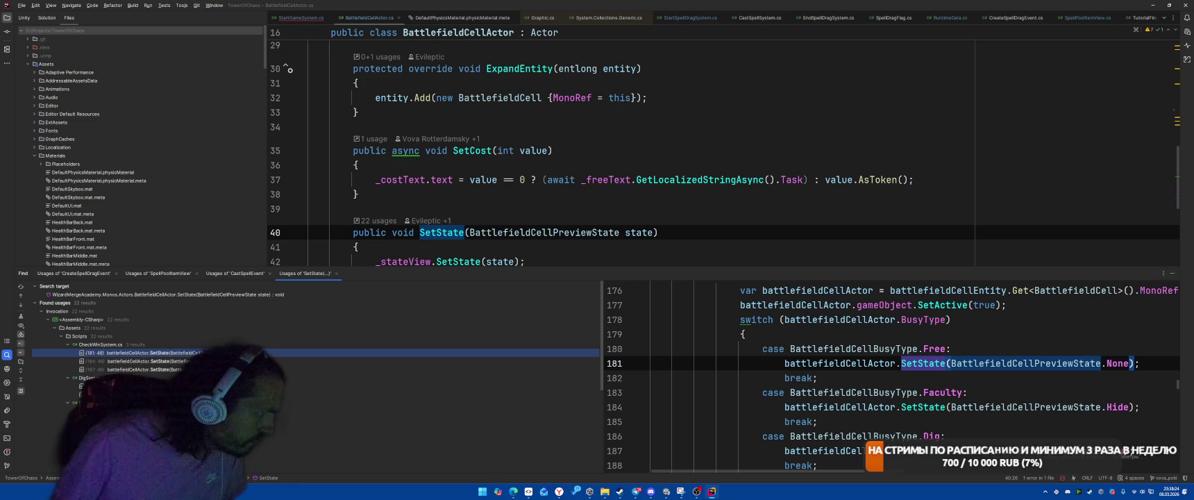
key("Return")
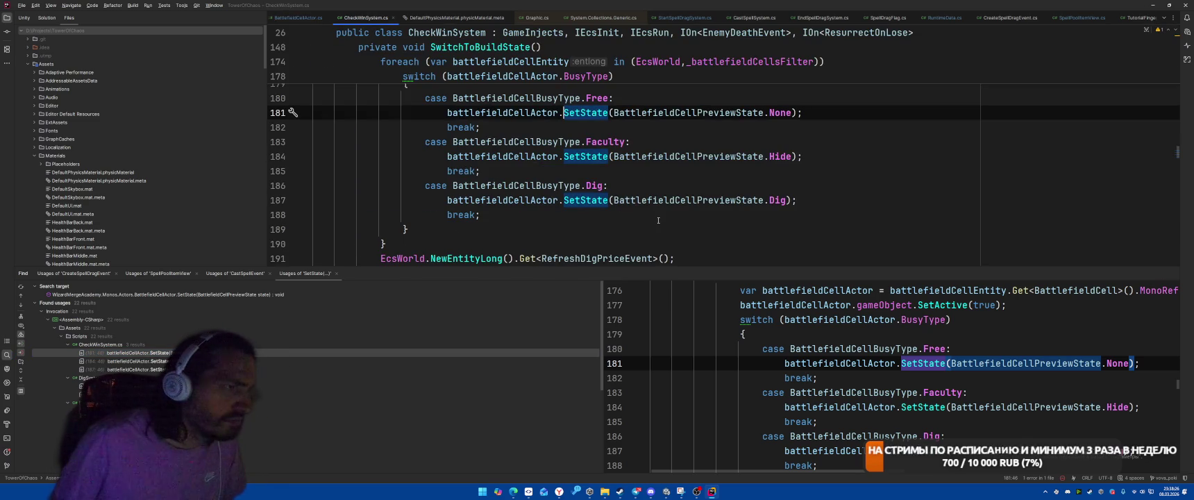
scroll(659, 220, "up", 4)
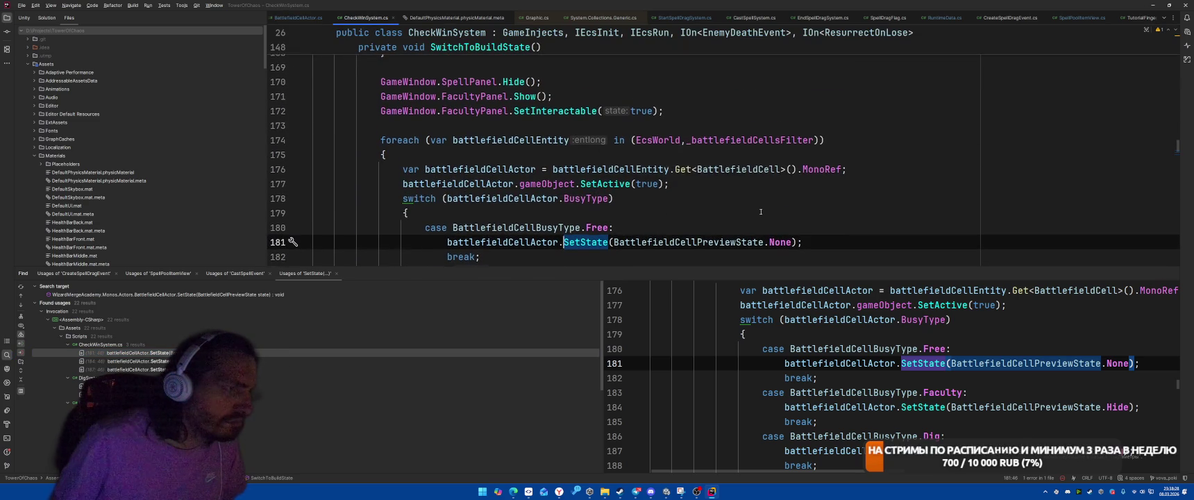
scroll(738, 223, "down", 3)
scroll(738, 223, "up", 5)
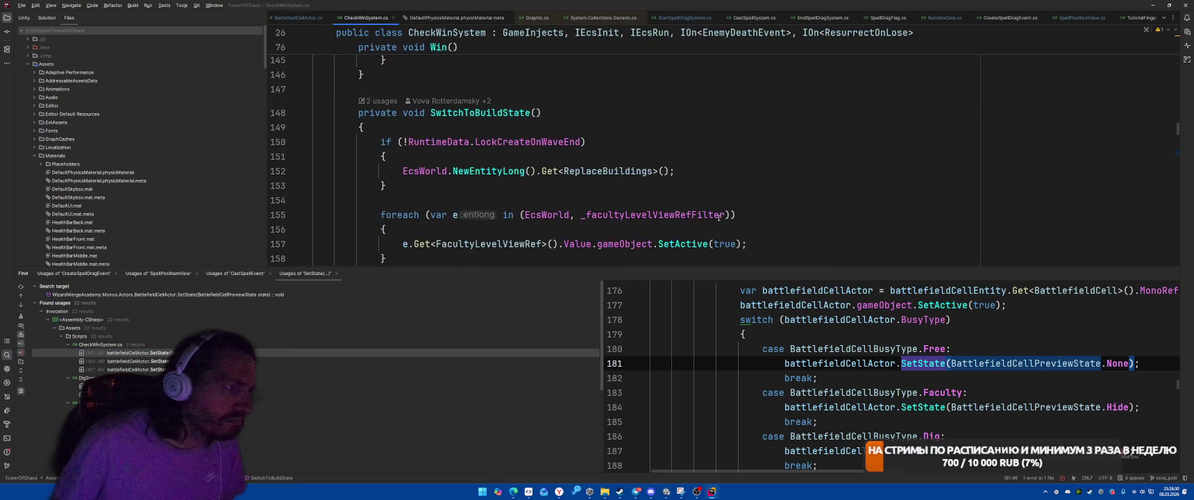
scroll(730, 214, "down", 5)
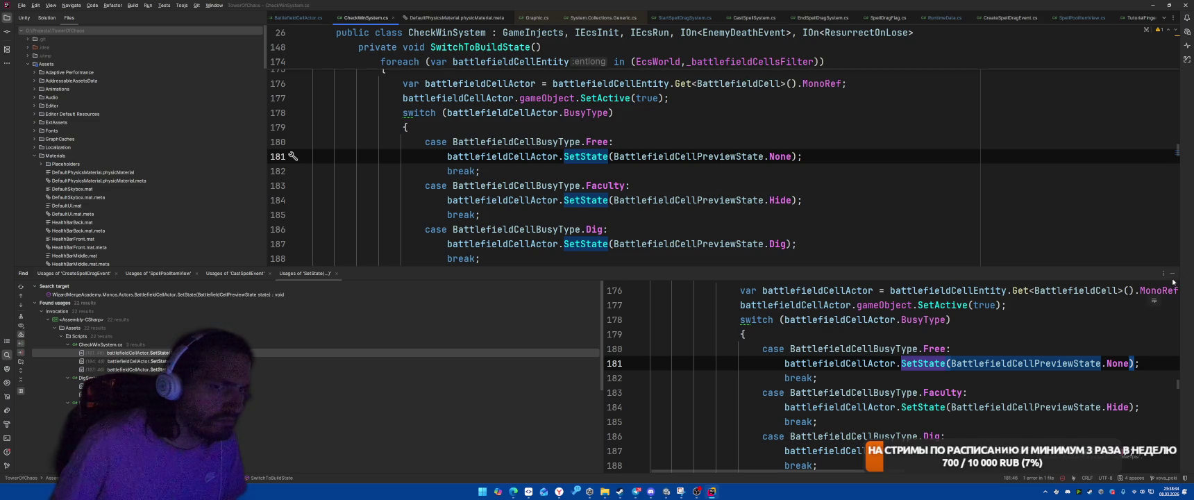
Close the usages panel and navigate back to the SetState call in StartGameSystem.
left_click(1173, 274)
key("ctrl+b")
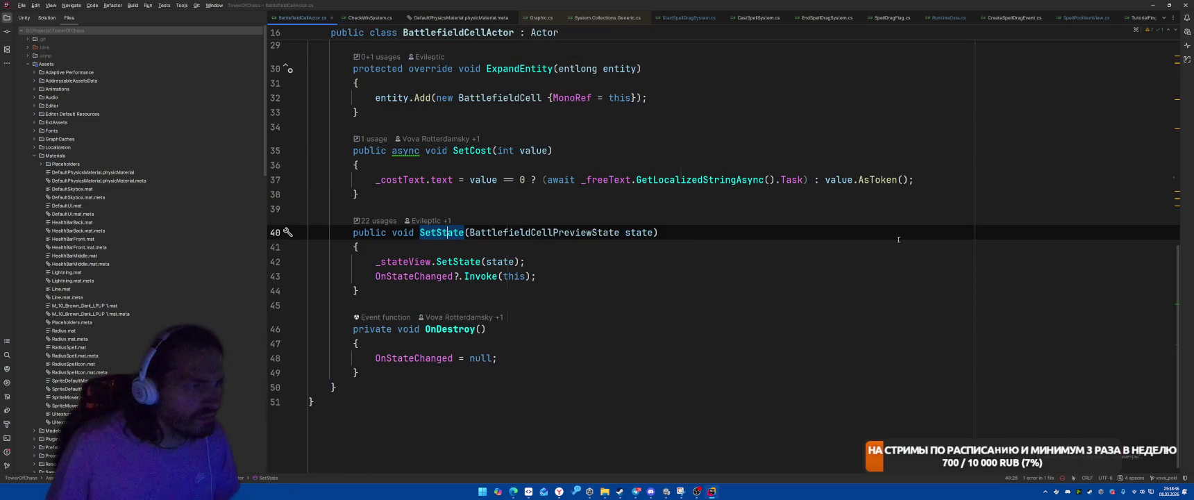
key("ctrl+b")
key("Return")
Change the SetState argument on line 249 to BattlefieldCellPreviewState.None and let Unity recompile.
left_click(783, 380)
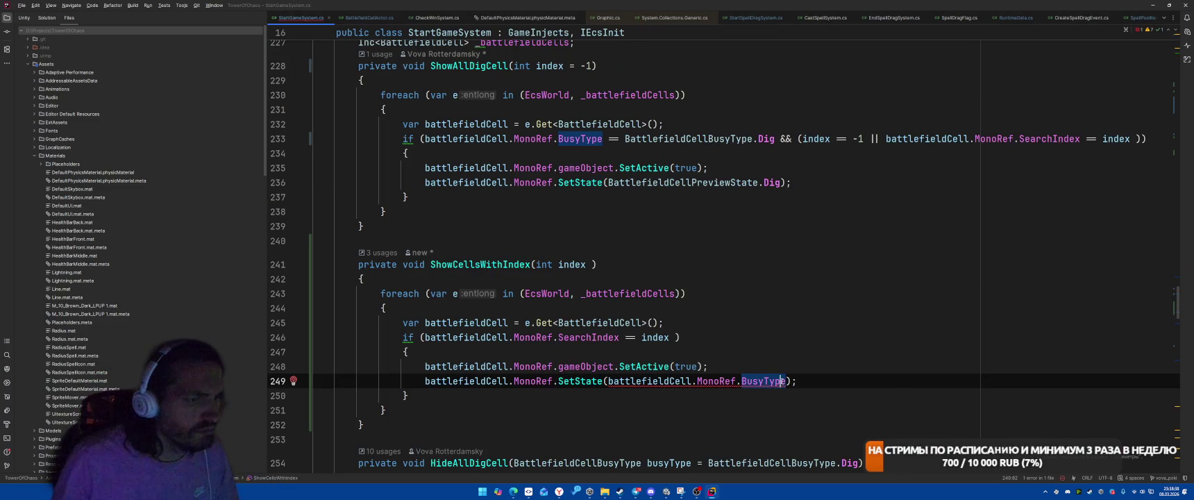
type("Mono")
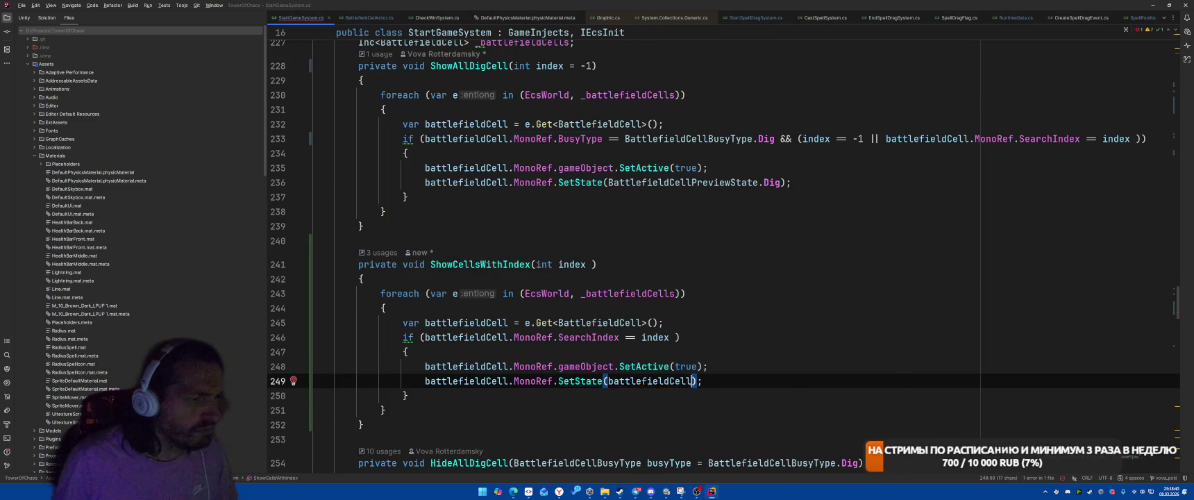
type("Ref.No")
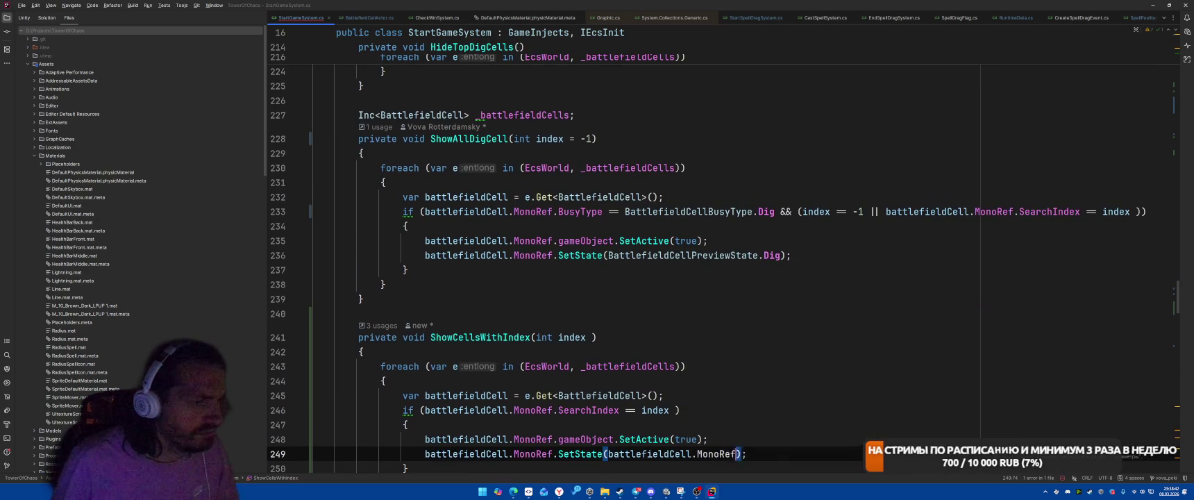
key("ctrl+BackSpace")
key("ctrl+BackSpace")
key("ctrl+BackSpace")
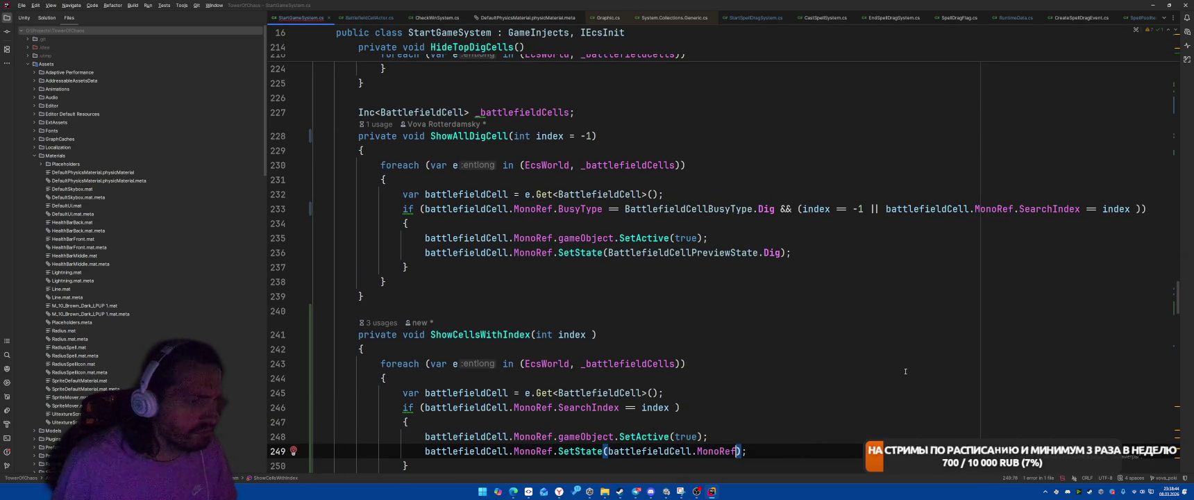
type("n")
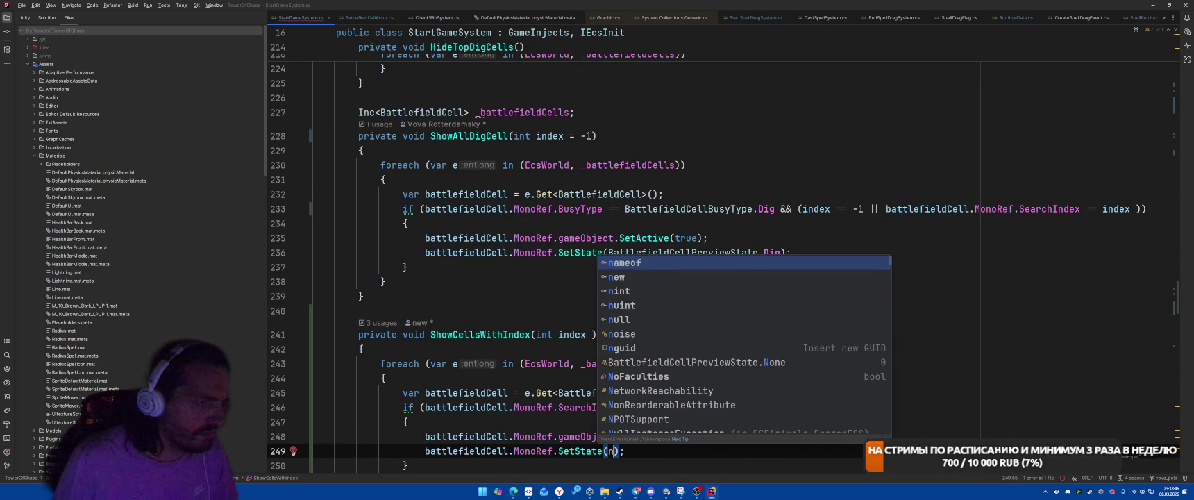
key("BackSpace")
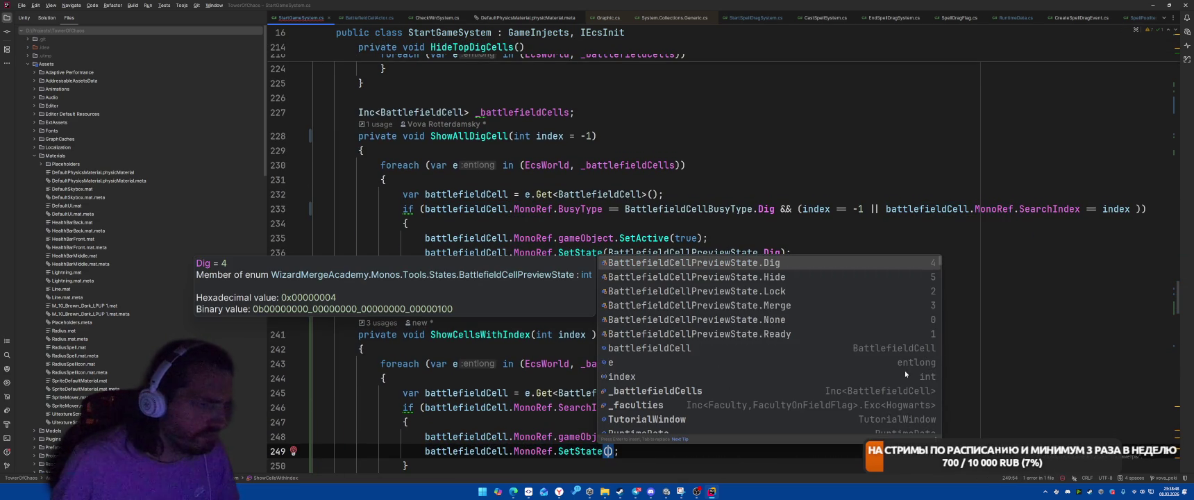
key("Down")
key("Down")
key("Down")
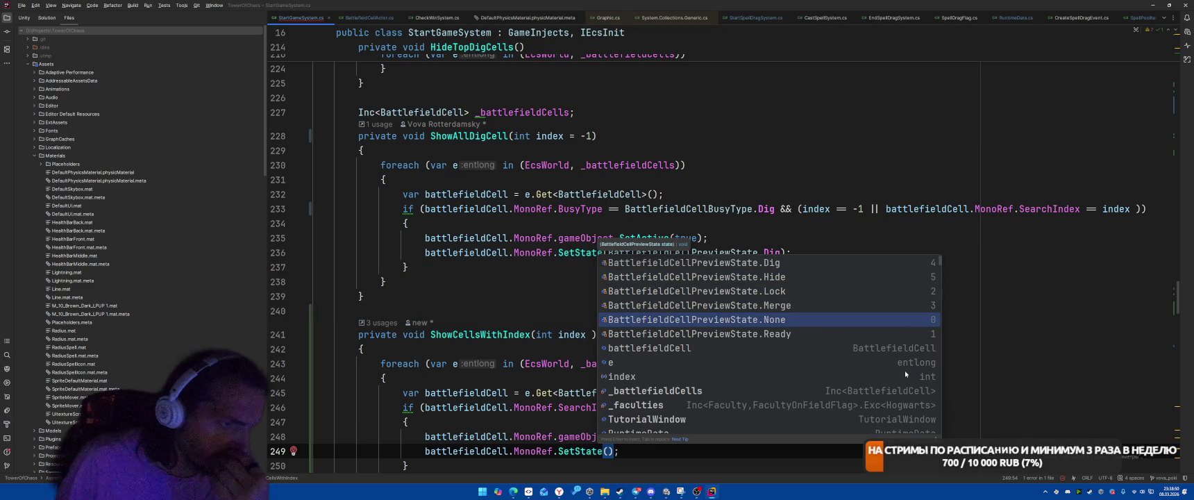
key("Return")
key("End")
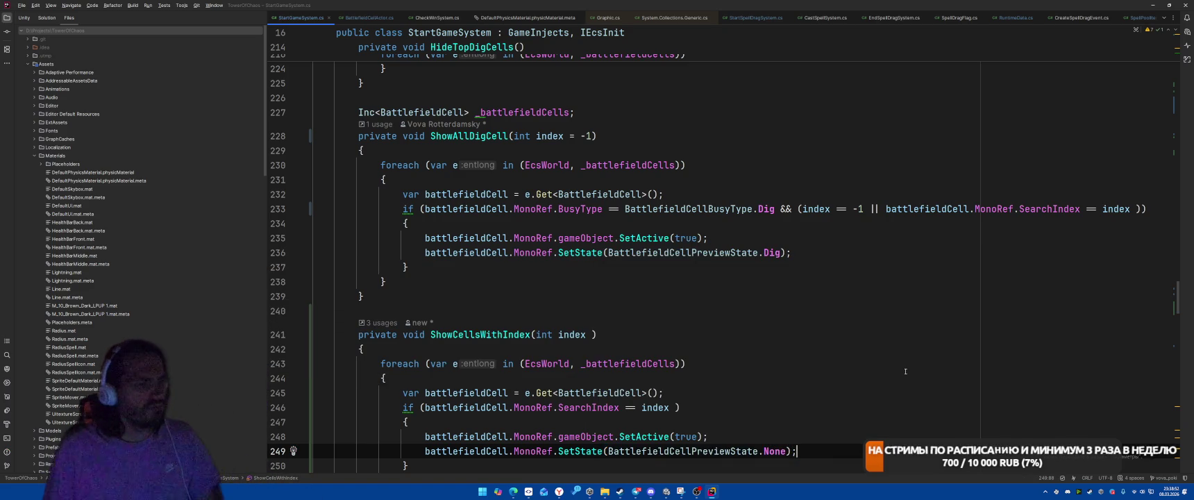
key("alt+Tab")
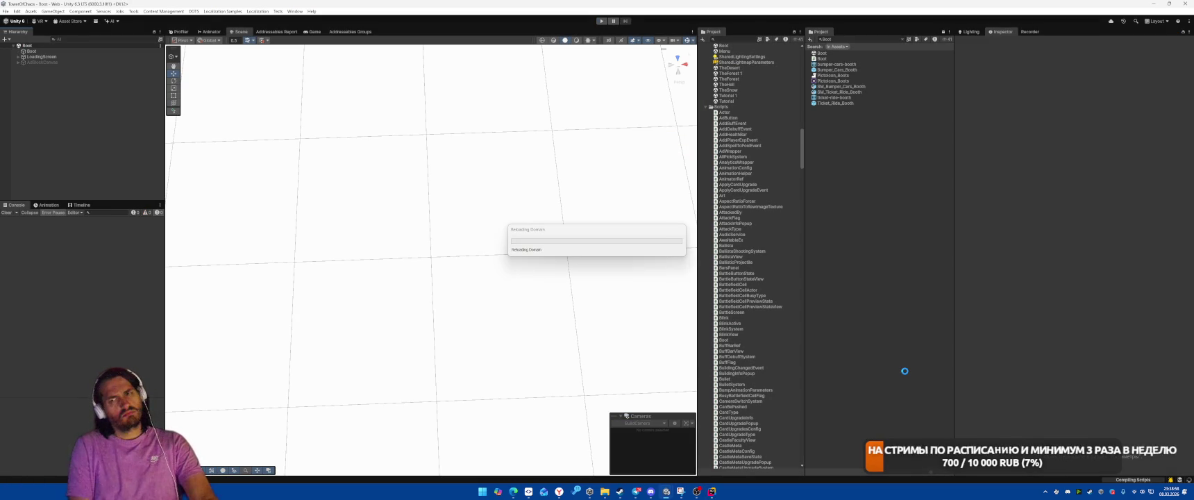
key("alt+Tab")
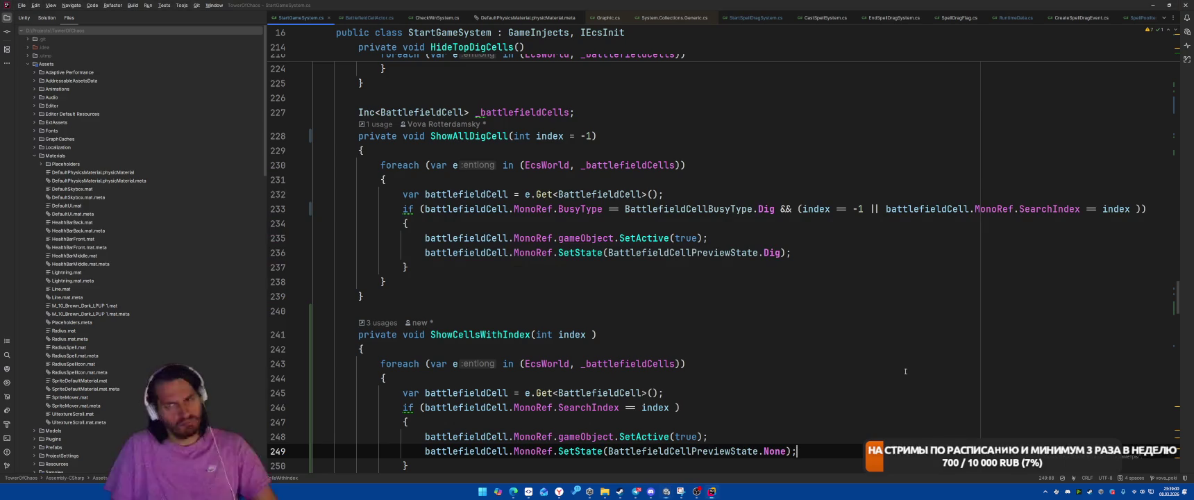
Find all usages of SetState and open the one in CheckWinSystem.
key("alt+F7")
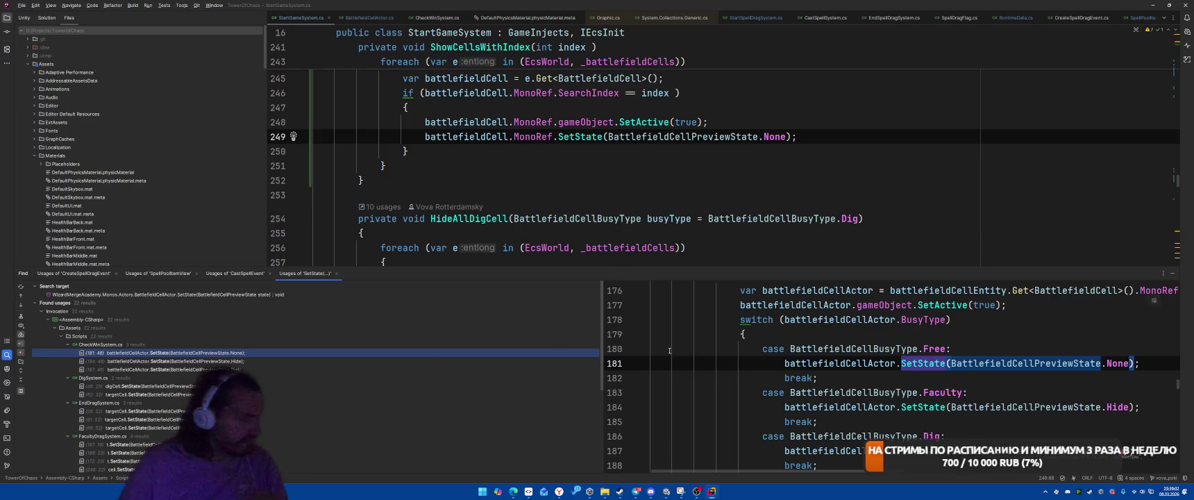
scroll(386, 360, "down", 5)
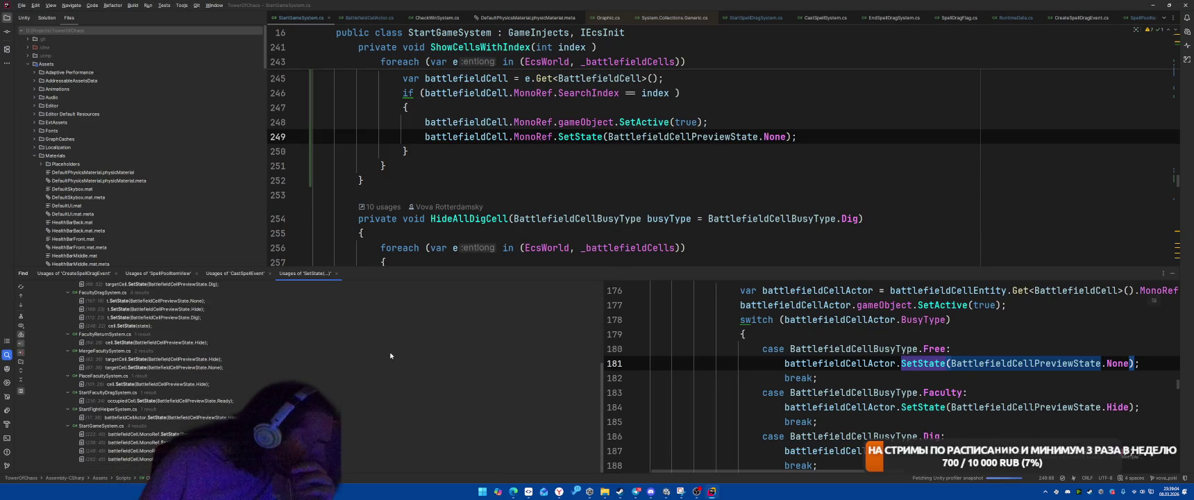
scroll(396, 354, "up", 5)
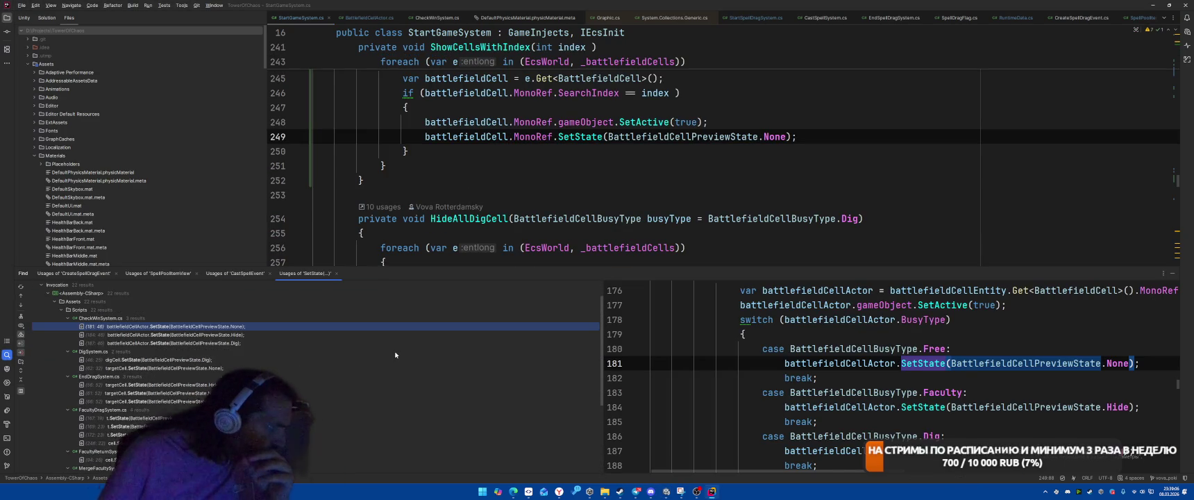
double_click(250, 325)
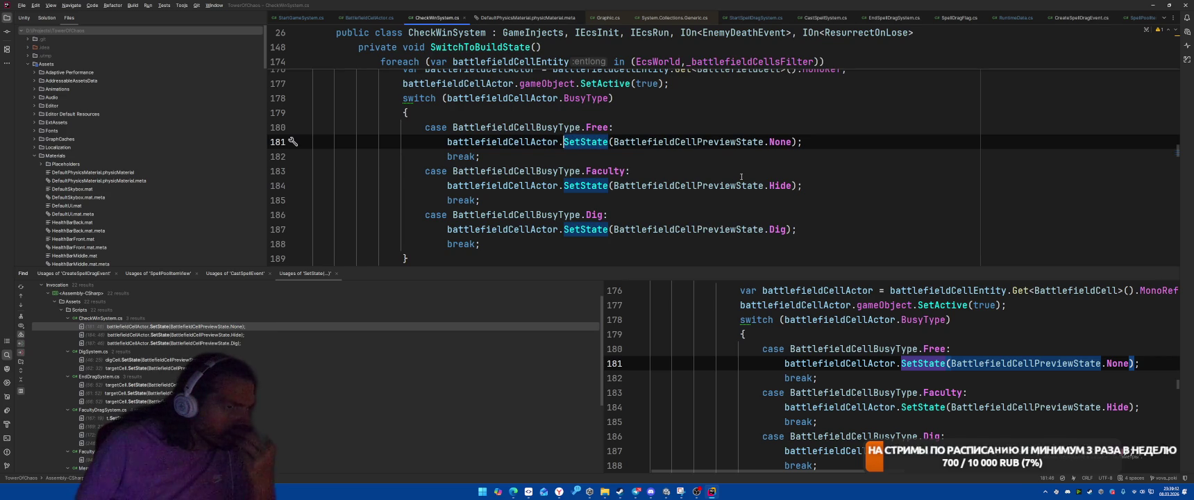
Copy CheckWinSystem's BusyType Free/Faculty/Dig switch block and return to StartGameSystem.cs.
left_click(762, 168)
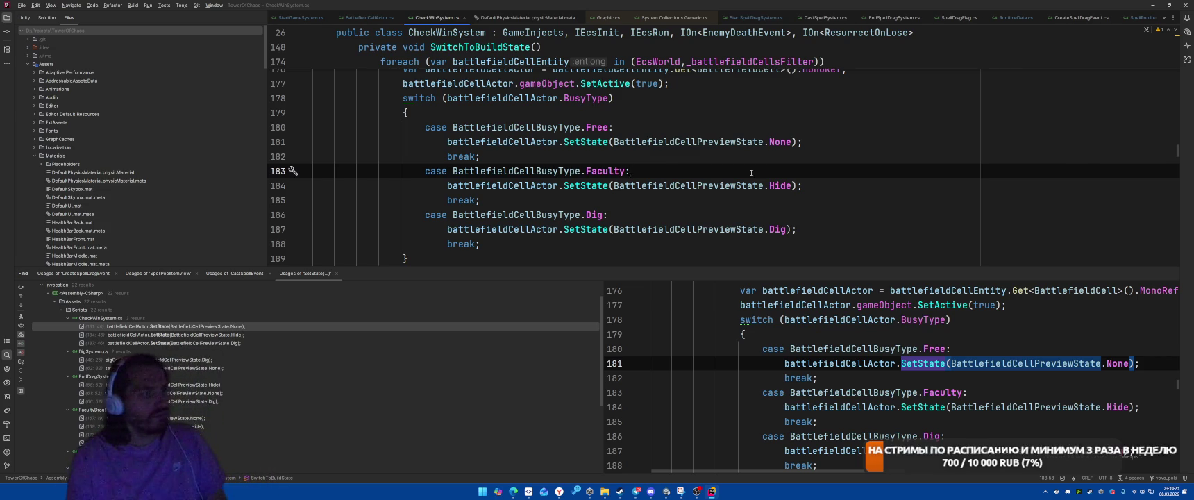
key("alt+Tab")
key("alt+Tab")
left_click(750, 171)
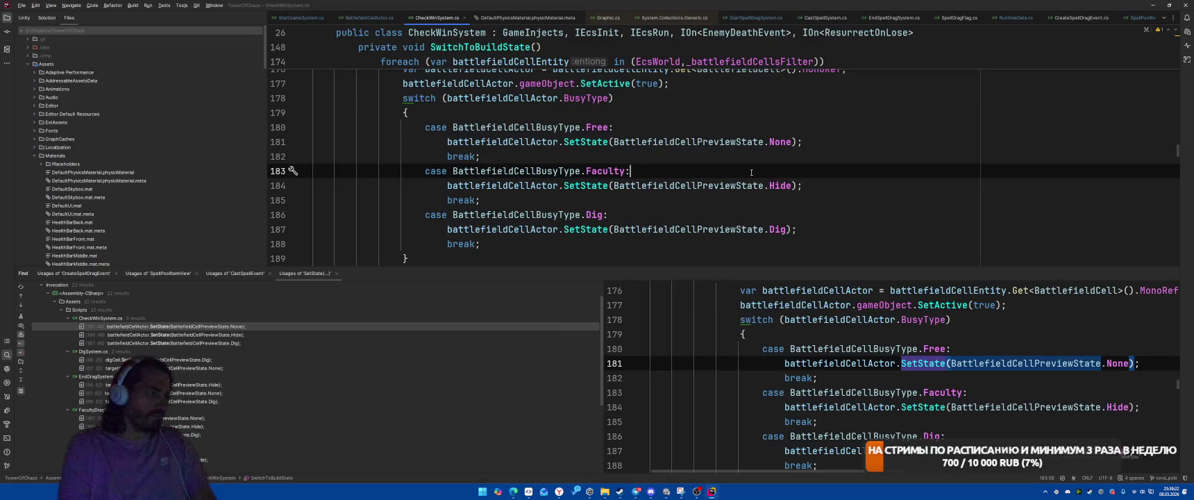
mouse_move(402, 98)
left_mouse_down()
mouse_move(625, 243)
mouse_move(695, 260)
left_mouse_up()
key("ctrl+c")
key("ctrl+Tab")
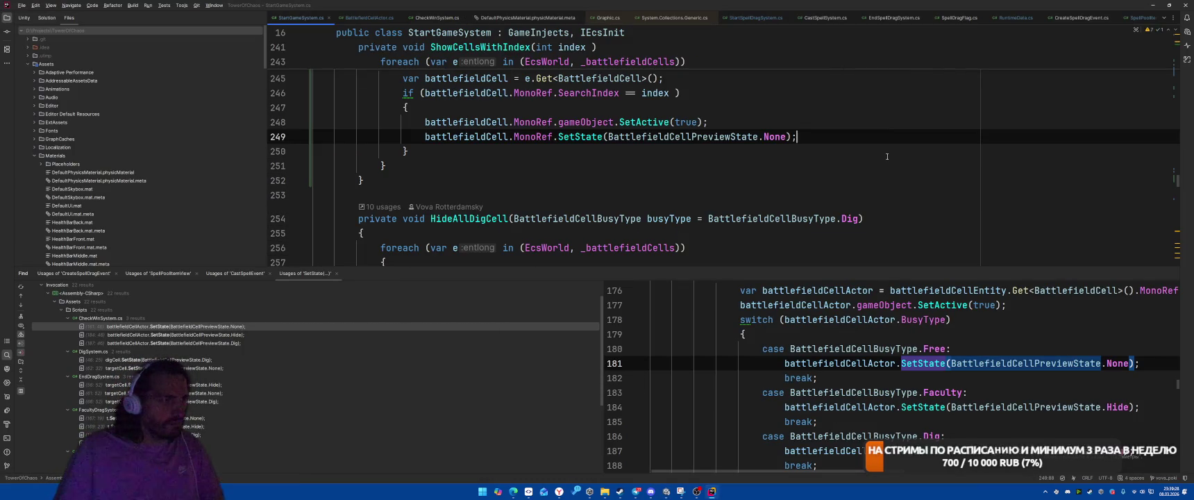
Paste the switch block over the SetState call on line 249 and close the usages panel.
key("shift+End")
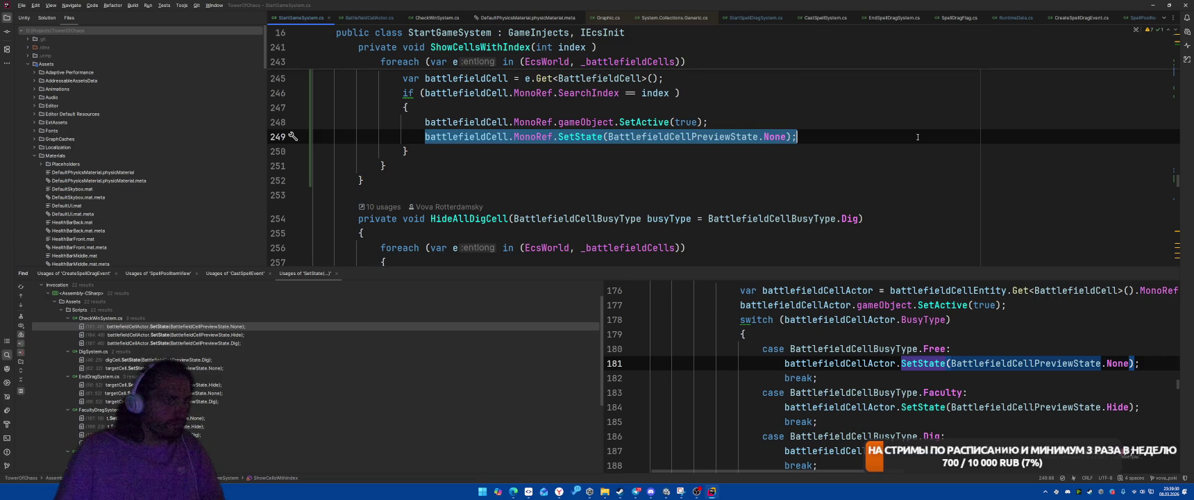
key("ctrl+v")
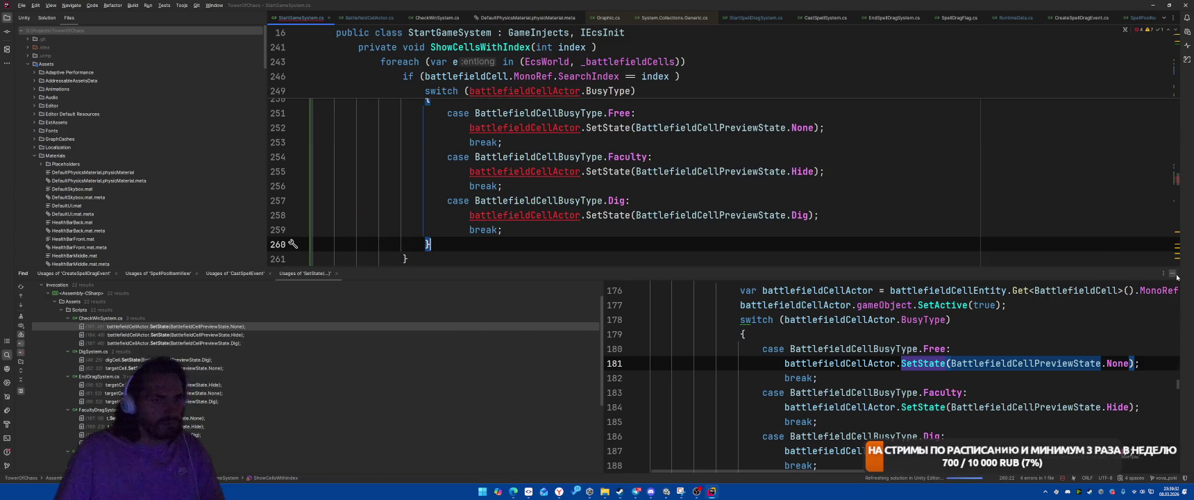
left_click(1173, 273)
Try swapping battlefieldCellActor for battlefieldCell in the switch, then undo those replacements.
left_click(476, 245)
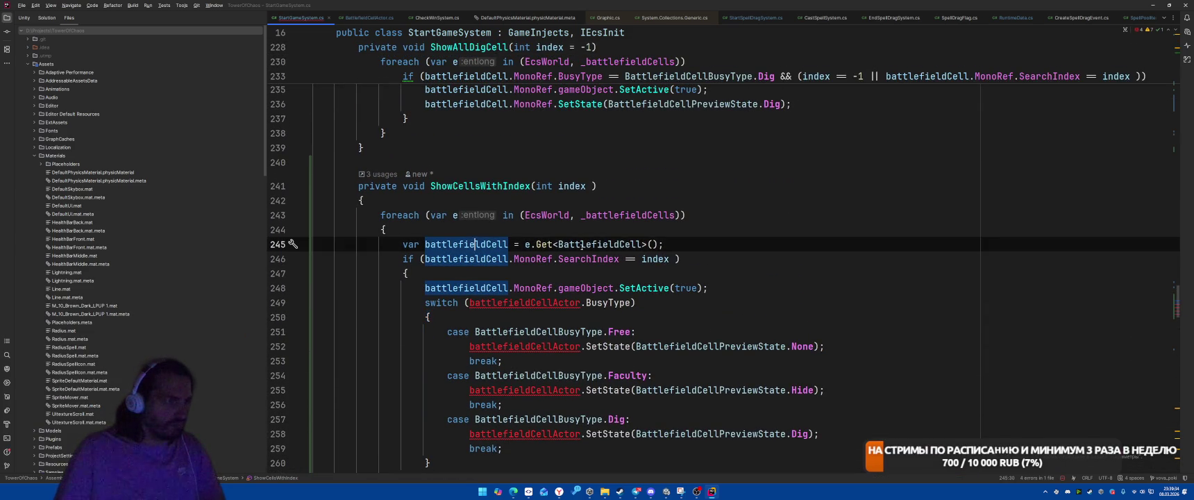
key("F2")
type("battlefieldCell")
key("F2")
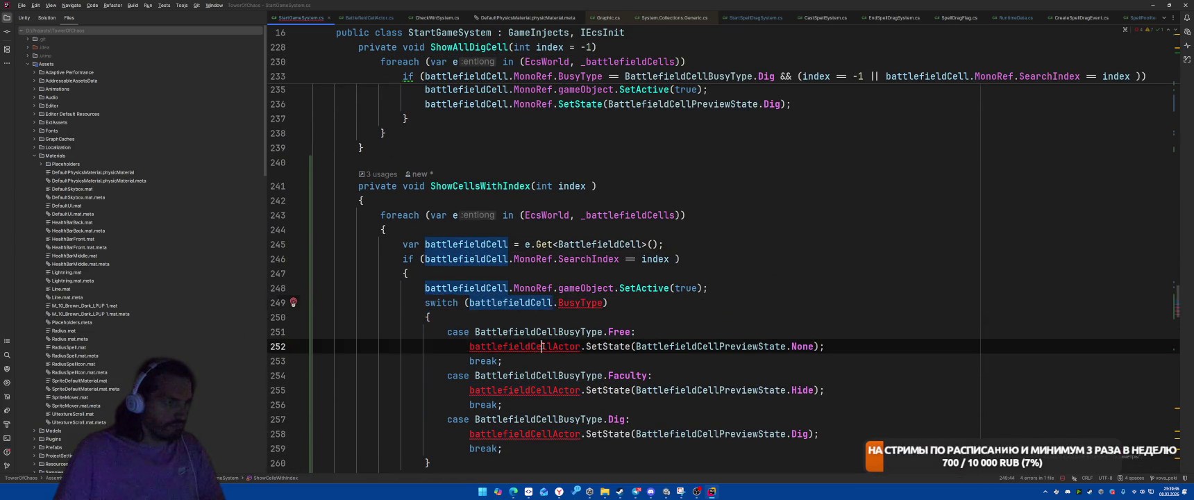
type("battlefieldCell")
key("F2")
type("battlefieldCell")
left_click(542, 434)
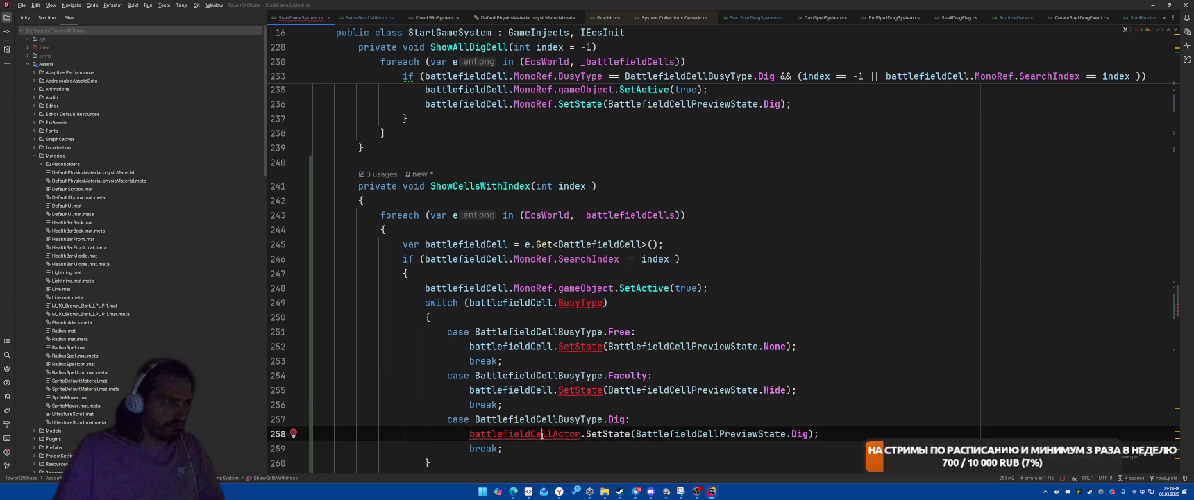
key("ctrl+z")
key("ctrl+z")
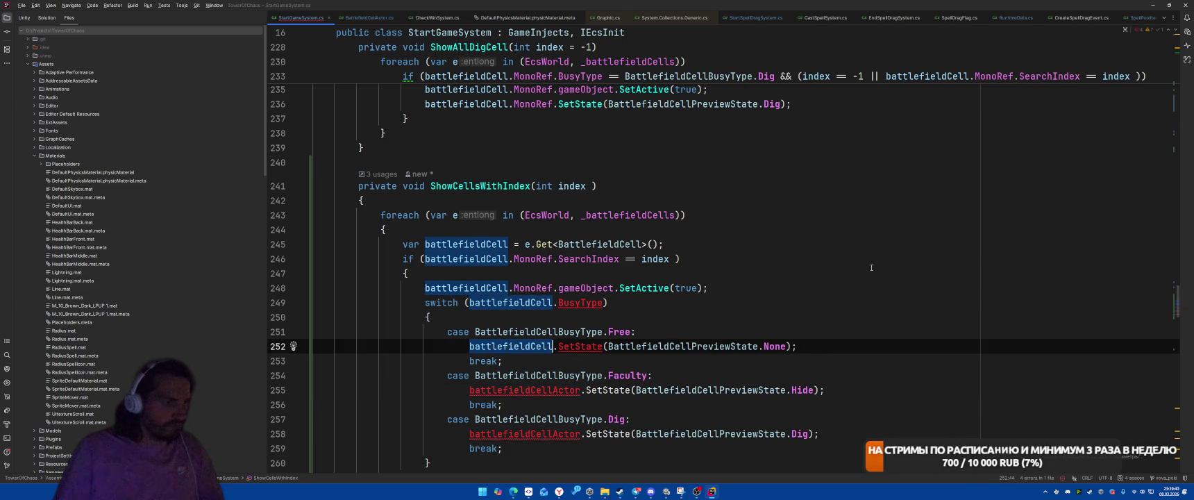
key("ctrl+z")
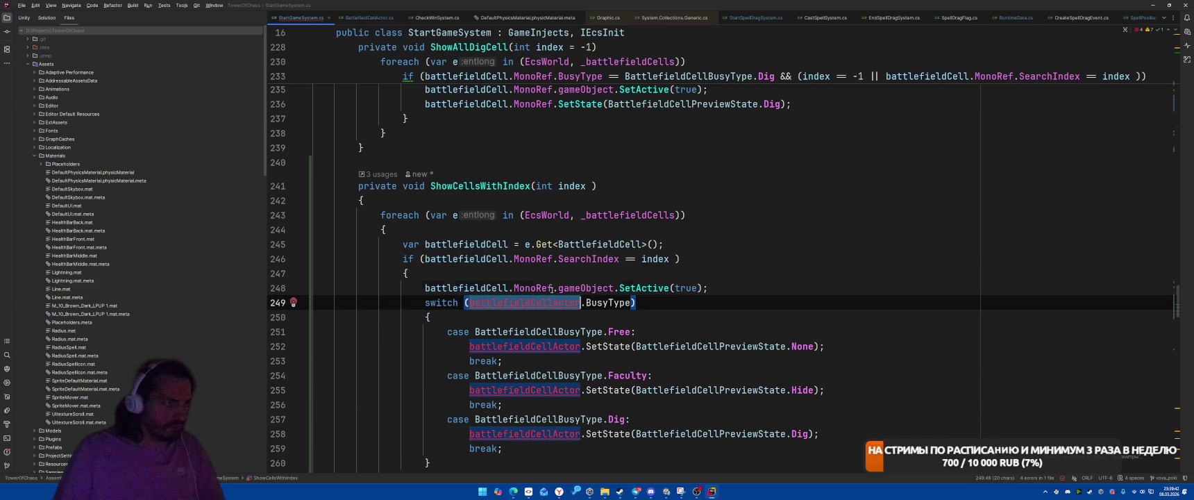
Extract battlefieldCell.MonoRef into a local named battlefieldCellActor for all occurrences, then switch to Unity.
left_click_drag(552, 288, 425, 289)
key("ctrl+alt+v")
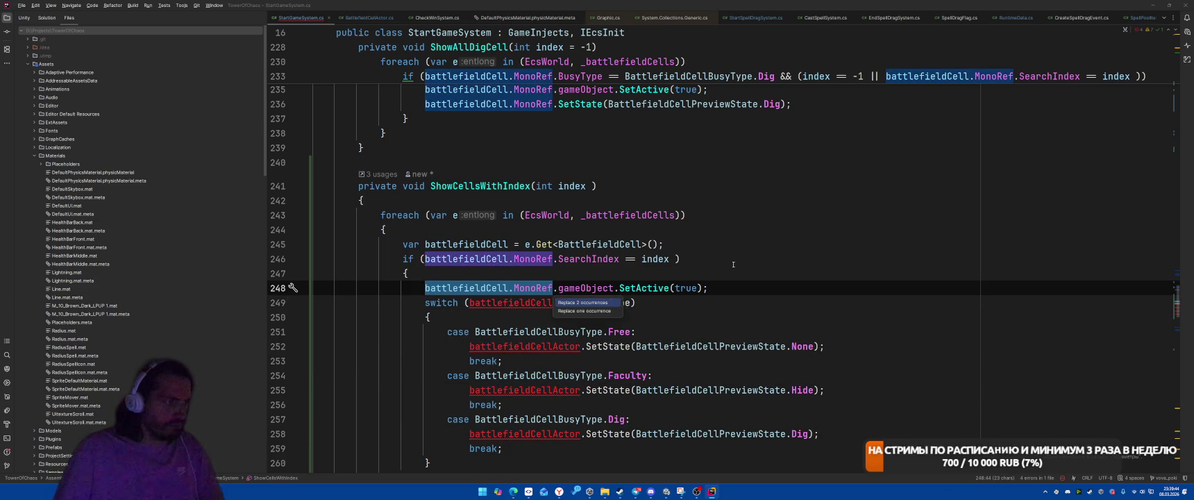
key("Return")
key("Return")
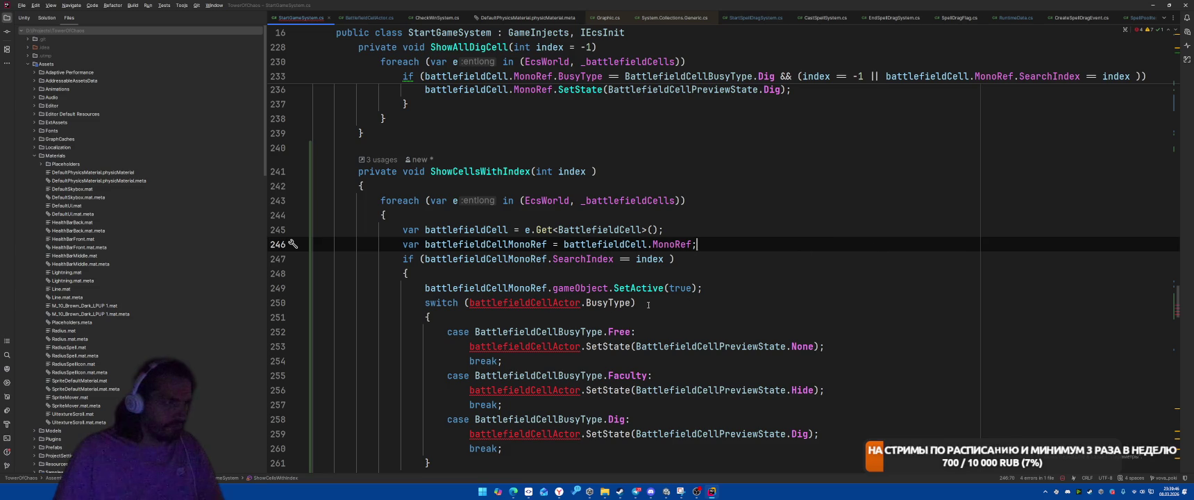
left_click(648, 305)
key("ctrl+z")
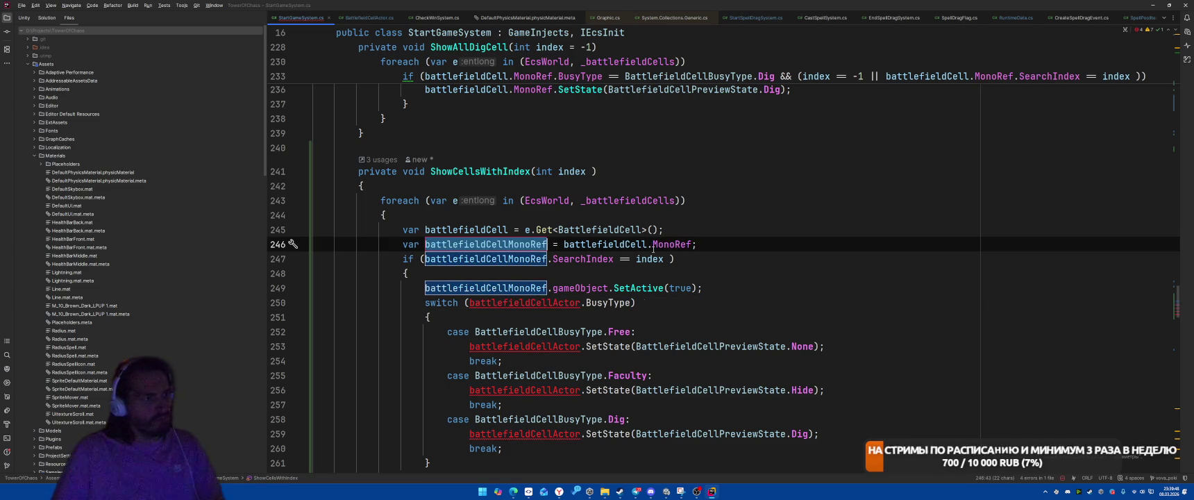
type("battlefieldCellActor")
key("alt+Tab")
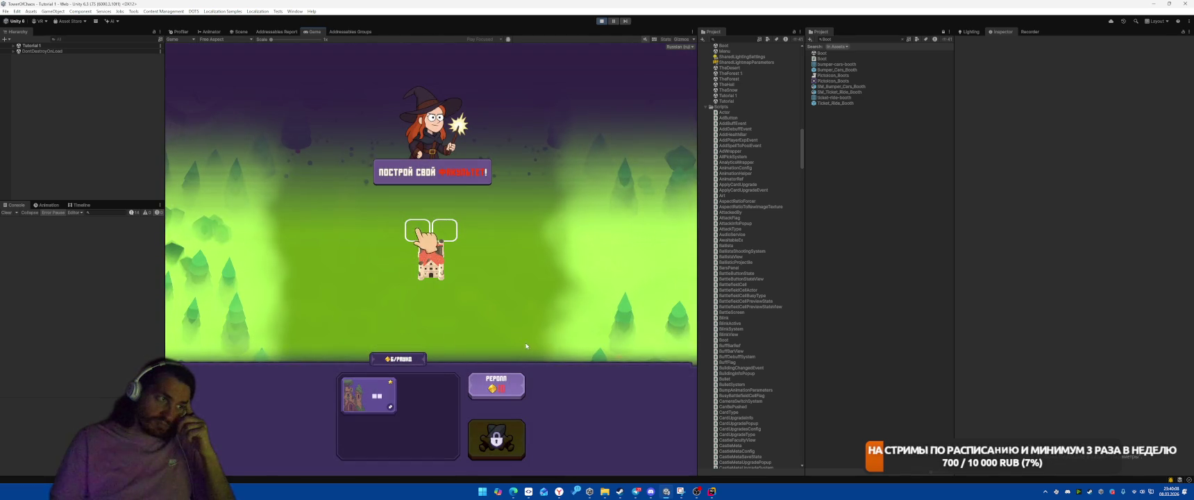
Place the tower on the battlefield cells, start the wave, and pick the Meteor spell card.
left_click_drag(368, 396, 430, 236)
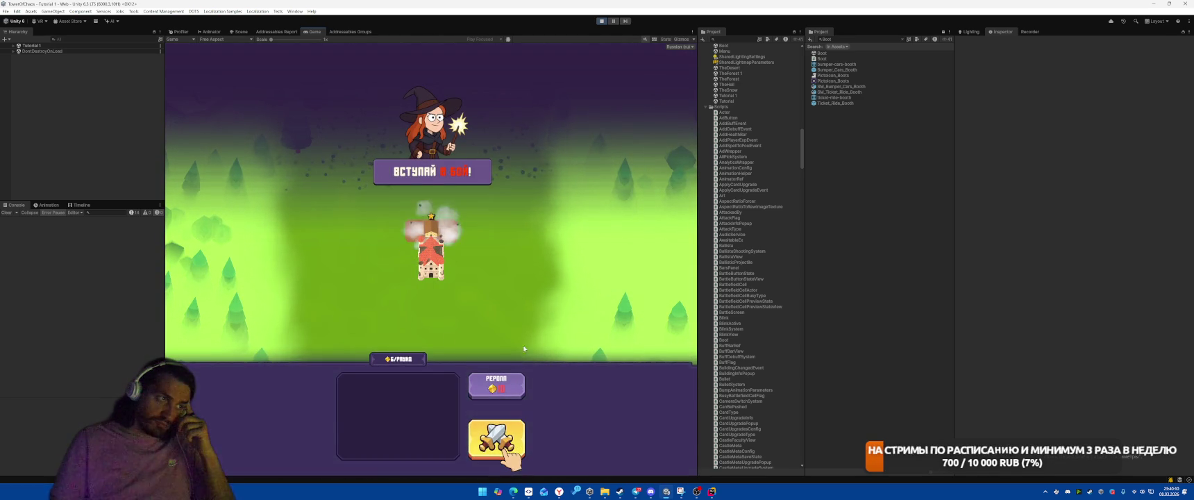
left_click(497, 439)
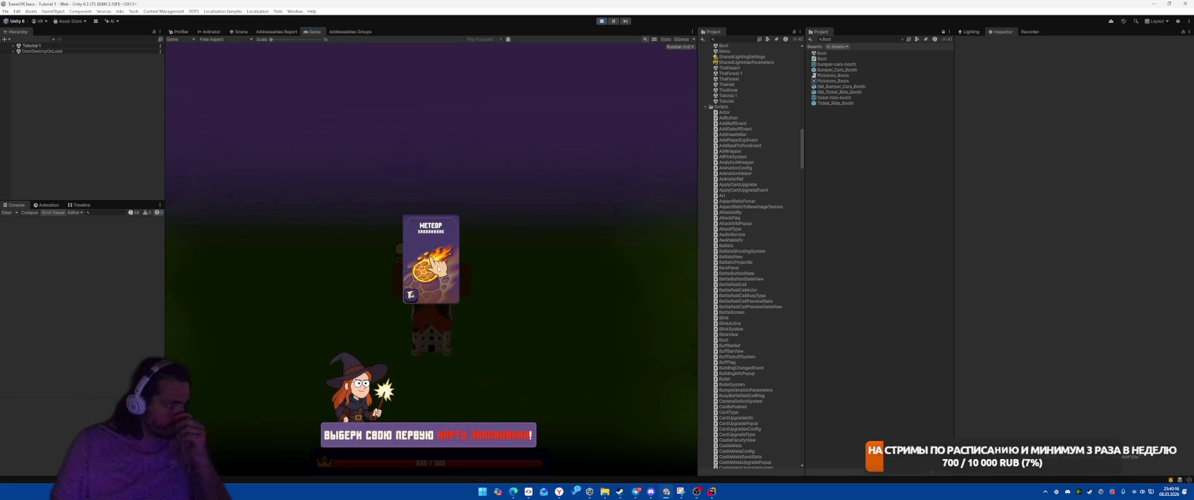
left_click(436, 264)
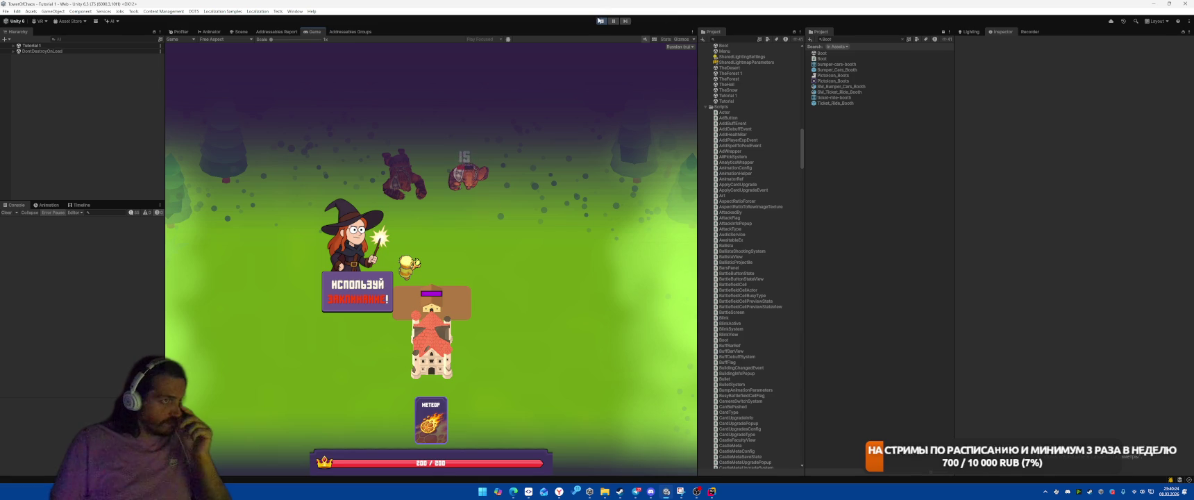
Go to ShowUseSpellTutorial in StartGameSystem.cs and scroll to its wait-for-DraggingSpell loop.
key("alt+Tab")
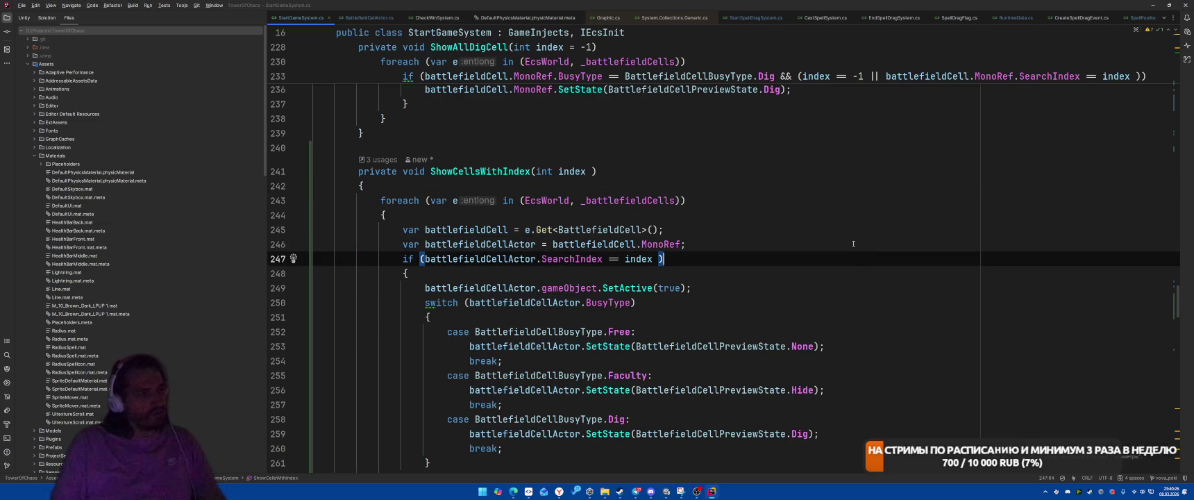
key("ctrl+Tab")
key("ctrl+Tab")
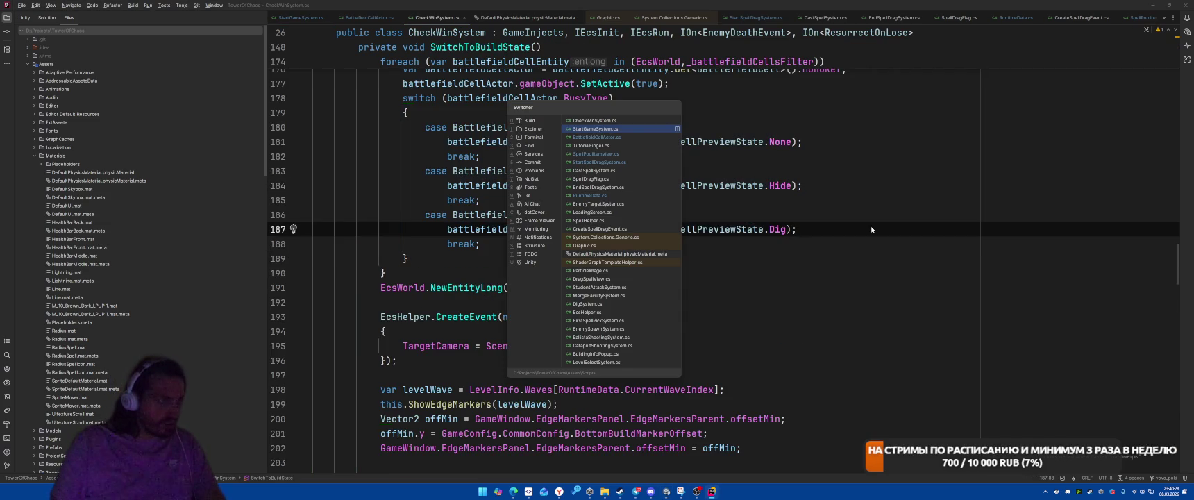
scroll(833, 236, "up", 20)
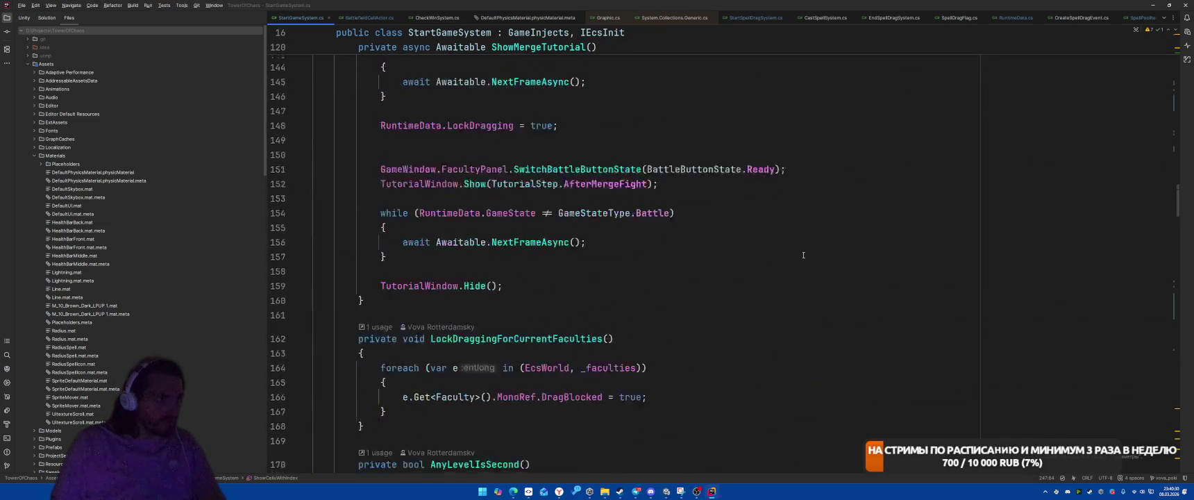
scroll(804, 255, "up", 20)
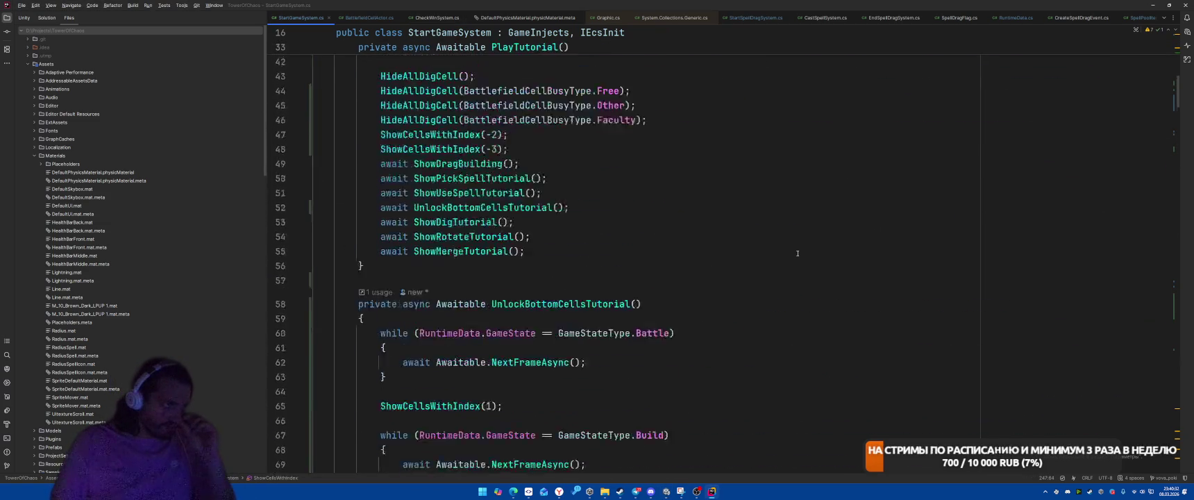
scroll(799, 257, "down", 6)
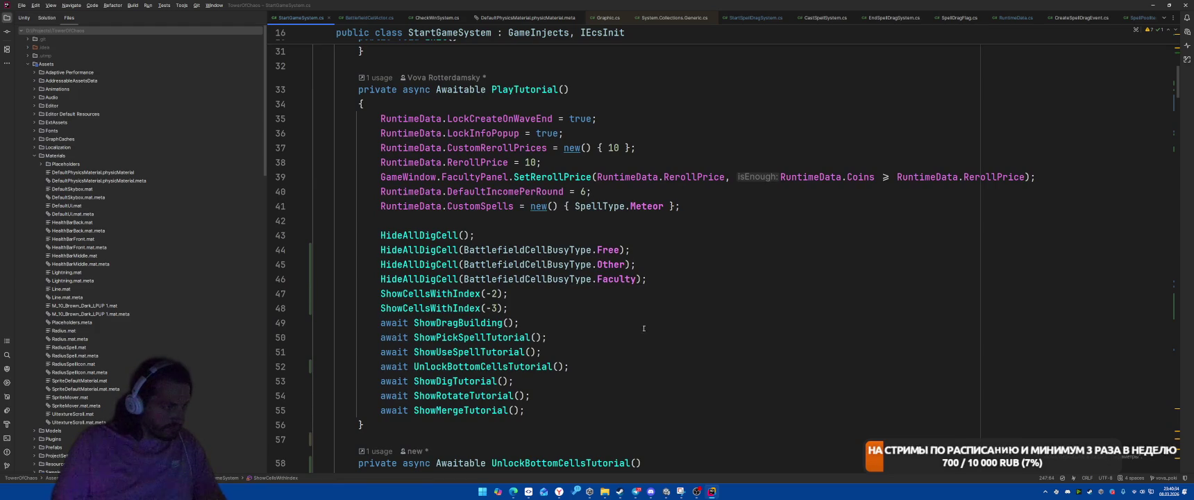
left_click(469, 352, "ctrl")
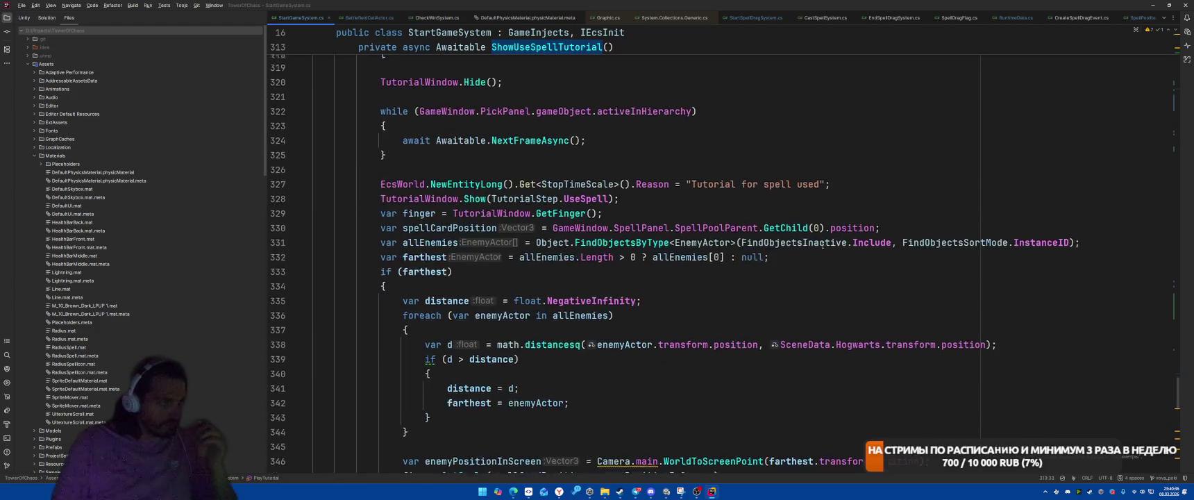
scroll(842, 246, "down", 4)
scroll(847, 243, "up", 4)
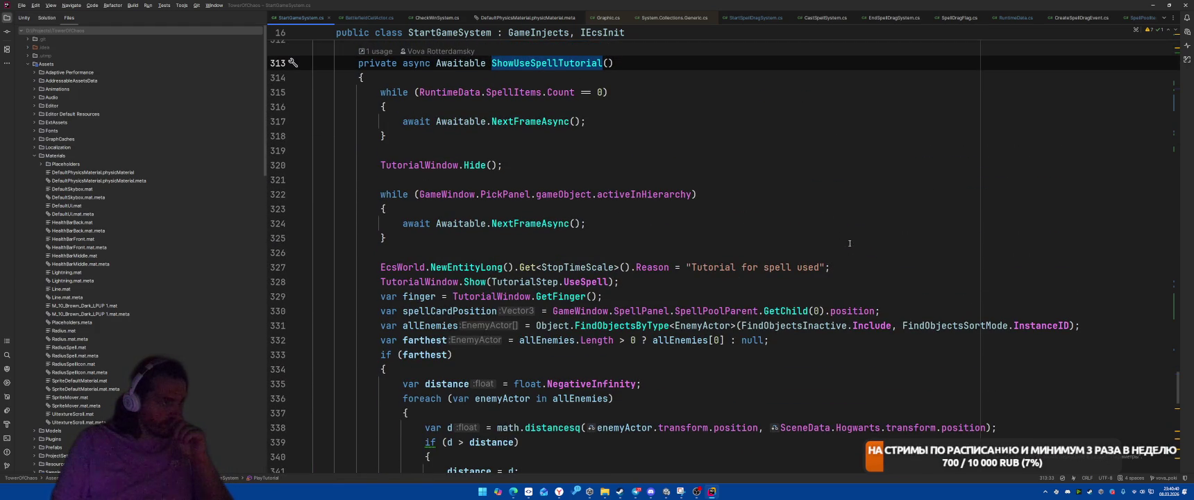
scroll(850, 243, "down", 3)
scroll(850, 240, "down", 3)
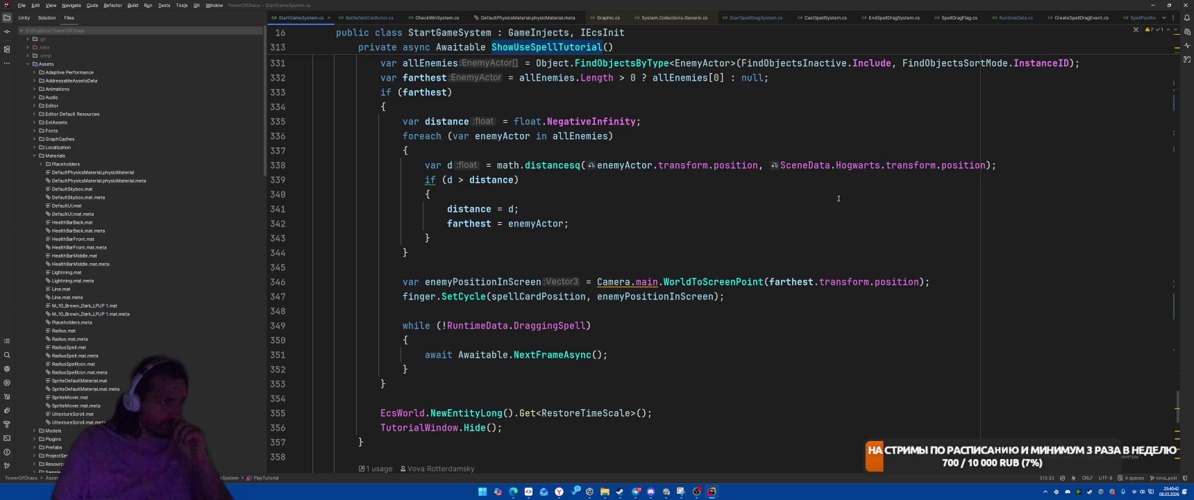
scroll(839, 198, "up", 2)
scroll(805, 269, "down", 5)
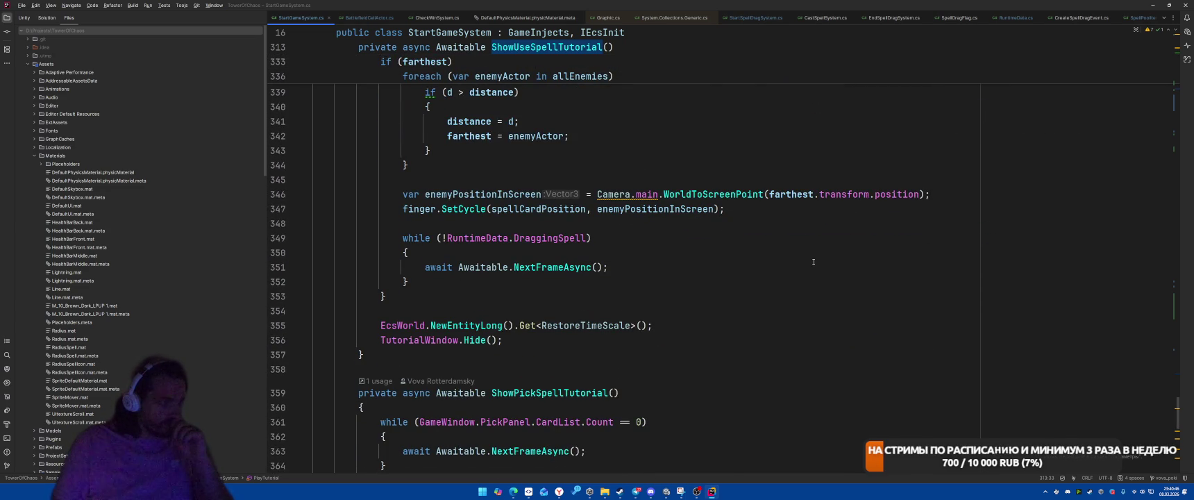
double_click(530, 237)
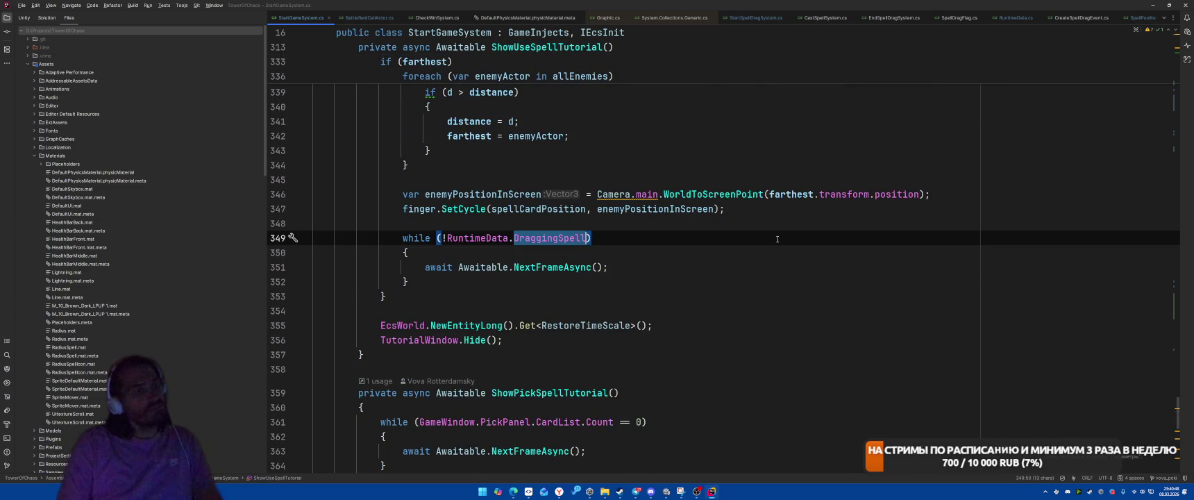
type("Sele")
key("Return")
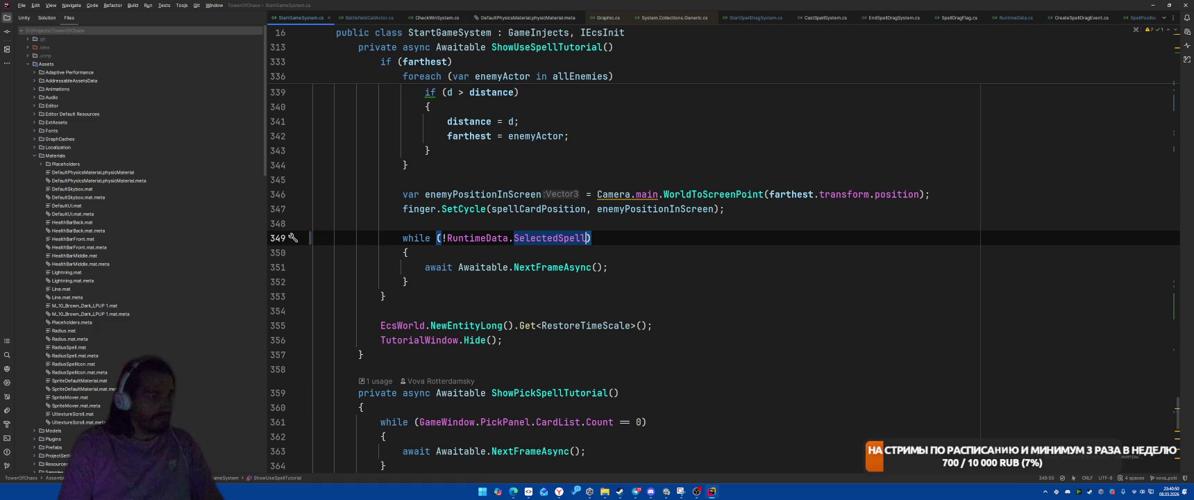
key("alt+Tab")
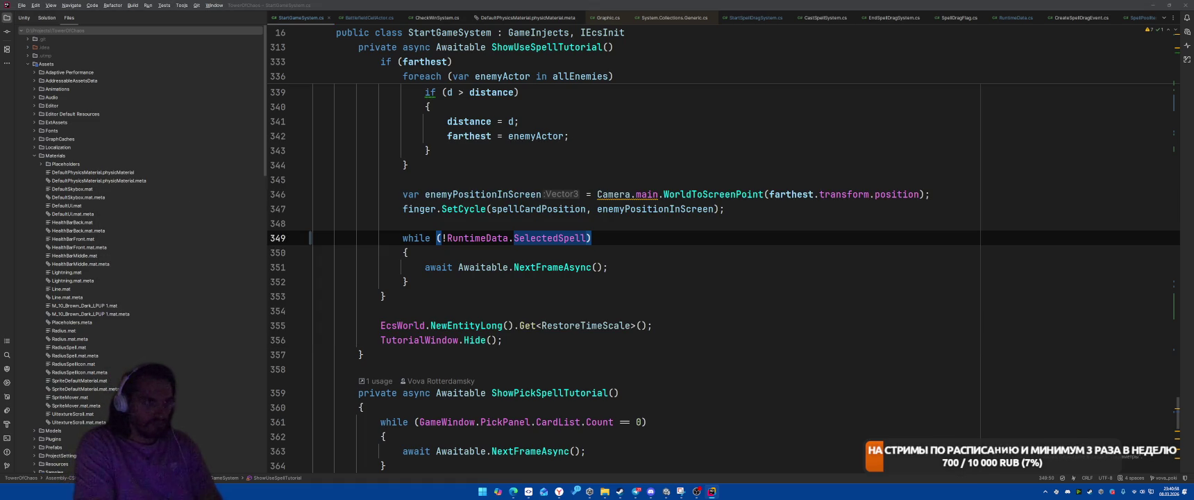
key("alt+Tab")
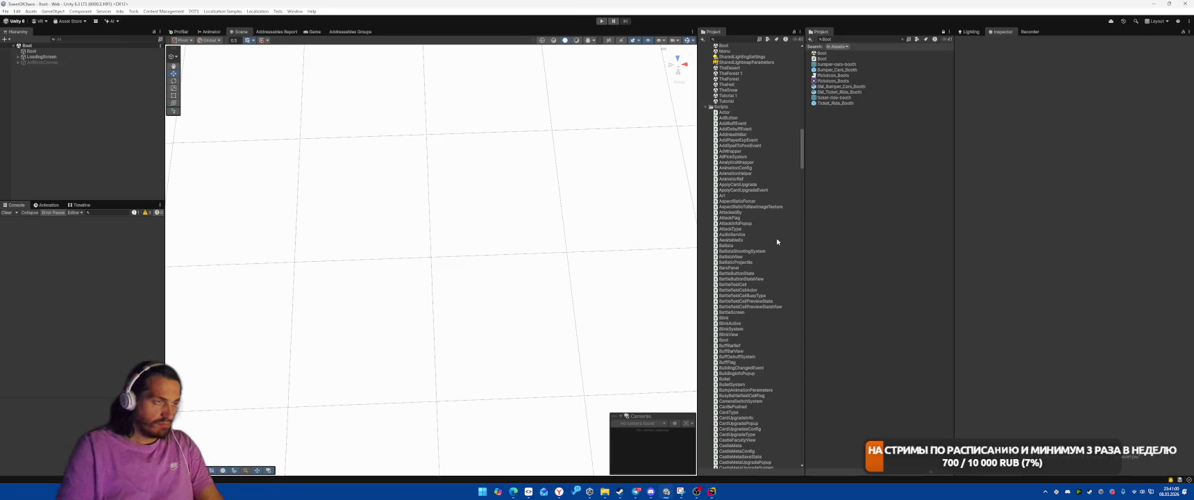
key("alt+Tab")
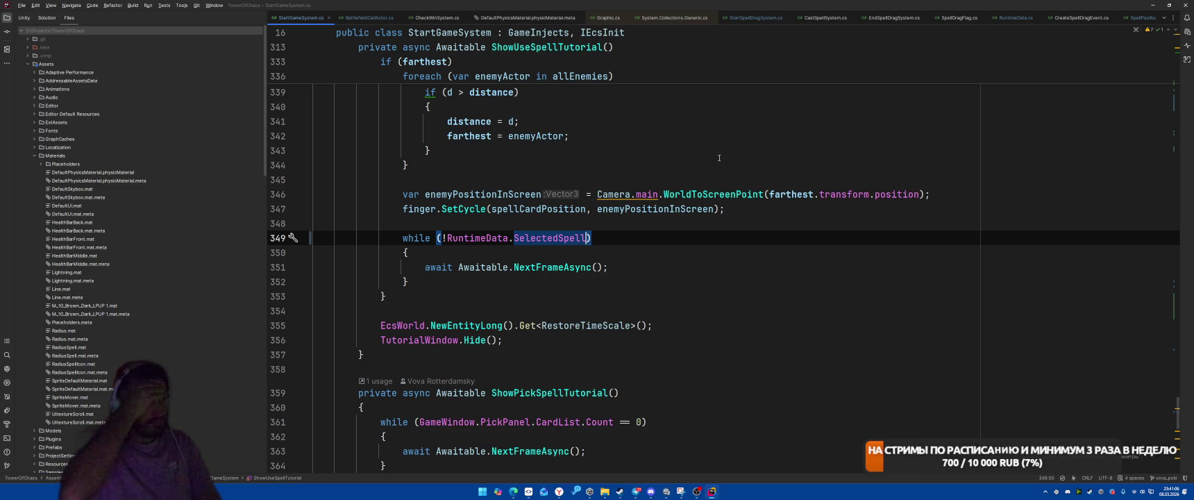
Change the distance comparison on line 339 from '>' to '<' to keep the closest enemy.
scroll(719, 158, "up", 3)
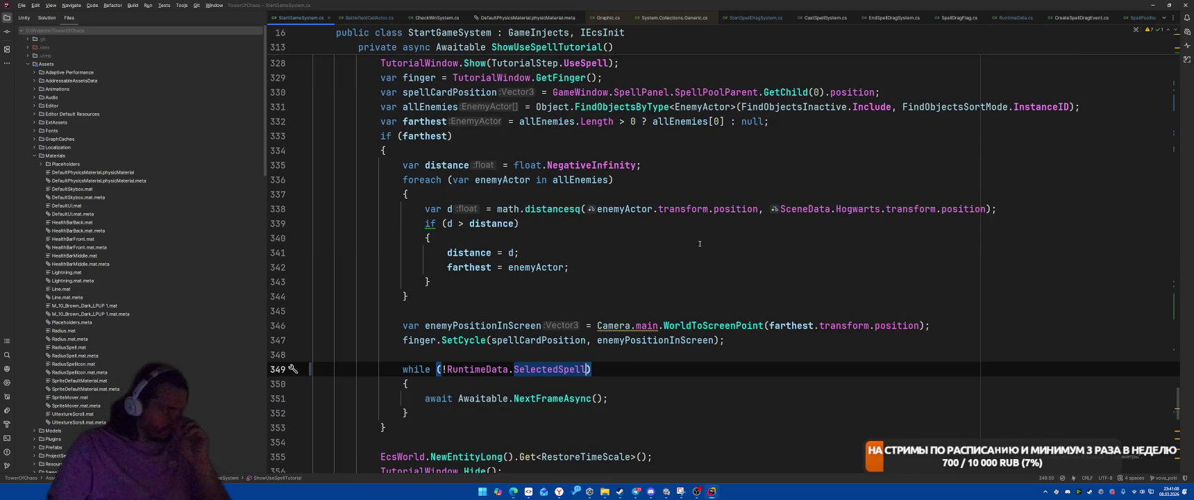
scroll(709, 232, "up", 4)
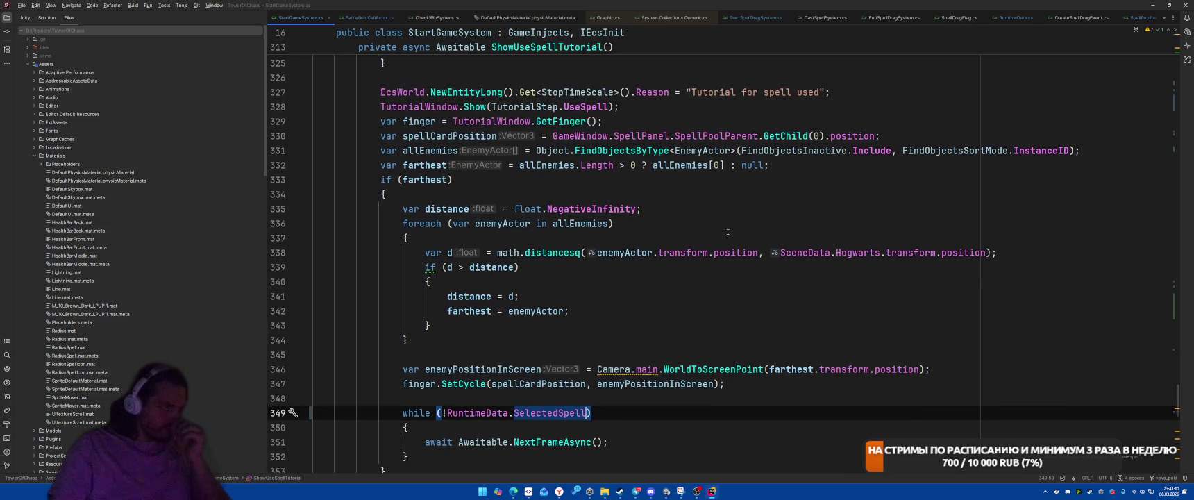
scroll(726, 233, "down", 3)
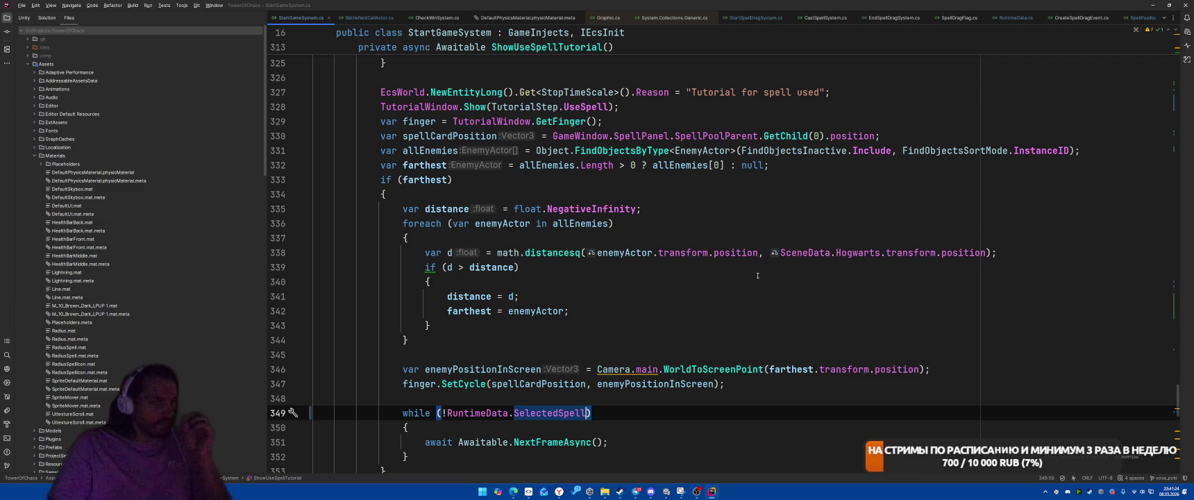
left_click(460, 267)
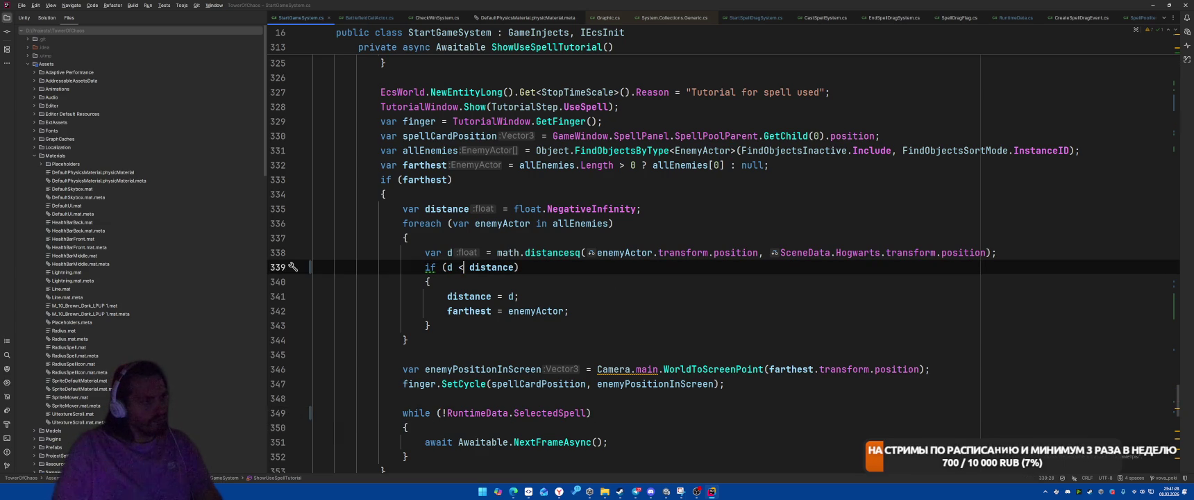
key("End")
left_click(646, 302)
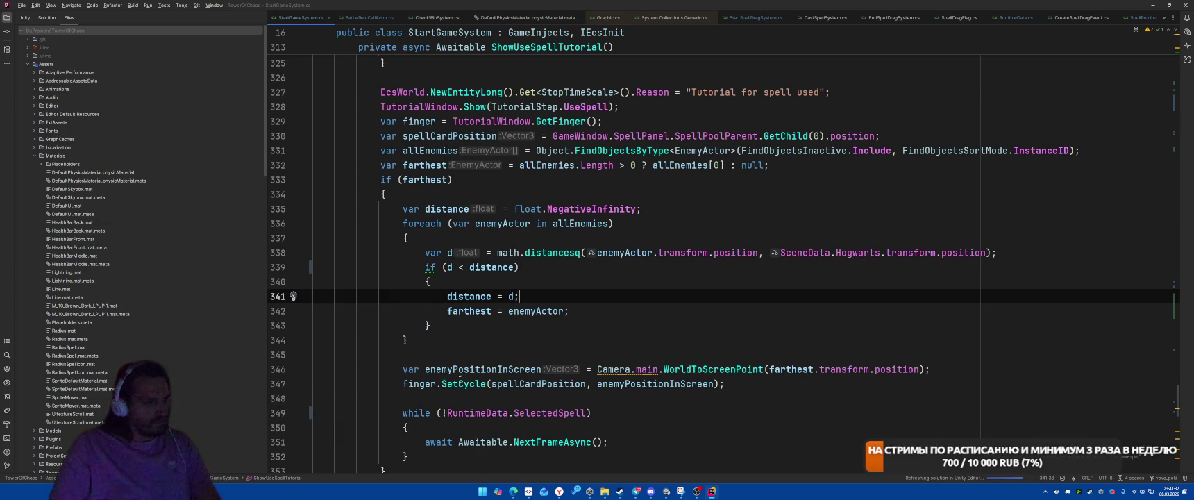
Replace the finger's SetCycle call with SetClickingTarget and list its overload definitions.
double_click(461, 383)
type("s")
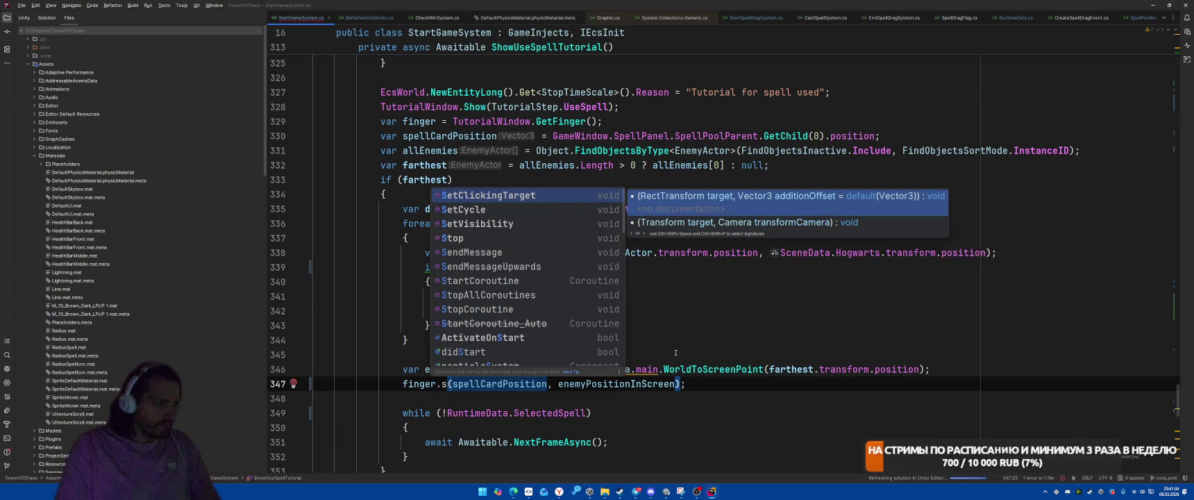
key("Return")
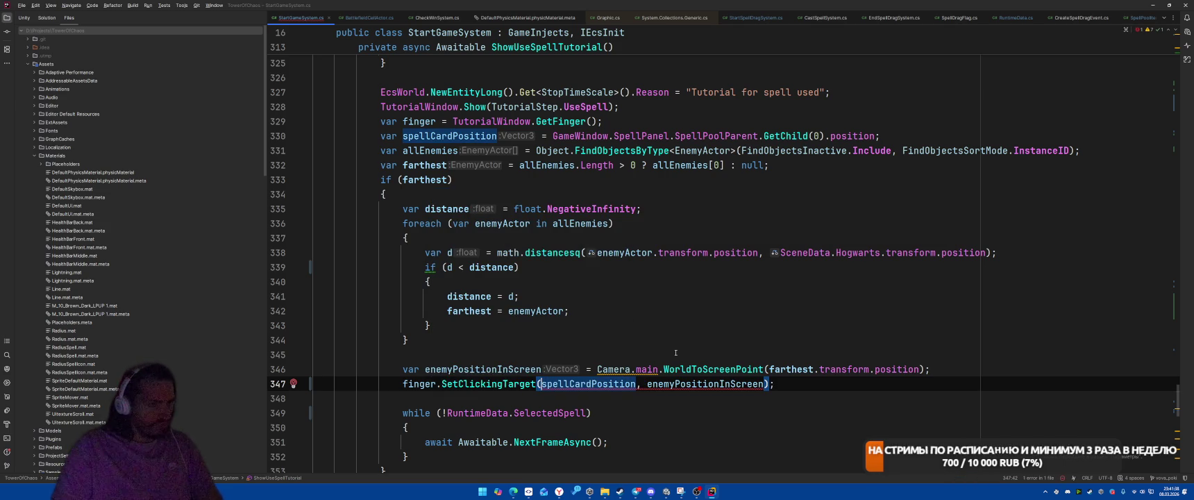
left_click(481, 384)
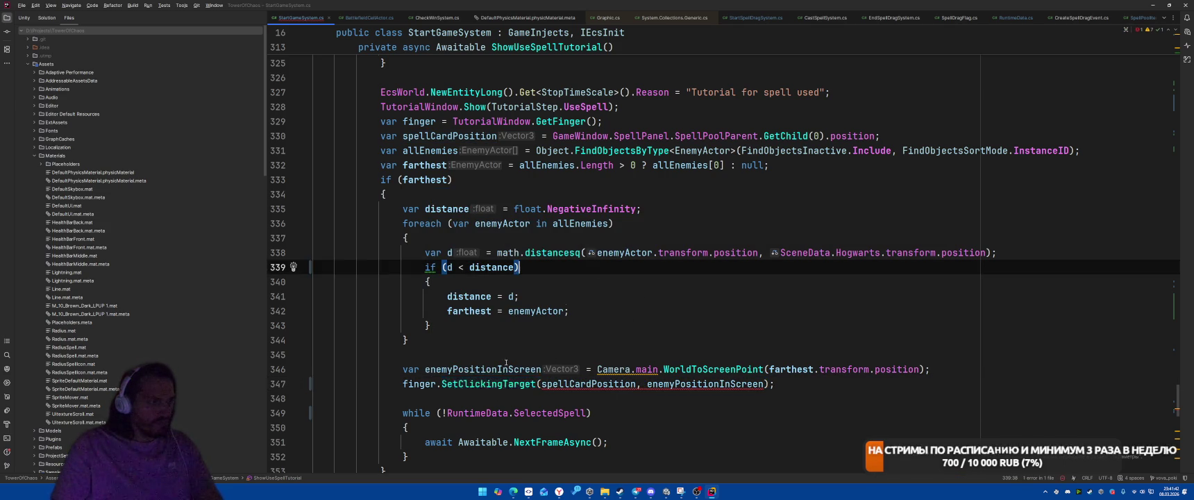
key("ctrl+b")
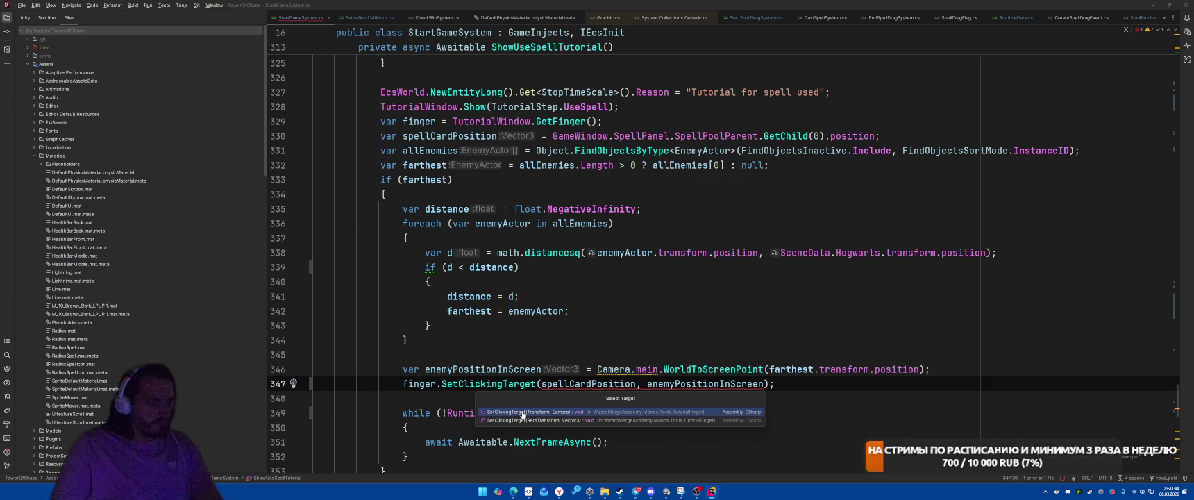
Change the SetClickingTarget arguments to farthest.transform and SceneData.MainCamera, using the Transform/Camera overload.
left_click(523, 413)
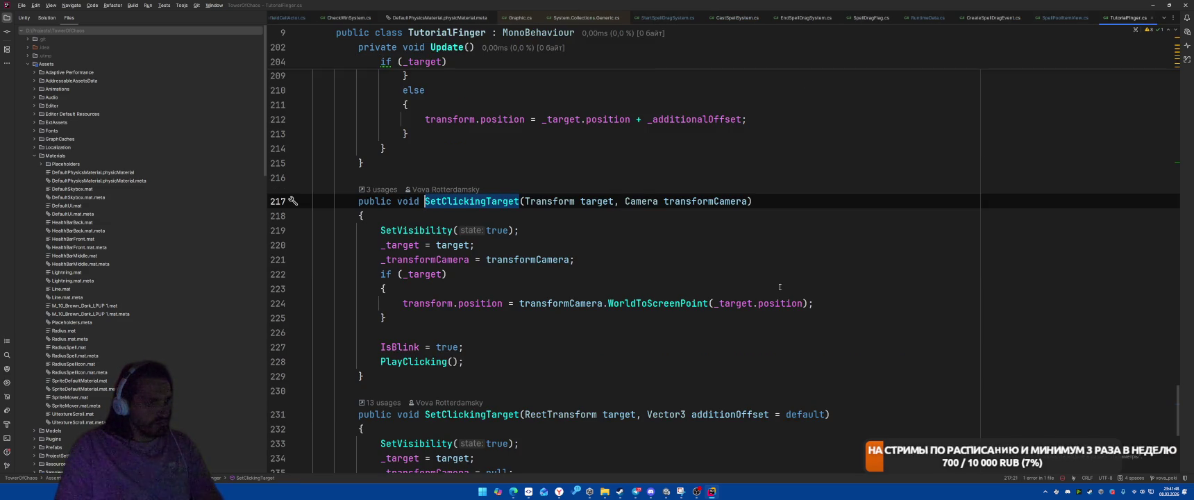
key("ctrl+alt+Left")
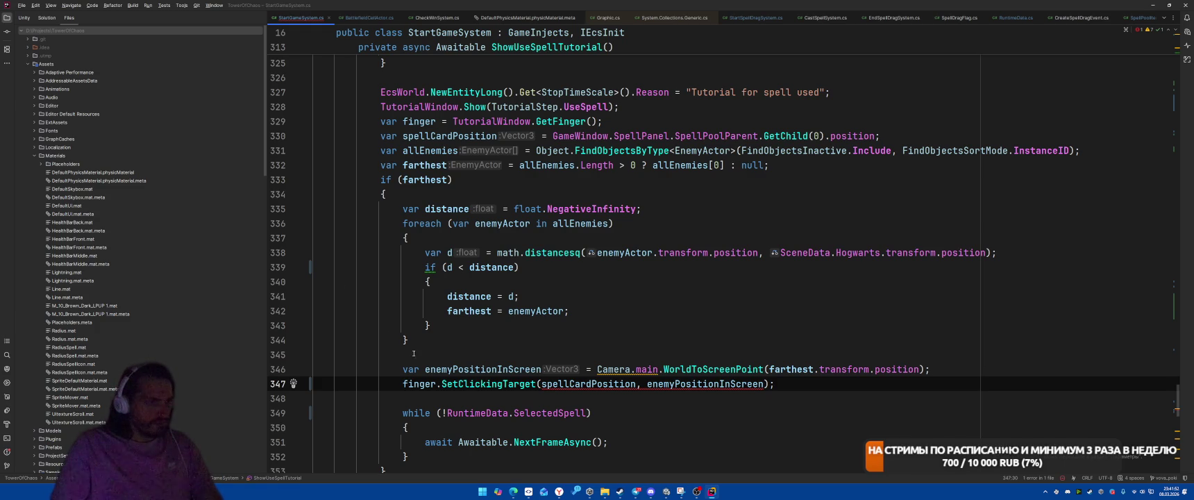
left_click(477, 385, "ctrl")
left_click(656, 299)
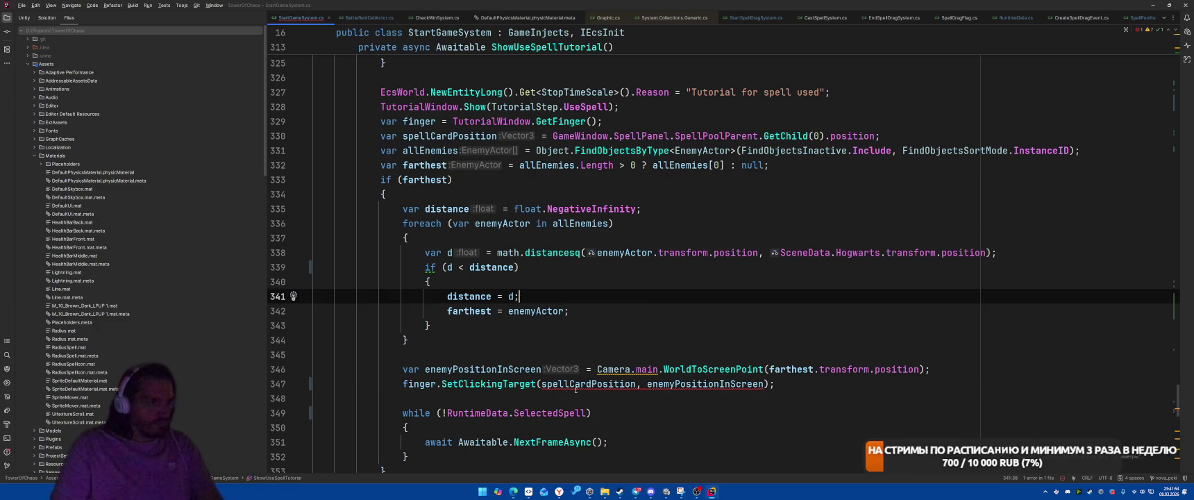
left_click_drag(538, 384, 765, 384)
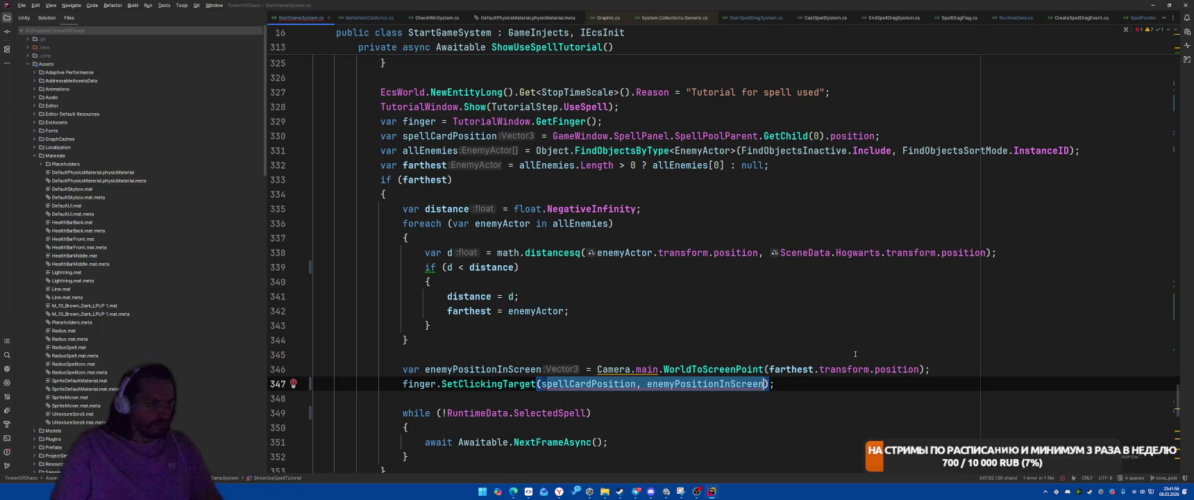
type("far")
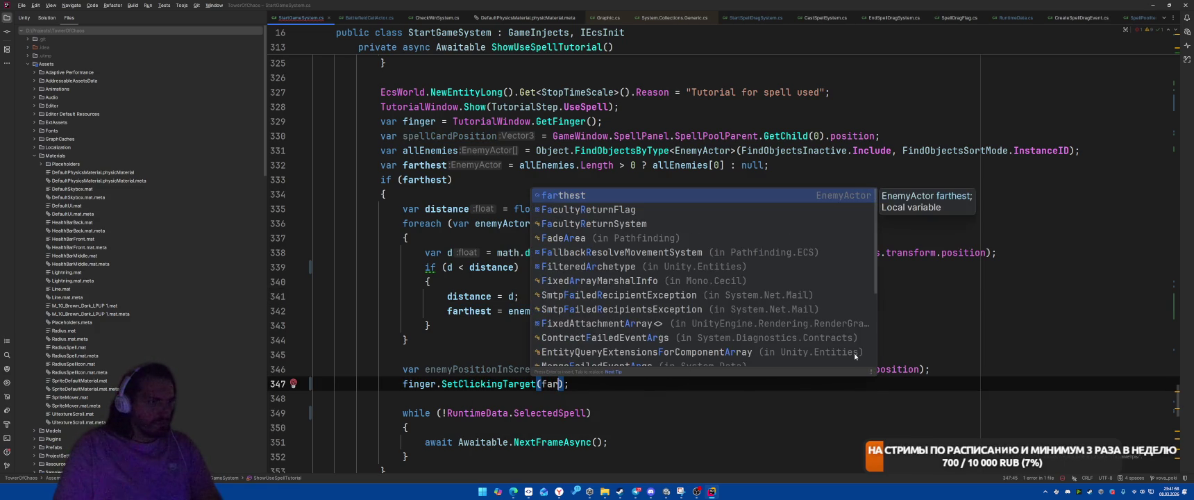
key("Return")
type(".transform,")
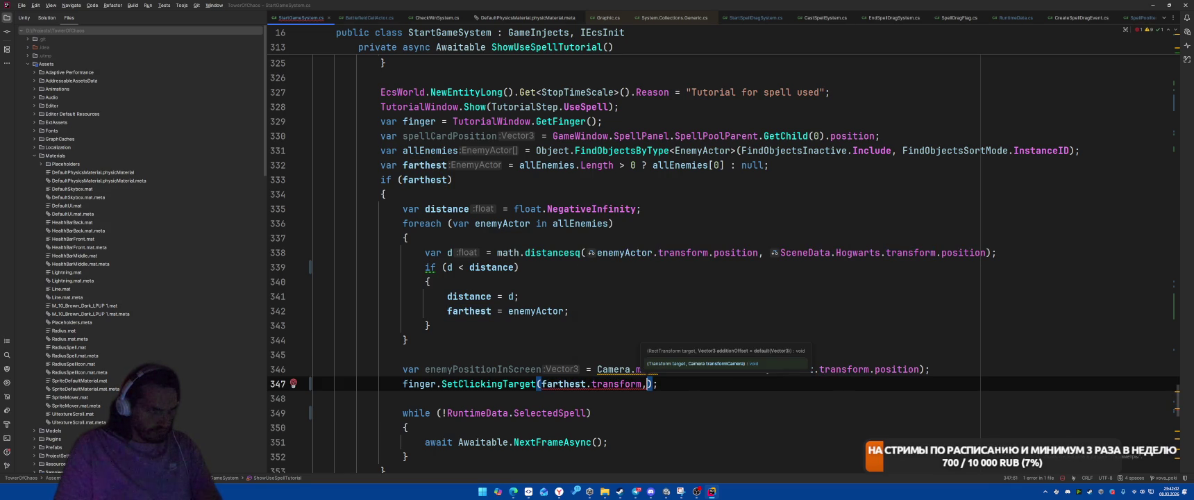
type(" Sce")
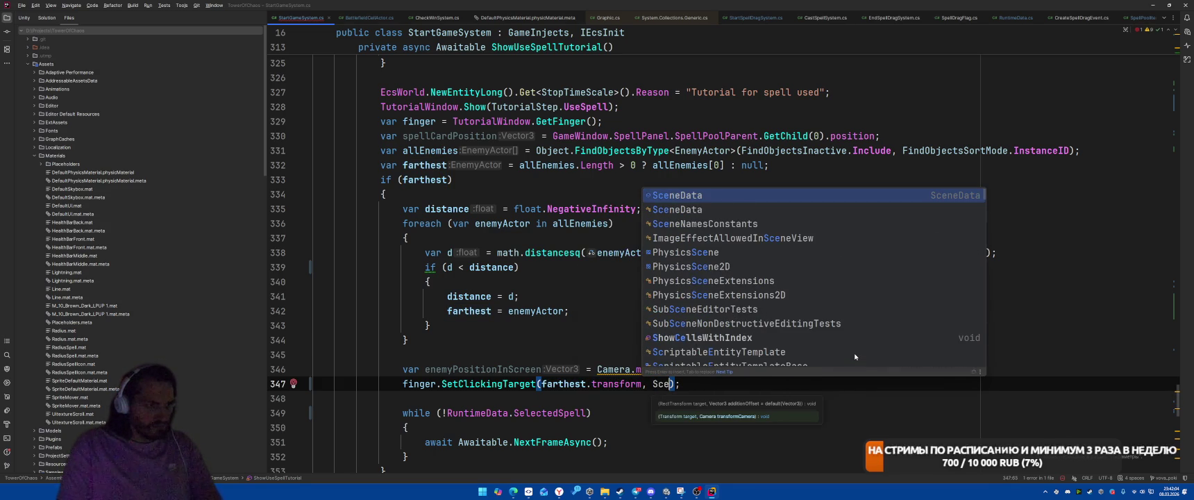
key("Return")
type(".Cam")
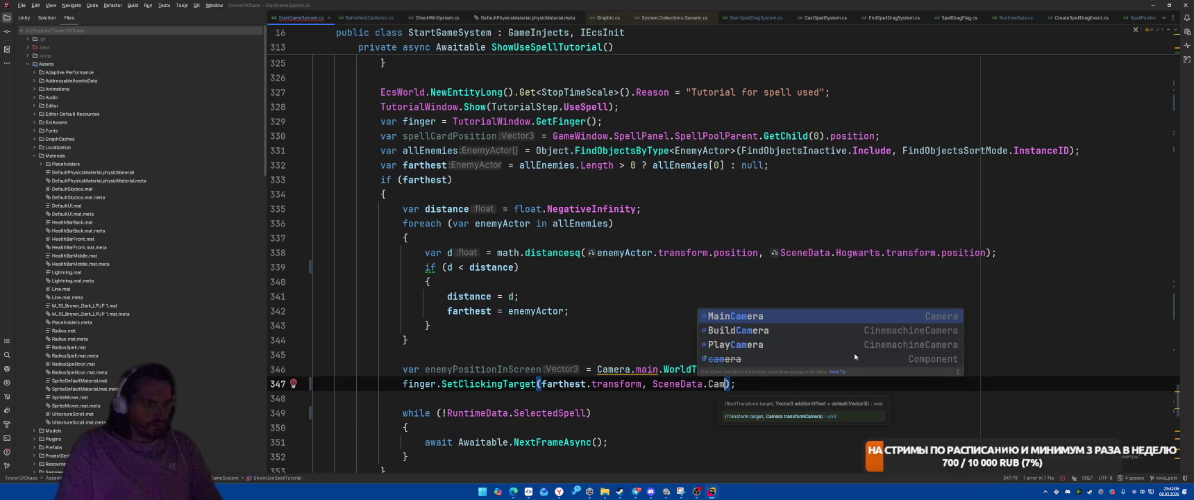
key("Return")
Delete the now-unused enemyPositionInScreen statement.
key("Up")
key("Home")
key("shift+End")
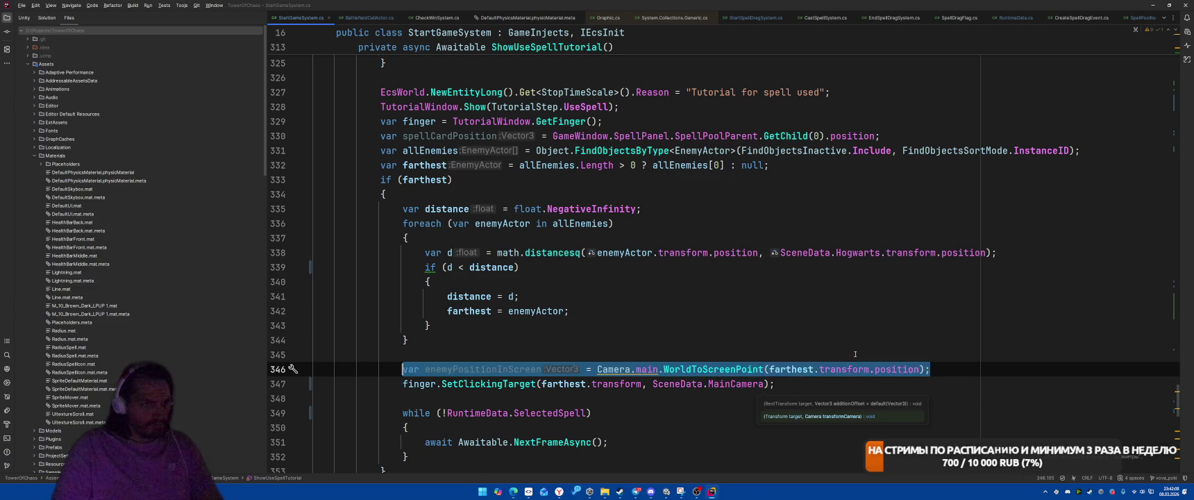
key("BackSpace")
key("BackSpace")
scroll(625, 316, "down", 3)
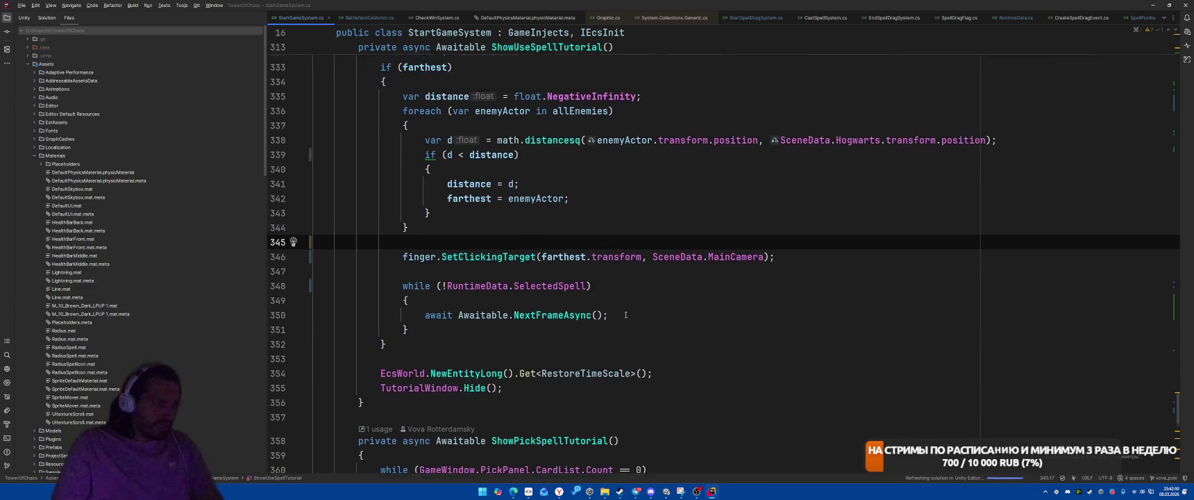
scroll(625, 315, "up", 3)
Move the wait-for-selected-spell loop to just after the finger line.
left_click(880, 136)
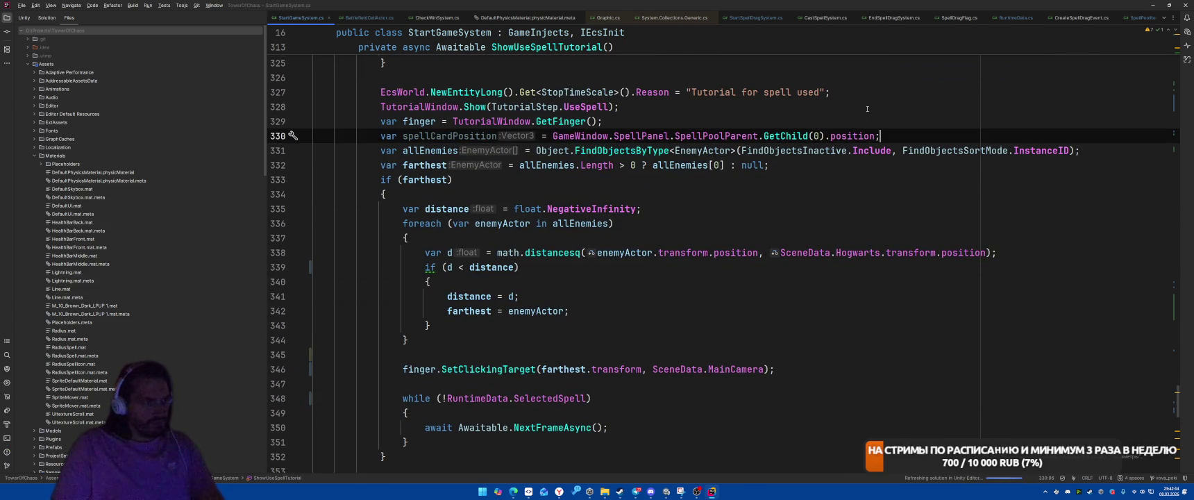
left_click(419, 121)
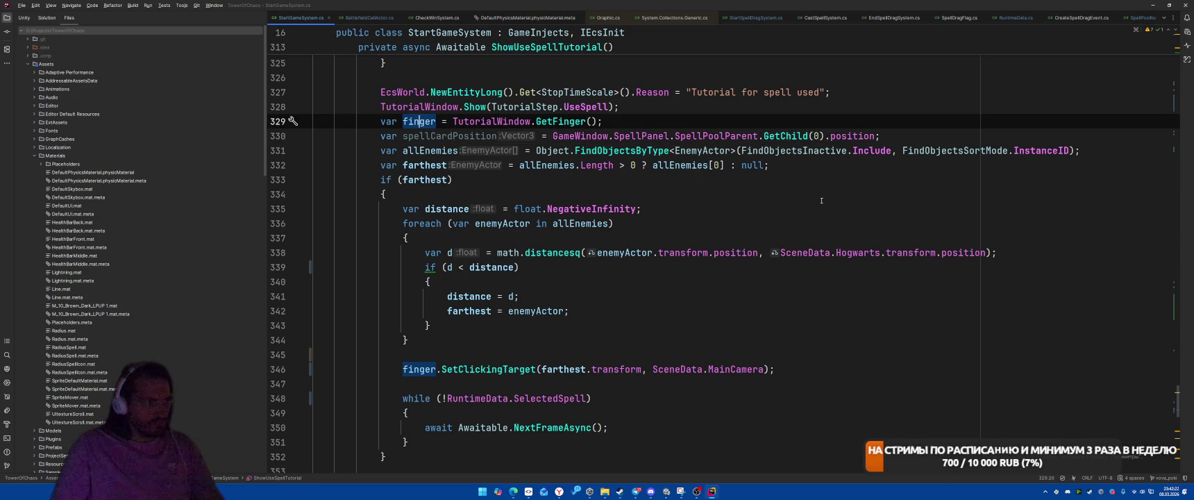
mouse_move(413, 403)
left_mouse_down()
mouse_move(410, 457)
mouse_move(410, 445)
left_mouse_up()
key("ctrl+c")
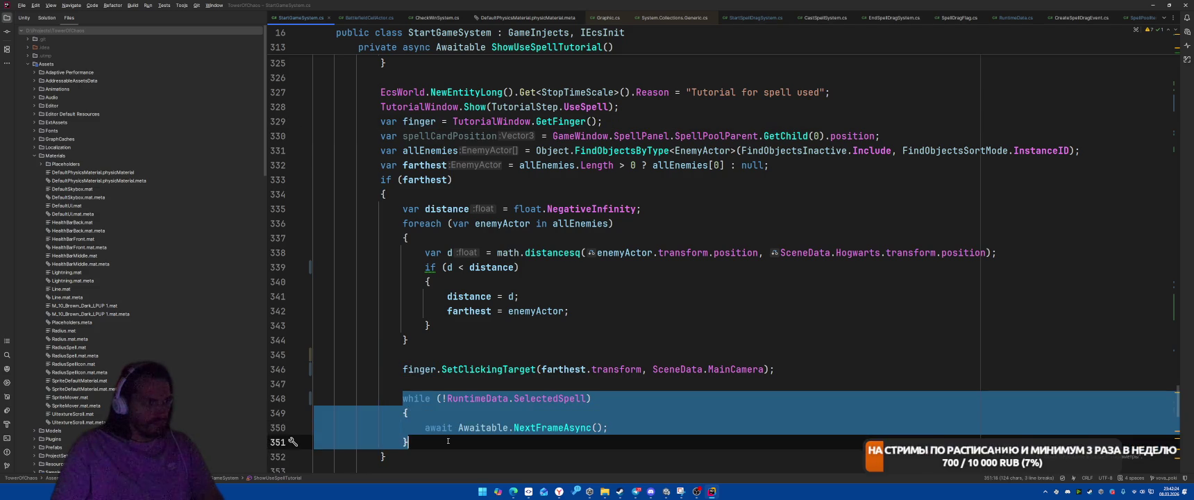
key("BackSpace")
left_click(654, 121)
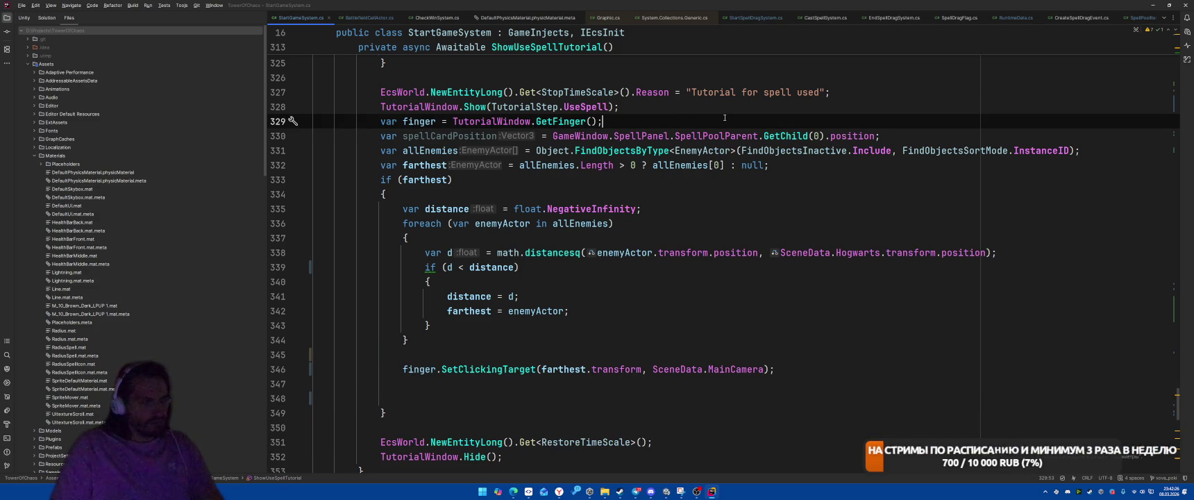
key("Return")
key("ctrl+v")
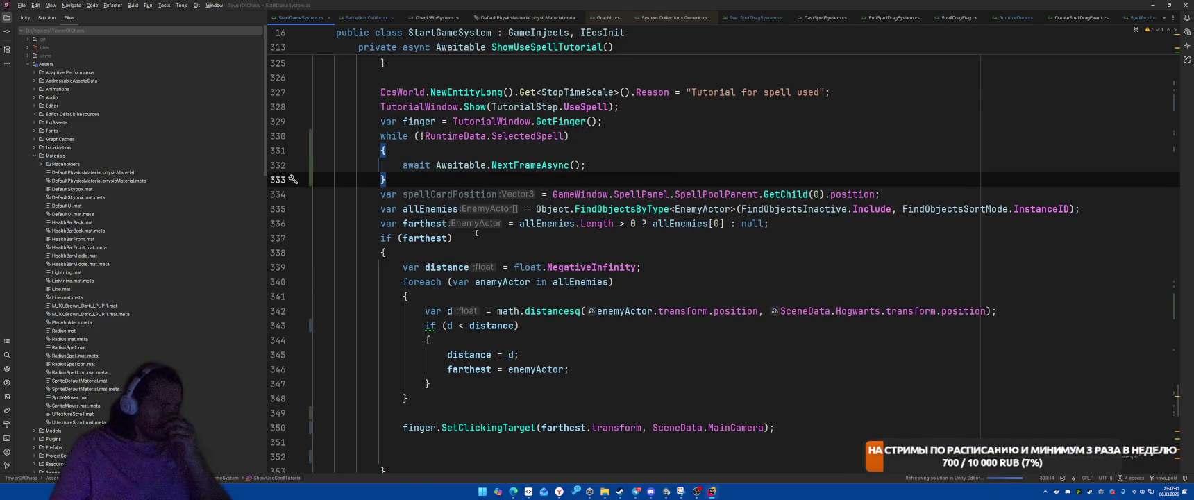
Move the spellCardPosition statement up to sit right after the finger line.
left_click(961, 197)
key("shift+Home")
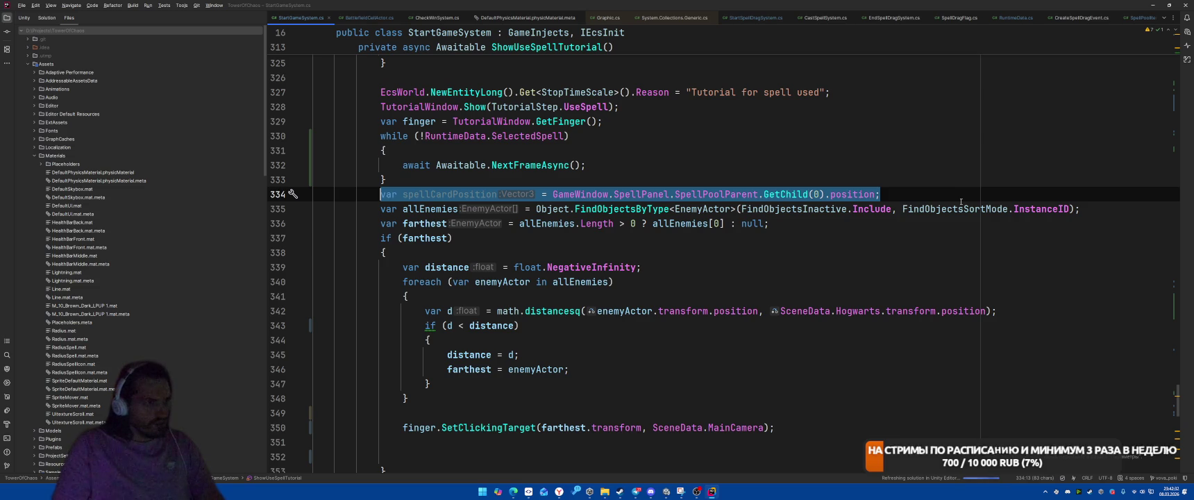
key("ctrl+x")
key("Up")
key("Up")
key("Up")
key("End")
key("Return")
key("ctrl+v")
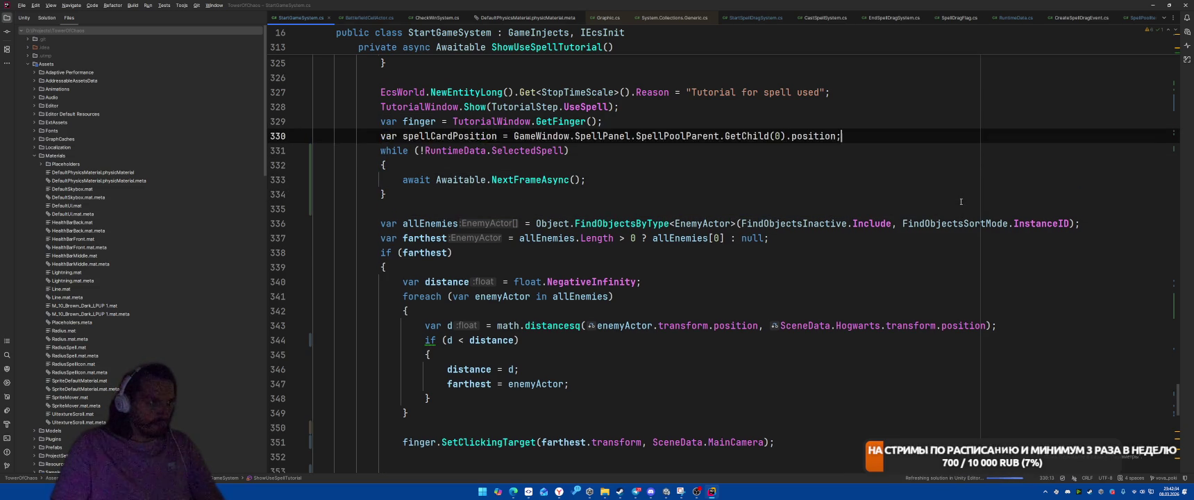
Add a new finger.SetClickingTarget() call below the spellCardPosition line.
key("Return")
type("finger.")
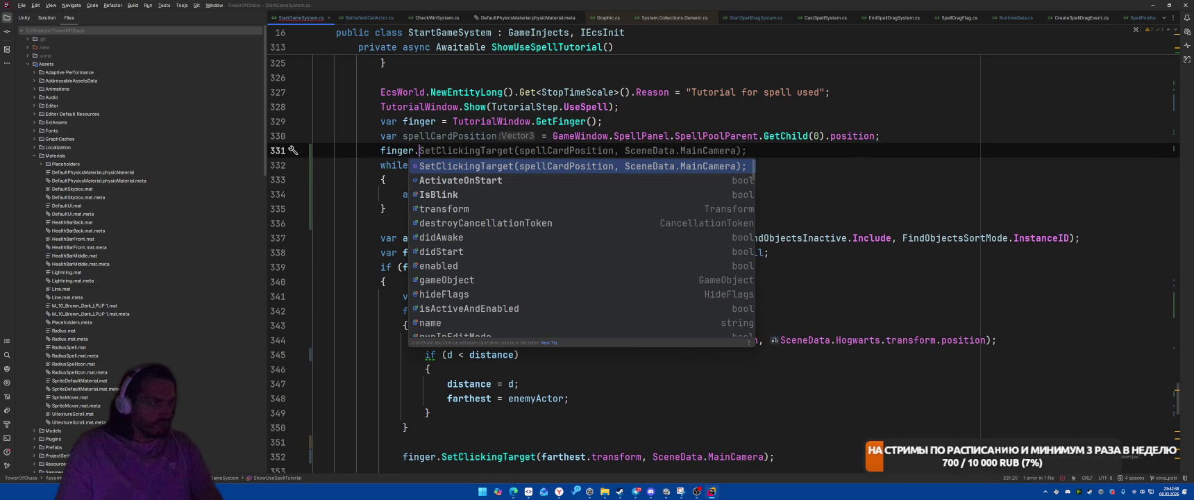
type("Set")
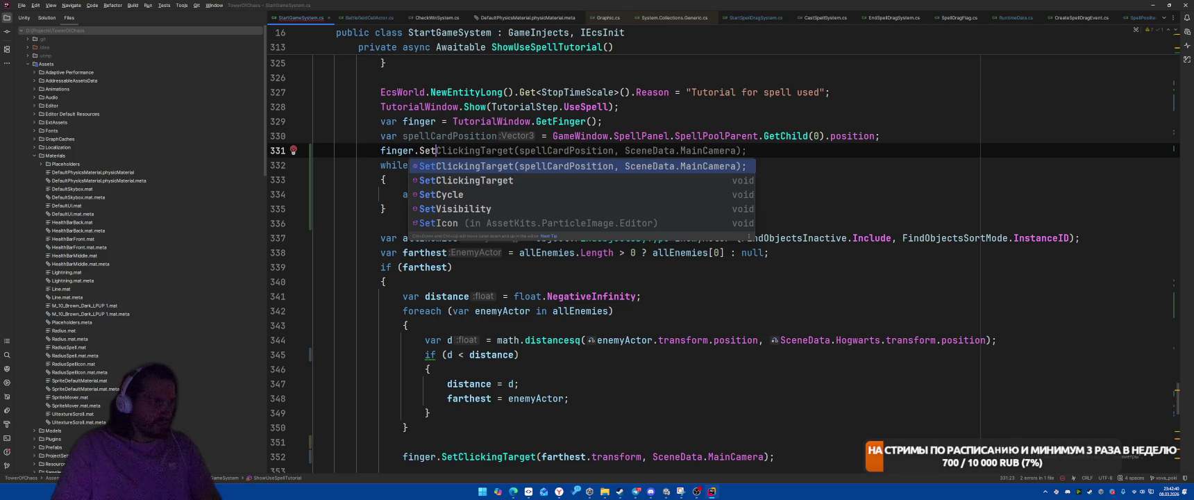
key("Down")
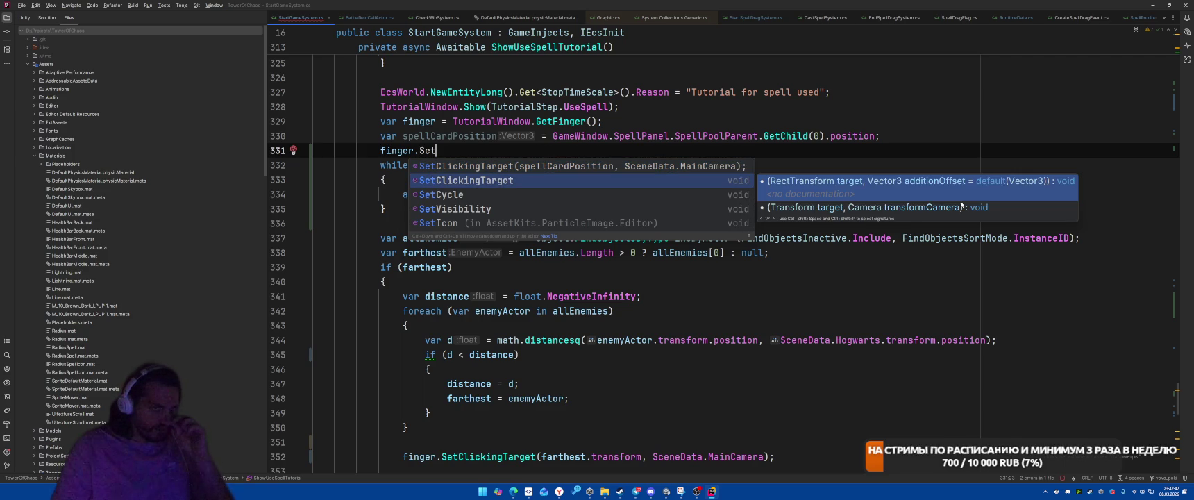
key("Return")
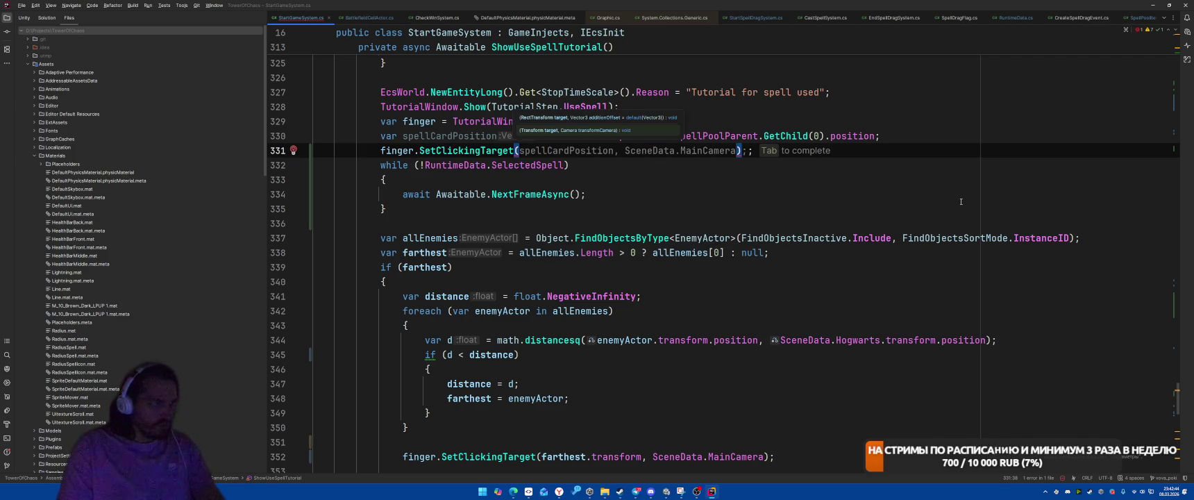
key("Escape")
Pass the first spell card's GetChild(0) expression 'as RectTransform' to SetClickingTarget and delete spellCardPosition.
mouse_move(553, 136)
left_mouse_down()
mouse_move(851, 138)
mouse_move(825, 139)
left_mouse_up()
key("ctrl+c")
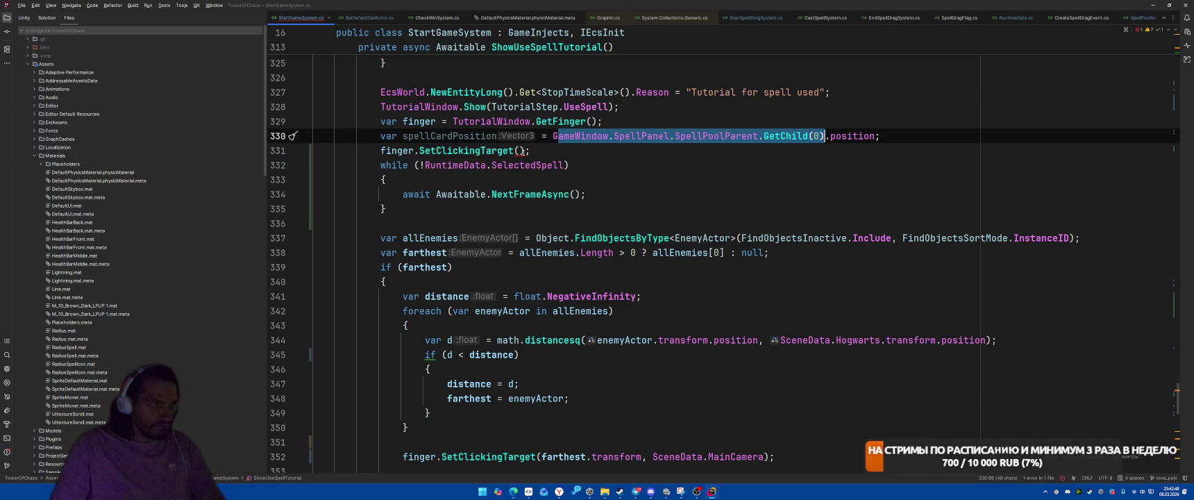
key("Down")
key("Left")
key("Left")
key("ctrl+v")
type("as ")
type("Rect")
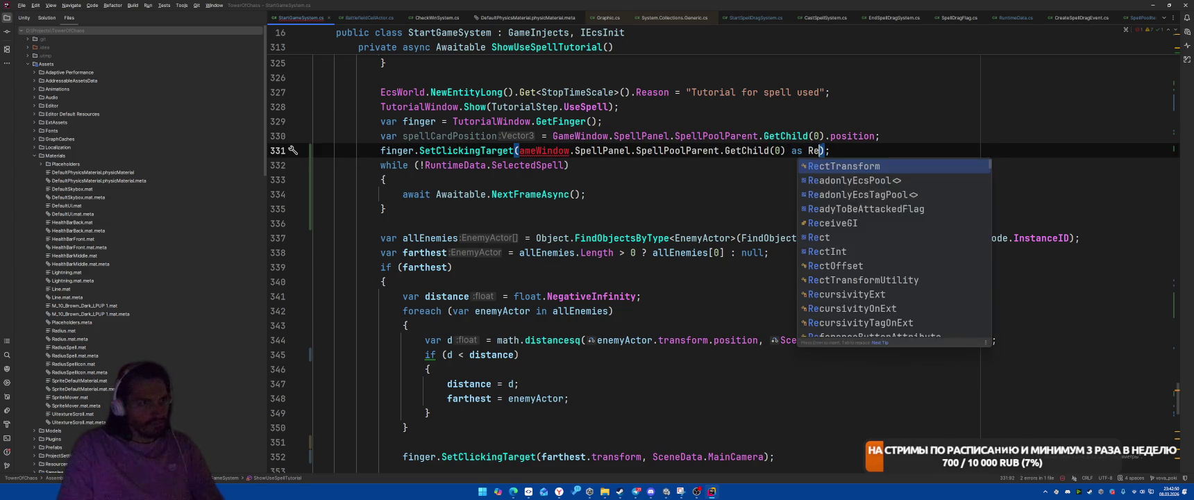
key("Return")
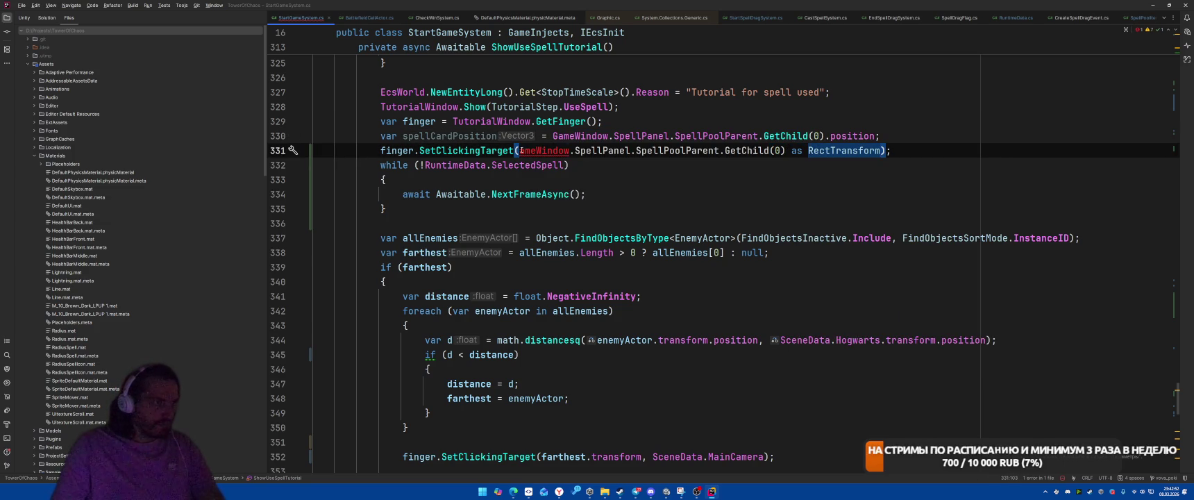
left_click(905, 129)
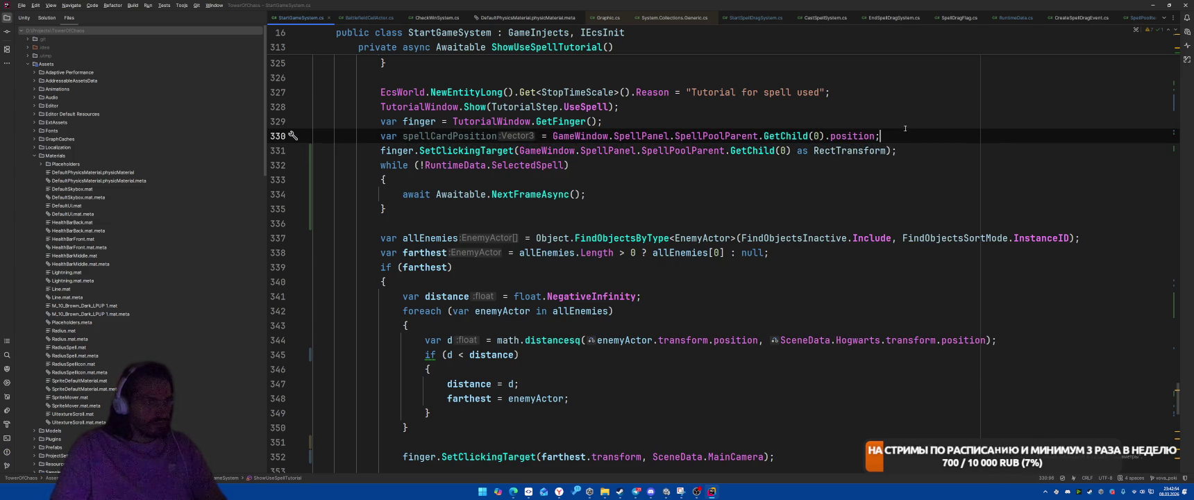
key("shift+Home")
key("BackSpace")
key("BackSpace")
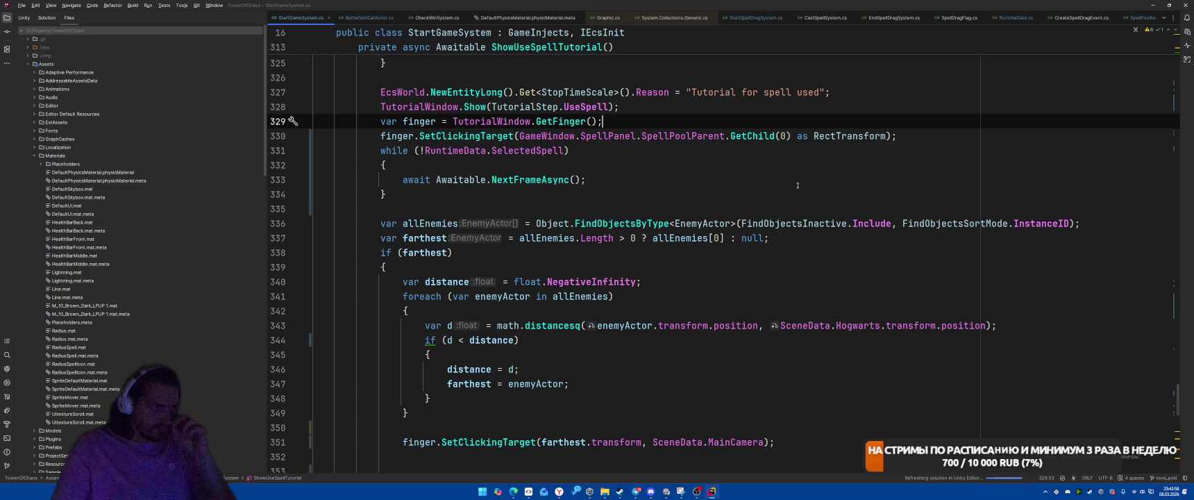
Remove the extra blank line in the farthest-enemy block and select the wait loop for reuse.
left_click_drag(381, 150, 386, 193)
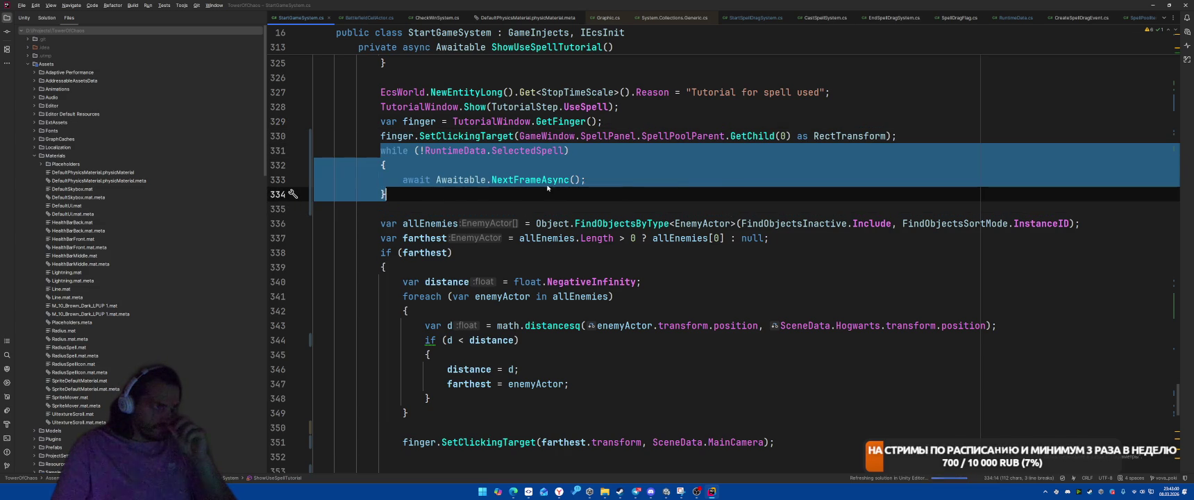
scroll(758, 222, "down", 1)
left_click(689, 427)
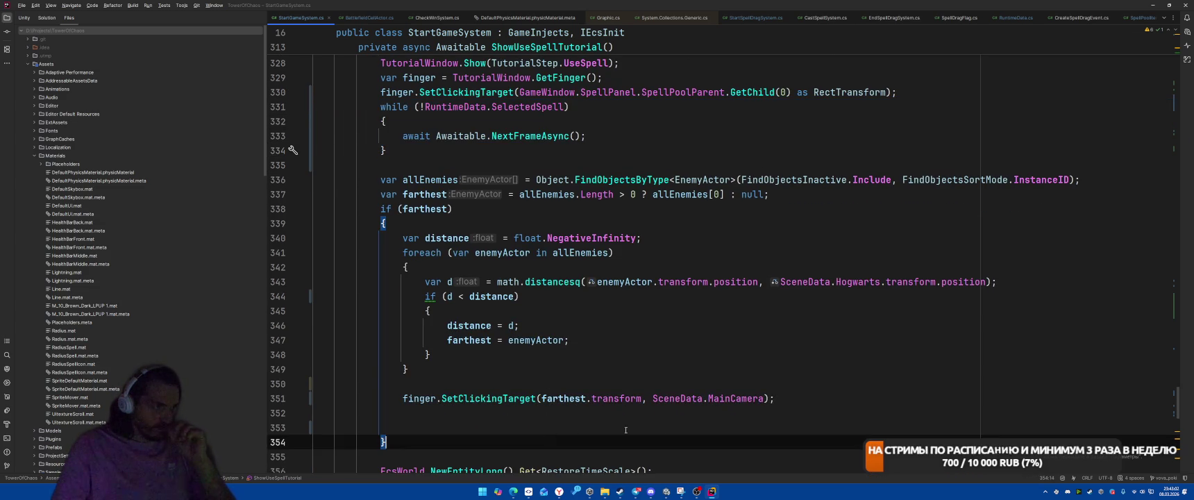
key("BackSpace")
key("BackSpace")
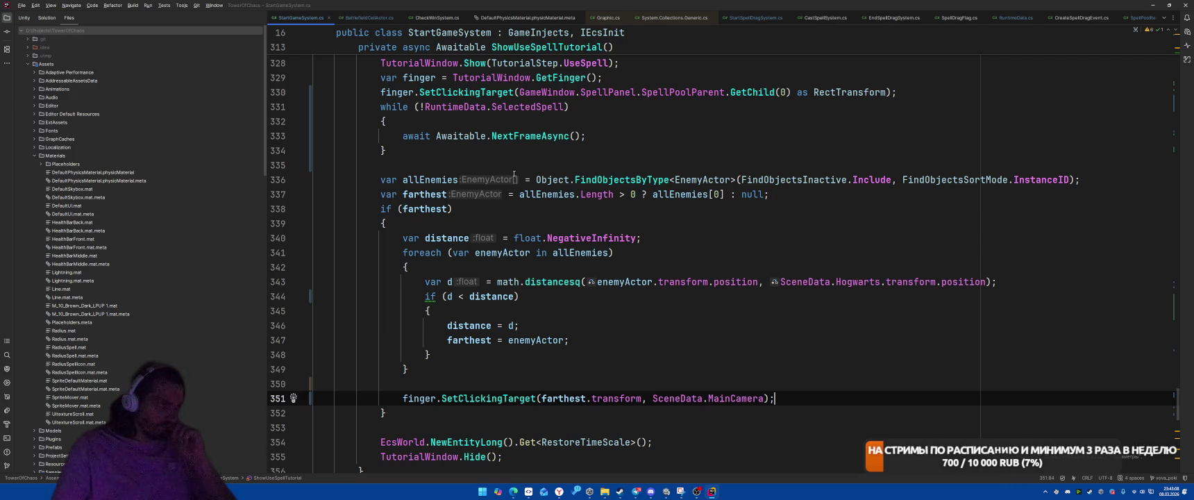
left_click_drag(371, 106, 401, 148)
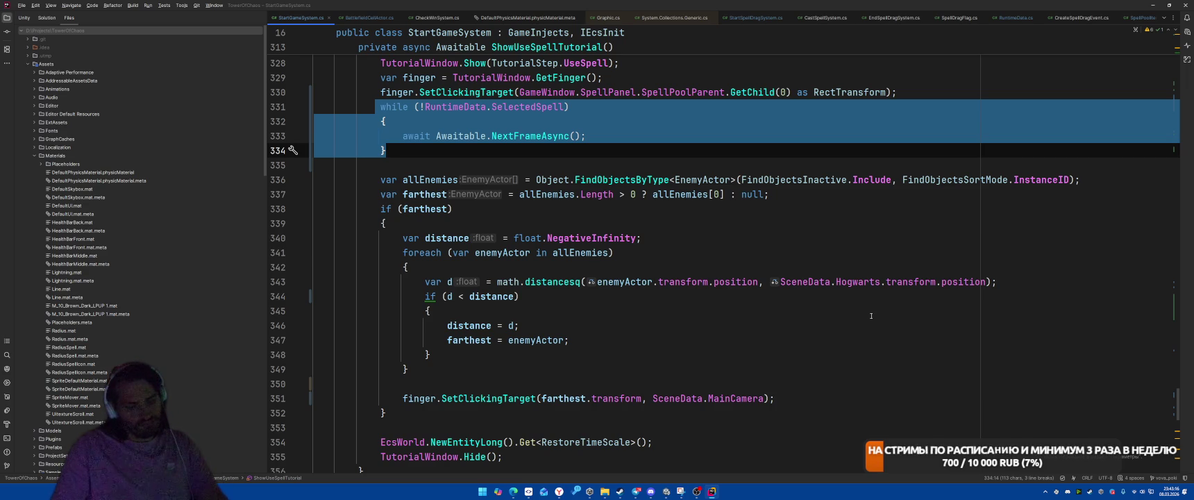
scroll(871, 316, "down", 3)
left_click(439, 281)
Paste the wait loop after the targeting block, changing its condition to LastAppliedSpell.
key("Return")
key("Return")
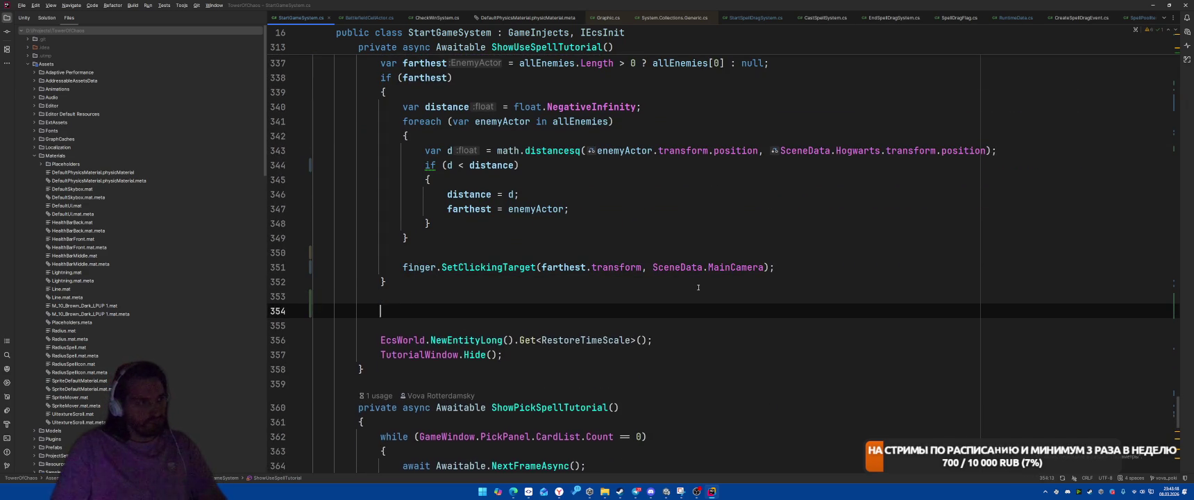
key("ctrl+v")
double_click(505, 311)
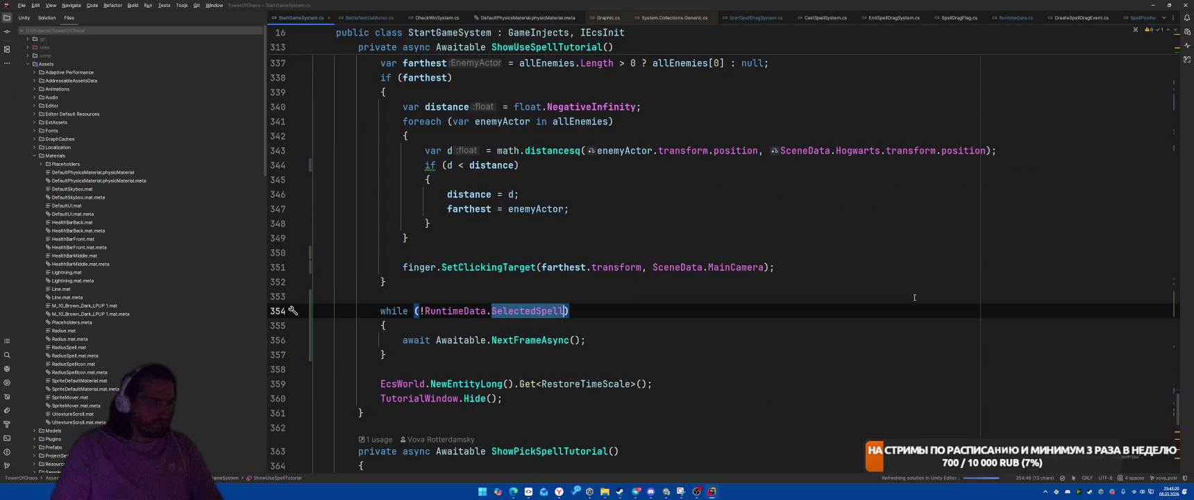
type("LastApply")
key("BackSpace")
type("iedSpell")
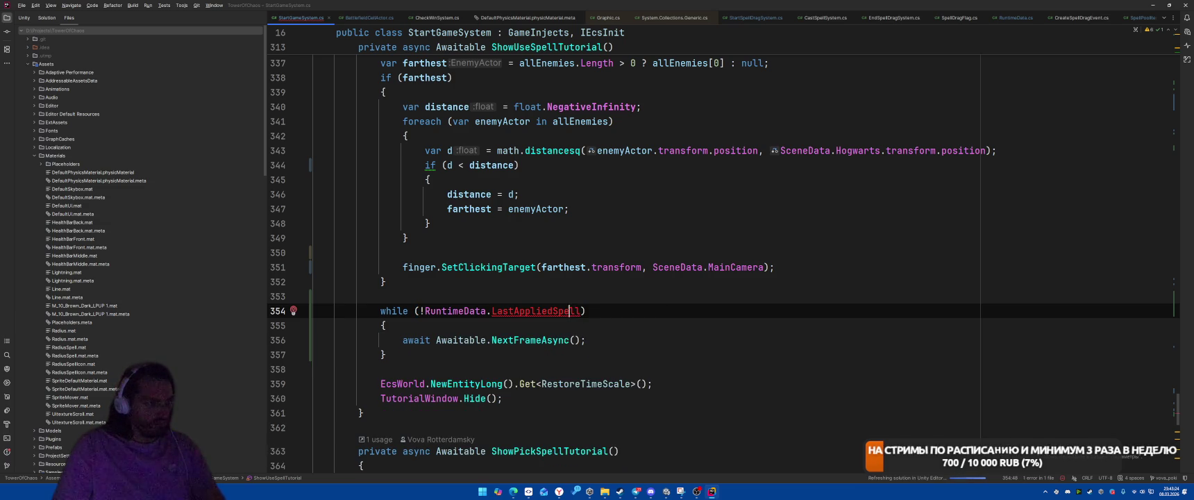
Create LastAppliedSpell as a SpellPoolItemView field in RuntimeData.
key("alt+Return")
key("Down")
key("Down")
key("Down")
key("Right")
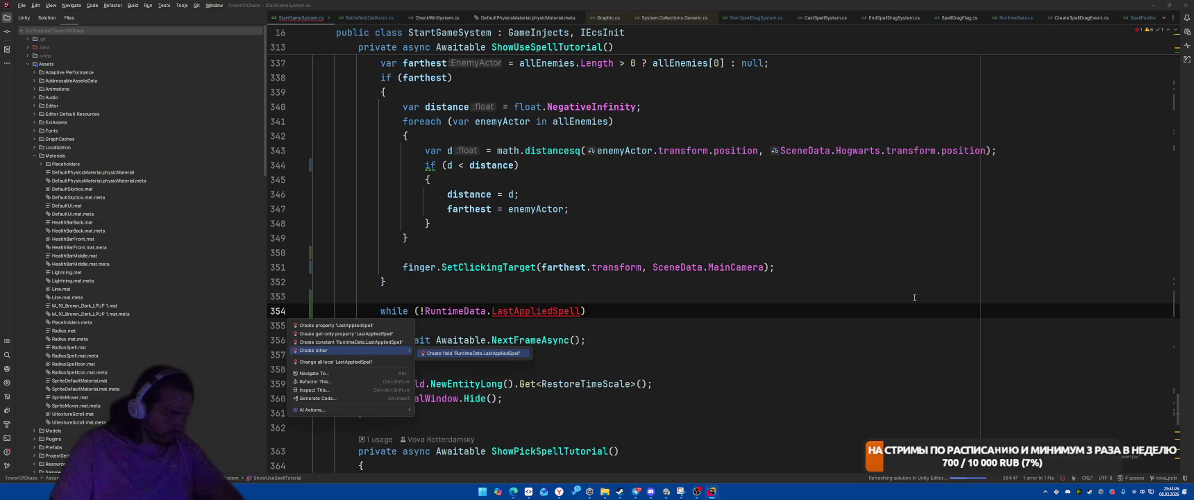
key("Return")
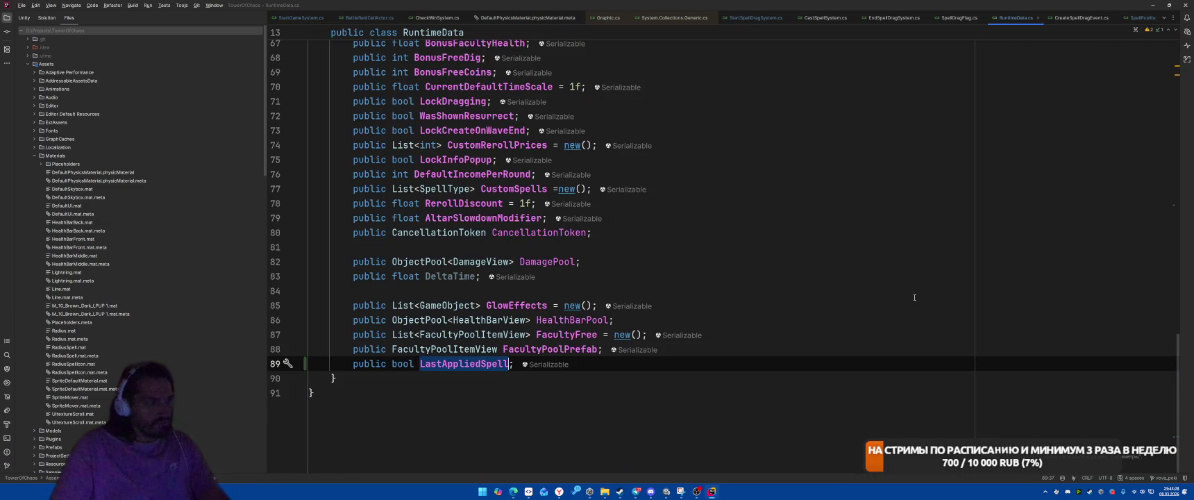
type("SpellPool")
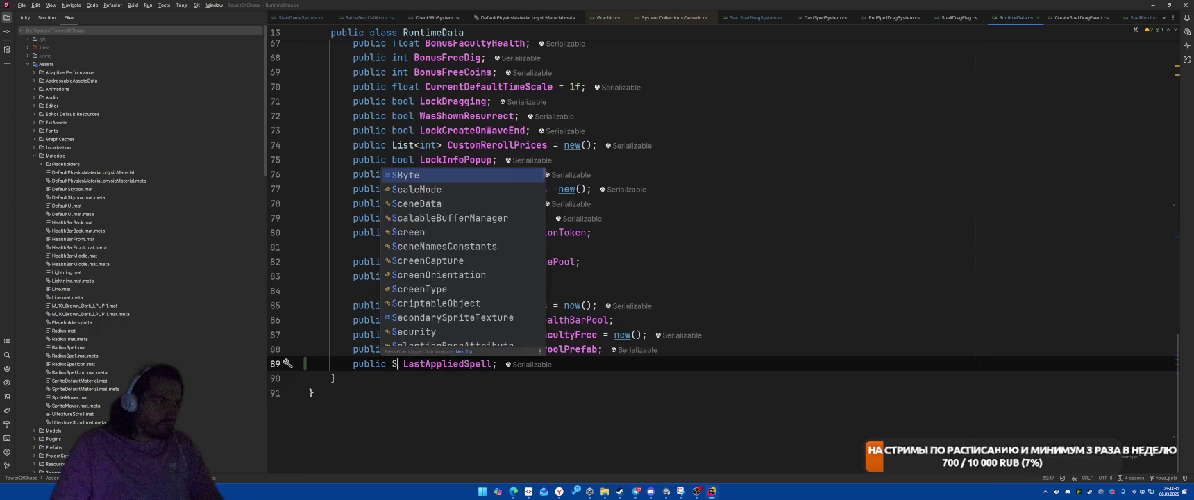
type("Item")
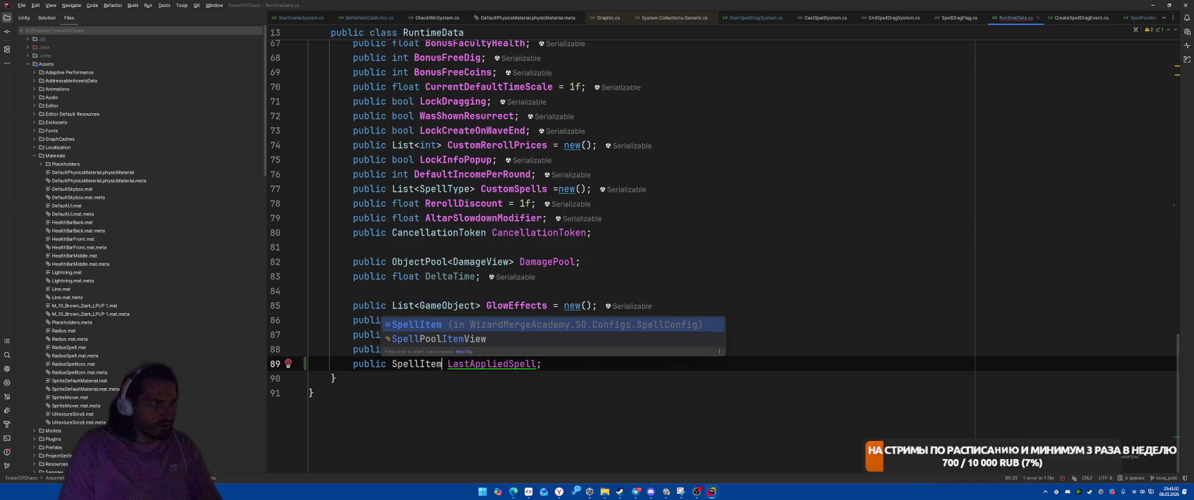
key("Down")
key("Return")
Search everywhere for 'CastSp' and open CastSpellSystem.cs.
left_click(916, 254)
key("shift")
key("shift")
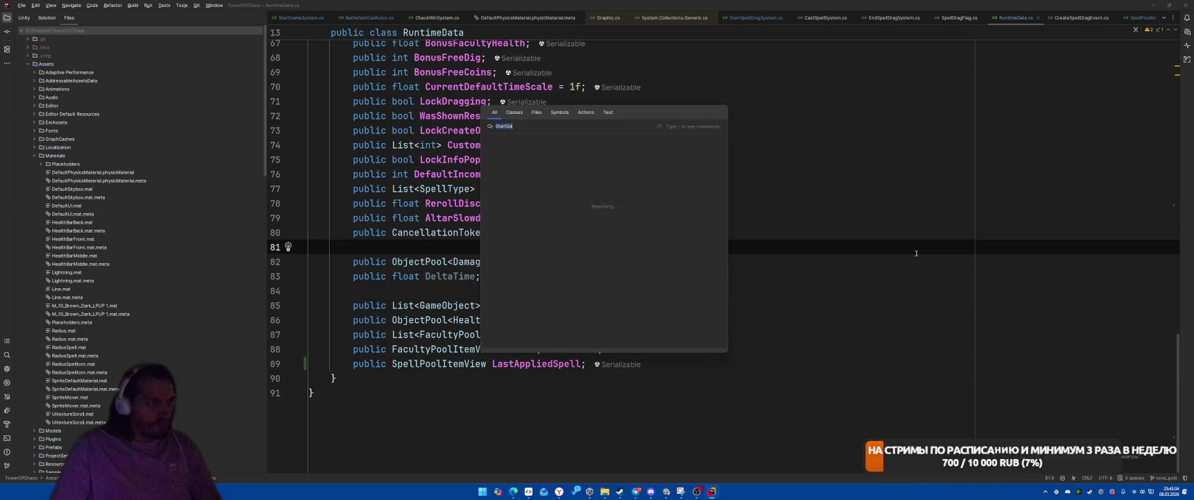
type("CastSp")
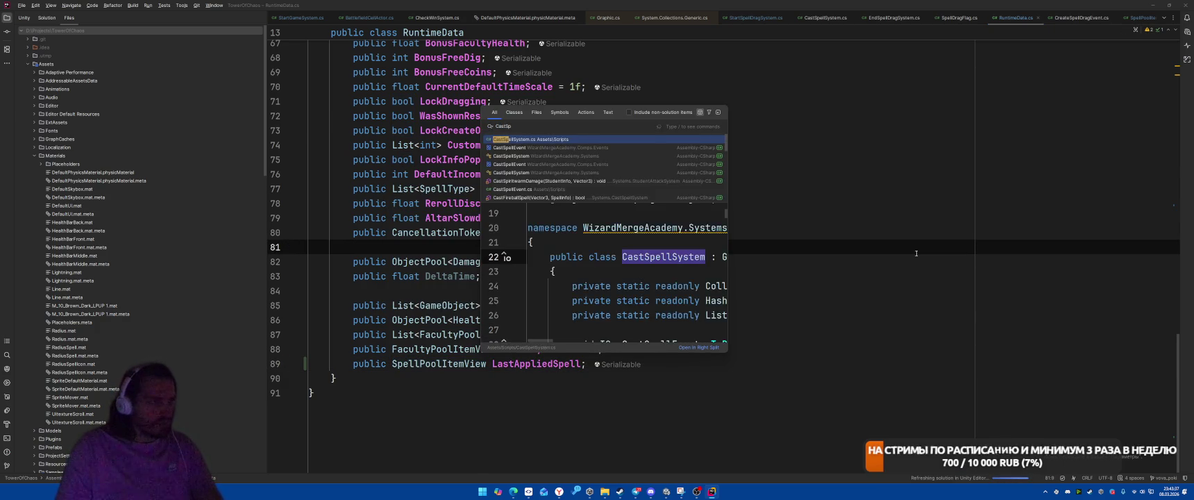
key("Return")
Add an else branch after the if (!success) block in CastSpellSystem.
scroll(709, 156, "down", 5)
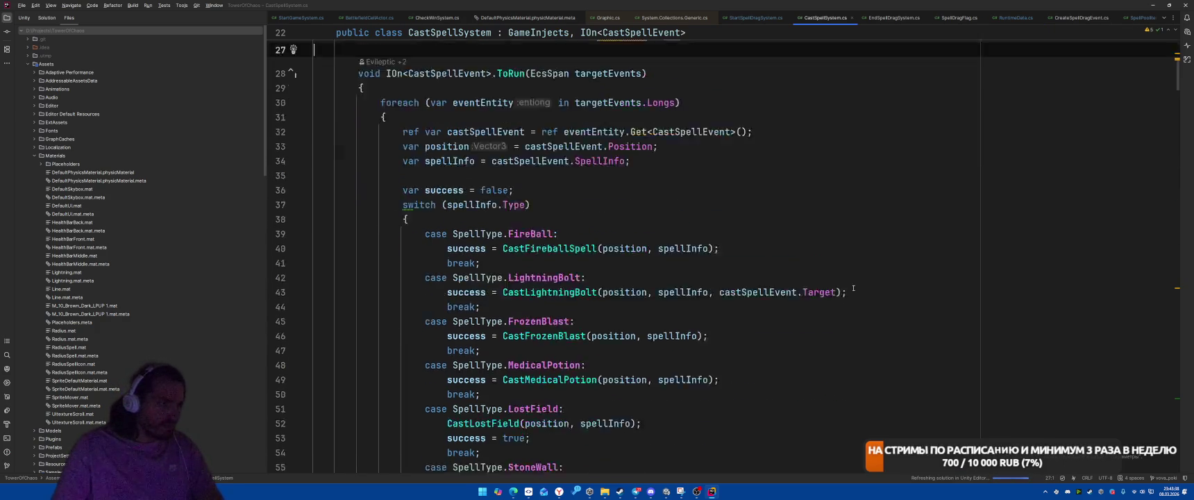
scroll(710, 156, "down", 8)
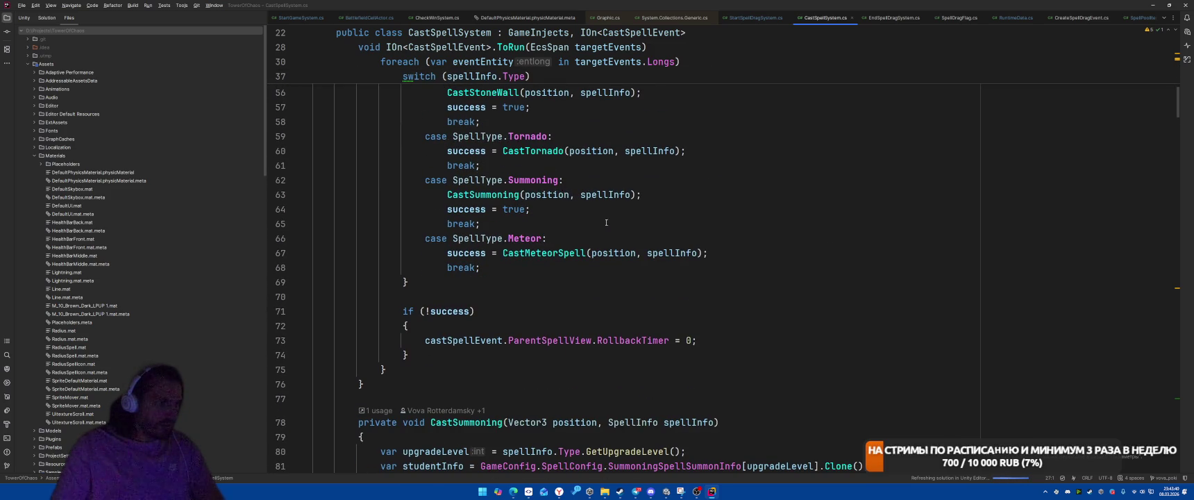
left_click(862, 320)
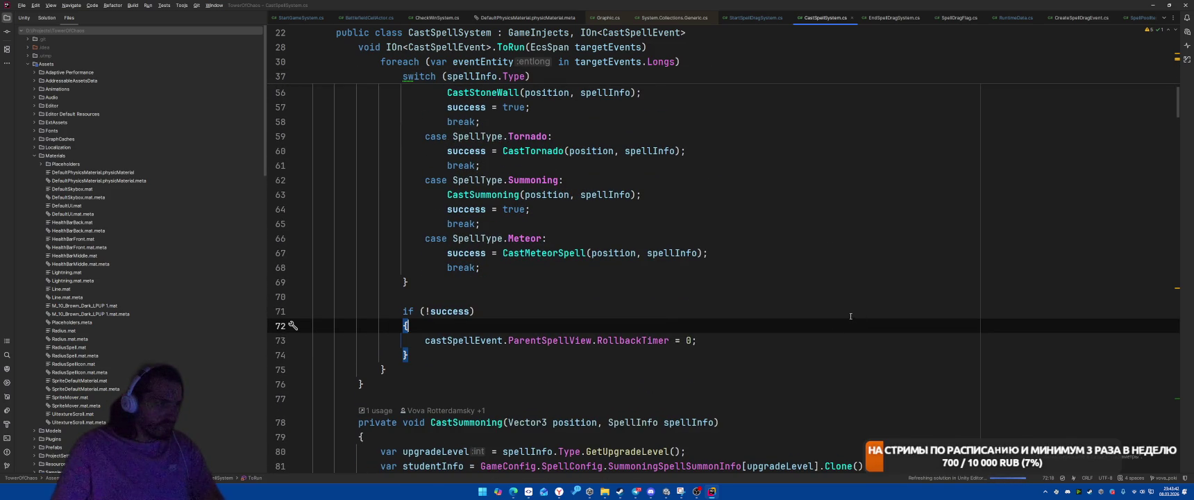
key("Down")
key("Down")
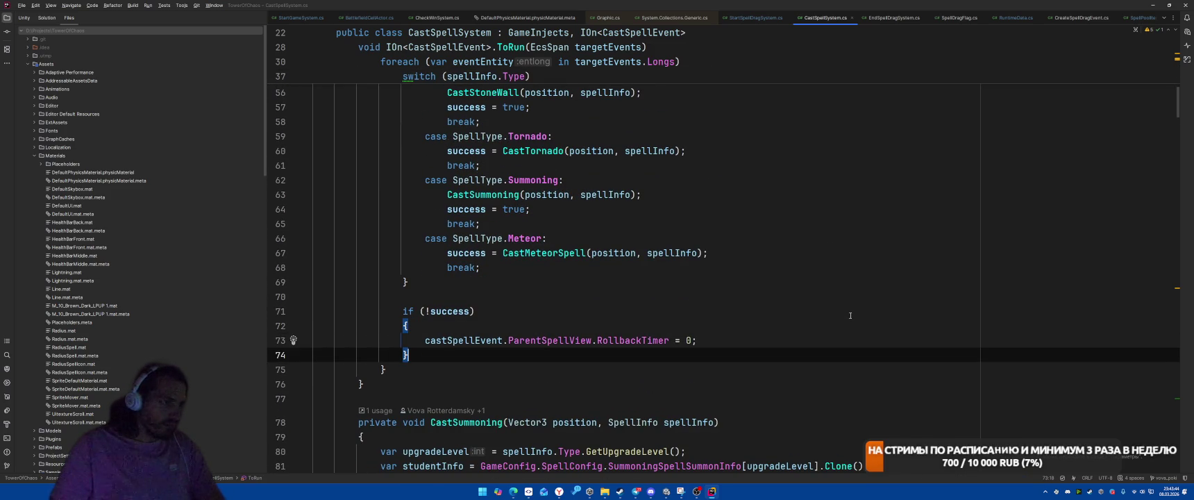
type(" else {}")
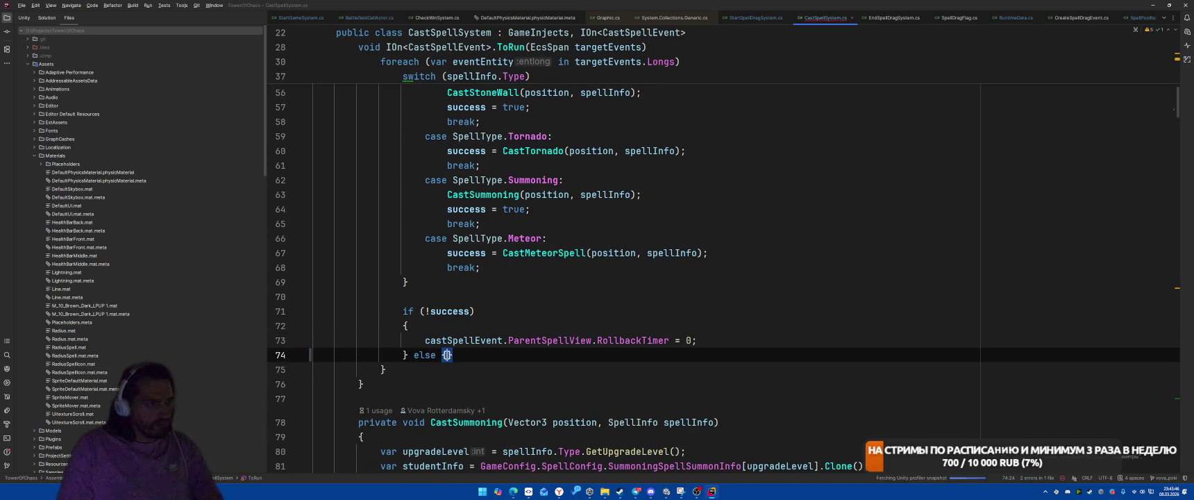
key("Return")
In the else branch, assign RuntimeData.LastAppliedSpell = castSpellEvent.ParentSpellView, then return to Unity.
type("Runt")
key("Return")
type(".")
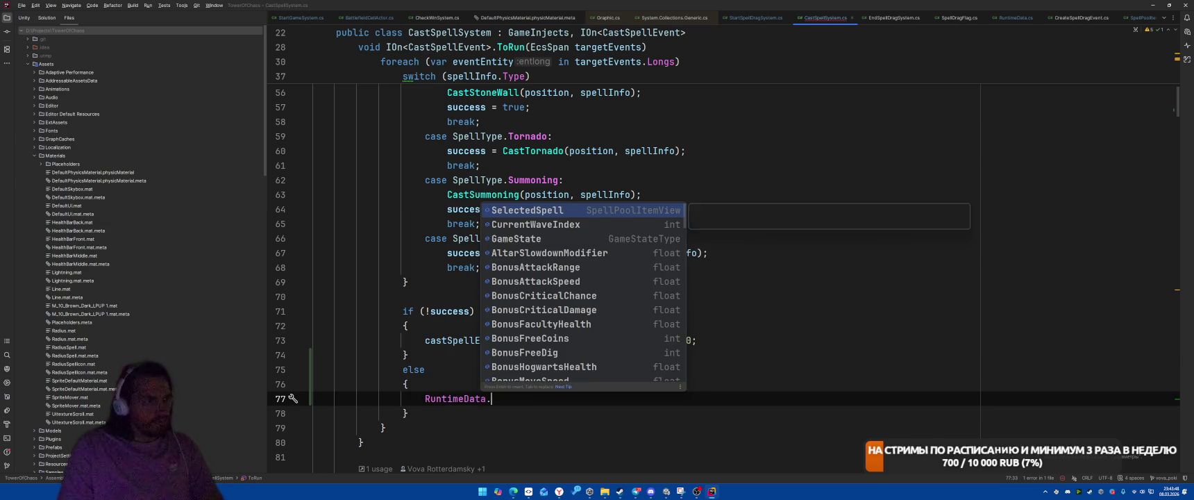
type("Las")
key("Return")
type("= ca")
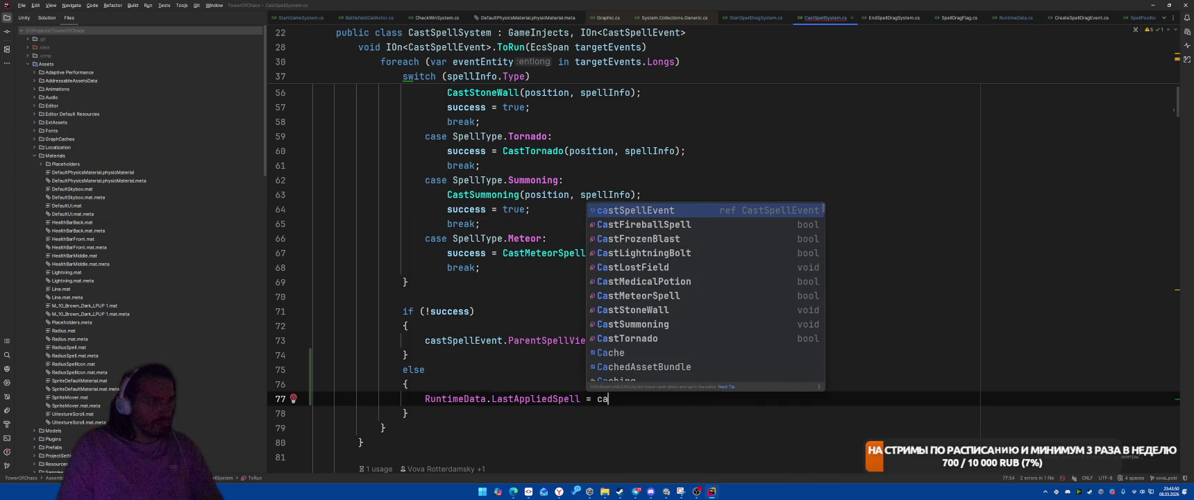
key("Return")
type(".")
key("Down")
key("Return")
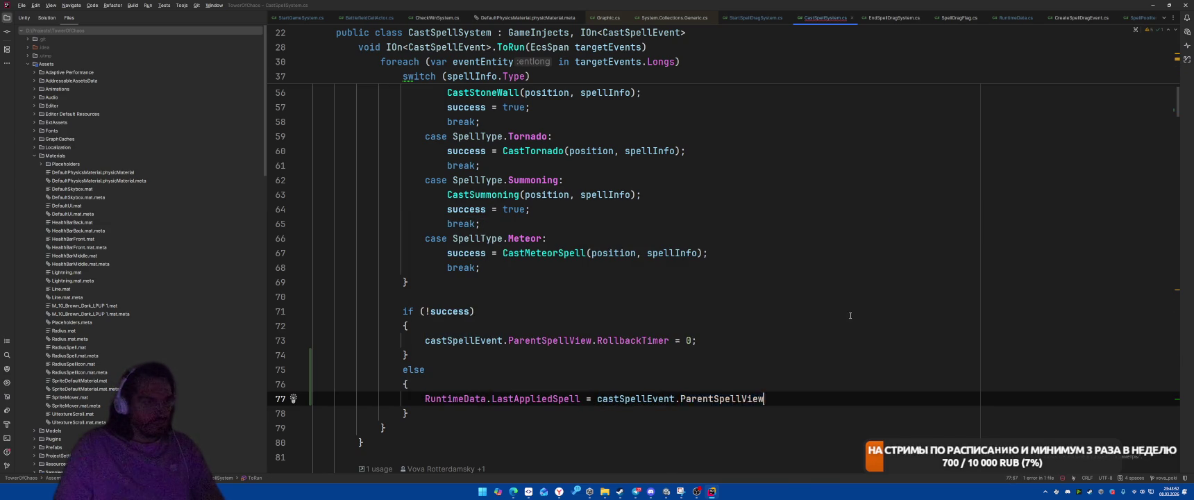
key("alt+Tab")
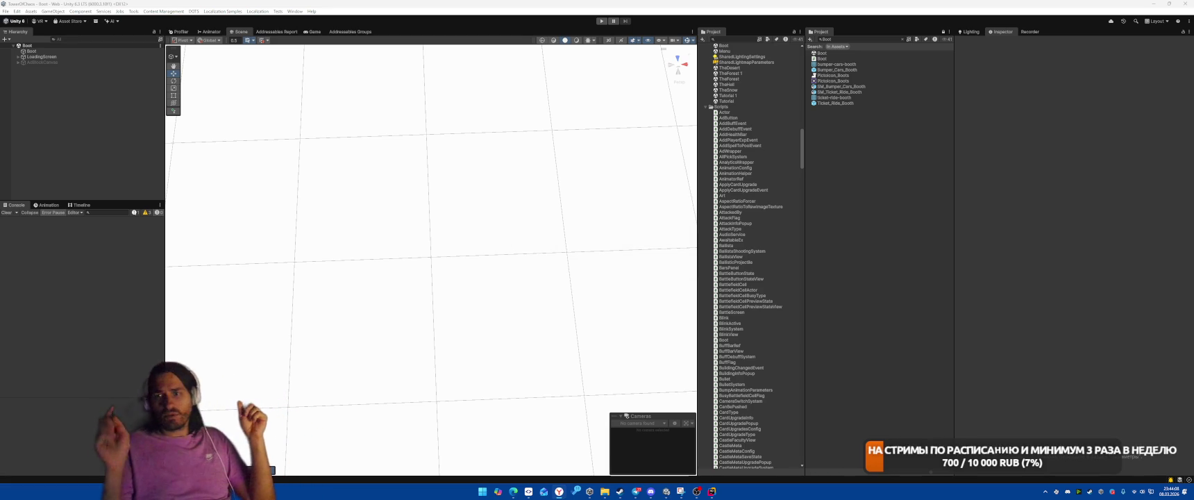
Enter Play mode from the Boot scene with Ctrl+P to test the spell tutorial.
key("ctrl+p")
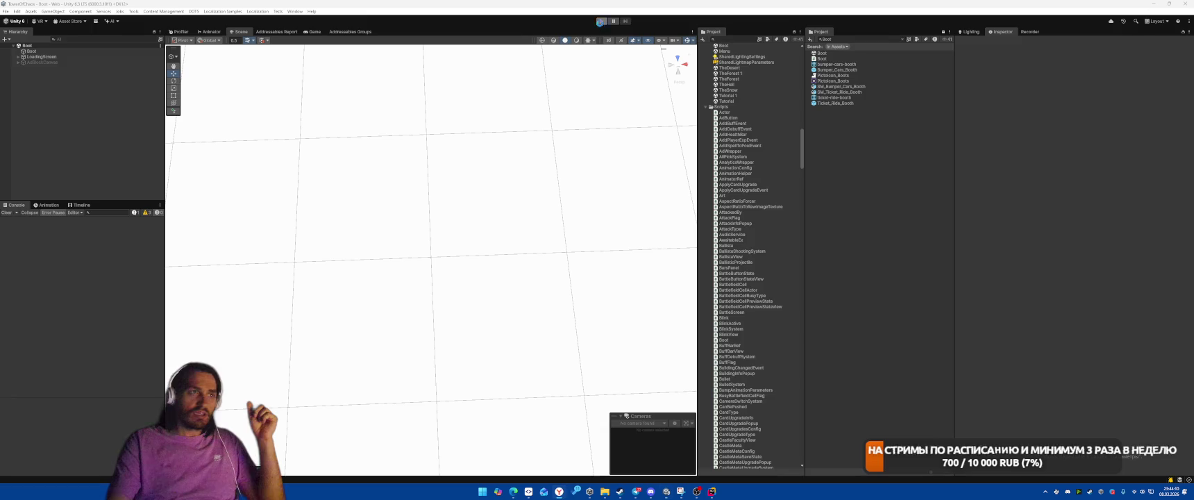